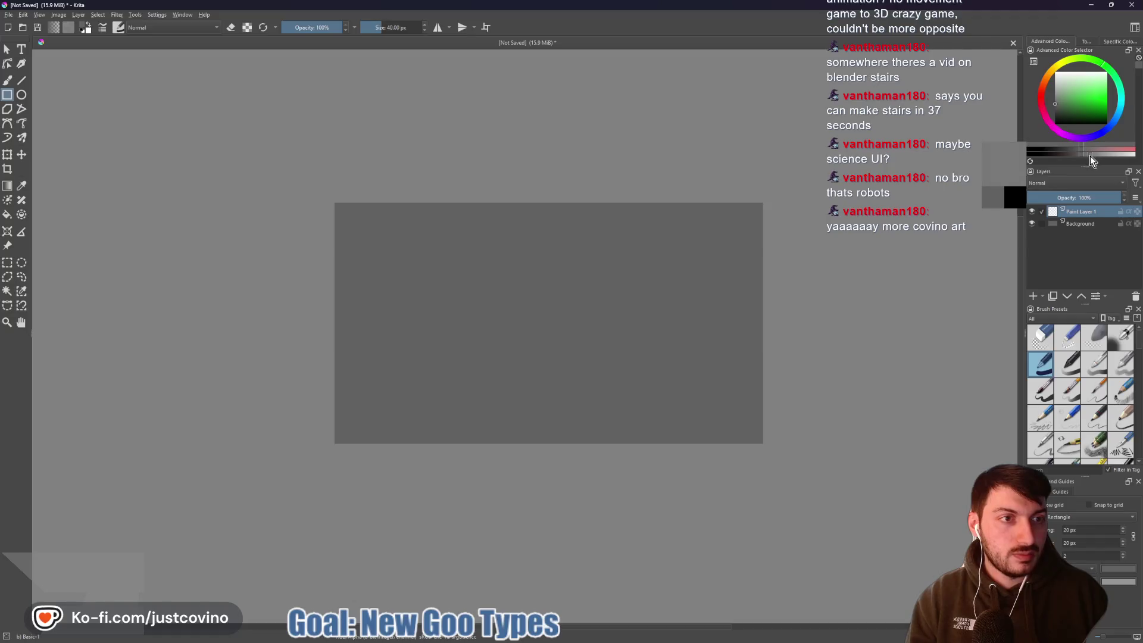
Step: Draw a trial rectangle inside the dark grey panel, then undo it
{"action": "left_click_drag", "start_coordinate": [344, 212], "coordinate": [756, 434]}
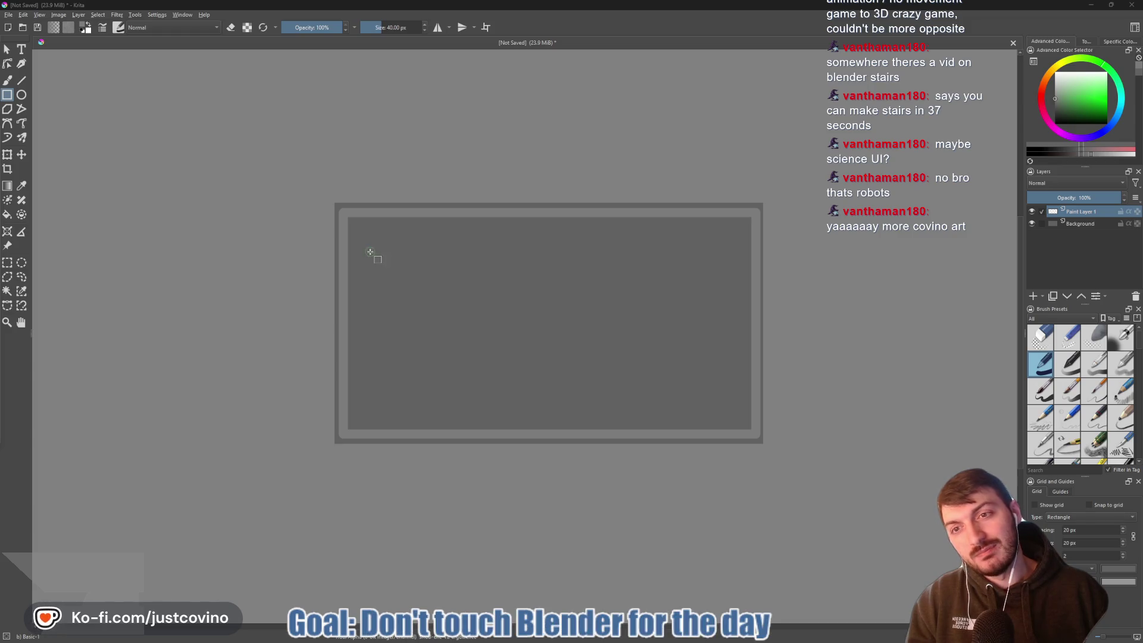
{"action": "mouse_move", "coordinate": [343, 211]}
{"action": "left_mouse_down"}
{"action": "mouse_move", "coordinate": [464, 295]}
{"action": "mouse_move", "coordinate": [746, 410]}
{"action": "mouse_move", "coordinate": [750, 424]}
{"action": "left_mouse_up"}
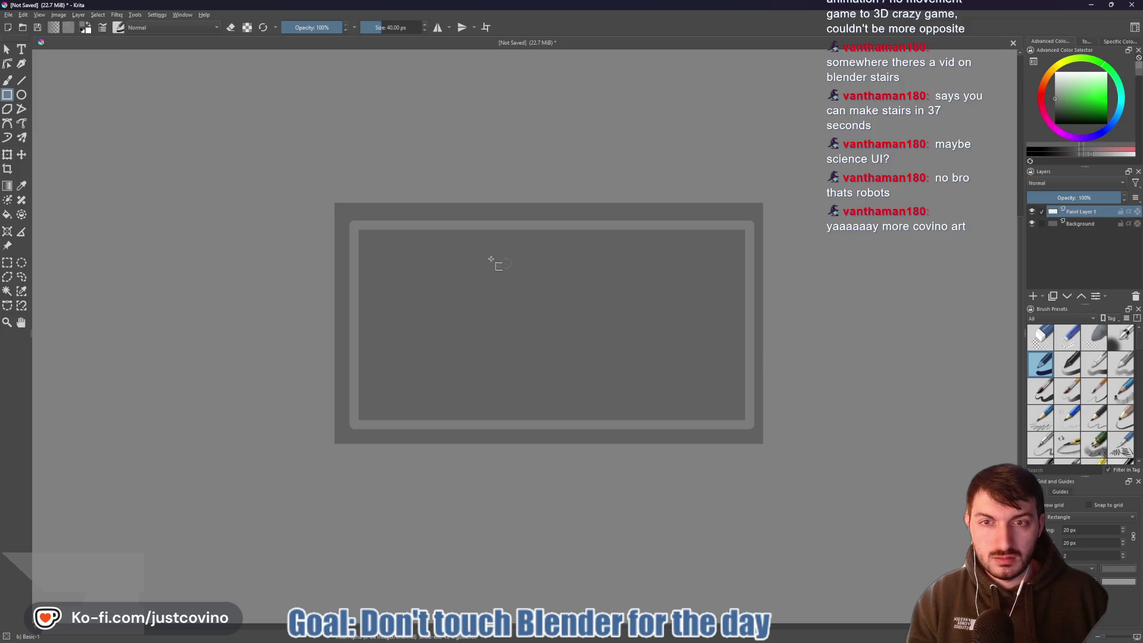
{"action": "key", "text": "ctrl+z"}
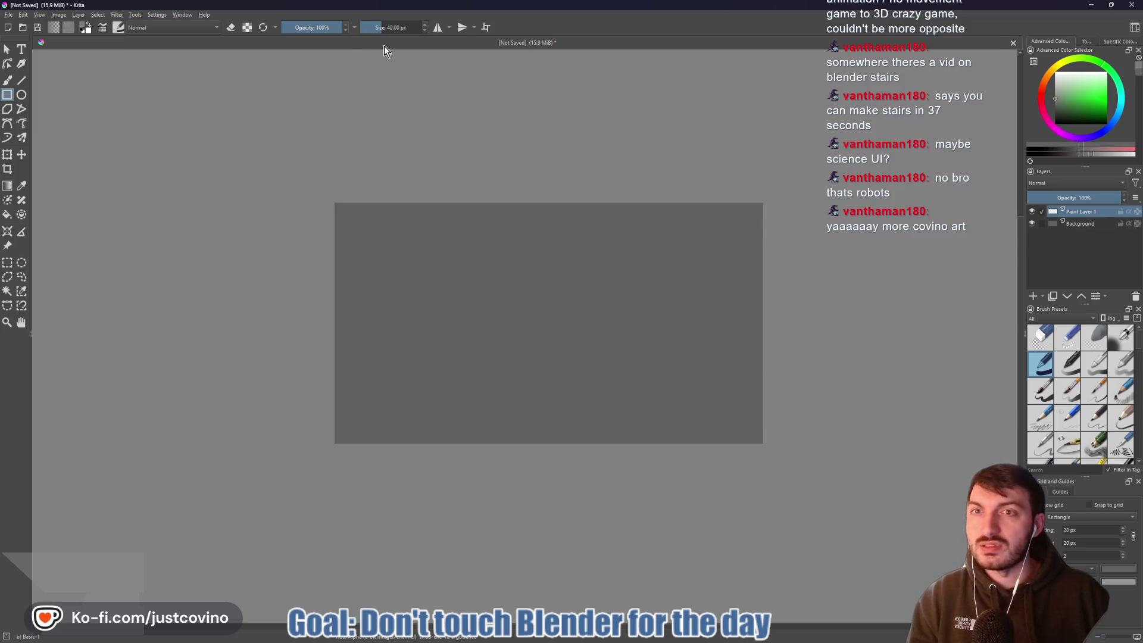
Step: With horizontal and vertical mirroring on, draw a symmetric inset frame, then turn mirroring off
{"action": "left_click", "coordinate": [437, 26]}
{"action": "left_click", "coordinate": [462, 27]}
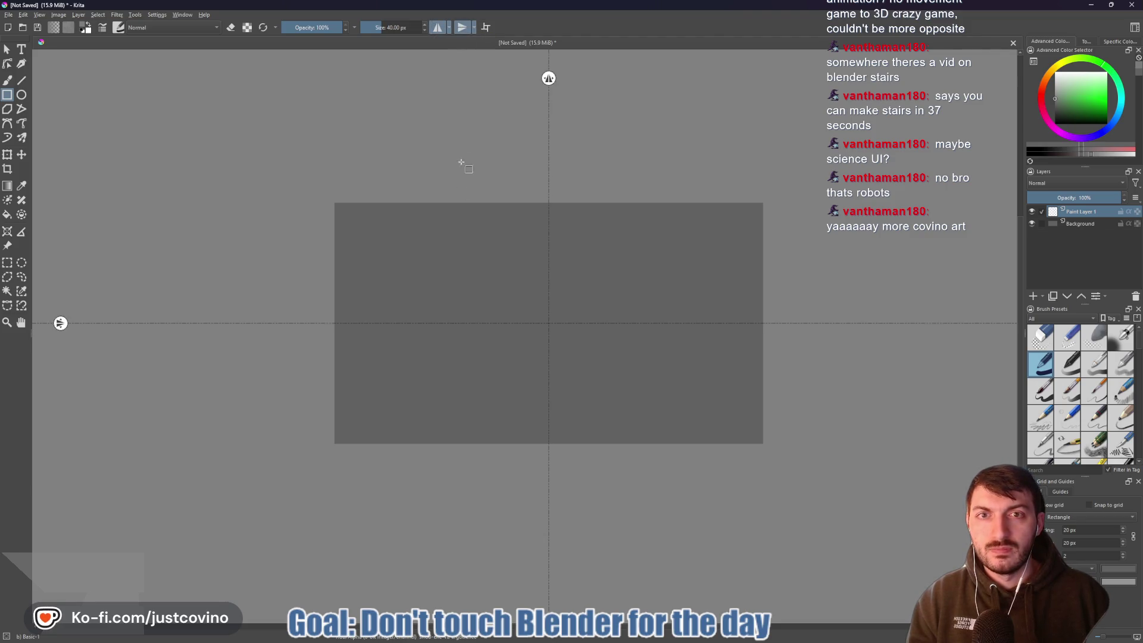
{"action": "mouse_move", "coordinate": [355, 220]}
{"action": "left_mouse_down"}
{"action": "mouse_move", "coordinate": [562, 337]}
{"action": "mouse_move", "coordinate": [748, 416]}
{"action": "mouse_move", "coordinate": [751, 428]}
{"action": "left_mouse_up"}
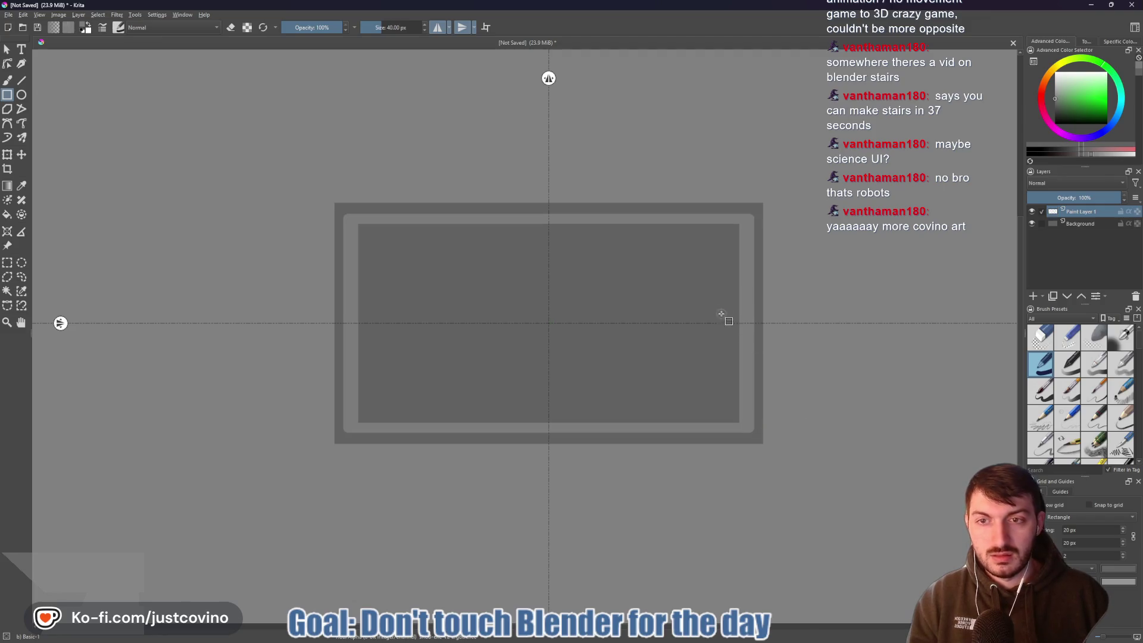
{"action": "left_click", "coordinate": [436, 27]}
{"action": "left_click", "coordinate": [462, 27]}
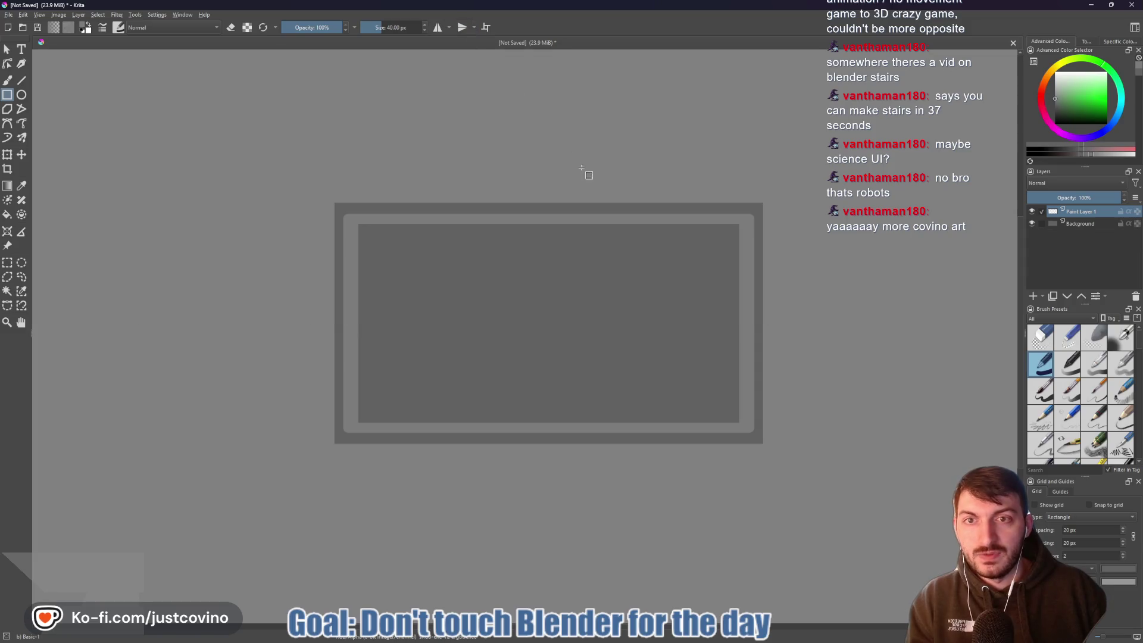
Step: On the Background layer, erase the panel's bottom-left, bottom-right and top-right corners with a 68 px brush
{"action": "left_click", "coordinate": [1053, 227]}
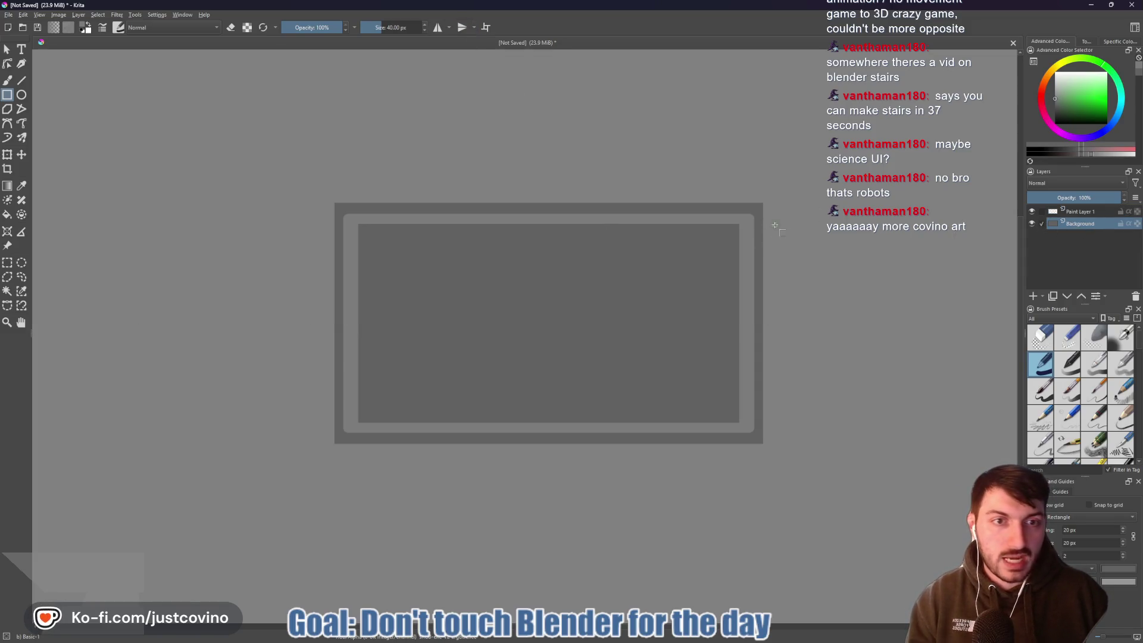
{"action": "key", "text": "b"}
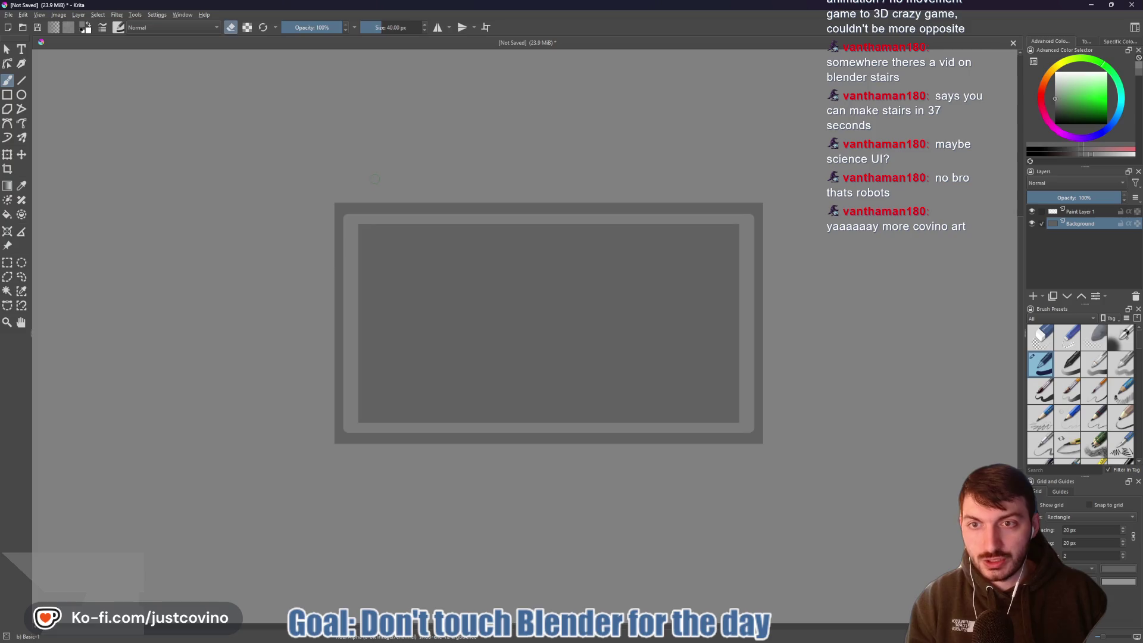
{"action": "key", "text": "bracketright"}
{"action": "key", "text": "bracketright"}
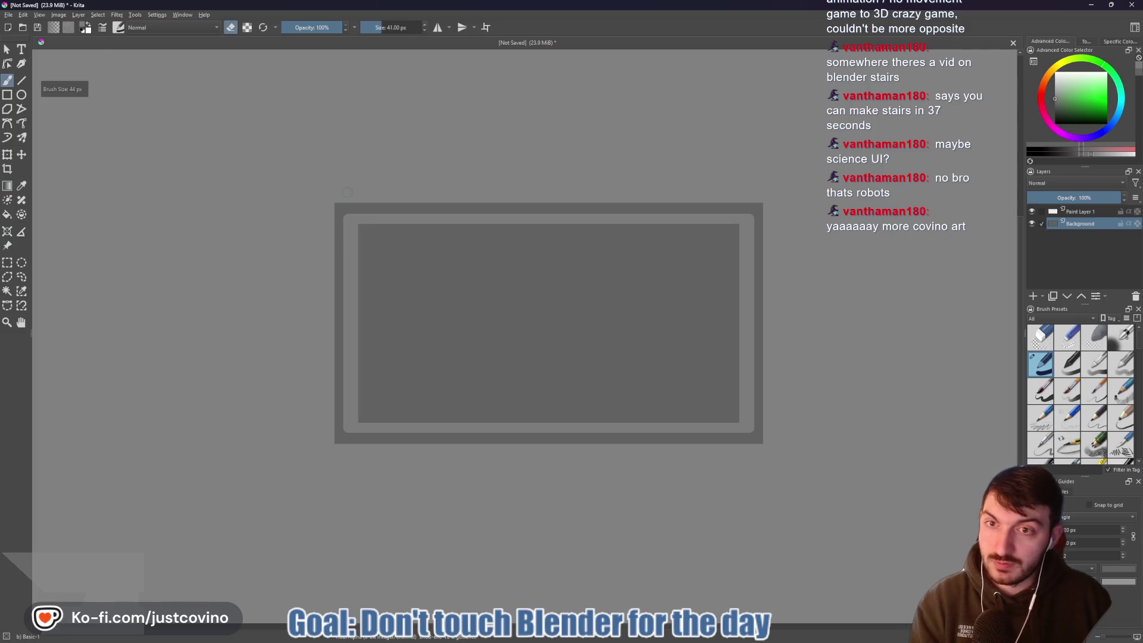
{"action": "key", "text": "bracketright"}
{"action": "key", "text": "bracketright"}
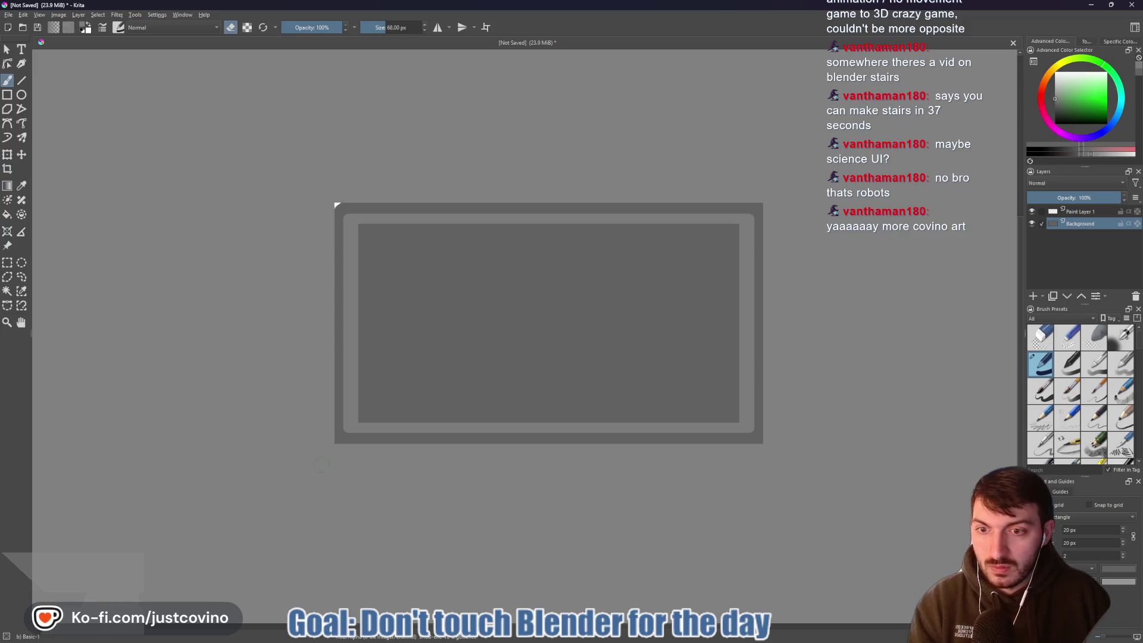
{"action": "left_click", "coordinate": [335, 441]}
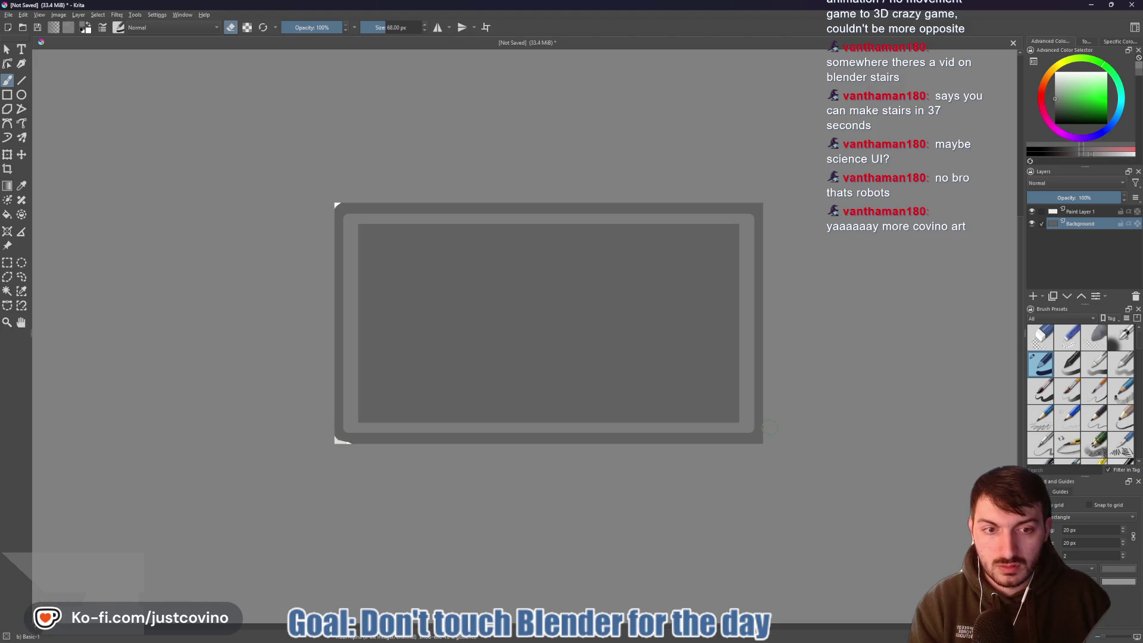
{"action": "left_click", "coordinate": [761, 439]}
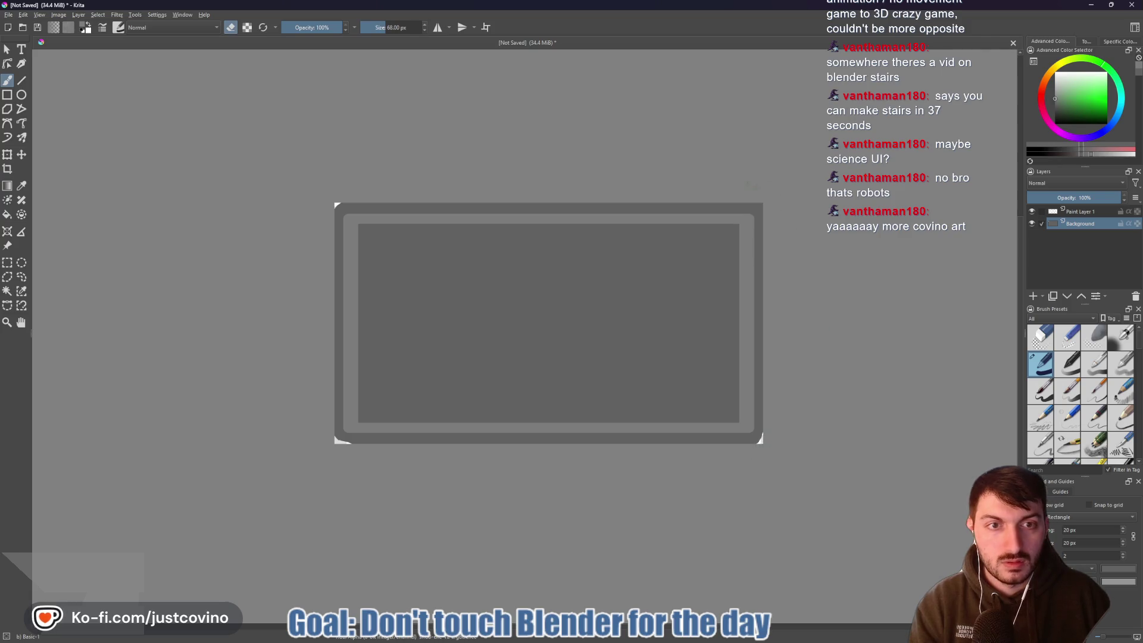
{"action": "left_click", "coordinate": [761, 205]}
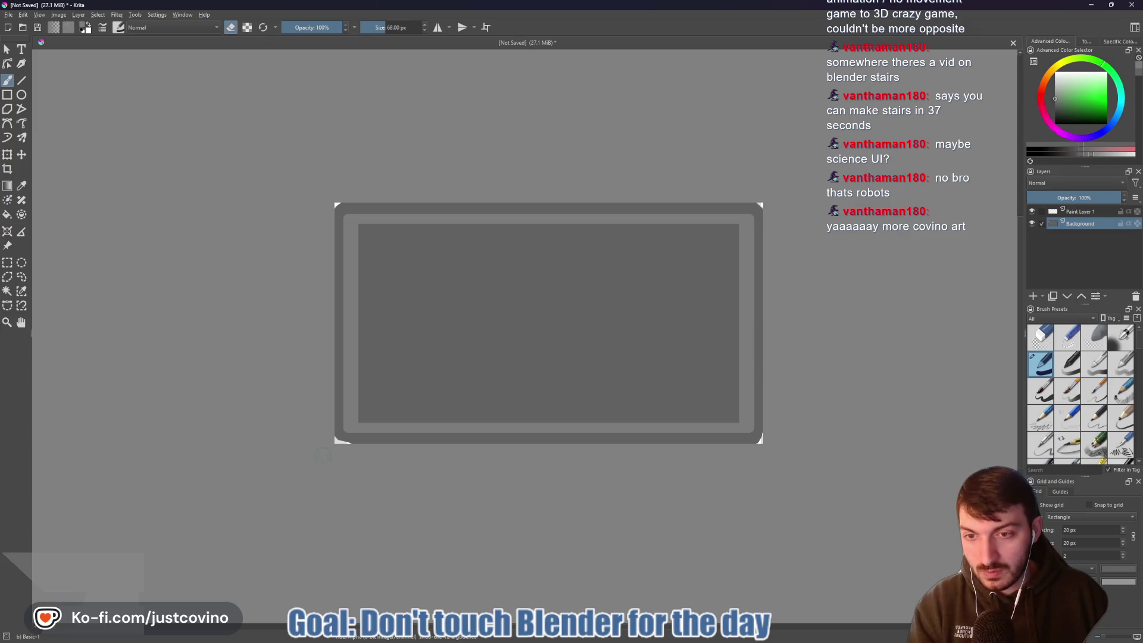
Step: Zoom in on the bottom-right corner, try erasing more, undo it, and return to the full panel
{"action": "scroll", "coordinate": [323, 456], "scroll_direction": "up", "scroll_amount": 5}
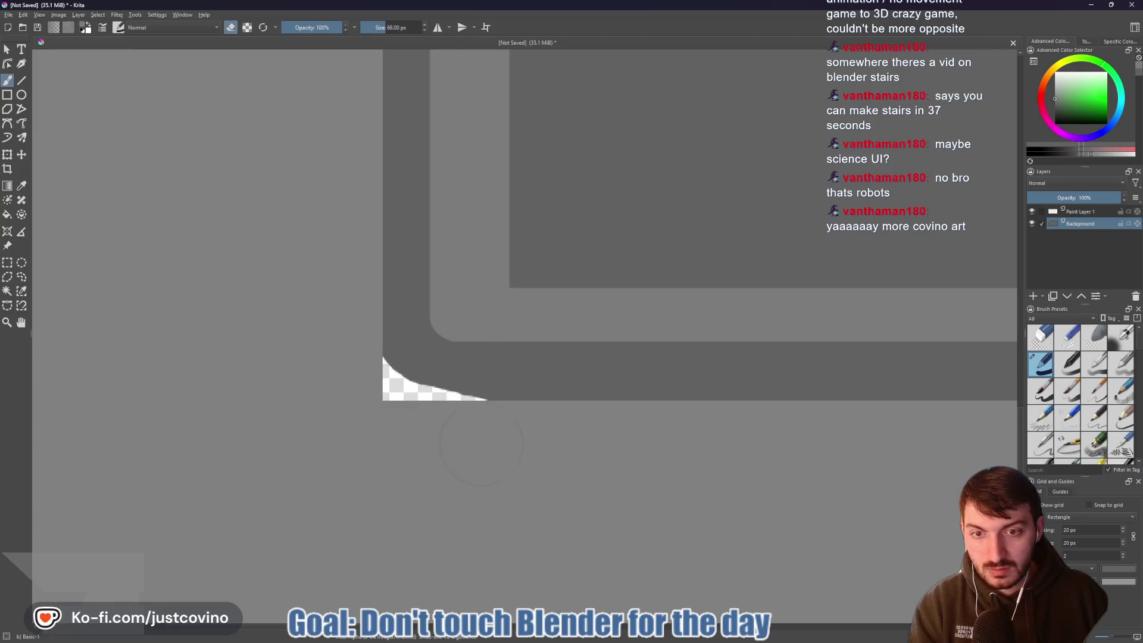
{"action": "scroll", "coordinate": [601, 490], "scroll_direction": "down", "scroll_amount": 5}
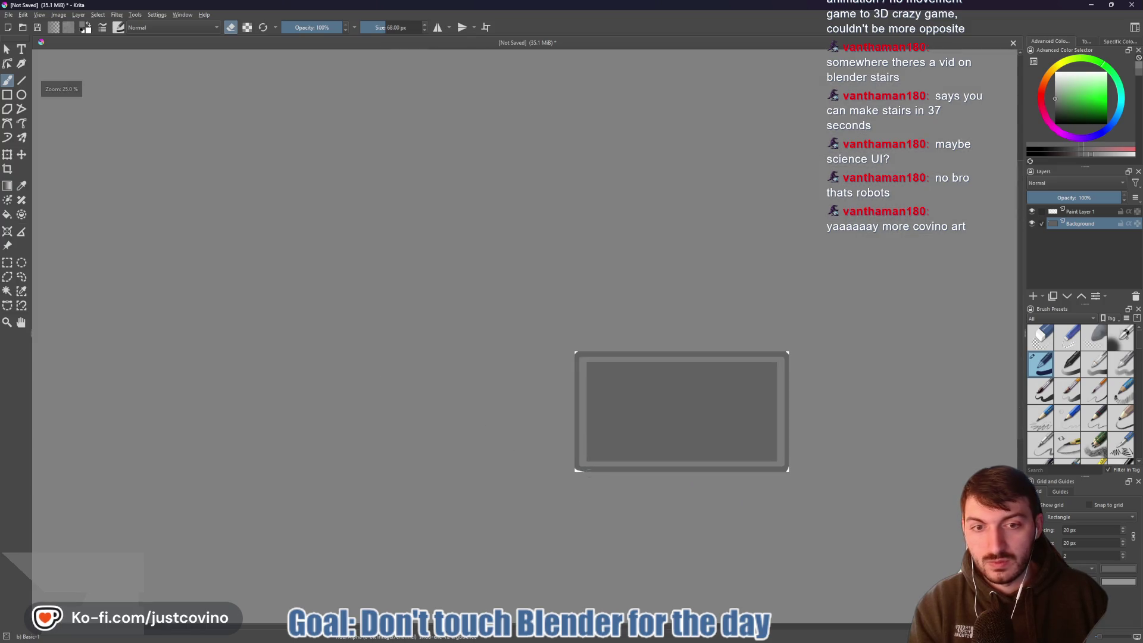
{"action": "left_click_drag", "start_coordinate": [830, 414], "coordinate": [669, 397]}
{"action": "scroll", "coordinate": [661, 441], "scroll_direction": "up", "scroll_amount": 6}
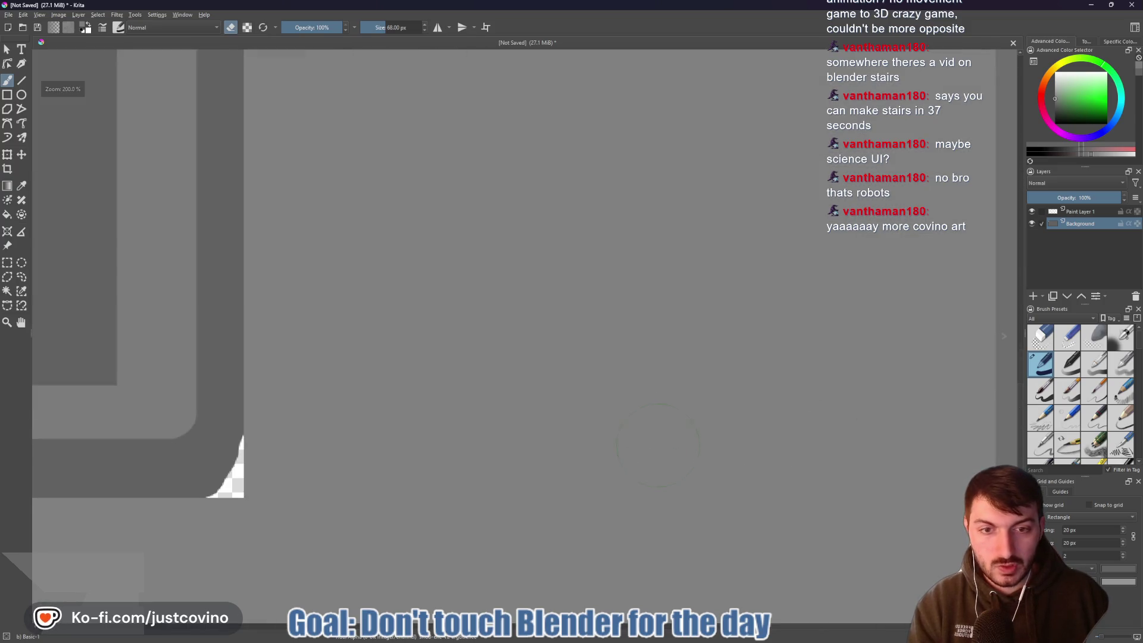
{"action": "left_click_drag", "start_coordinate": [448, 440], "coordinate": [774, 356]}
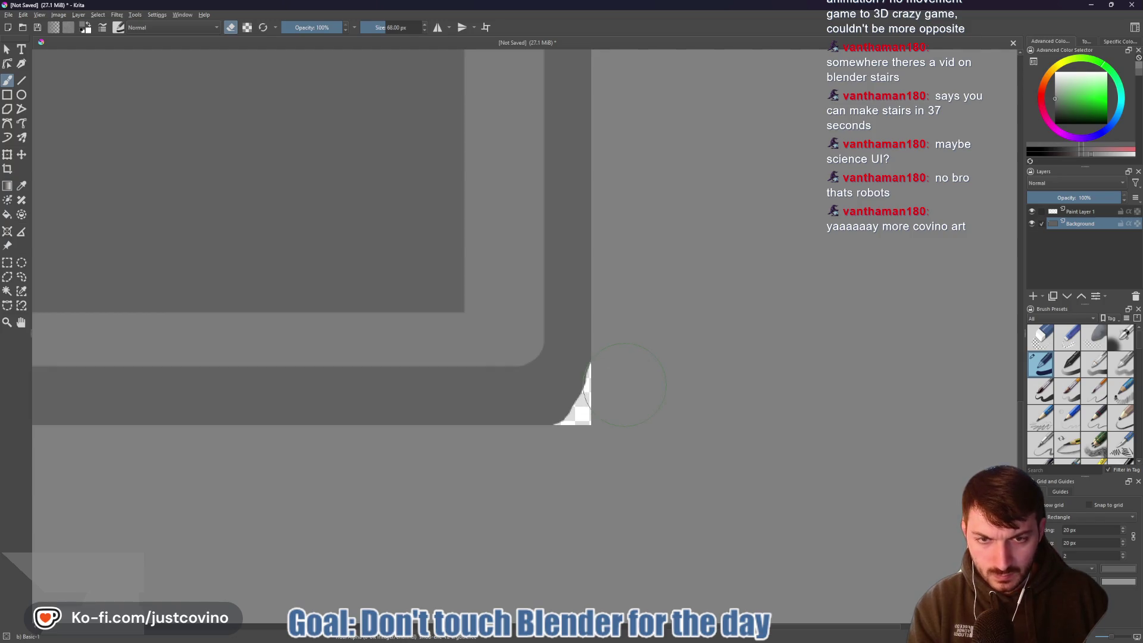
{"action": "left_click_drag", "start_coordinate": [624, 397], "coordinate": [538, 465]}
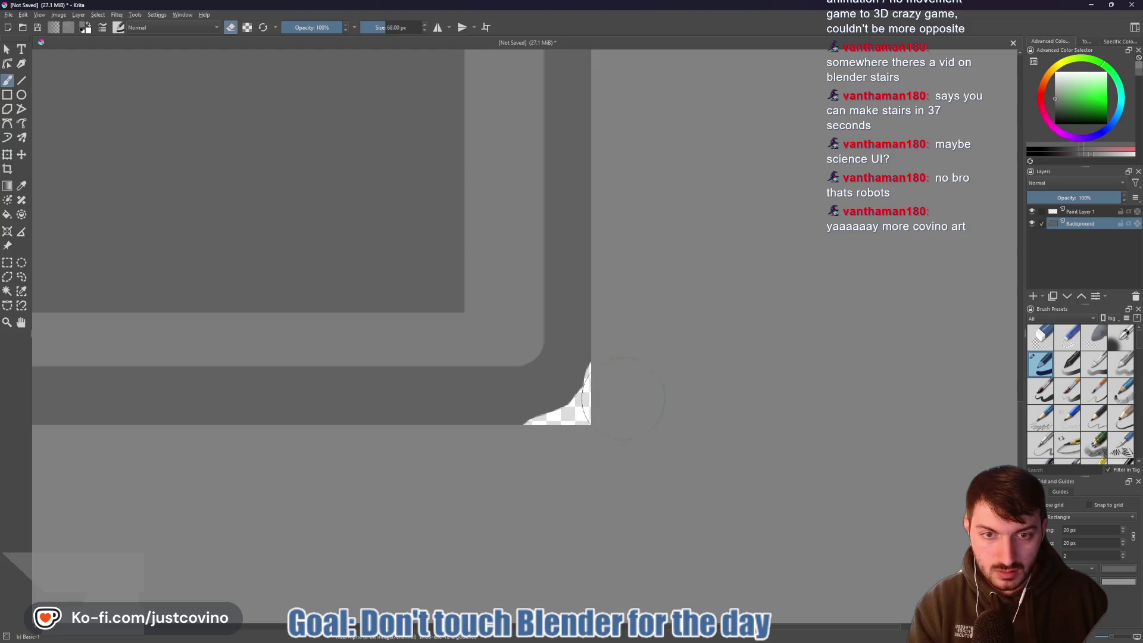
{"action": "key", "text": "ctrl+z"}
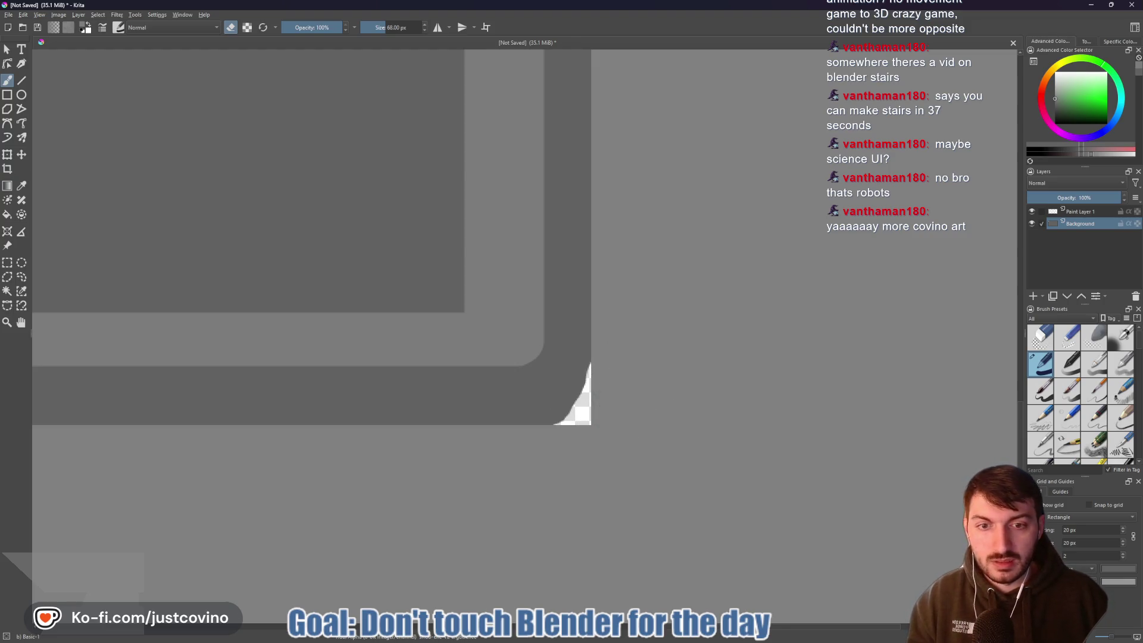
{"action": "key", "text": "ctrl+z"}
{"action": "scroll", "coordinate": [381, 386], "scroll_direction": "down", "scroll_amount": 7}
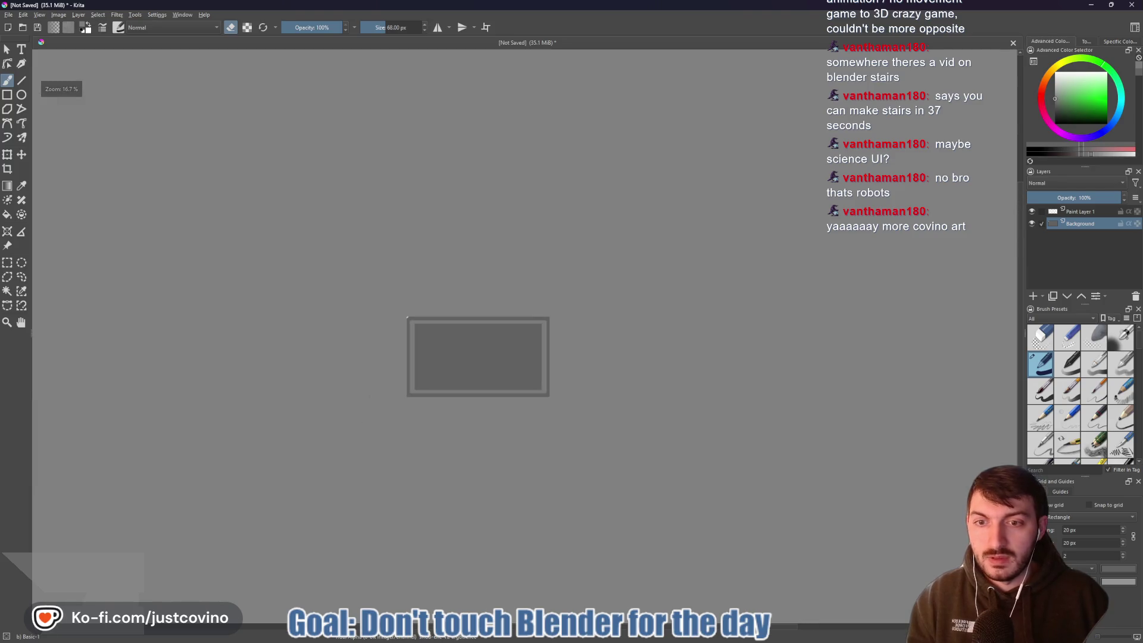
{"action": "scroll", "coordinate": [381, 386], "scroll_direction": "up", "scroll_amount": 4}
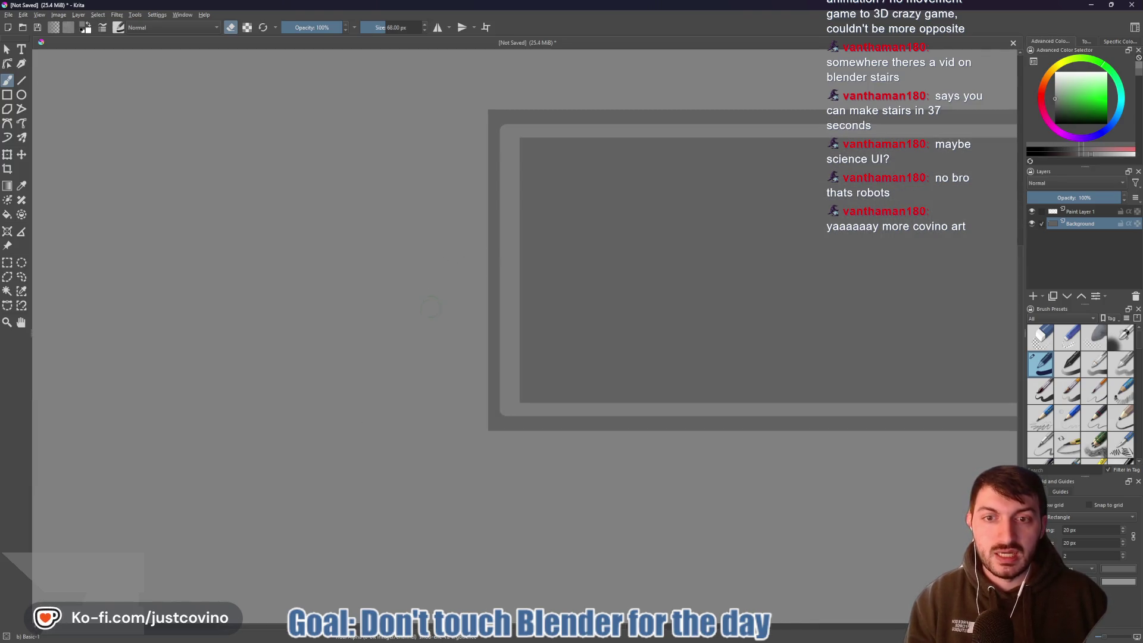
{"action": "left_click_drag", "start_coordinate": [377, 315], "coordinate": [163, 324]}
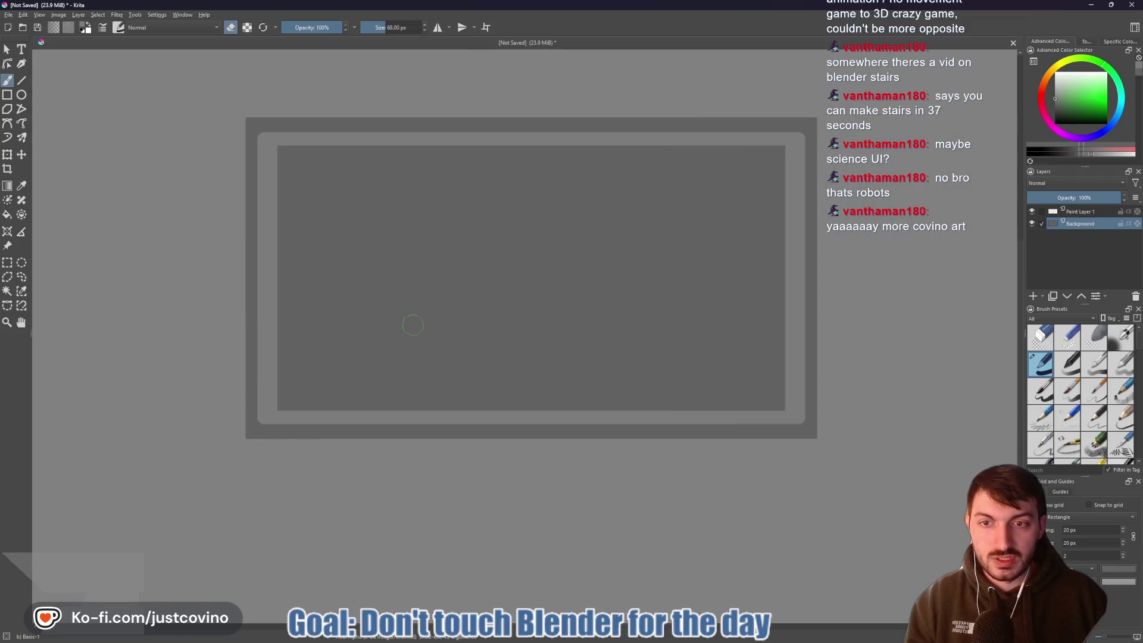
{"action": "scroll", "coordinate": [412, 324], "scroll_direction": "down", "scroll_amount": 2}
Step: Turn off eraser mode and fill the inner area on Paint Layer 1 with grey
{"action": "key", "text": "e"}
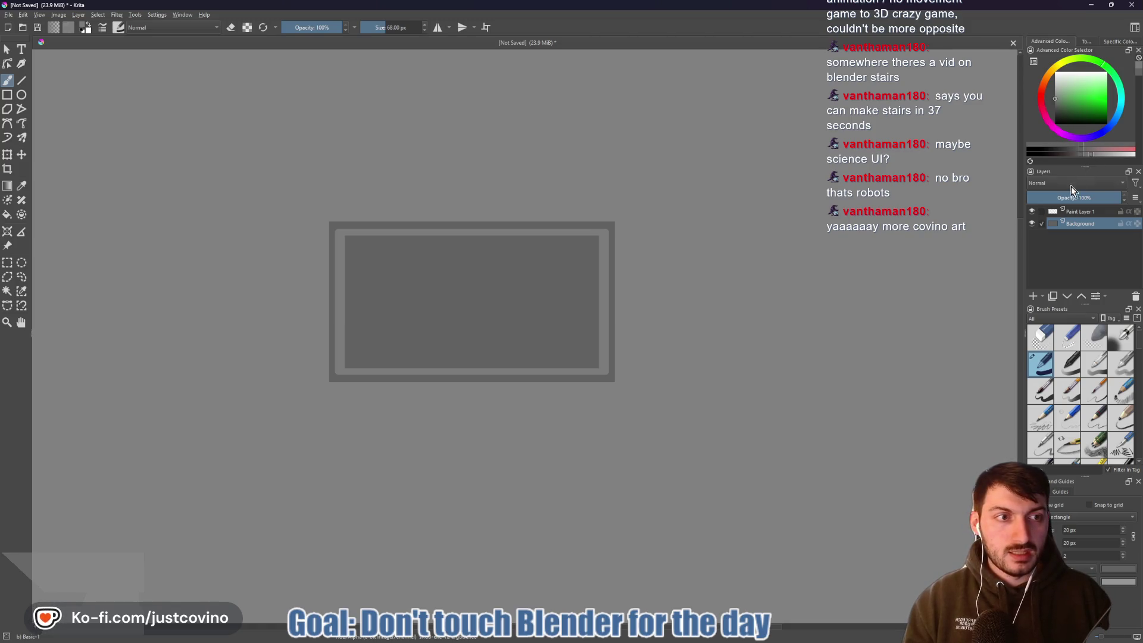
{"action": "left_click", "coordinate": [1043, 212]}
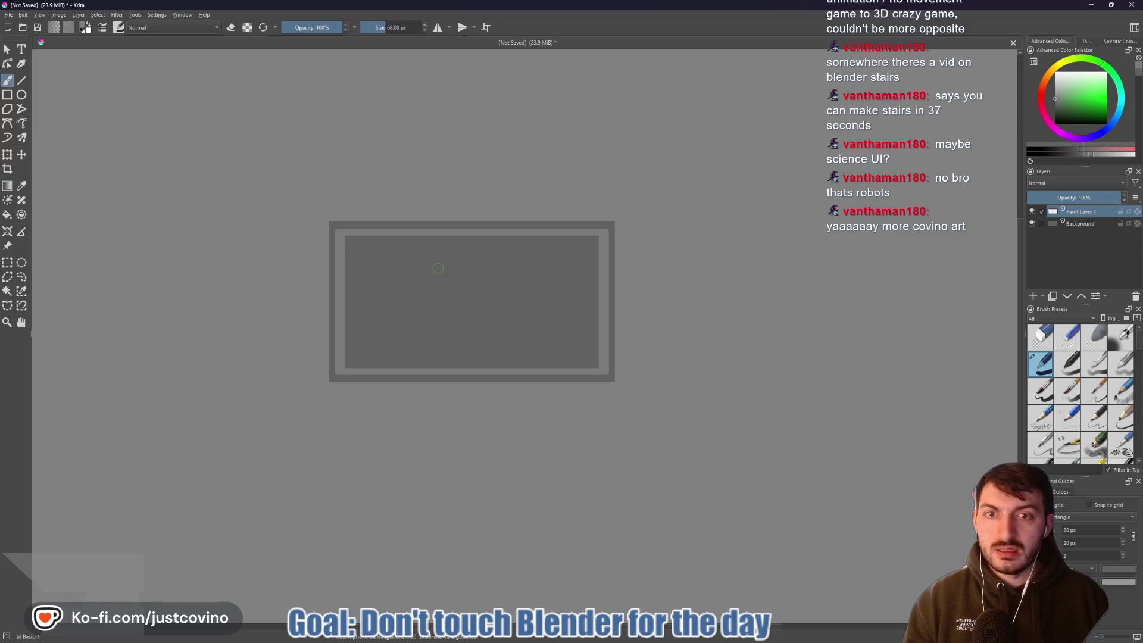
{"action": "key", "text": "f"}
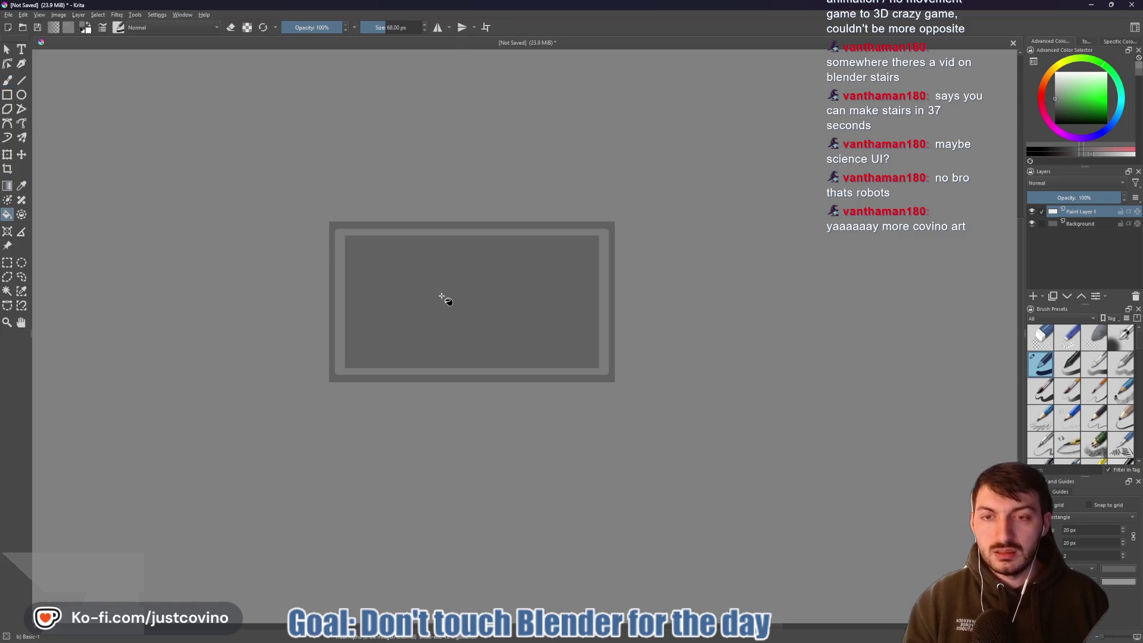
{"action": "left_click", "coordinate": [442, 297]}
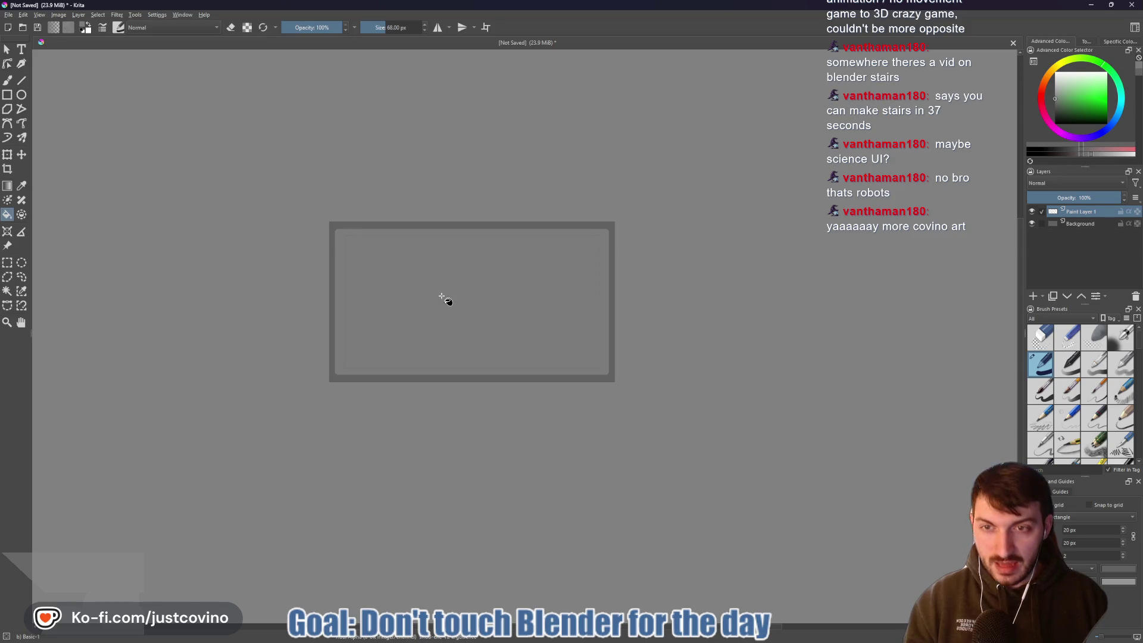
Step: Pick a lighter grey as the painting colour
{"action": "key", "text": "b"}
{"action": "scroll", "coordinate": [372, 330], "scroll_direction": "up", "scroll_amount": 1}
{"action": "scroll", "coordinate": [372, 330], "scroll_direction": "up", "scroll_amount": 1}
{"action": "scroll", "coordinate": [366, 321], "scroll_direction": "down", "scroll_amount": 2}
{"action": "scroll", "coordinate": [361, 310], "scroll_direction": "up", "scroll_amount": 1}
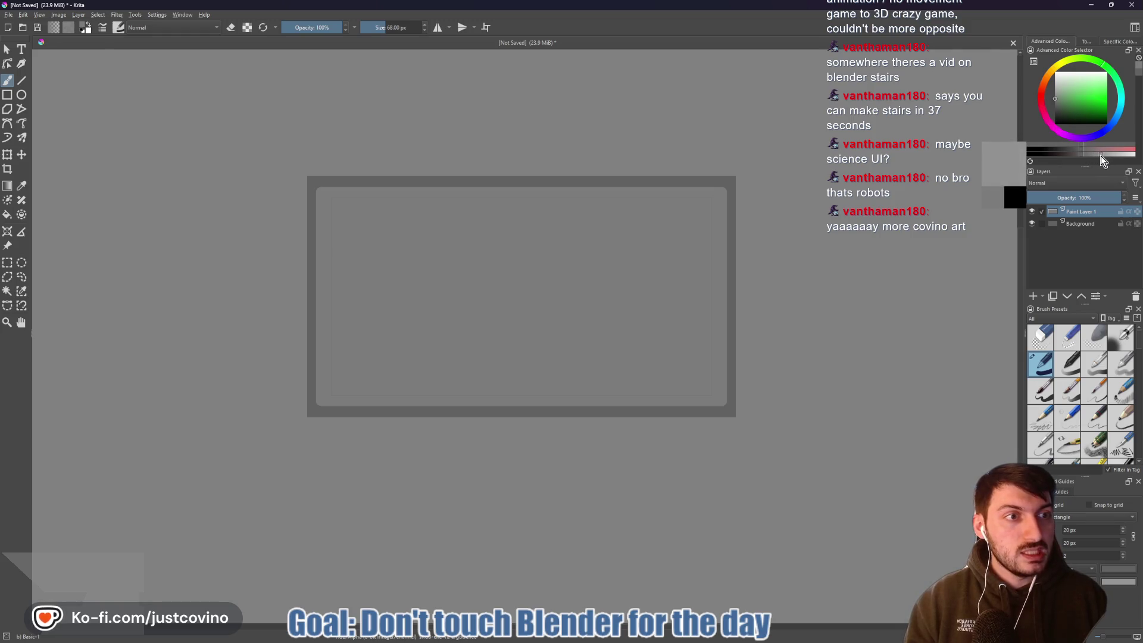
{"action": "left_click", "coordinate": [1111, 156]}
Step: Draw a new rectangle across the panel and fill its interior light grey
{"action": "left_click", "coordinate": [8, 97]}
{"action": "scroll", "coordinate": [327, 213], "scroll_direction": "up", "scroll_amount": 2}
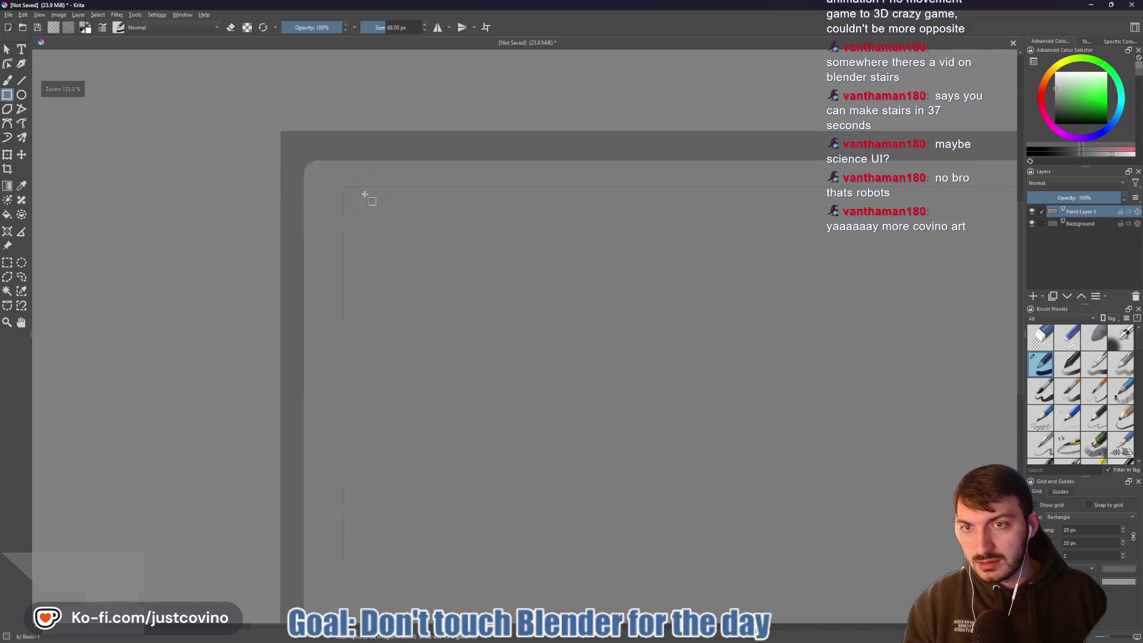
{"action": "scroll", "coordinate": [365, 197], "scroll_direction": "down", "scroll_amount": 3}
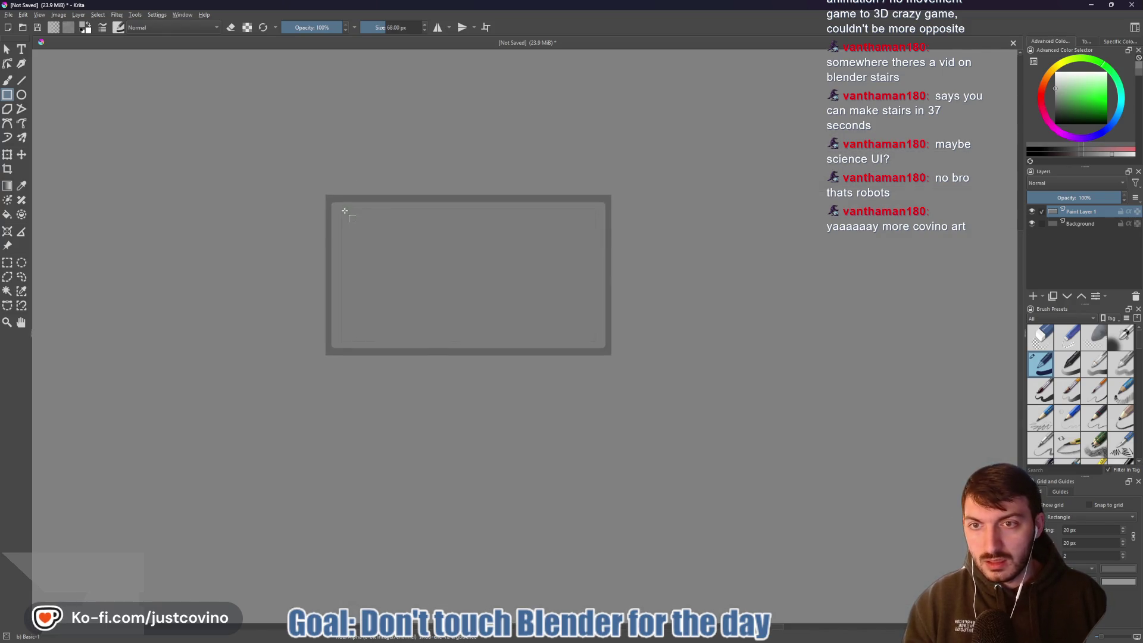
{"action": "scroll", "coordinate": [343, 211], "scroll_direction": "up", "scroll_amount": 3}
{"action": "scroll", "coordinate": [343, 210], "scroll_direction": "down", "scroll_amount": 2}
{"action": "left_click_drag", "start_coordinate": [340, 208], "coordinate": [405, 257]}
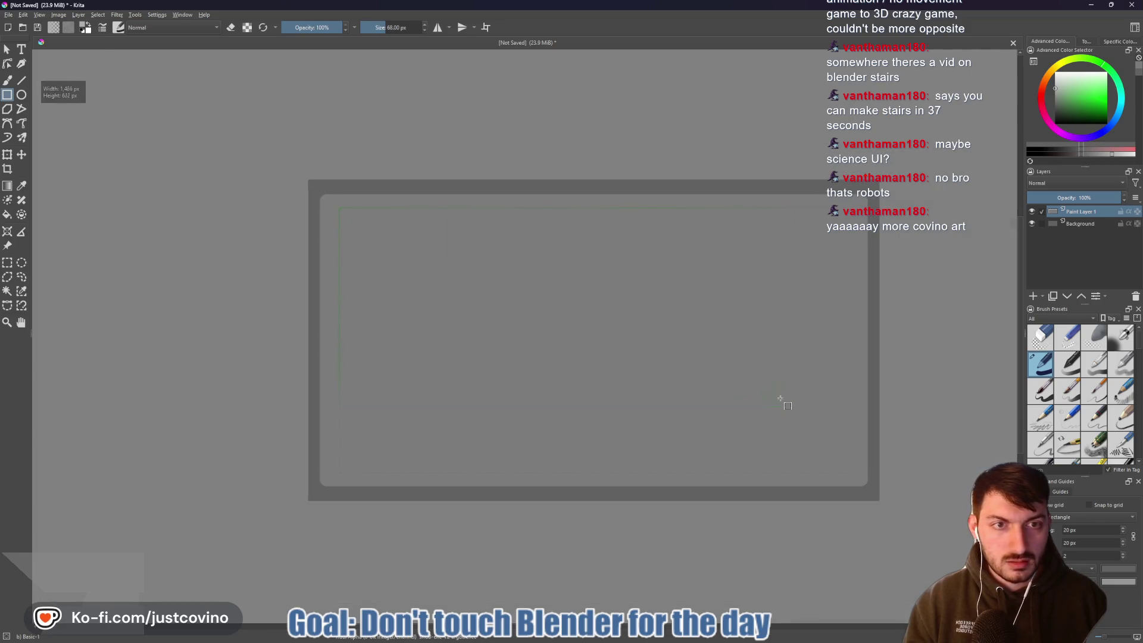
{"action": "left_click_drag", "start_coordinate": [836, 434], "coordinate": [848, 472]}
{"action": "key", "text": "f"}
{"action": "left_click", "coordinate": [611, 351]}
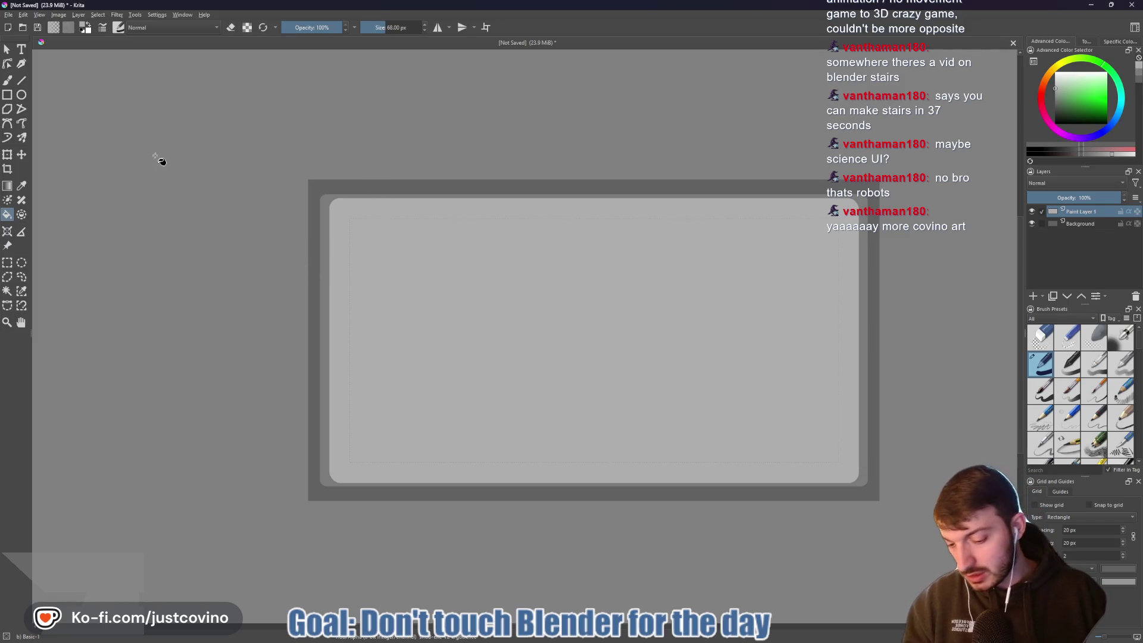
Step: Brush over the faint lines along the panel's edges and the dotted top edge
{"action": "key", "text": "b"}
{"action": "mouse_move", "coordinate": [352, 339]}
{"action": "left_mouse_down"}
{"action": "mouse_move", "coordinate": [352, 409]}
{"action": "mouse_move", "coordinate": [373, 463]}
{"action": "mouse_move", "coordinate": [524, 457]}
{"action": "left_mouse_up"}
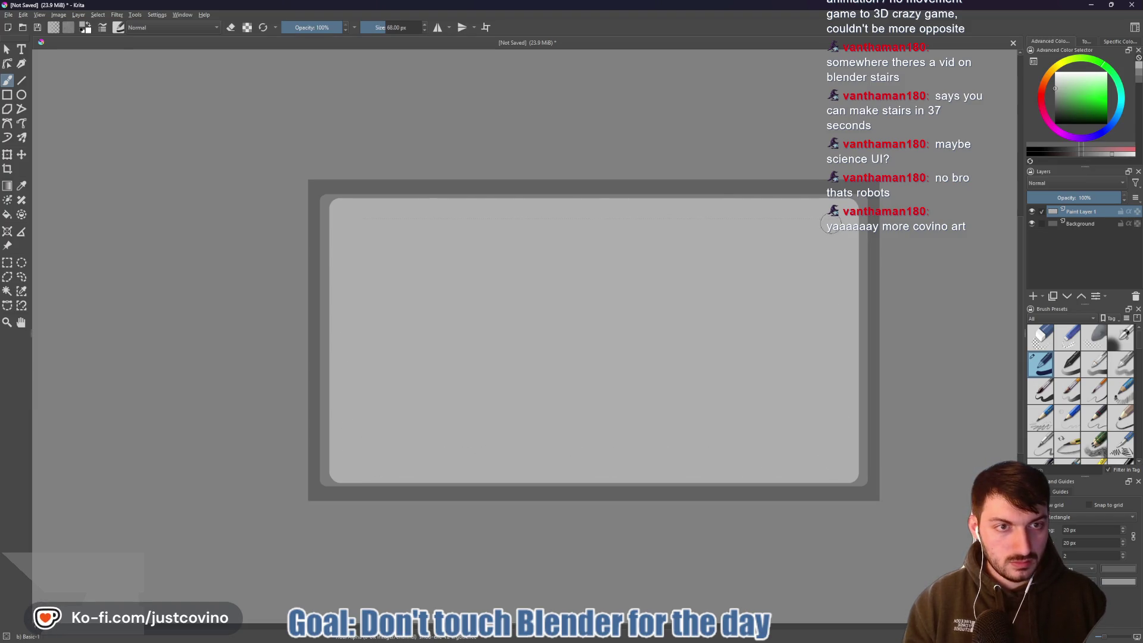
{"action": "left_click_drag", "start_coordinate": [720, 217], "coordinate": [355, 229]}
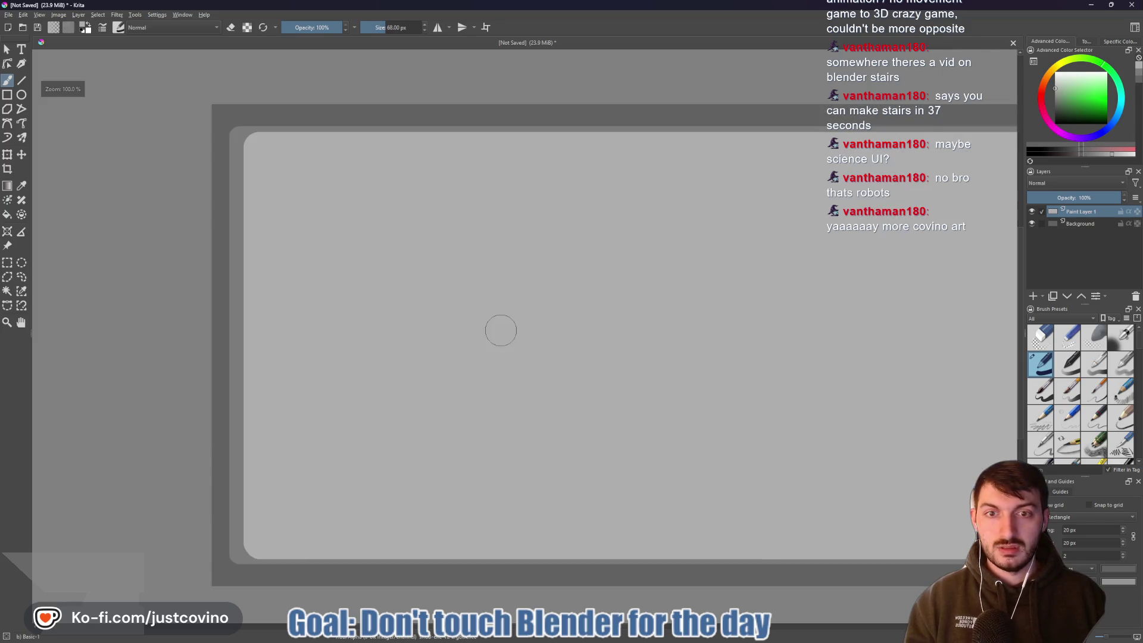
Step: Zoom out and set the painting colour to deep red
{"action": "scroll", "coordinate": [500, 332], "scroll_direction": "down", "scroll_amount": 1}
{"action": "left_click_drag", "start_coordinate": [597, 288], "coordinate": [536, 290]}
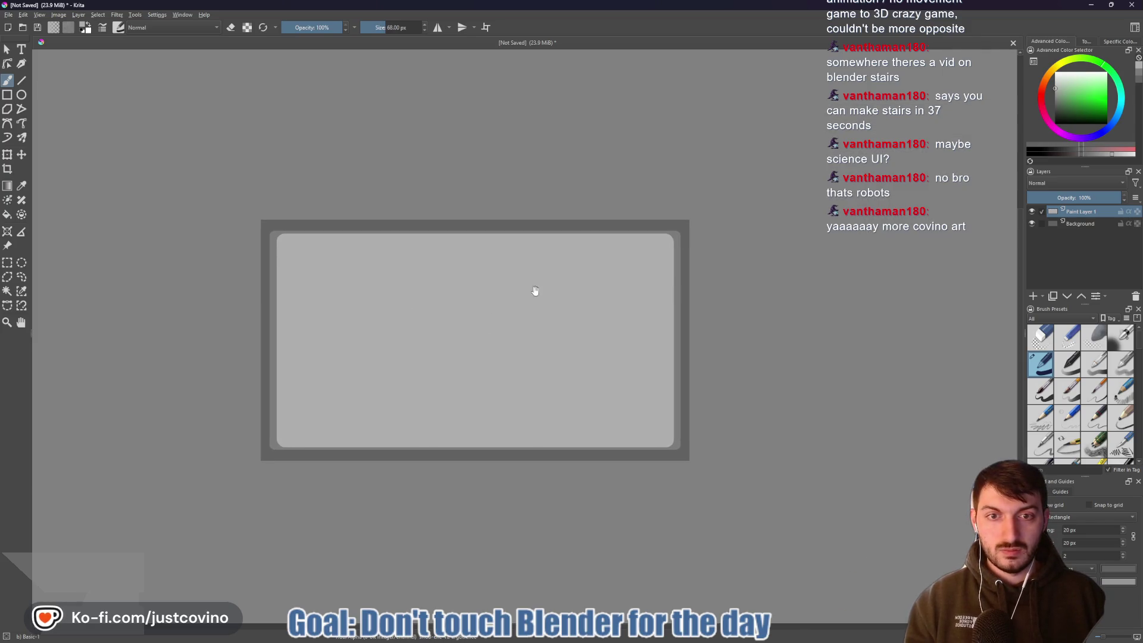
{"action": "left_click", "coordinate": [1043, 102]}
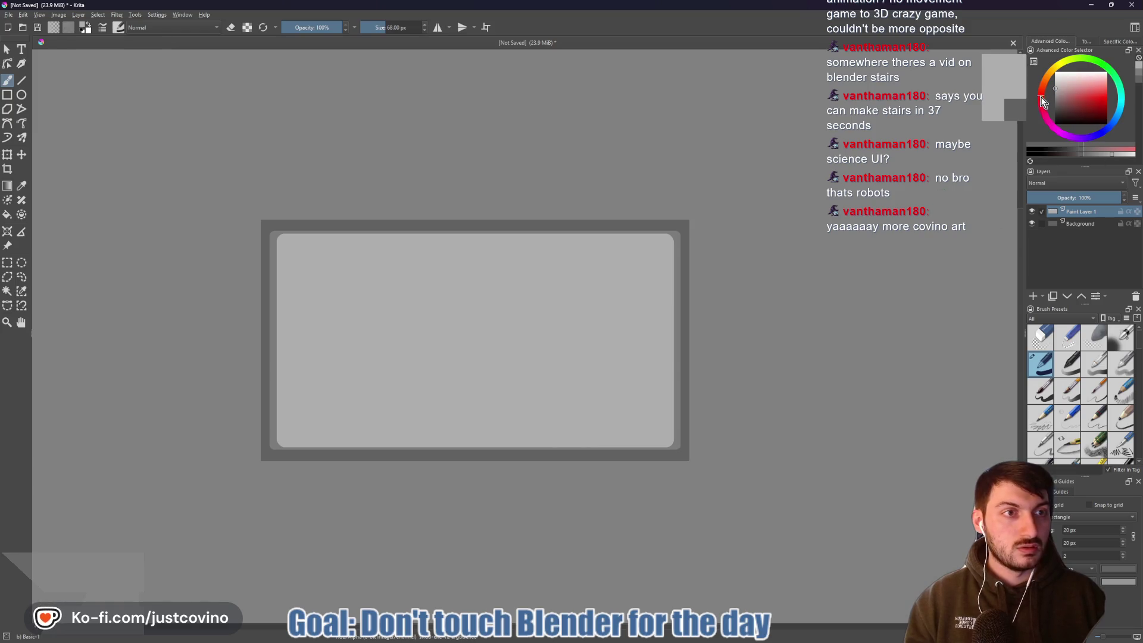
{"action": "left_click_drag", "start_coordinate": [1063, 108], "coordinate": [1132, 113]}
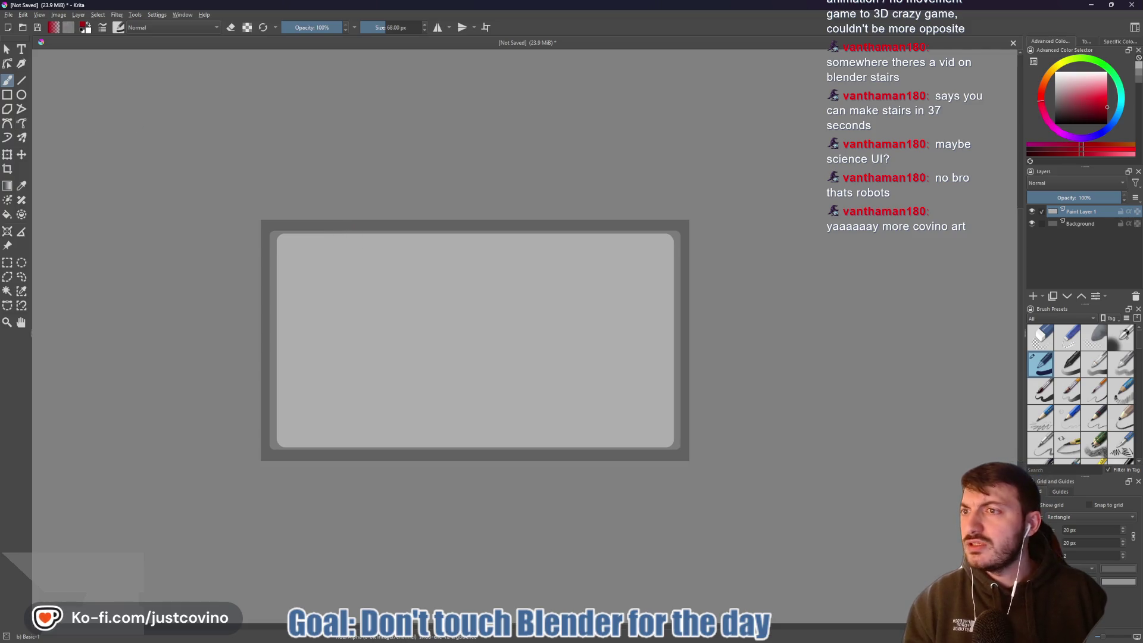
{"action": "left_click", "coordinate": [7, 96]}
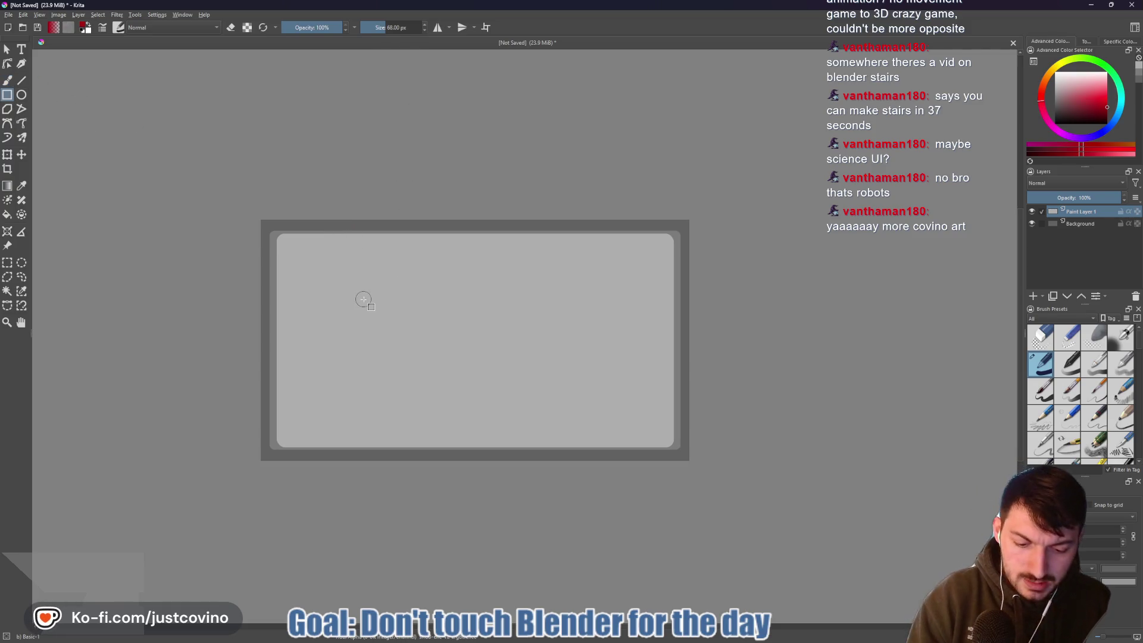
Step: With a thinner stroke, draw a red square and a green square beside it at the panel's top-left
{"action": "key", "text": "bracketleft"}
{"action": "key", "text": "bracketleft"}
{"action": "key", "text": "bracketleft"}
{"action": "key", "text": "bracketleft"}
{"action": "scroll", "coordinate": [304, 260], "scroll_direction": "up", "scroll_amount": 4}
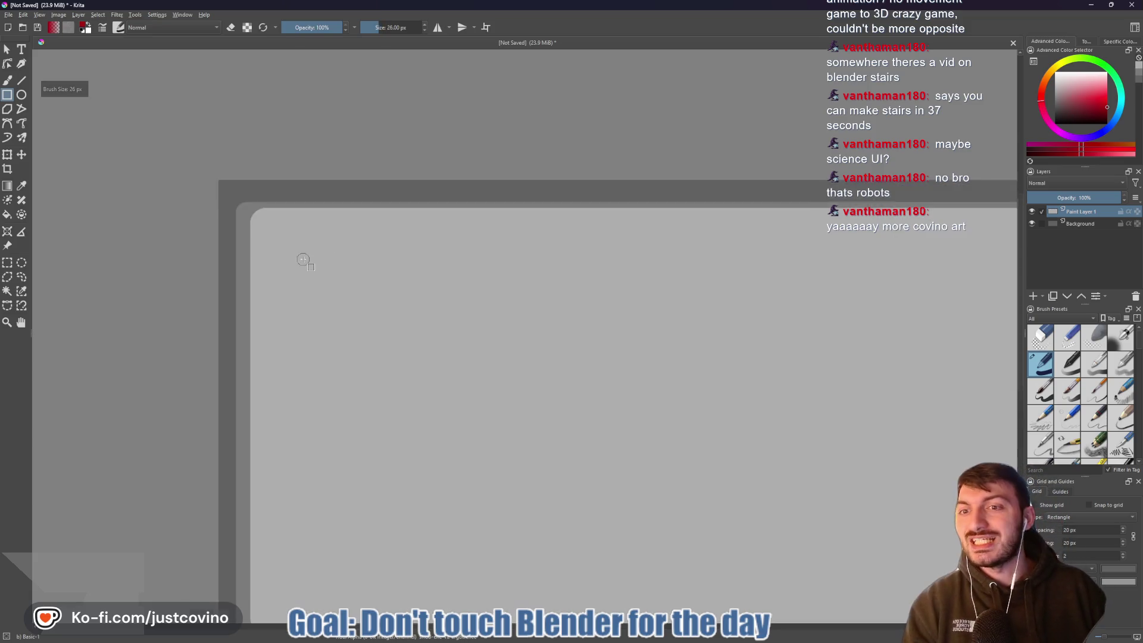
{"action": "scroll", "coordinate": [316, 248], "scroll_direction": "down", "scroll_amount": 1}
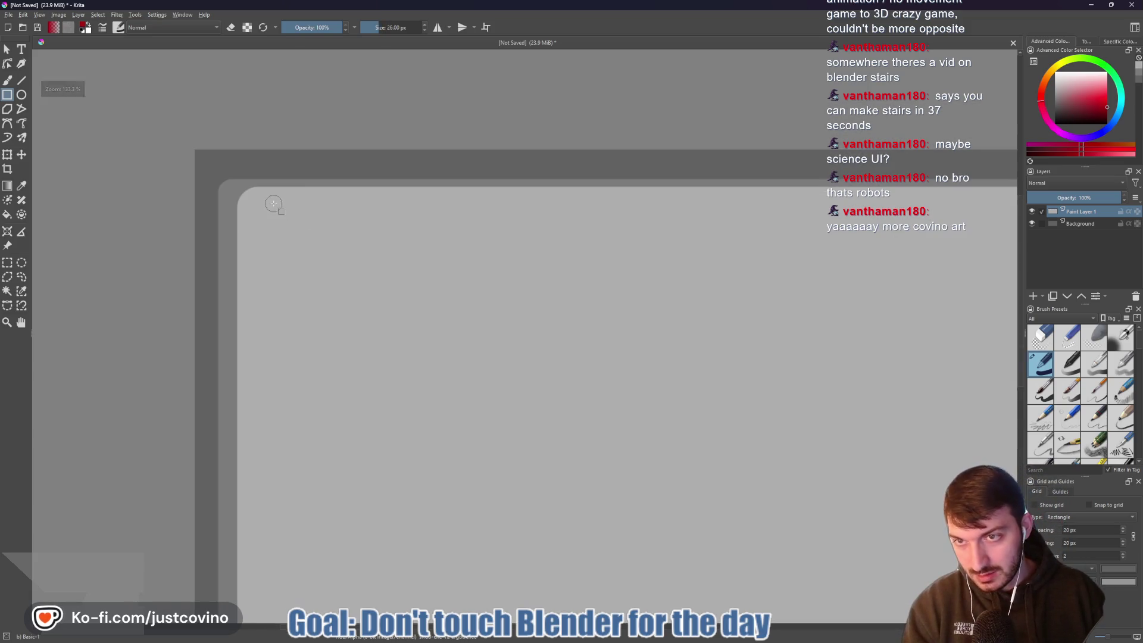
{"action": "left_click_drag", "start_coordinate": [271, 200], "coordinate": [322, 249]}
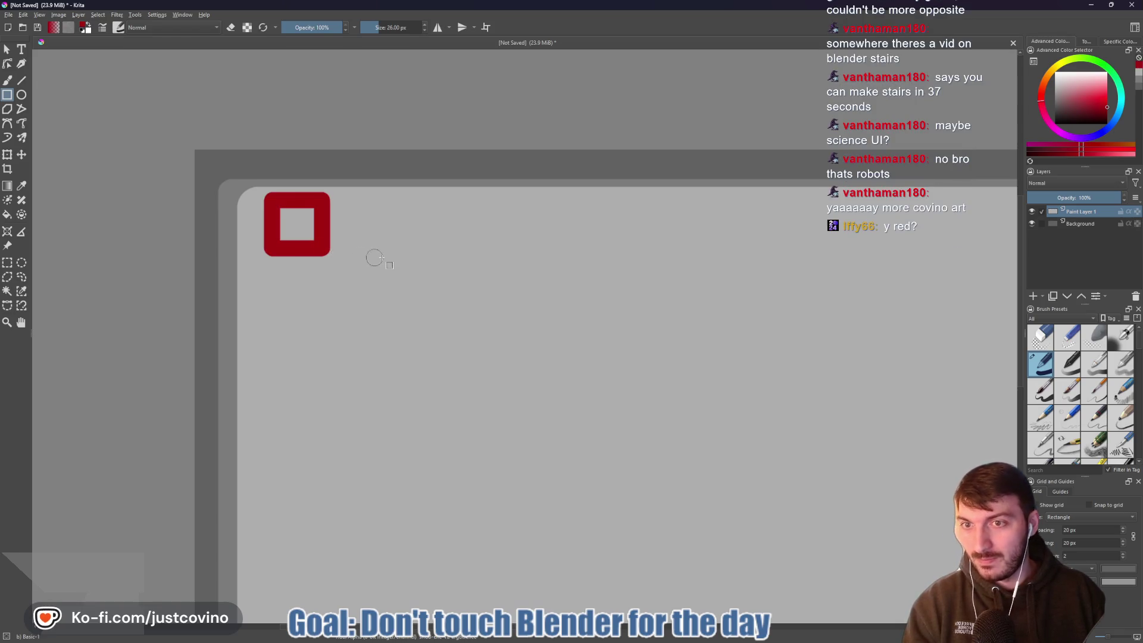
{"action": "left_click", "coordinate": [1111, 71]}
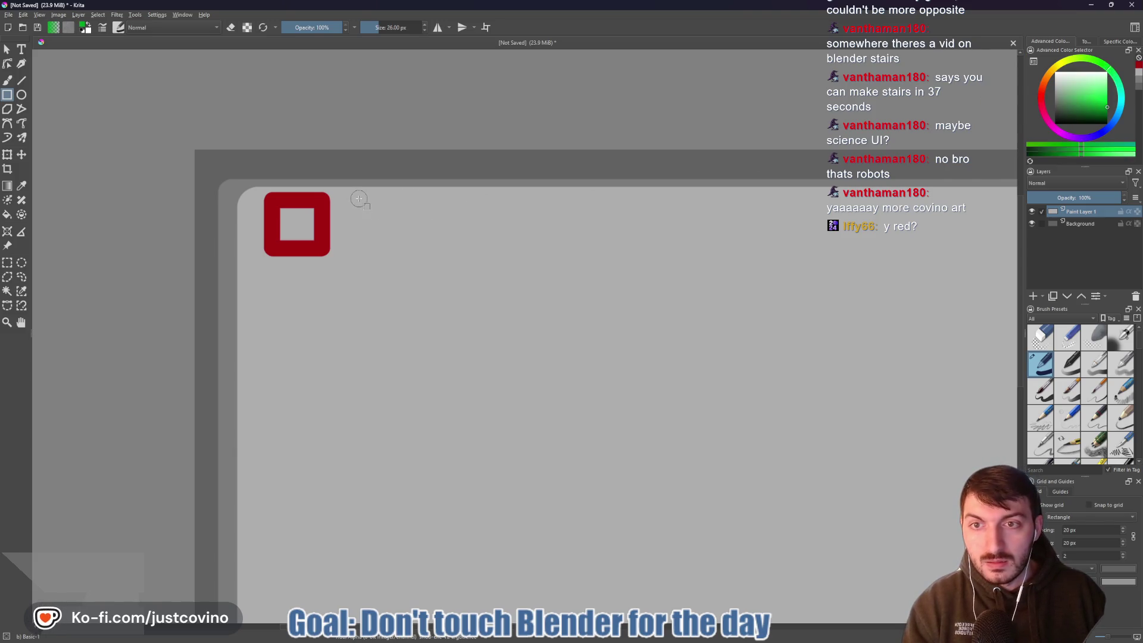
{"action": "left_click_drag", "start_coordinate": [361, 199], "coordinate": [421, 258]}
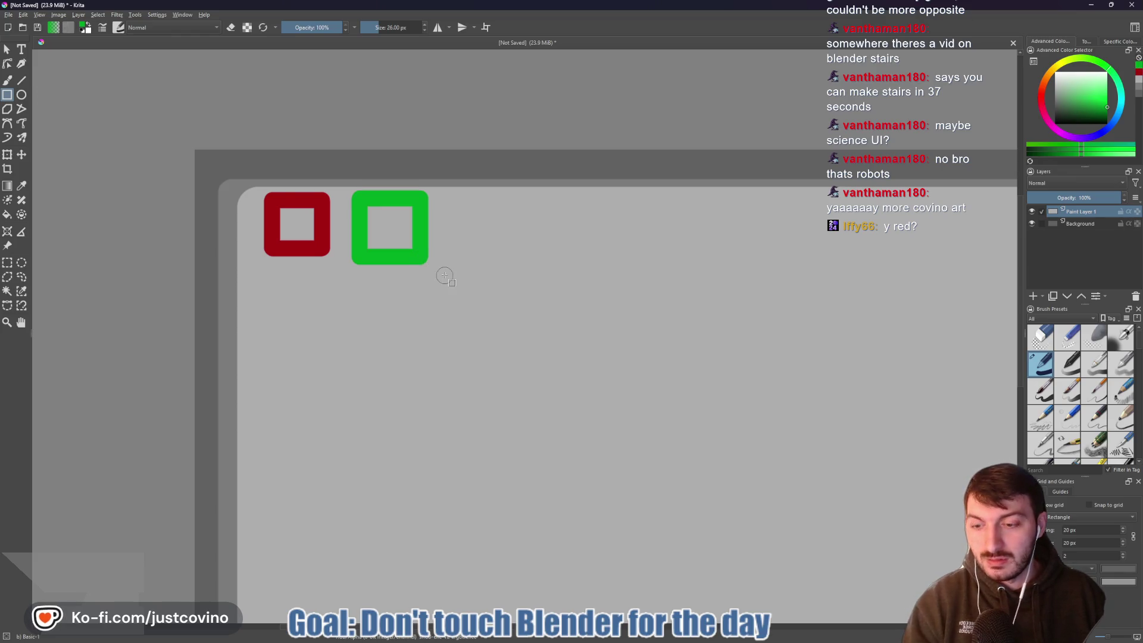
{"action": "key", "text": "ctrl+z"}
{"action": "mouse_move", "coordinate": [360, 196]}
{"action": "left_mouse_down"}
{"action": "mouse_move", "coordinate": [420, 257]}
{"action": "mouse_move", "coordinate": [372, 236]}
{"action": "mouse_move", "coordinate": [405, 226]}
{"action": "mouse_move", "coordinate": [388, 214]}
{"action": "left_mouse_up"}
Step: Sample the red and paint over the green dot on the red square, then recentre the drawing
{"action": "key", "text": "b"}
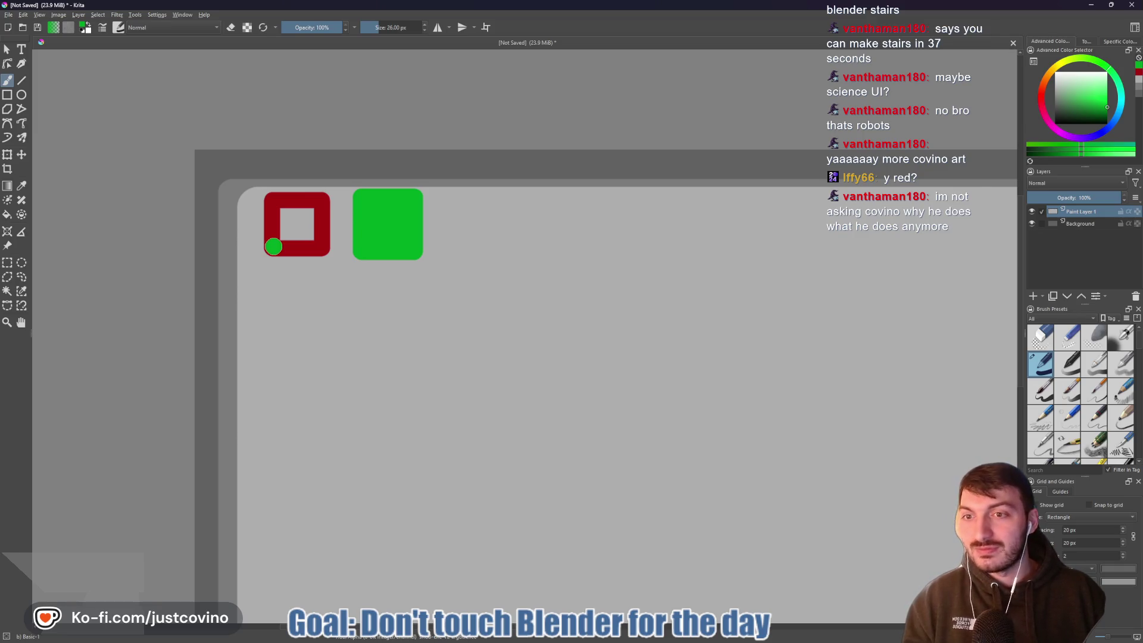
{"action": "left_click", "coordinate": [273, 239], "text": "ctrl"}
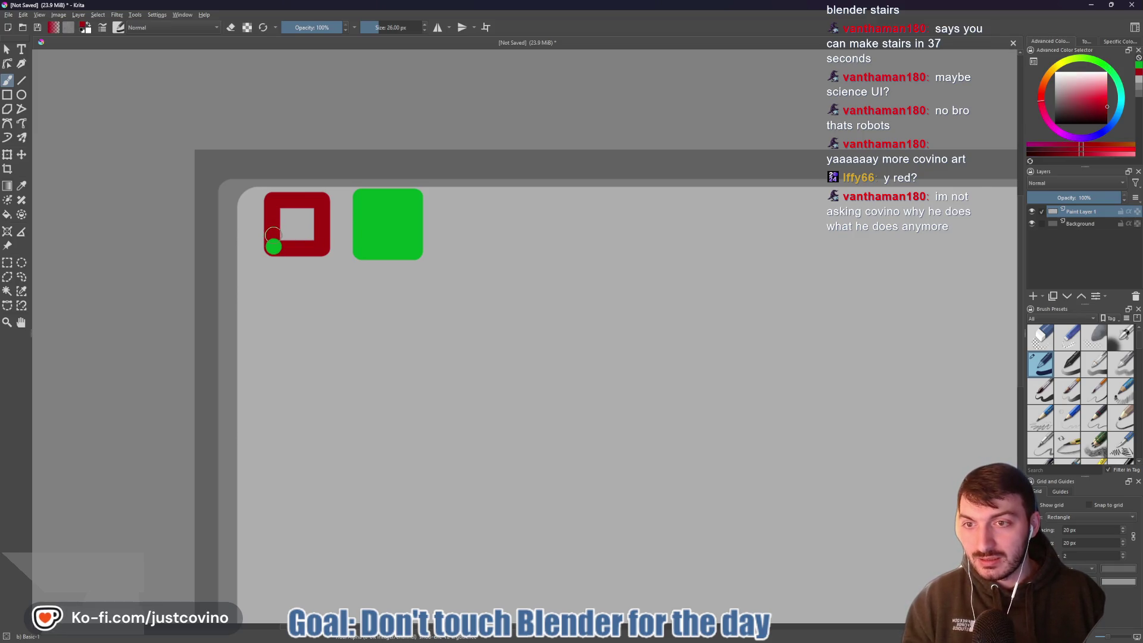
{"action": "mouse_move", "coordinate": [274, 238]}
{"action": "left_mouse_down"}
{"action": "mouse_move", "coordinate": [452, 199]}
{"action": "mouse_move", "coordinate": [403, 191]}
{"action": "mouse_move", "coordinate": [441, 173]}
{"action": "mouse_move", "coordinate": [467, 118]}
{"action": "mouse_move", "coordinate": [391, 89]}
{"action": "left_mouse_up"}
{"action": "scroll", "coordinate": [274, 244], "scroll_direction": "up", "scroll_amount": 5}
{"action": "scroll", "coordinate": [441, 173], "scroll_direction": "down", "scroll_amount": 3}
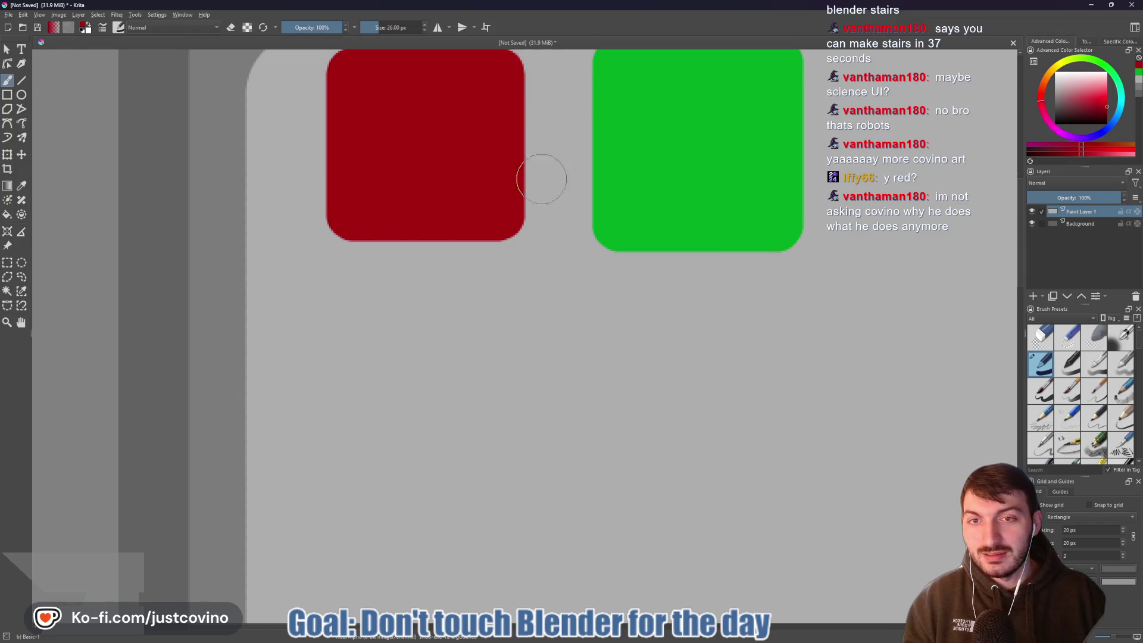
{"action": "scroll", "coordinate": [591, 194], "scroll_direction": "down", "scroll_amount": 5}
{"action": "left_click_drag", "start_coordinate": [763, 257], "coordinate": [464, 248]}
{"action": "scroll", "coordinate": [465, 248], "scroll_direction": "down", "scroll_amount": 1}
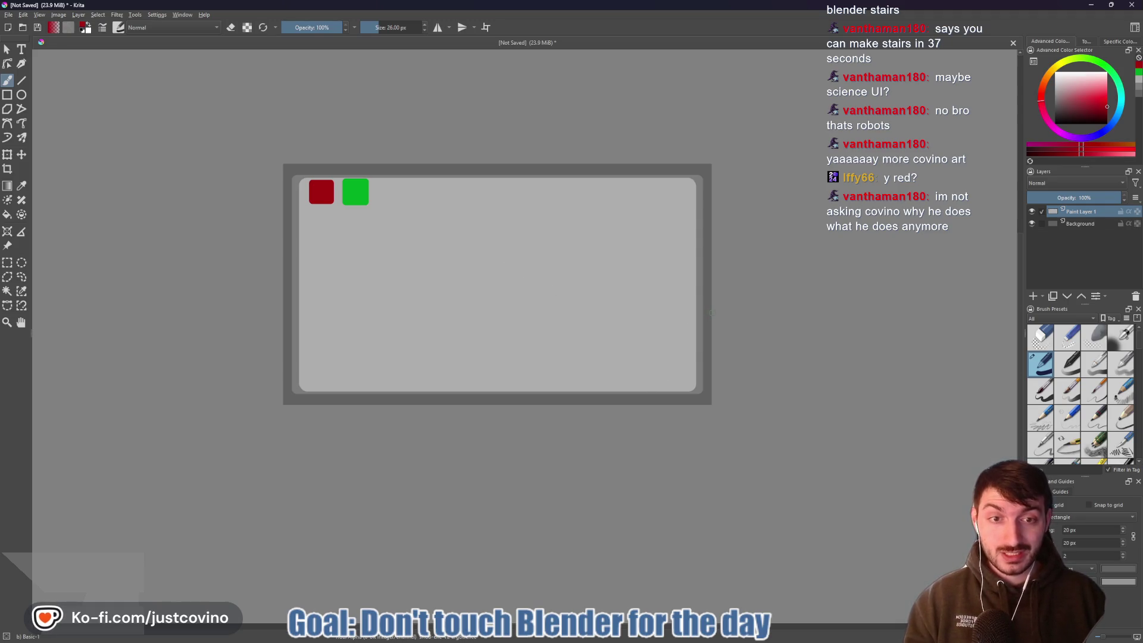
Step: Sample the grey and draw straight lines along the window shape's bottom and top edges
{"action": "left_click", "coordinate": [703, 304], "text": "ctrl"}
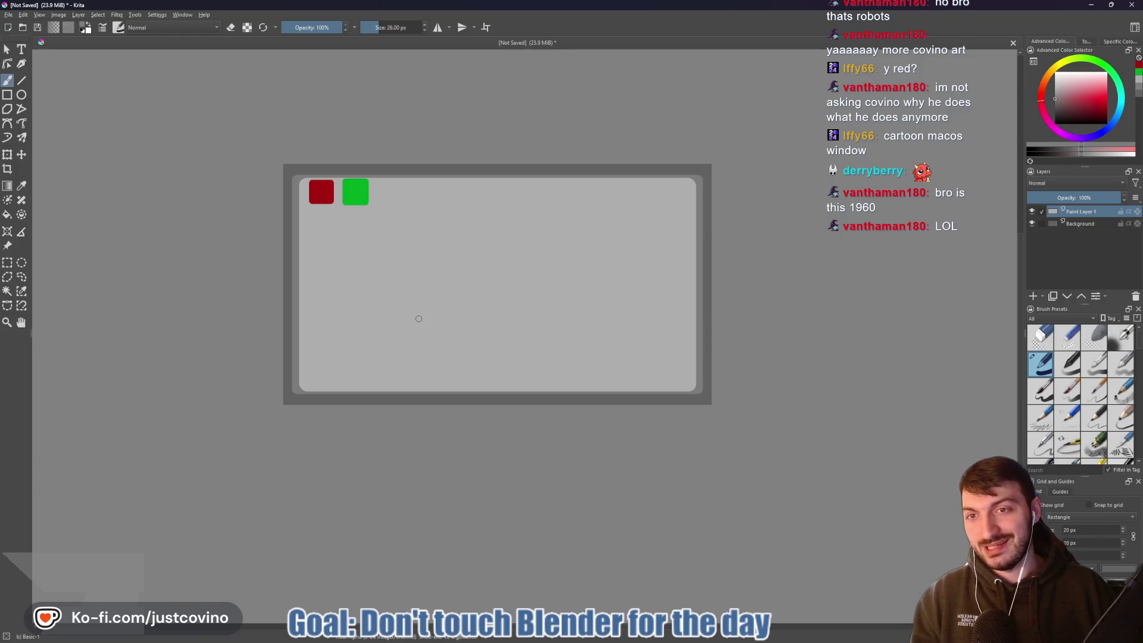
{"action": "scroll", "coordinate": [419, 319], "scroll_direction": "up", "scroll_amount": 1}
{"action": "left_click", "coordinate": [22, 80]}
{"action": "scroll", "coordinate": [278, 446], "scroll_direction": "up", "scroll_amount": 3}
{"action": "scroll", "coordinate": [681, 435], "scroll_direction": "up", "scroll_amount": 1}
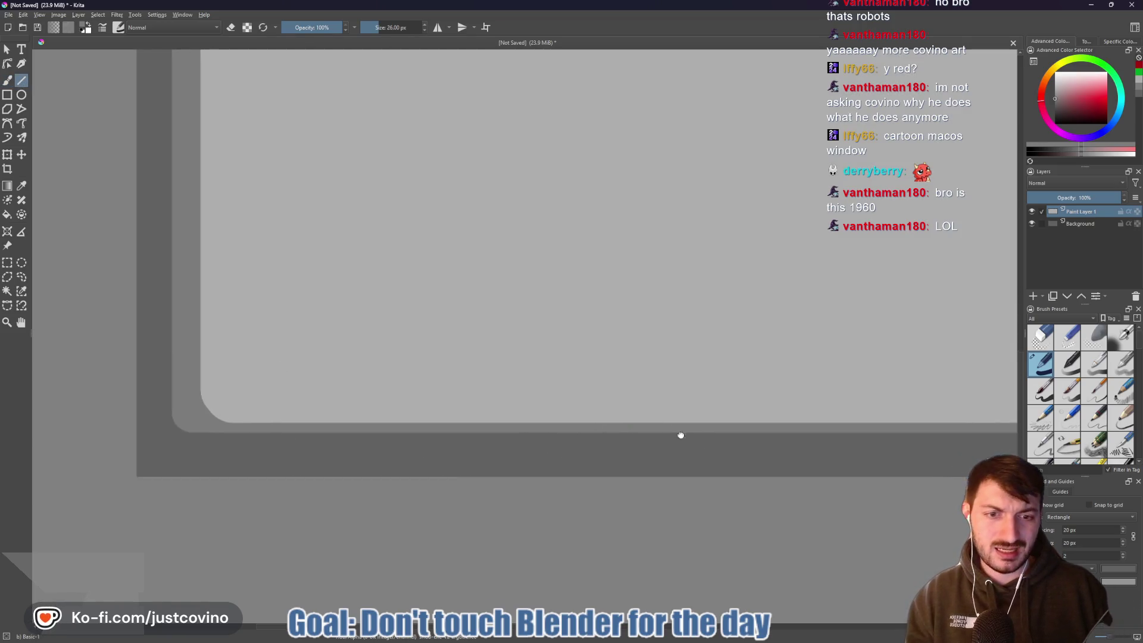
{"action": "left_click_drag", "start_coordinate": [682, 435], "coordinate": [493, 390]}
{"action": "scroll", "coordinate": [493, 391], "scroll_direction": "down", "scroll_amount": 4}
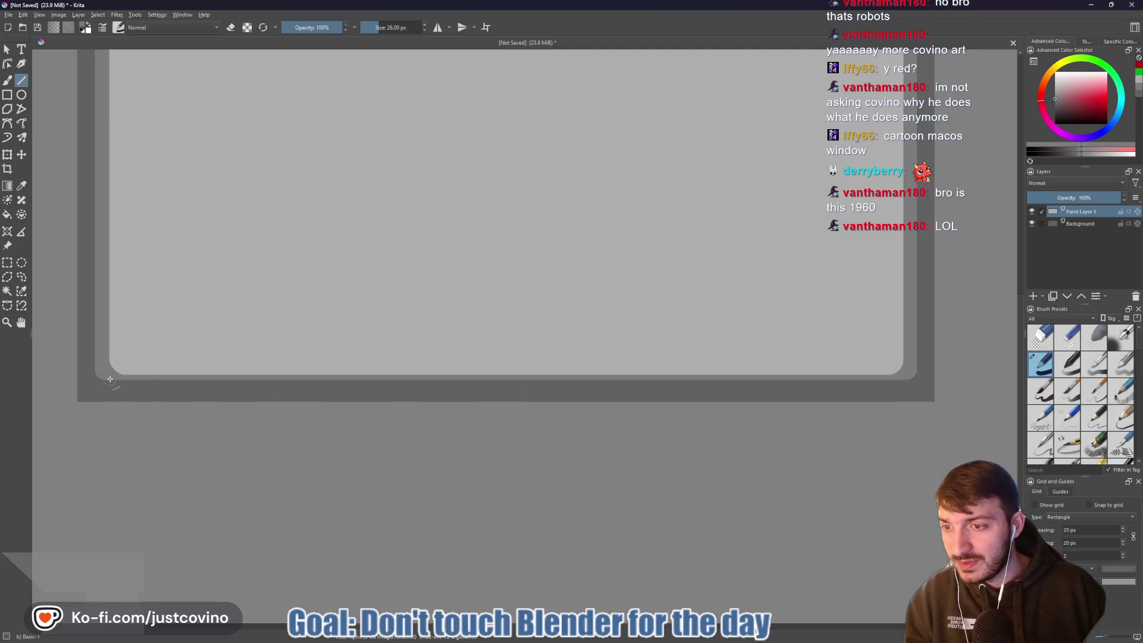
{"action": "left_click_drag", "start_coordinate": [107, 381], "coordinate": [911, 379]}
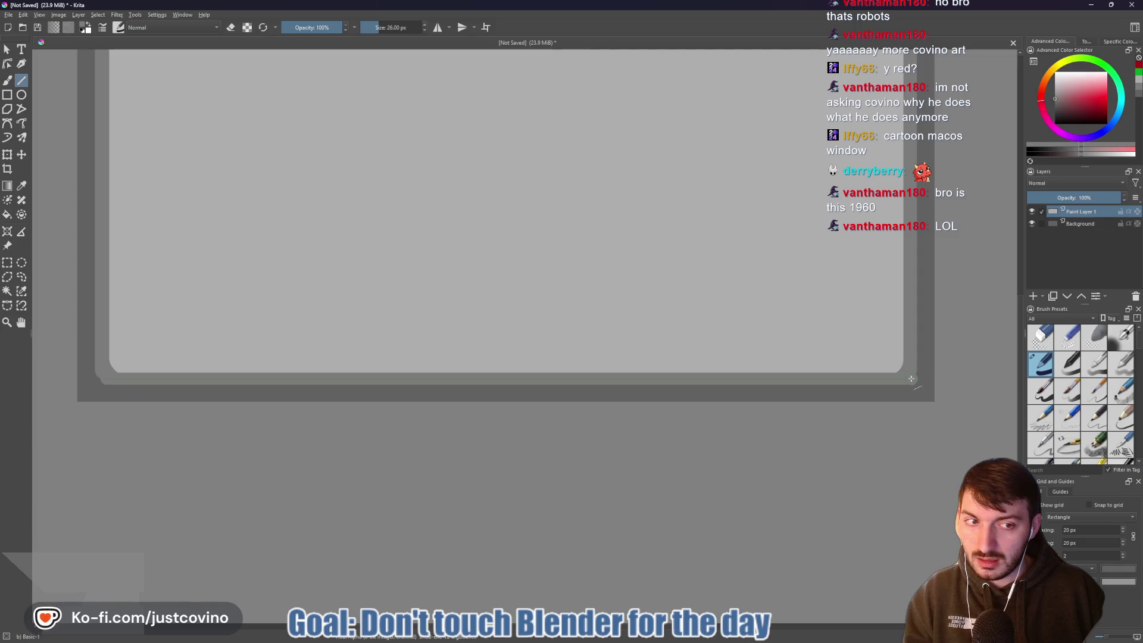
{"action": "scroll", "coordinate": [633, 234], "scroll_direction": "up", "scroll_amount": 8}
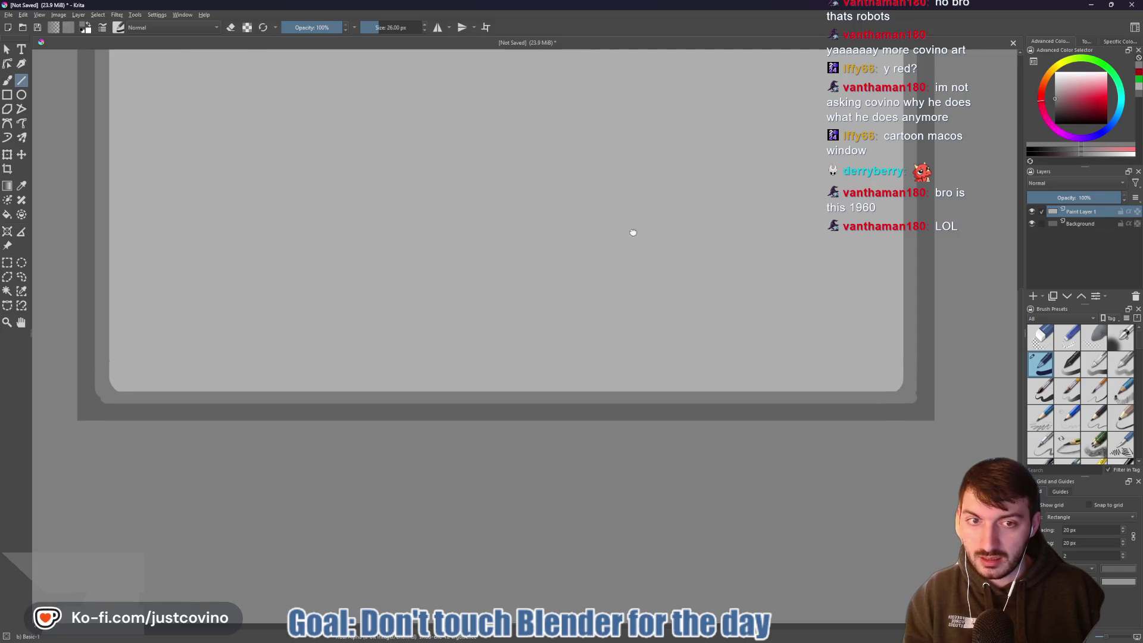
{"action": "left_click_drag", "start_coordinate": [923, 246], "coordinate": [116, 248]}
Step: Switch back to the brush and recentre the whole drawing in view
{"action": "key", "text": "b"}
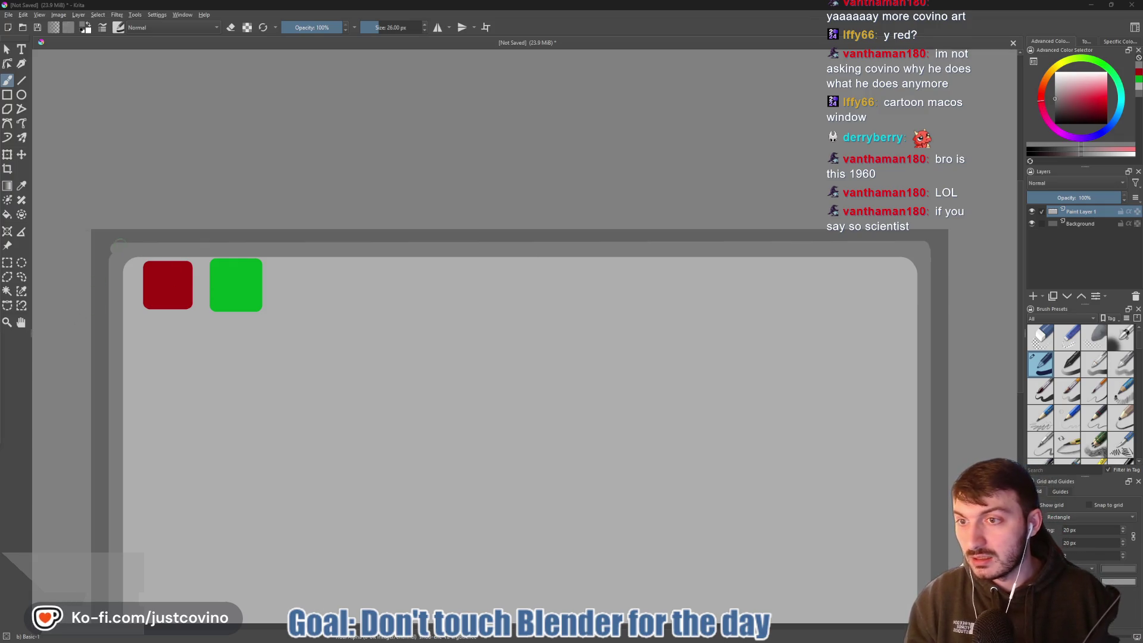
{"action": "scroll", "coordinate": [116, 258], "scroll_direction": "up", "scroll_amount": 5}
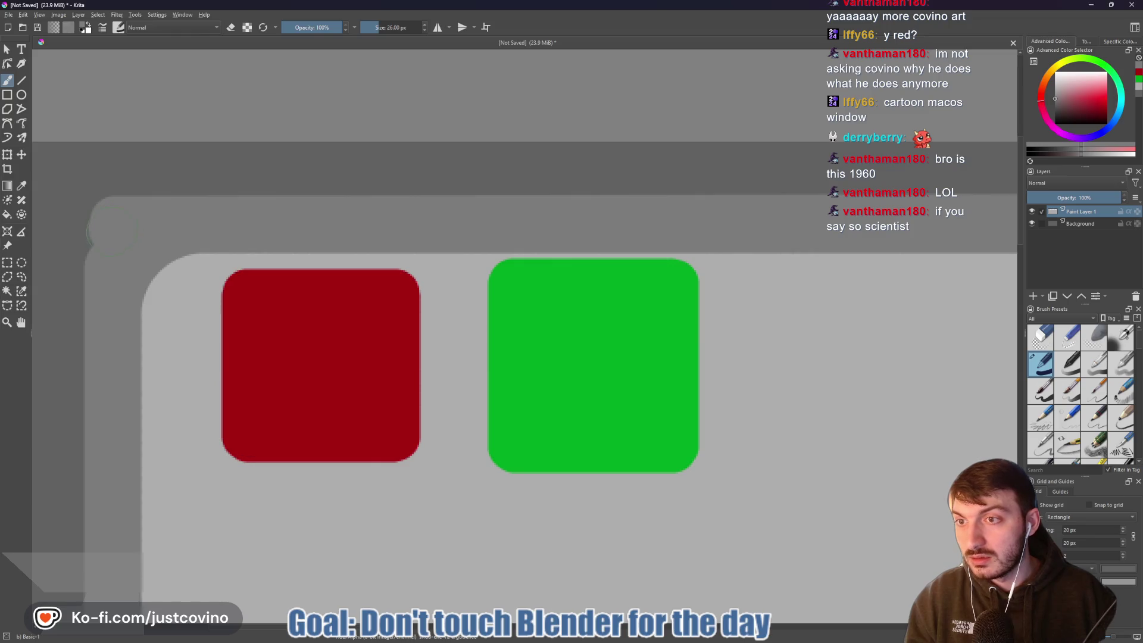
{"action": "scroll", "coordinate": [222, 396], "scroll_direction": "down", "scroll_amount": 3}
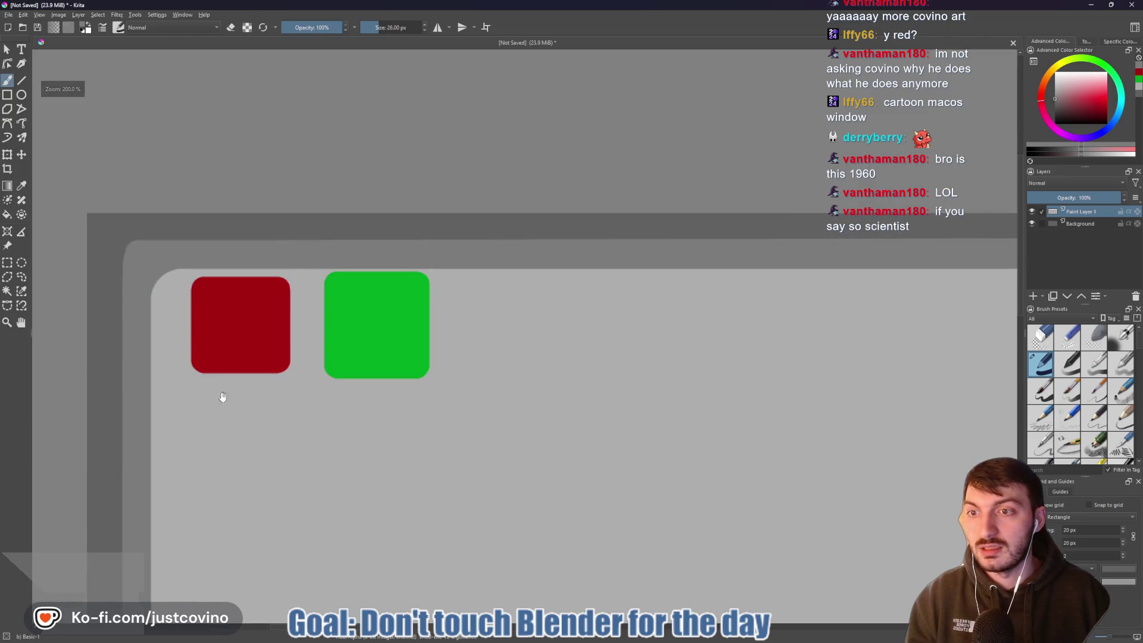
{"action": "scroll", "coordinate": [222, 396], "scroll_direction": "up", "scroll_amount": 5}
{"action": "scroll", "coordinate": [230, 306], "scroll_direction": "down", "scroll_amount": 3}
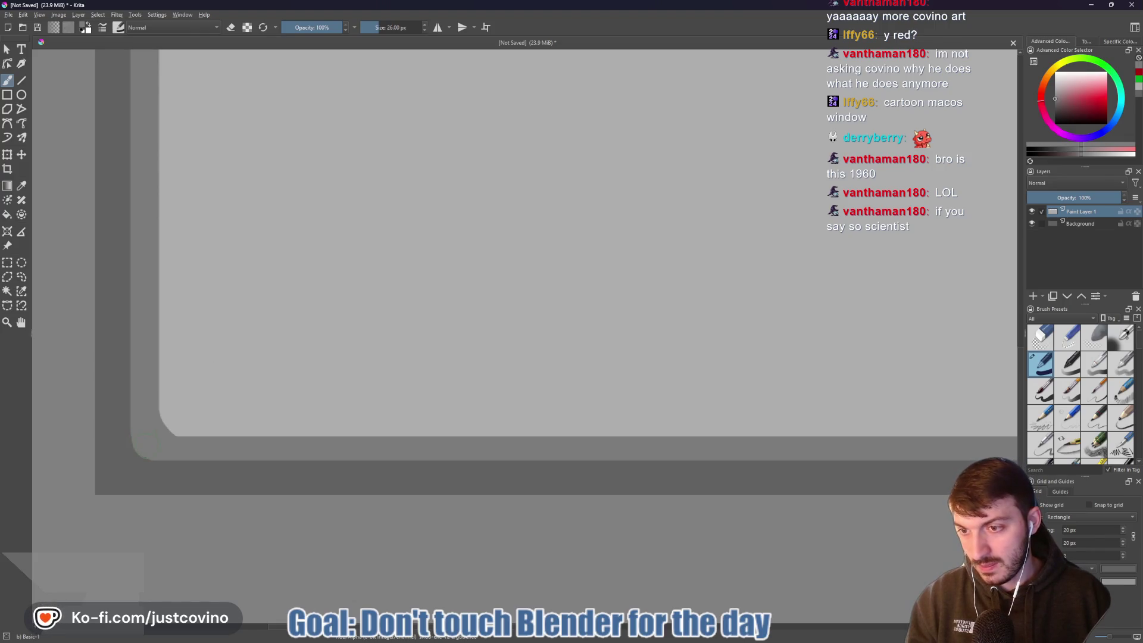
{"action": "mouse_move", "coordinate": [546, 437]}
{"action": "left_mouse_down"}
{"action": "mouse_move", "coordinate": [255, 431]}
{"action": "mouse_move", "coordinate": [227, 408]}
{"action": "mouse_move", "coordinate": [624, 387]}
{"action": "left_mouse_up"}
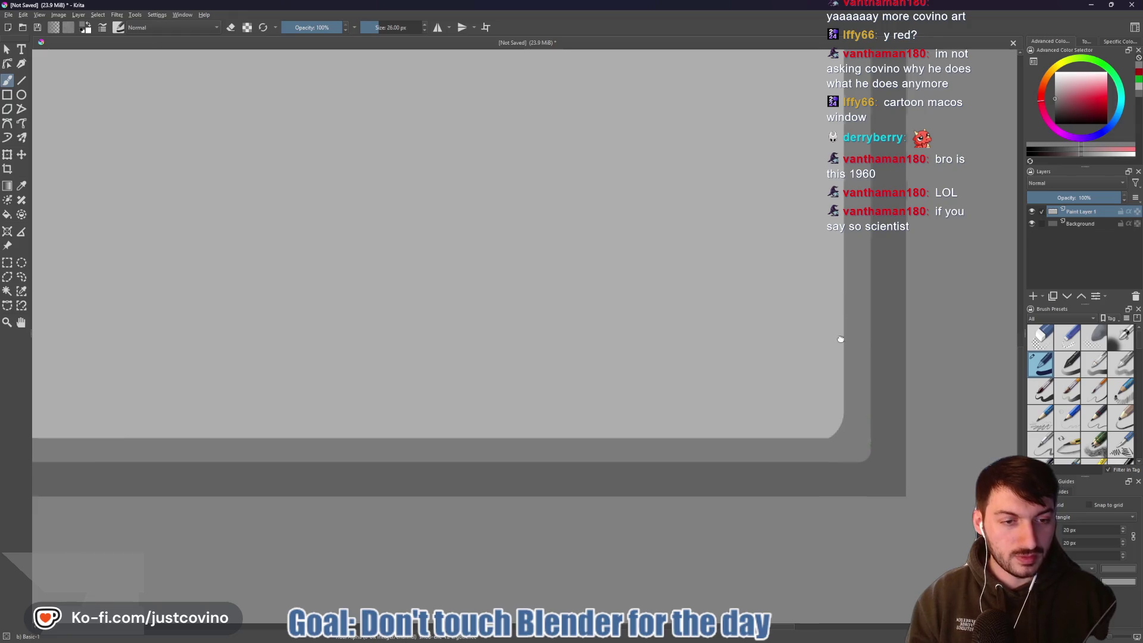
{"action": "scroll", "coordinate": [839, 337], "scroll_direction": "down", "scroll_amount": 4}
{"action": "left_click_drag", "start_coordinate": [711, 431], "coordinate": [626, 330]}
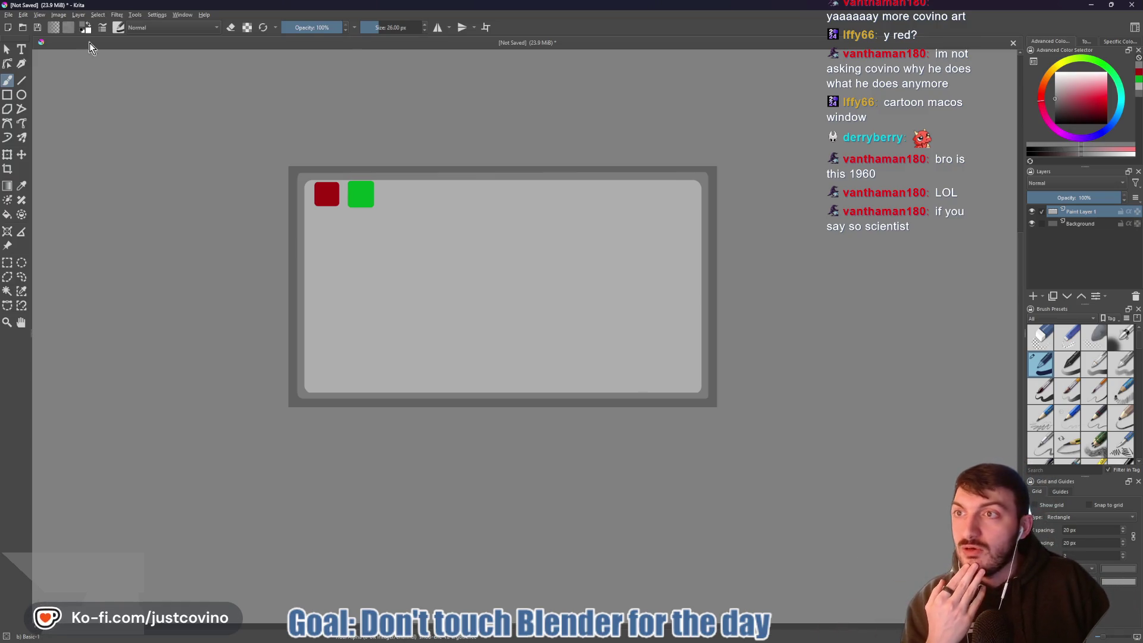
{"action": "left_click", "coordinate": [8, 14]}
Step: Export the drawing as science_button.png in PNG format, accepting the default PNG options
{"action": "left_click", "coordinate": [41, 103]}
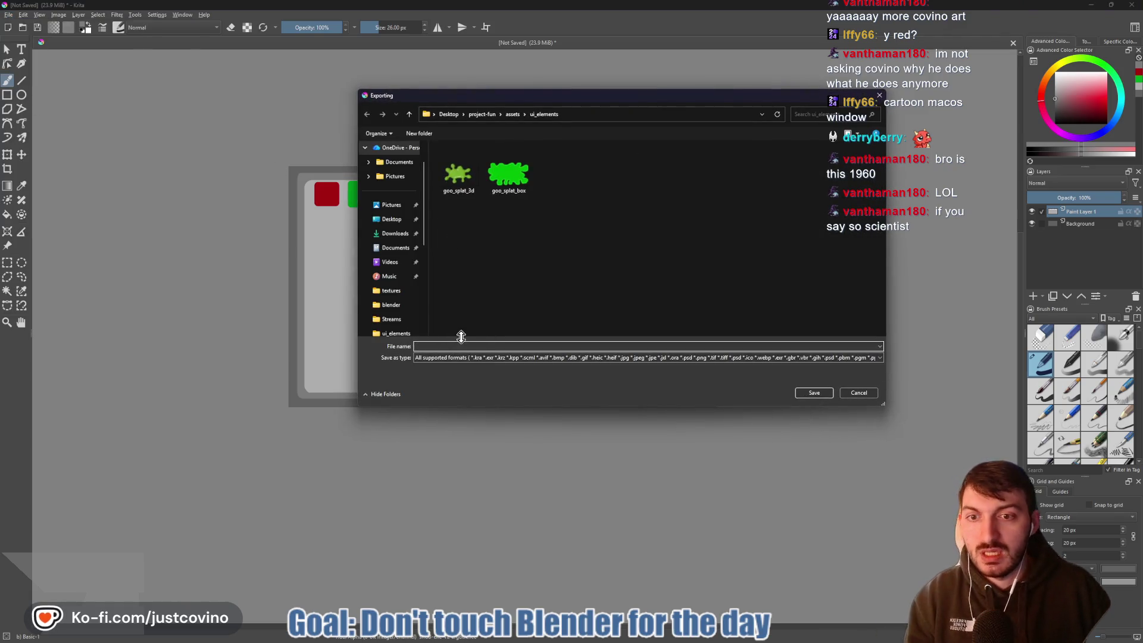
{"action": "type", "text": "science_button"}
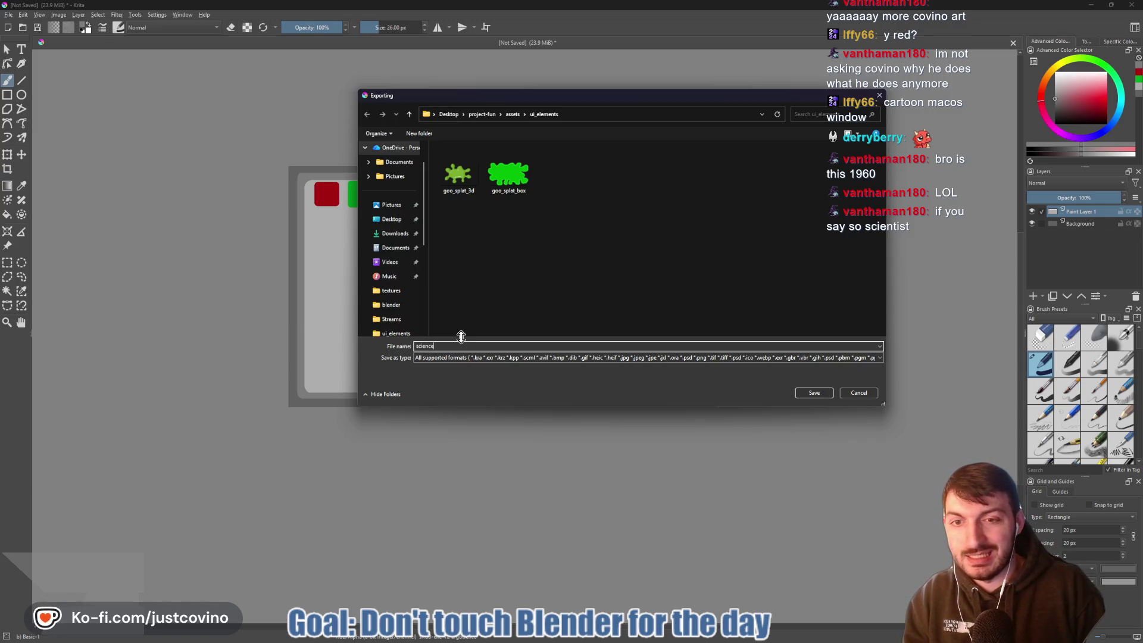
{"action": "left_click", "coordinate": [556, 358]}
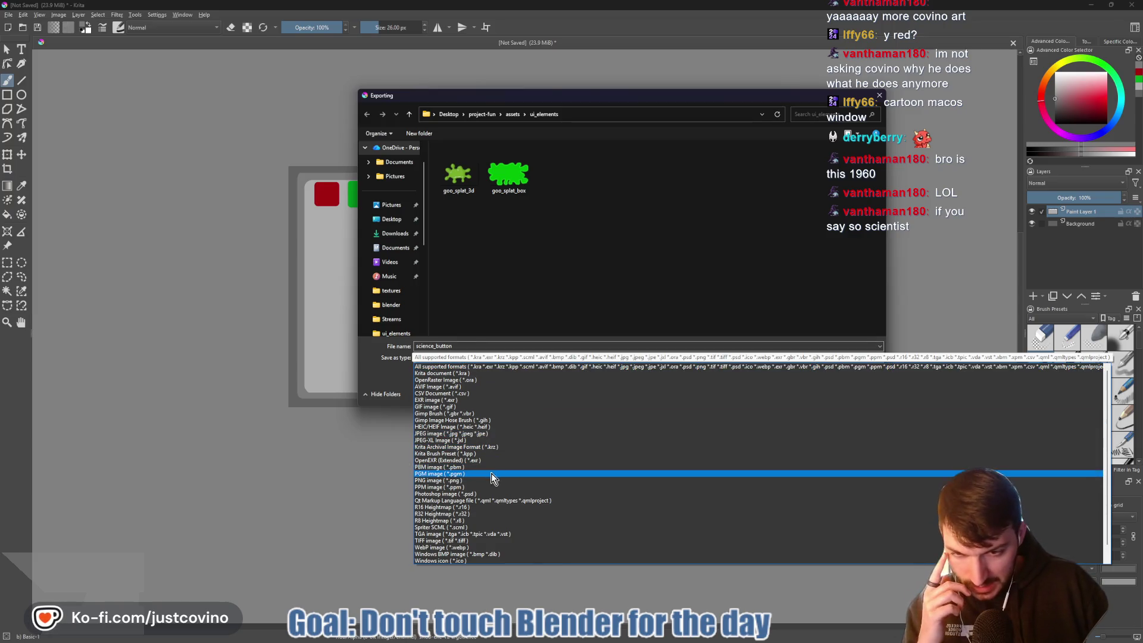
{"action": "left_click", "coordinate": [490, 480]}
{"action": "left_click", "coordinate": [814, 394]}
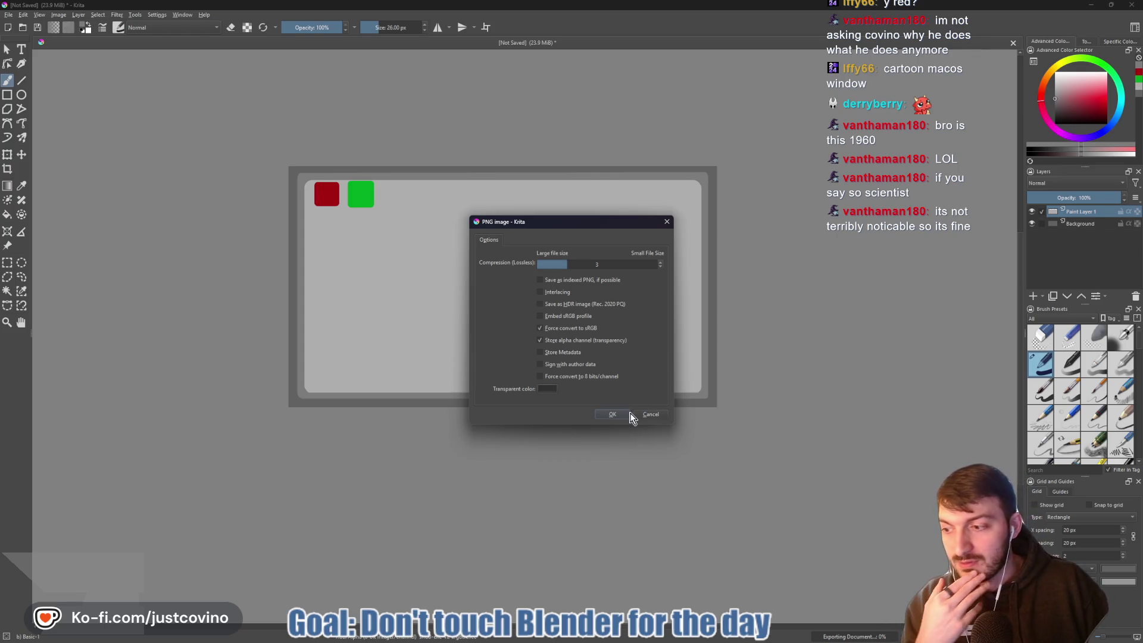
{"action": "left_click", "coordinate": [611, 414]}
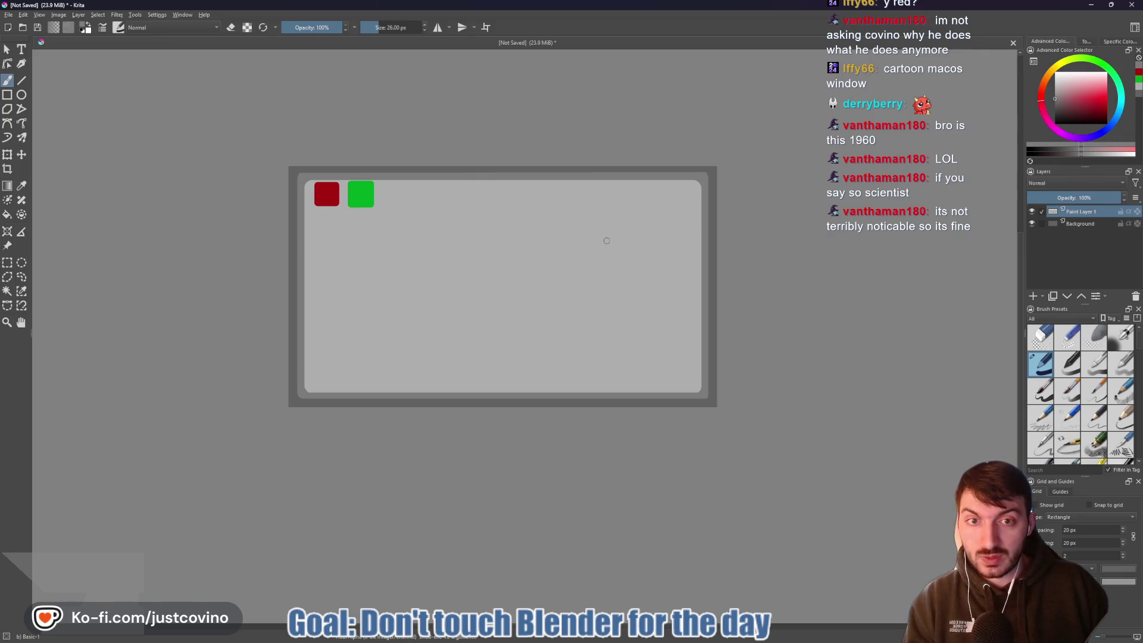
{"action": "left_click", "coordinate": [608, 262], "text": "ctrl"}
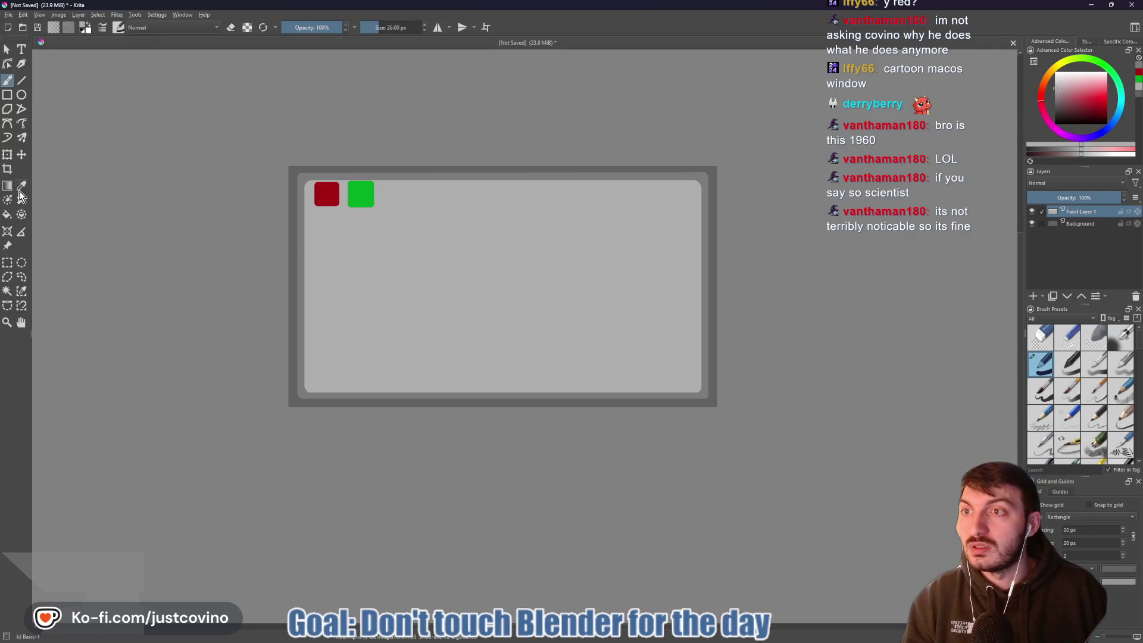
{"action": "left_click", "coordinate": [21, 81]}
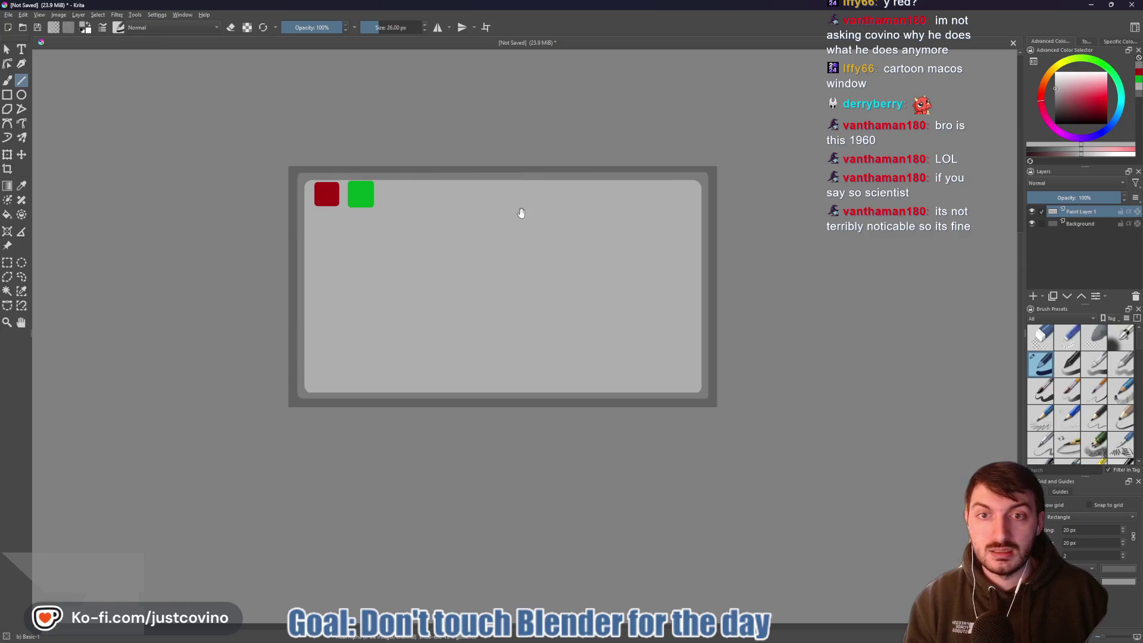
{"action": "left_click_drag", "start_coordinate": [521, 212], "coordinate": [440, 258]}
{"action": "scroll", "coordinate": [274, 231], "scroll_direction": "up", "scroll_amount": 3}
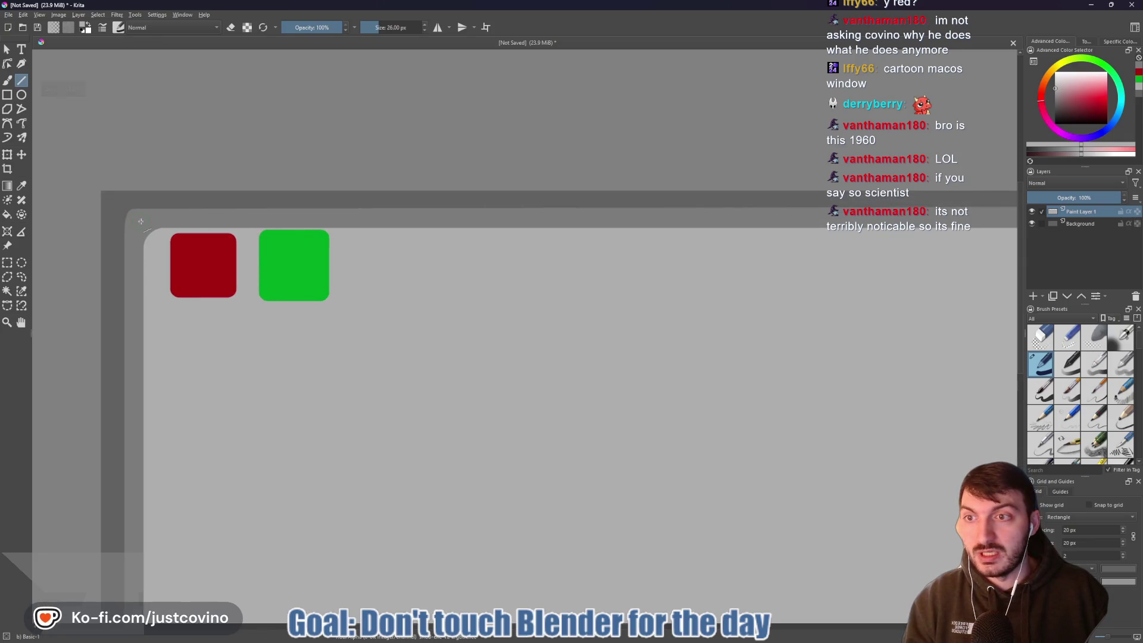
{"action": "left_click_drag", "start_coordinate": [137, 222], "coordinate": [1001, 220]}
{"action": "scroll", "coordinate": [689, 286], "scroll_direction": "down", "scroll_amount": 2}
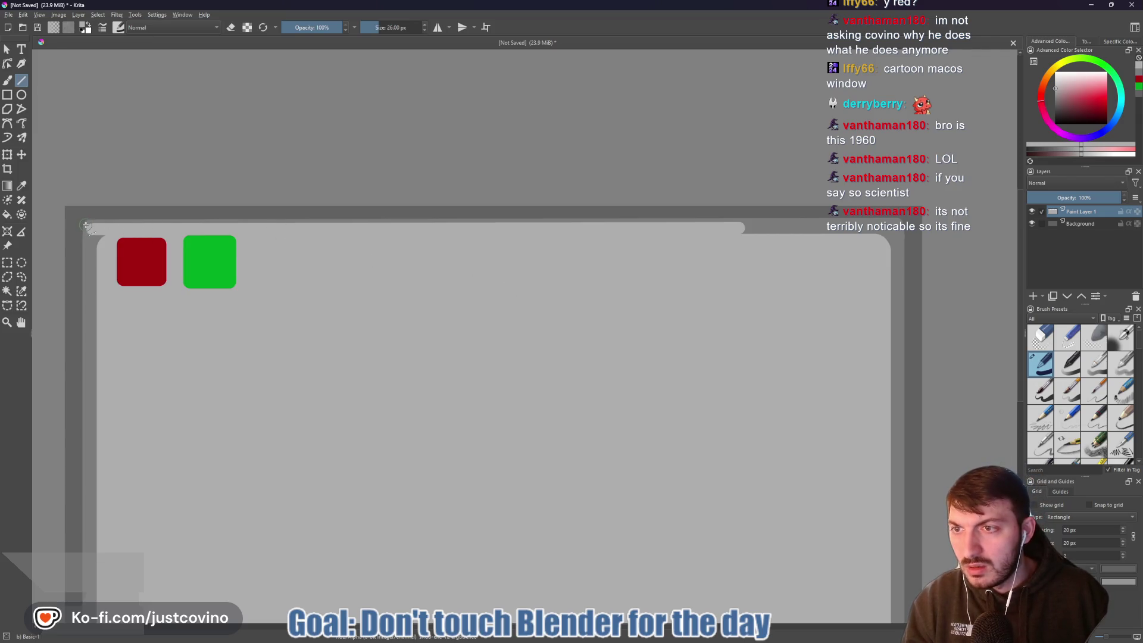
{"action": "mouse_move", "coordinate": [87, 225]}
{"action": "left_mouse_down"}
{"action": "mouse_move", "coordinate": [904, 234]}
{"action": "mouse_move", "coordinate": [899, 221]}
{"action": "mouse_move", "coordinate": [828, 223]}
{"action": "left_mouse_up"}
{"action": "mouse_move", "coordinate": [754, 369]}
{"action": "left_mouse_down"}
{"action": "mouse_move", "coordinate": [658, 301]}
{"action": "mouse_move", "coordinate": [640, 237]}
{"action": "left_mouse_up"}
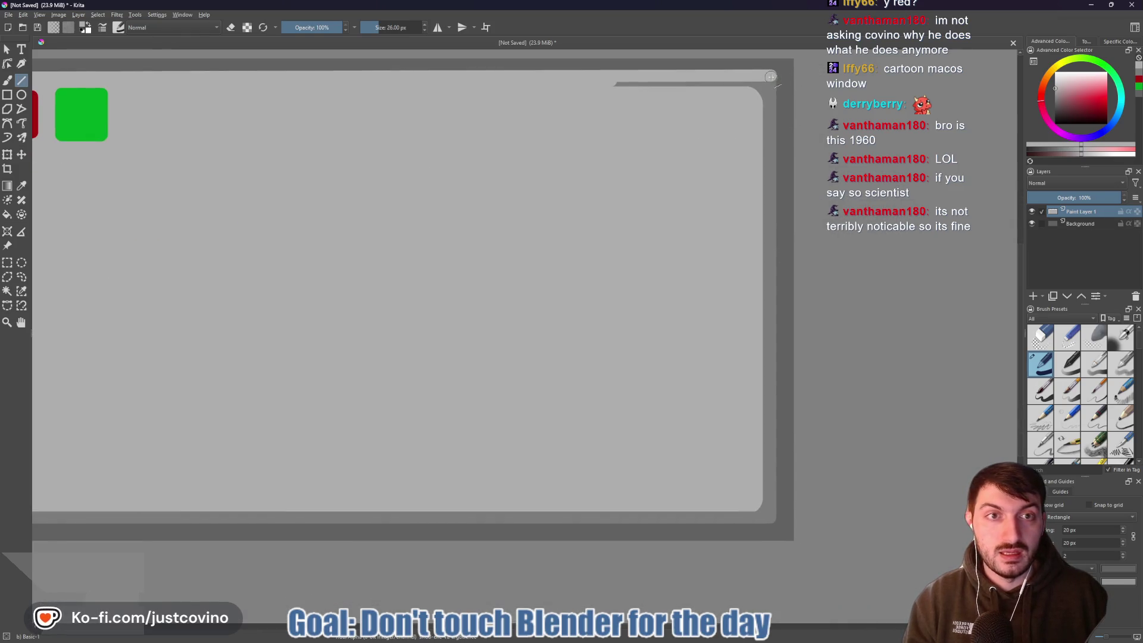
{"action": "left_click_drag", "start_coordinate": [771, 76], "coordinate": [773, 321]}
{"action": "left_click_drag", "start_coordinate": [770, 508], "coordinate": [769, 519]}
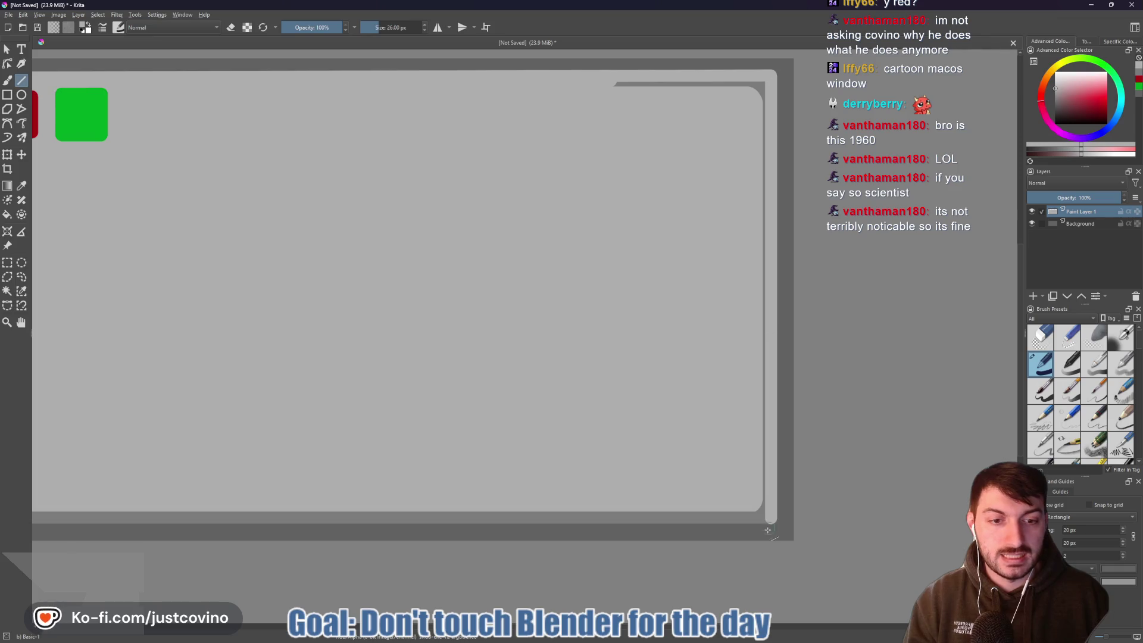
{"action": "left_click_drag", "start_coordinate": [636, 485], "coordinate": [758, 327]}
{"action": "scroll", "coordinate": [851, 346], "scroll_direction": "down", "scroll_amount": 2}
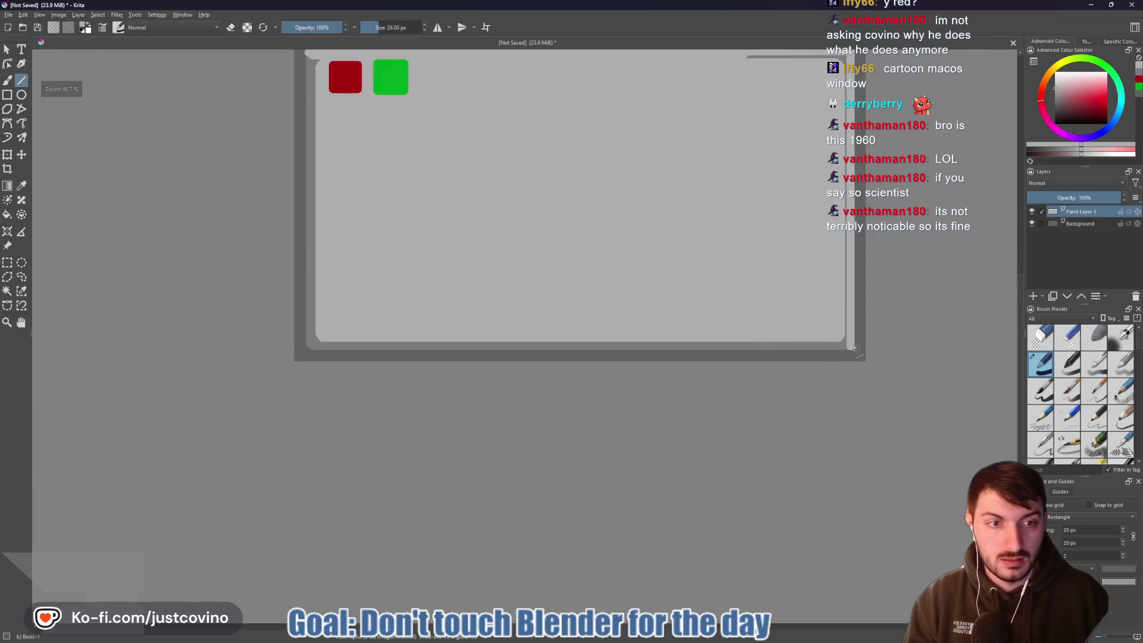
{"action": "left_click_drag", "start_coordinate": [851, 346], "coordinate": [311, 346]}
{"action": "left_click_drag", "start_coordinate": [303, 181], "coordinate": [388, 268]}
{"action": "mouse_move", "coordinate": [339, 118]}
{"action": "left_mouse_down"}
{"action": "mouse_move", "coordinate": [354, 432]}
{"action": "mouse_move", "coordinate": [346, 407]}
{"action": "left_mouse_up"}
{"action": "key", "text": "b"}
{"action": "key", "text": "ctrl+z"}
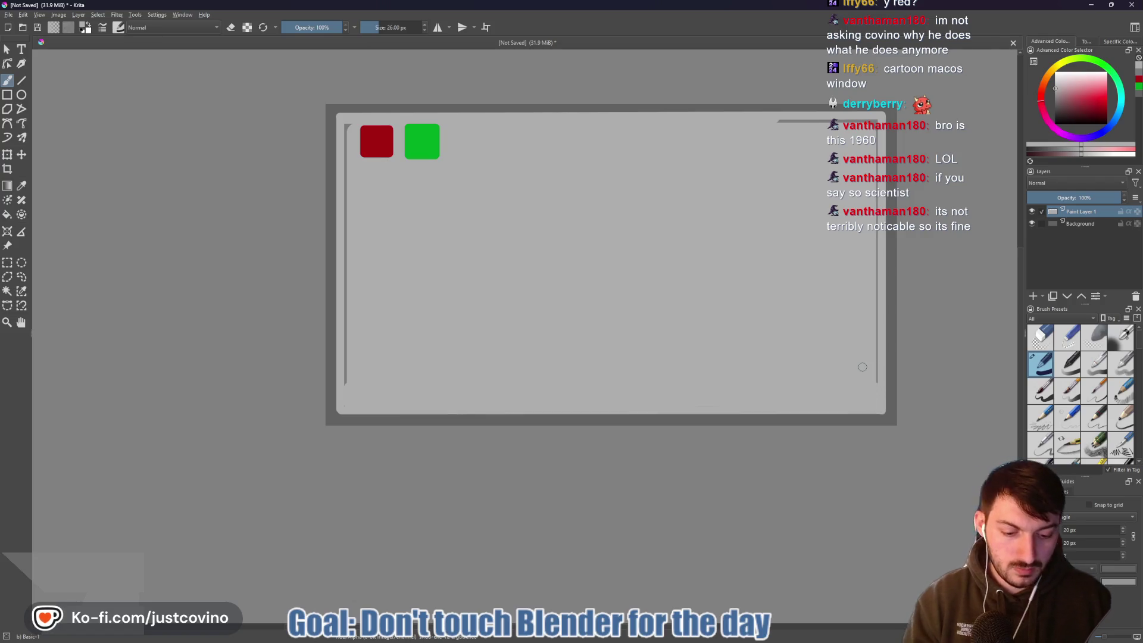
{"action": "key", "text": "bracketright"}
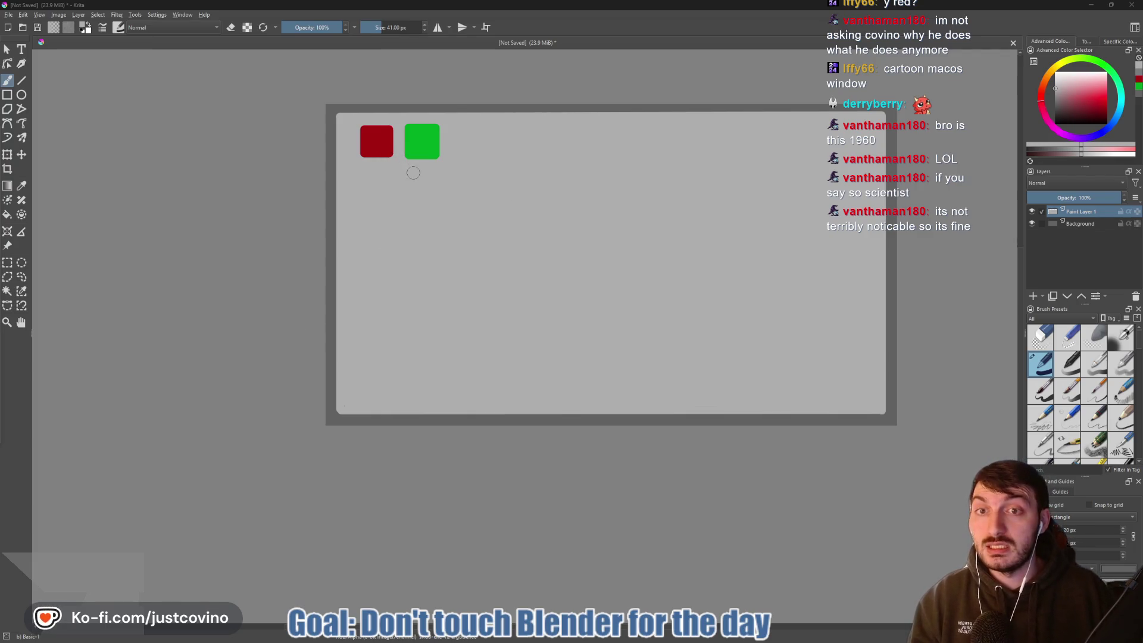
Step: Sample the red square, choose a lighter red, and refill the square with it
{"action": "mouse_move", "coordinate": [522, 174]}
{"action": "left_mouse_down"}
{"action": "mouse_move", "coordinate": [487, 242]}
{"action": "mouse_move", "coordinate": [473, 231]}
{"action": "left_mouse_up"}
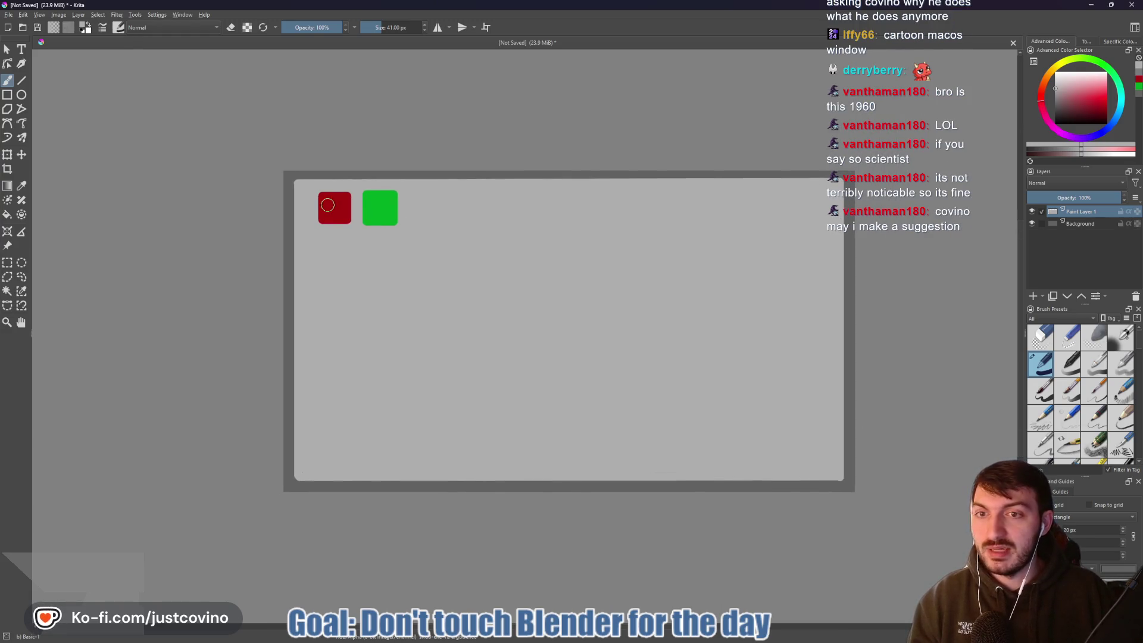
{"action": "left_click", "coordinate": [336, 204], "text": "ctrl"}
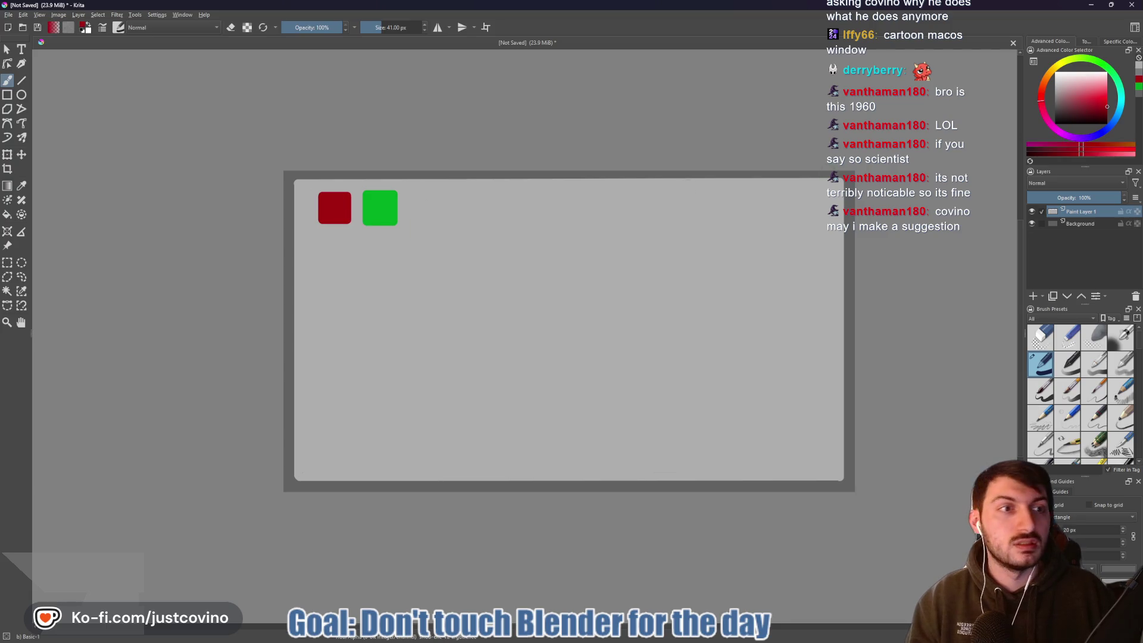
{"action": "left_click_drag", "start_coordinate": [1086, 155], "coordinate": [1100, 152]}
{"action": "left_click", "coordinate": [1089, 146]}
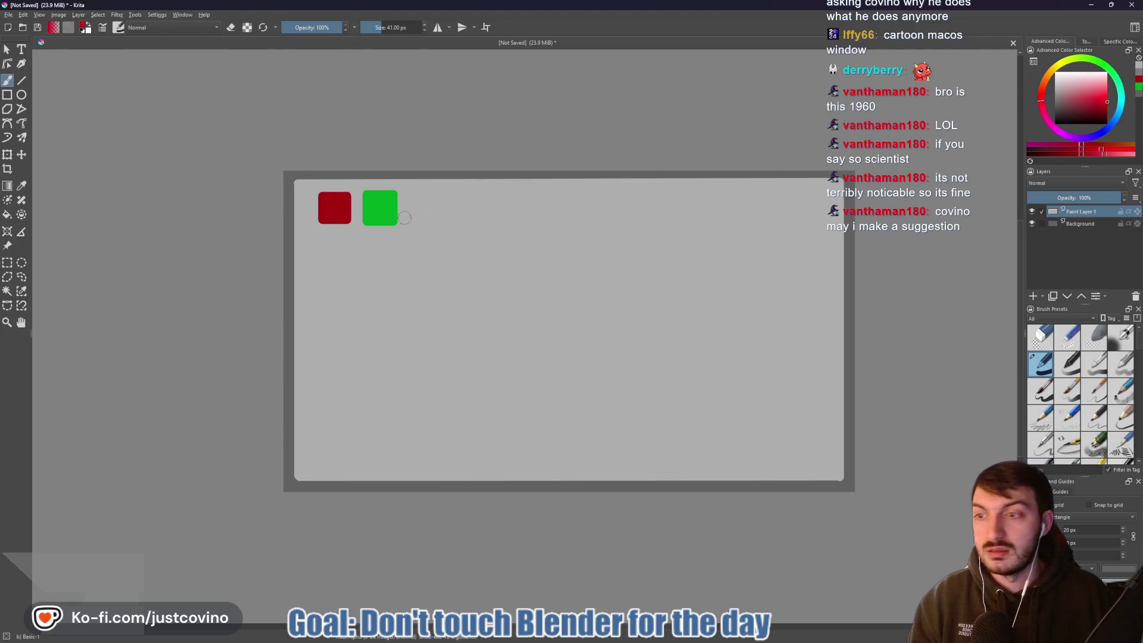
{"action": "key", "text": "f"}
{"action": "left_click", "coordinate": [334, 211]}
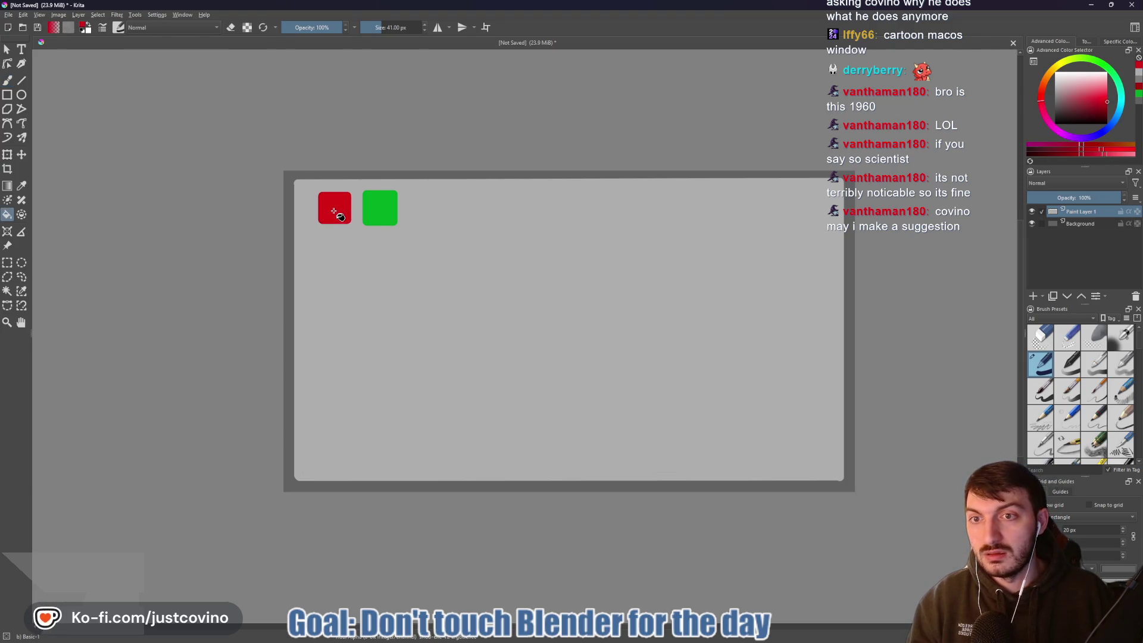
Step: Refill the green square with a brighter green, then the red square with an even lighter red
{"action": "left_click", "coordinate": [377, 213], "text": "ctrl"}
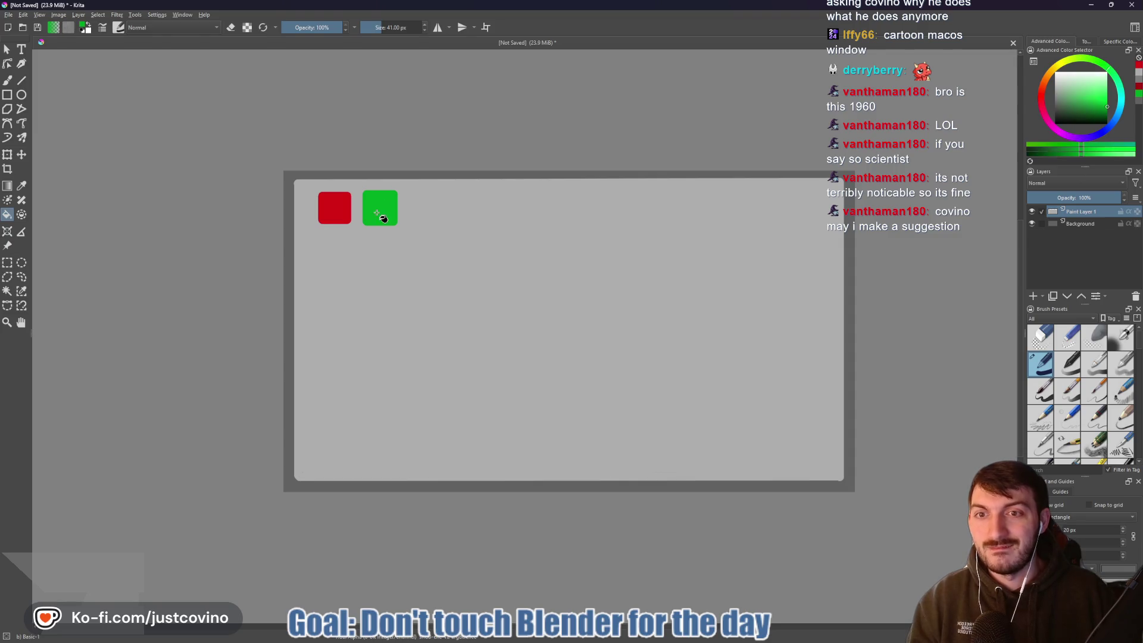
{"action": "left_click_drag", "start_coordinate": [1082, 152], "coordinate": [1108, 155]}
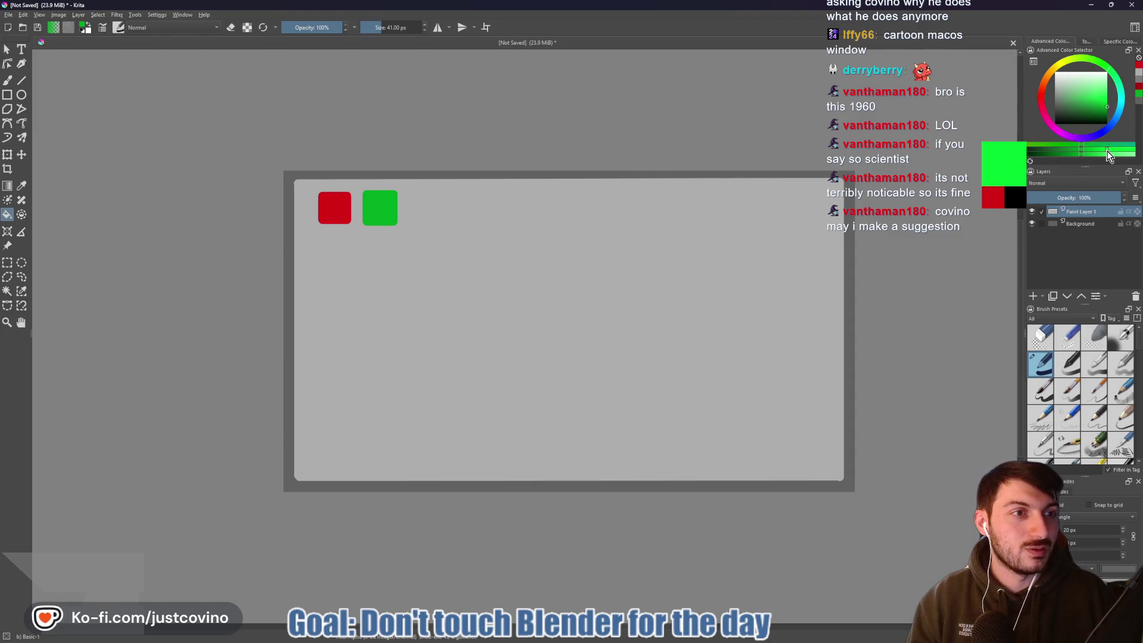
{"action": "left_click", "coordinate": [377, 212]}
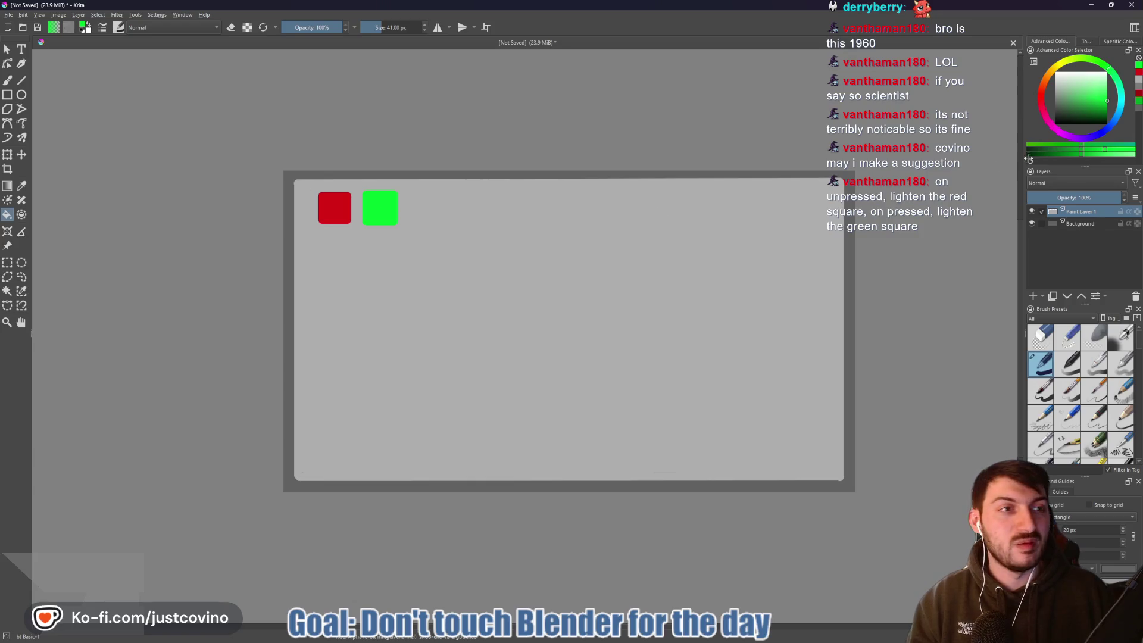
{"action": "left_click", "coordinate": [1114, 151]}
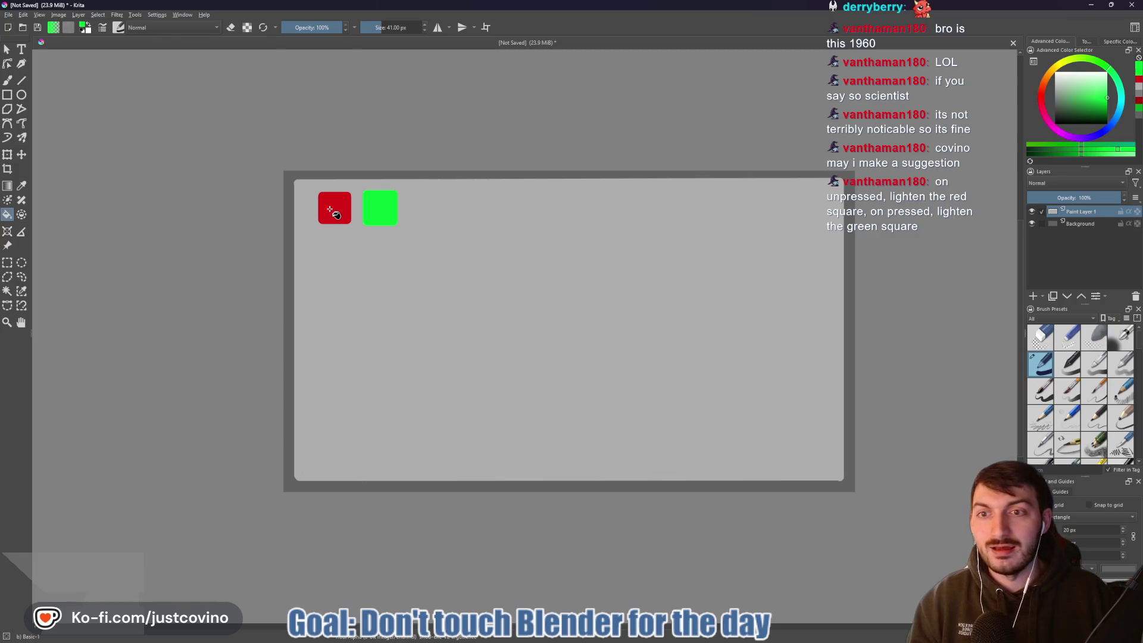
{"action": "left_click", "coordinate": [331, 210], "text": "ctrl"}
{"action": "left_click", "coordinate": [1109, 150]}
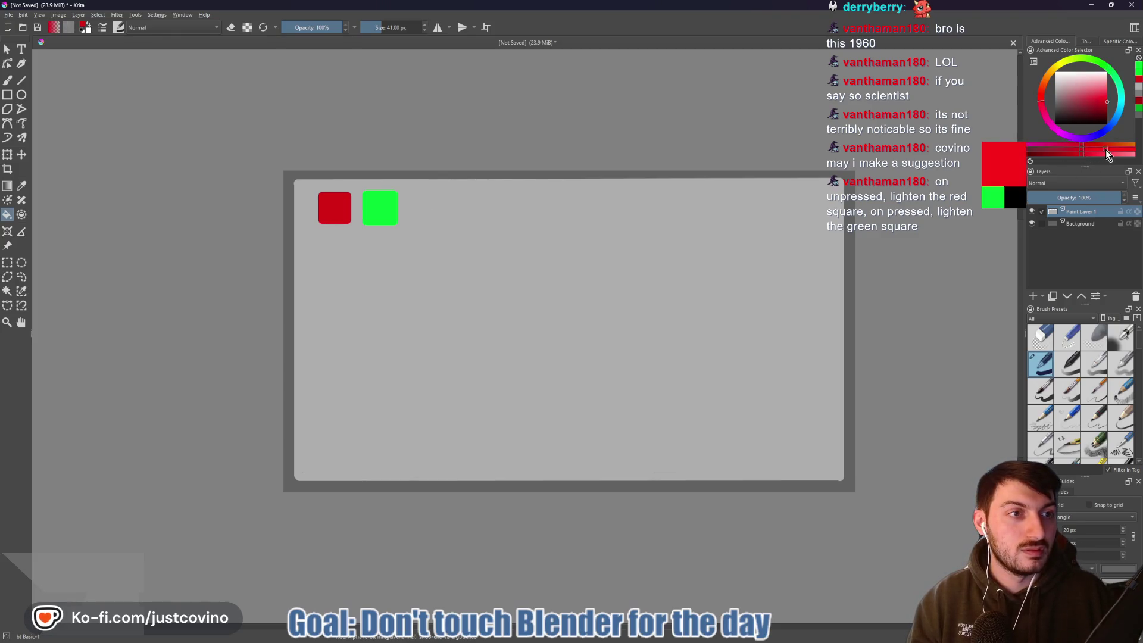
{"action": "left_click", "coordinate": [332, 212]}
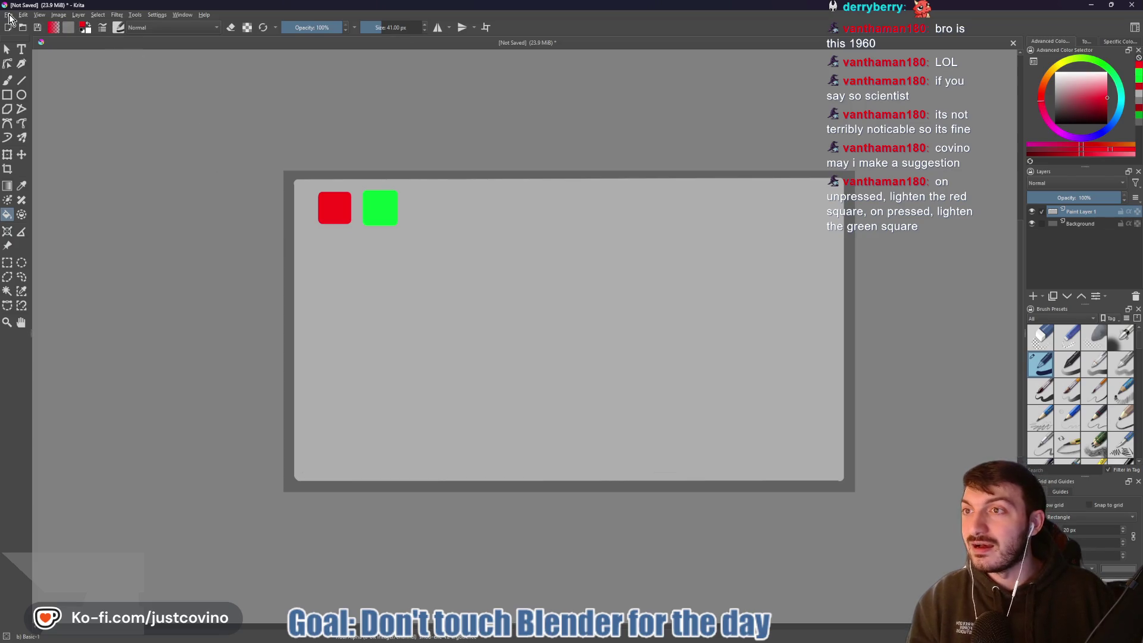
Step: Export the brightened image as science_button_hover.png into the ui_elements folder
{"action": "left_click", "coordinate": [9, 14]}
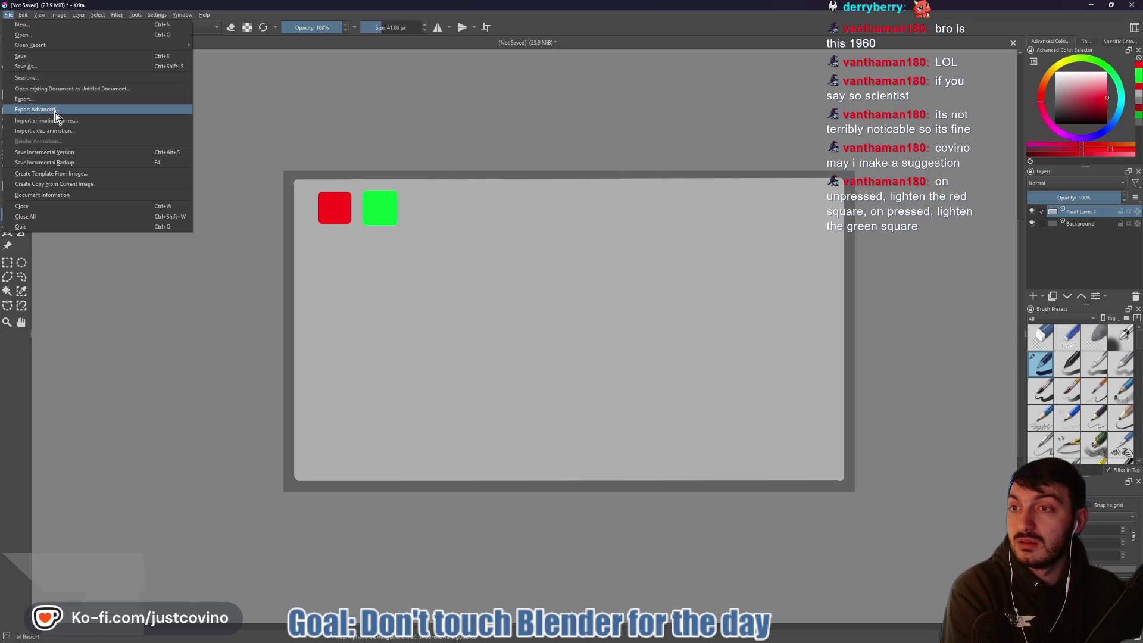
{"action": "left_click", "coordinate": [52, 100]}
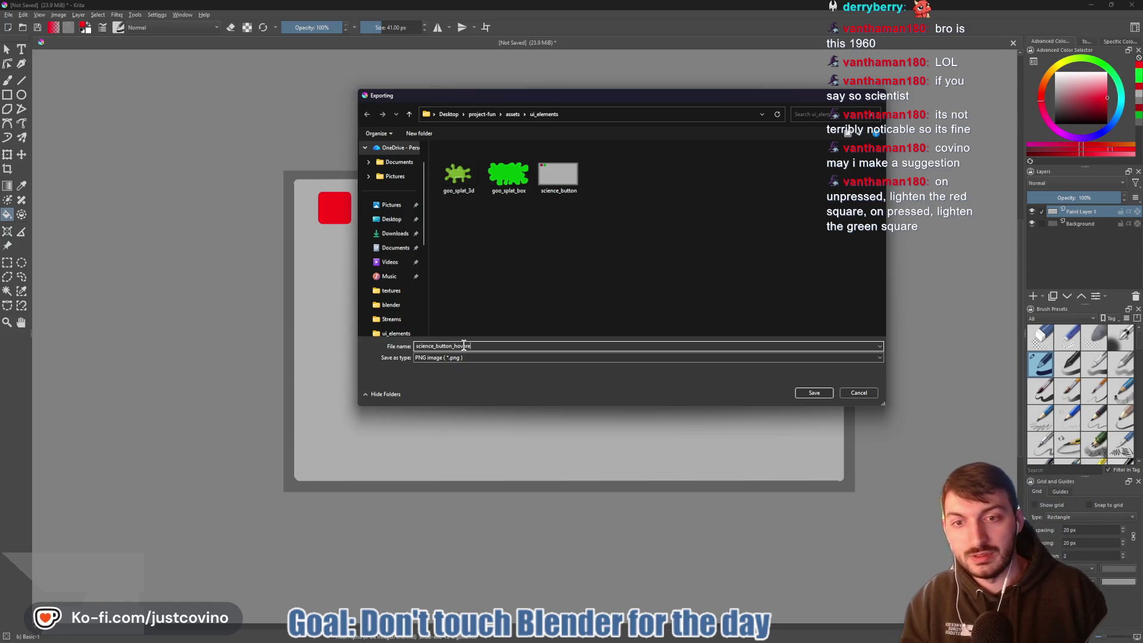
{"action": "left_click", "coordinate": [814, 394]}
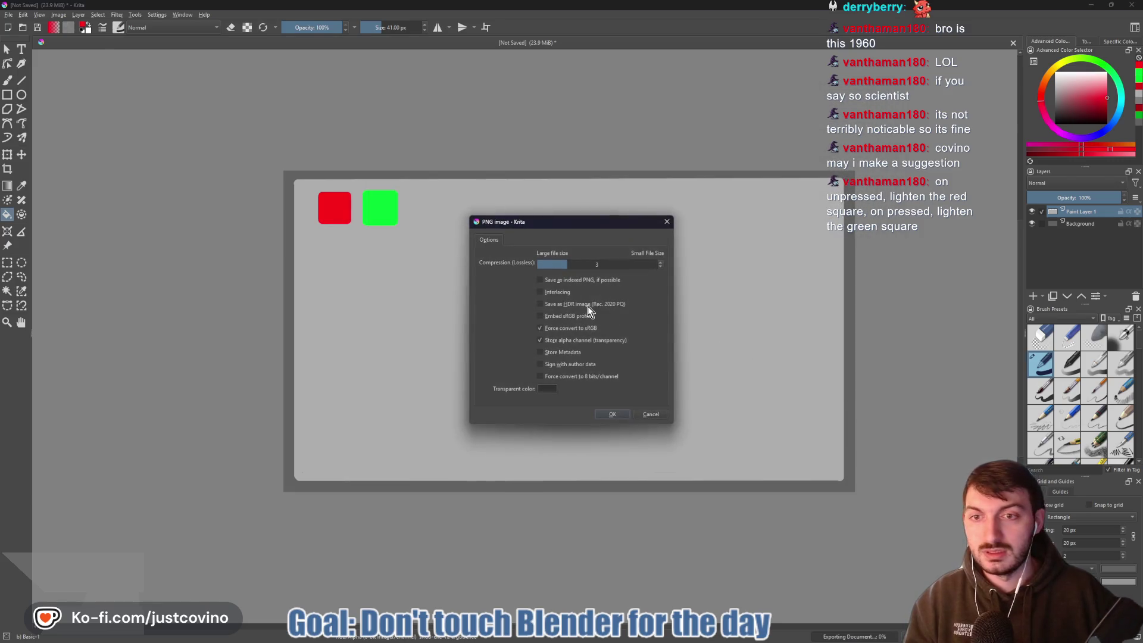
{"action": "left_click", "coordinate": [613, 415]}
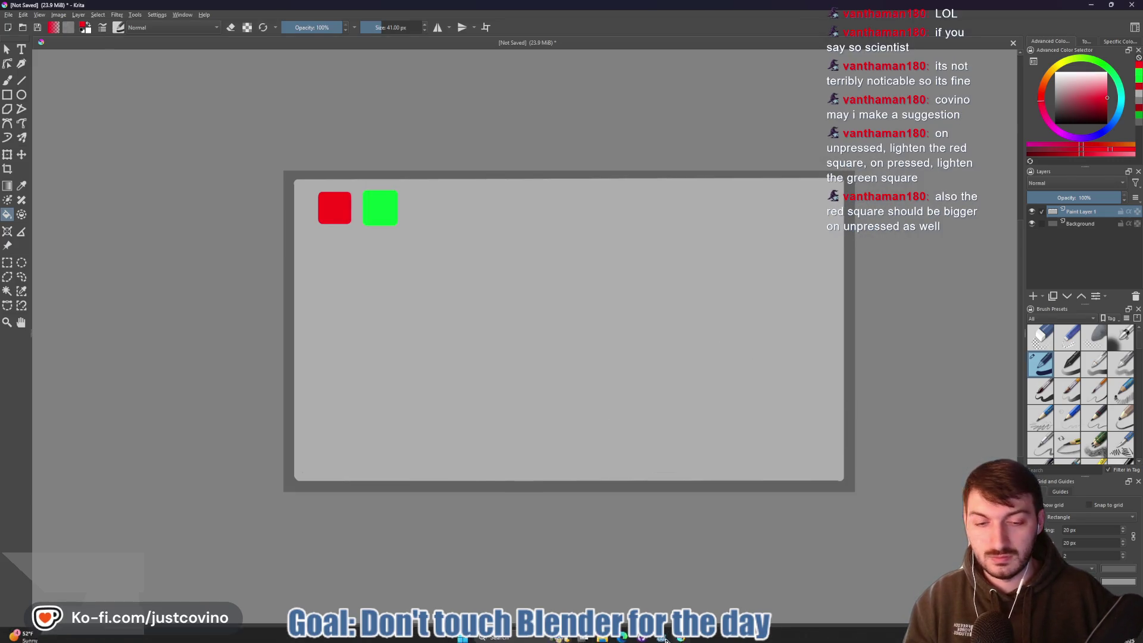
{"action": "left_click", "coordinate": [682, 635]}
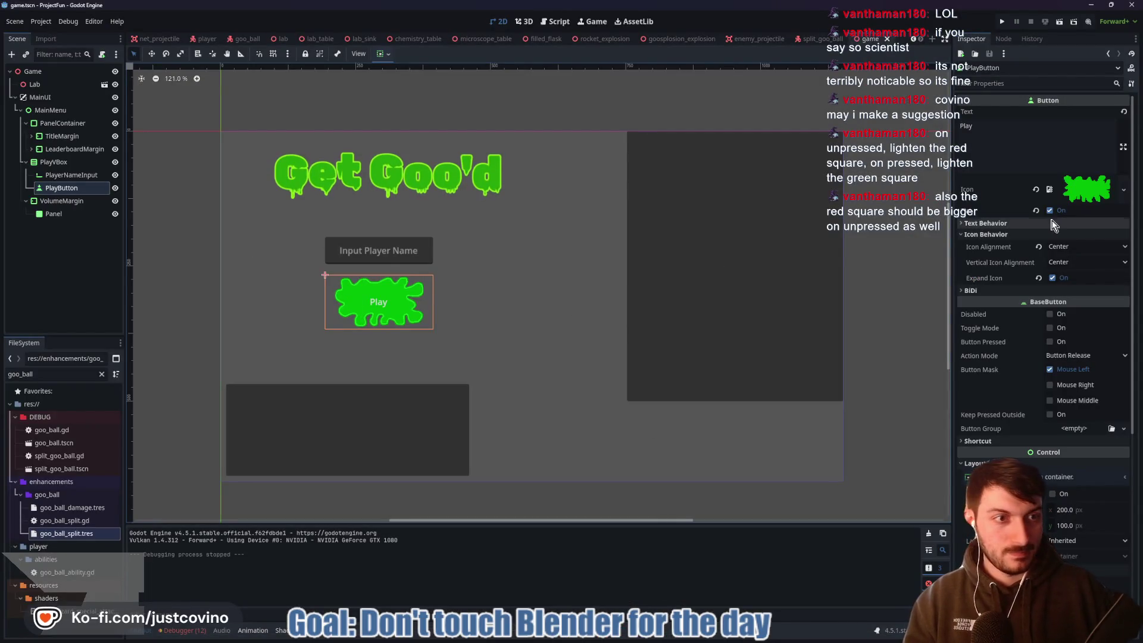
Step: Clear the PlayButton's icon, set its Focus Mode to None, and expand its style overrides
{"action": "left_click", "coordinate": [1035, 188]}
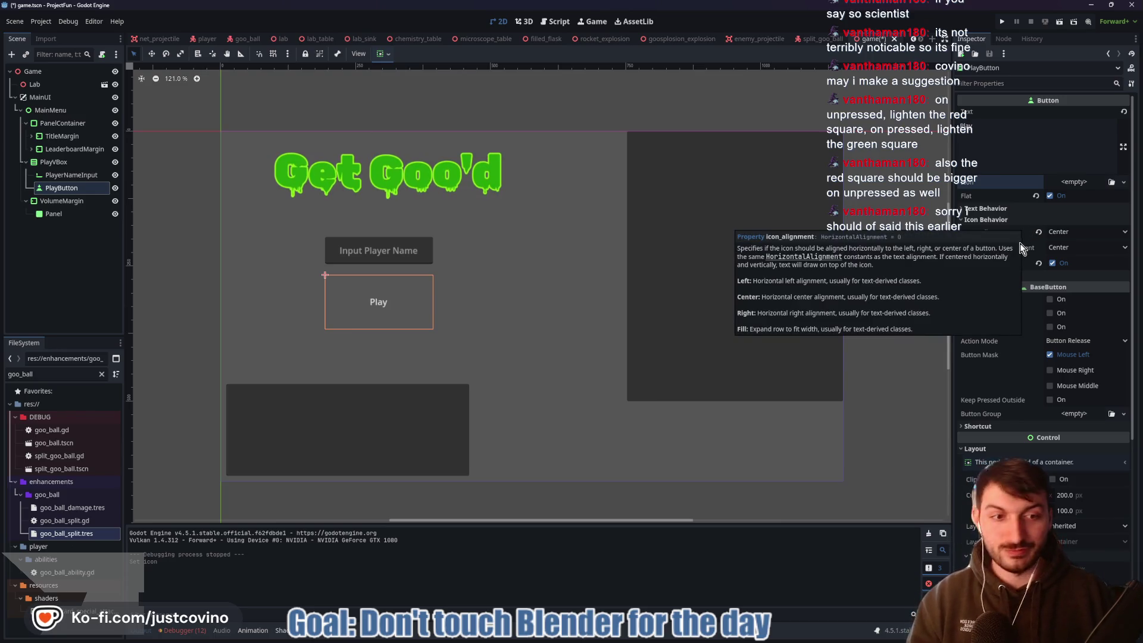
{"action": "scroll", "coordinate": [1033, 230], "scroll_direction": "down", "scroll_amount": 5}
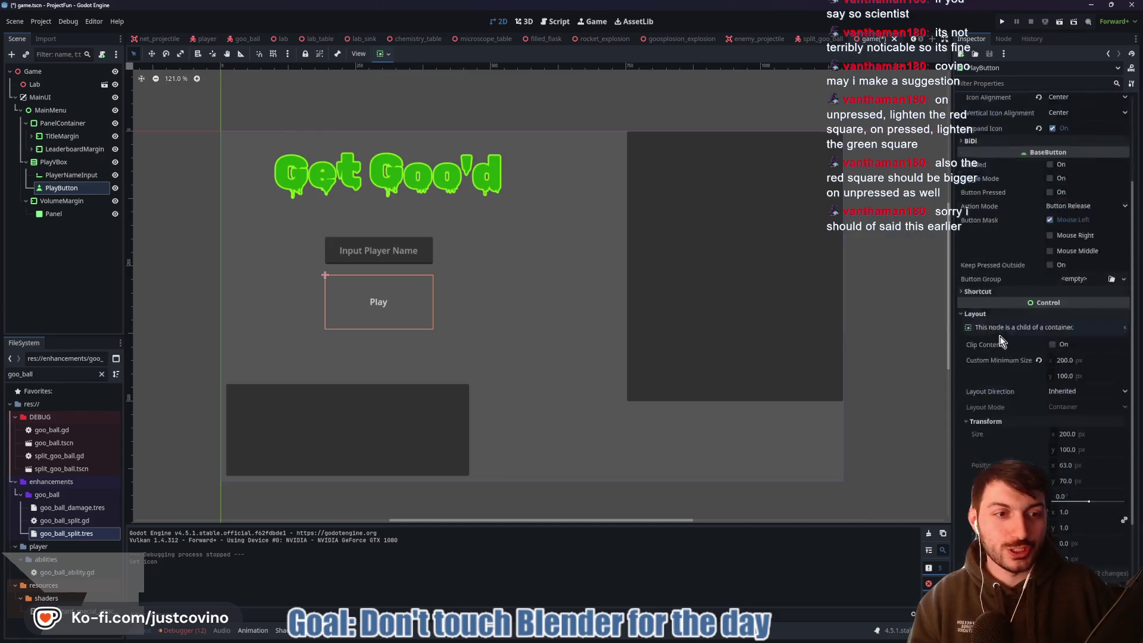
{"action": "scroll", "coordinate": [983, 452], "scroll_direction": "down", "scroll_amount": 1}
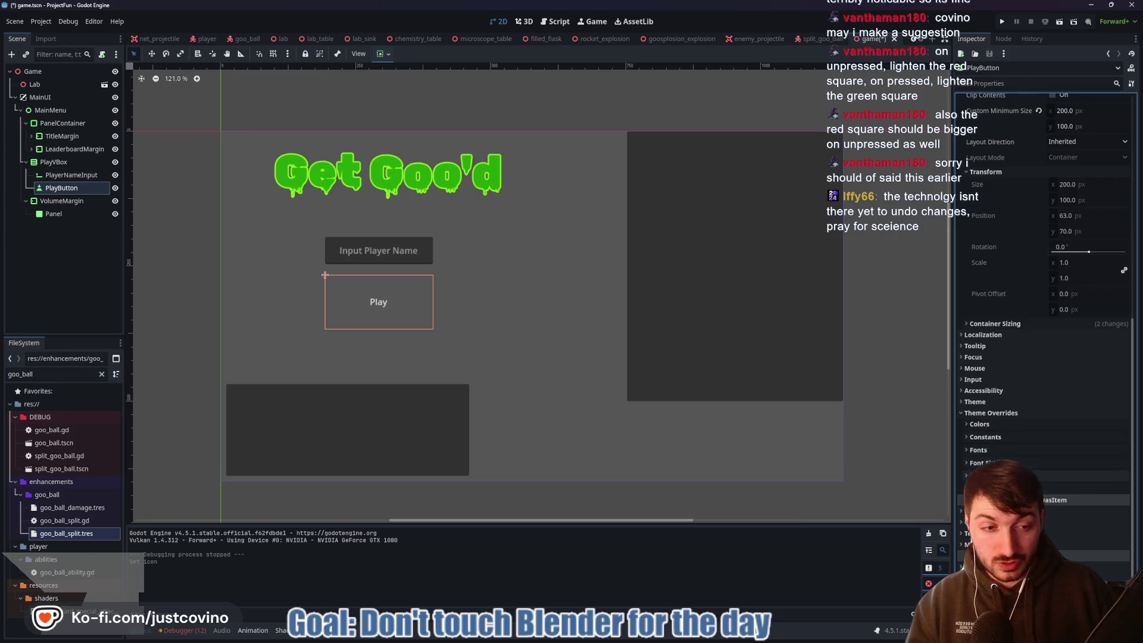
{"action": "left_click", "coordinate": [974, 357]}
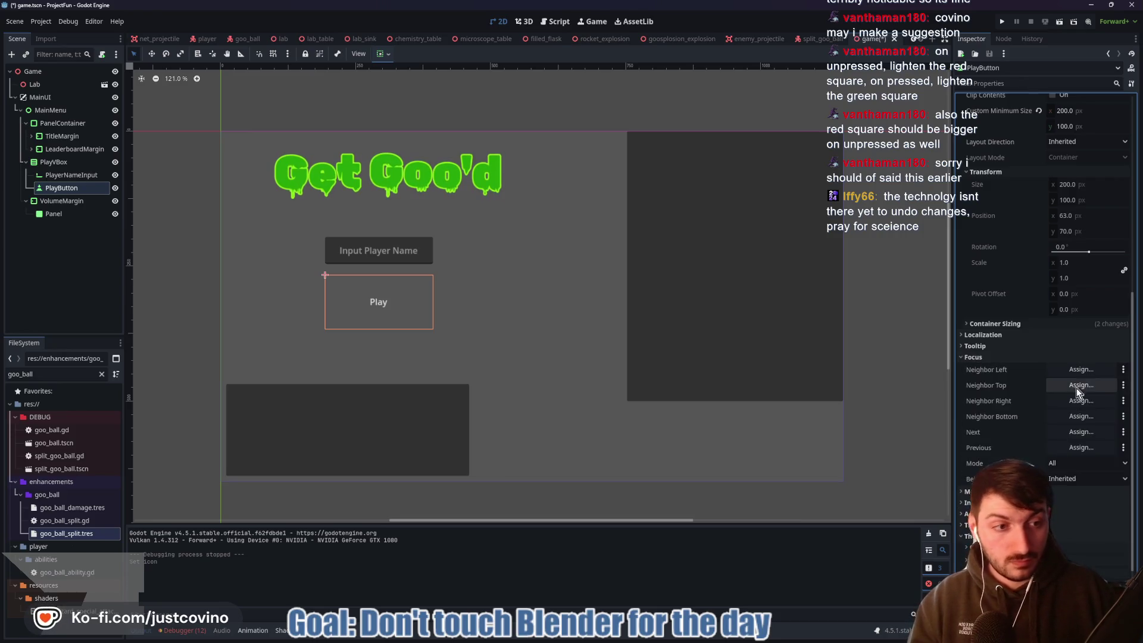
{"action": "left_click", "coordinate": [1069, 465]}
{"action": "left_click", "coordinate": [1073, 491]}
{"action": "left_click", "coordinate": [972, 357]}
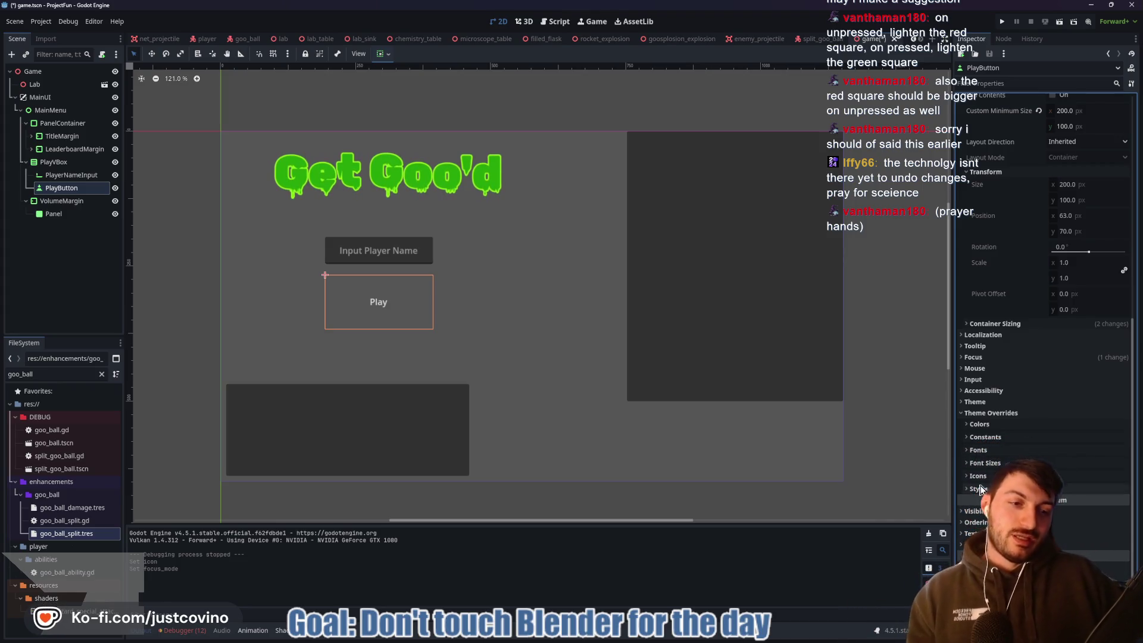
{"action": "left_click", "coordinate": [978, 489]}
{"action": "scroll", "coordinate": [1094, 386], "scroll_direction": "down", "scroll_amount": 3}
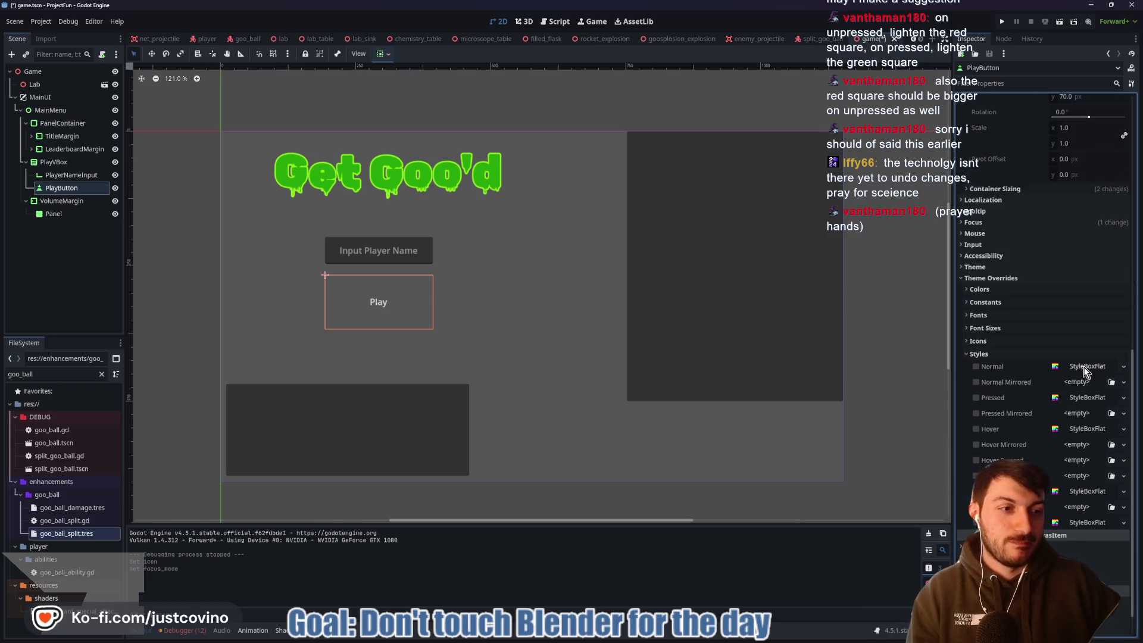
Step: Replace the PlayButton's Normal style with a new StyleBoxTexture
{"action": "left_click", "coordinate": [1124, 366]}
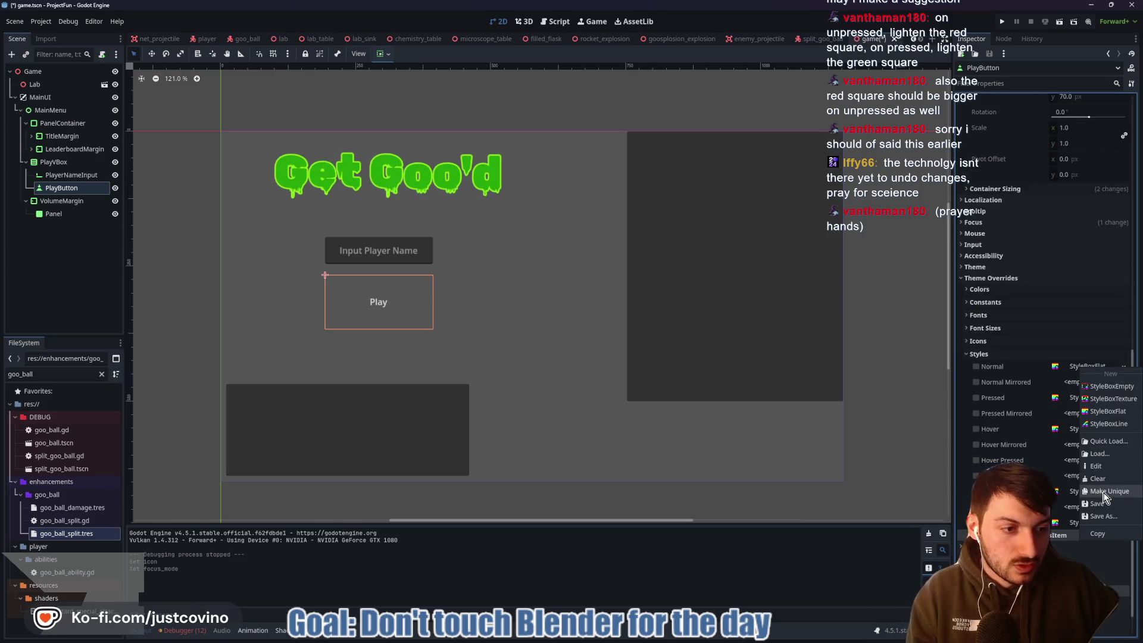
{"action": "left_click", "coordinate": [1107, 441]}
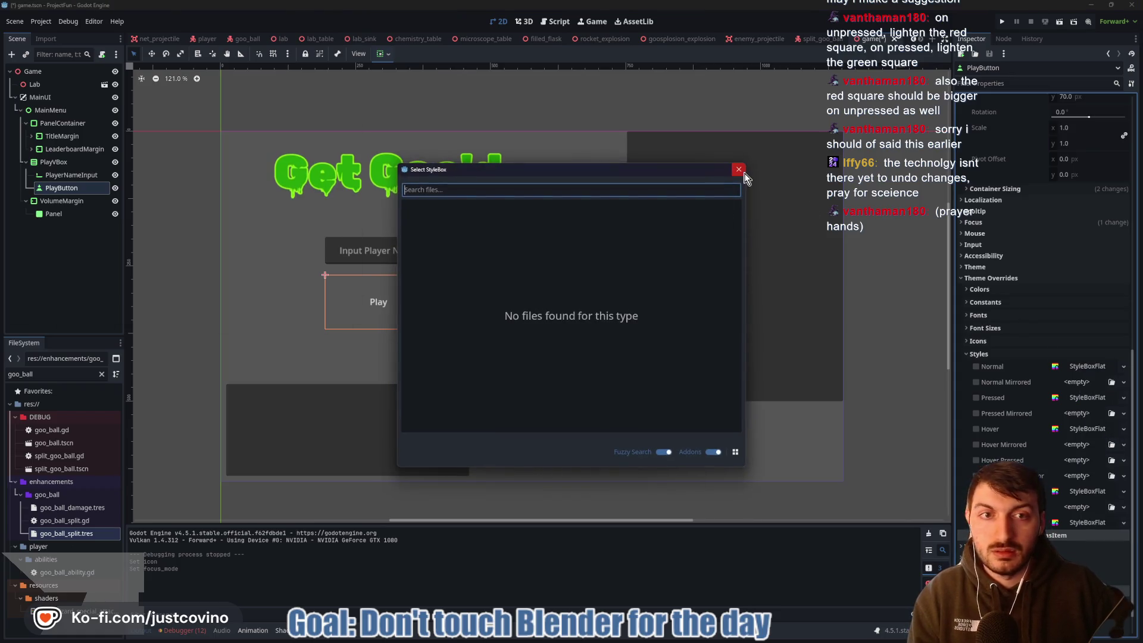
{"action": "left_click", "coordinate": [739, 169]}
{"action": "left_click", "coordinate": [1083, 365]}
{"action": "left_click", "coordinate": [1076, 366]}
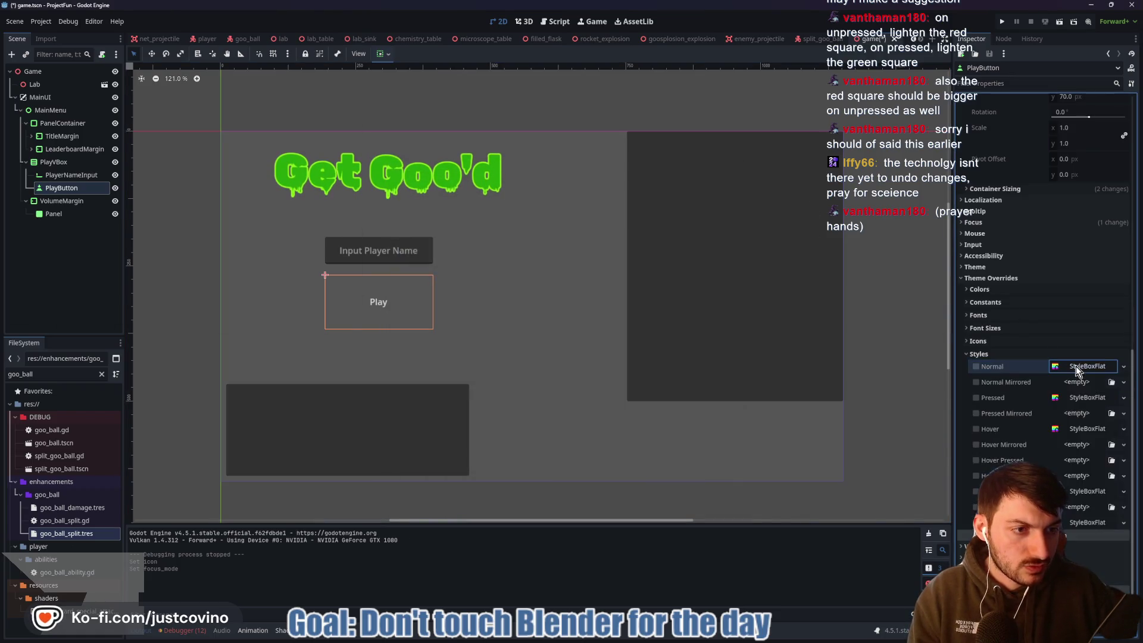
{"action": "right_click", "coordinate": [1077, 366]}
{"action": "left_click", "coordinate": [1097, 402]}
Step: Quick-load science_button.png as the Normal style's texture
{"action": "left_click", "coordinate": [1087, 366]}
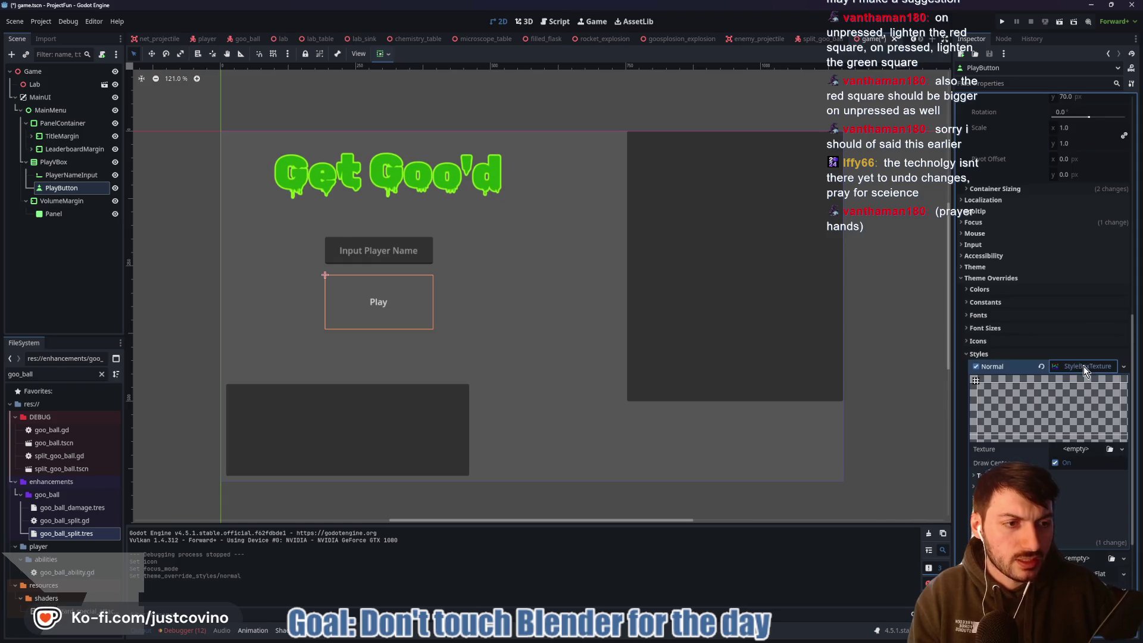
{"action": "left_click", "coordinate": [1083, 449]}
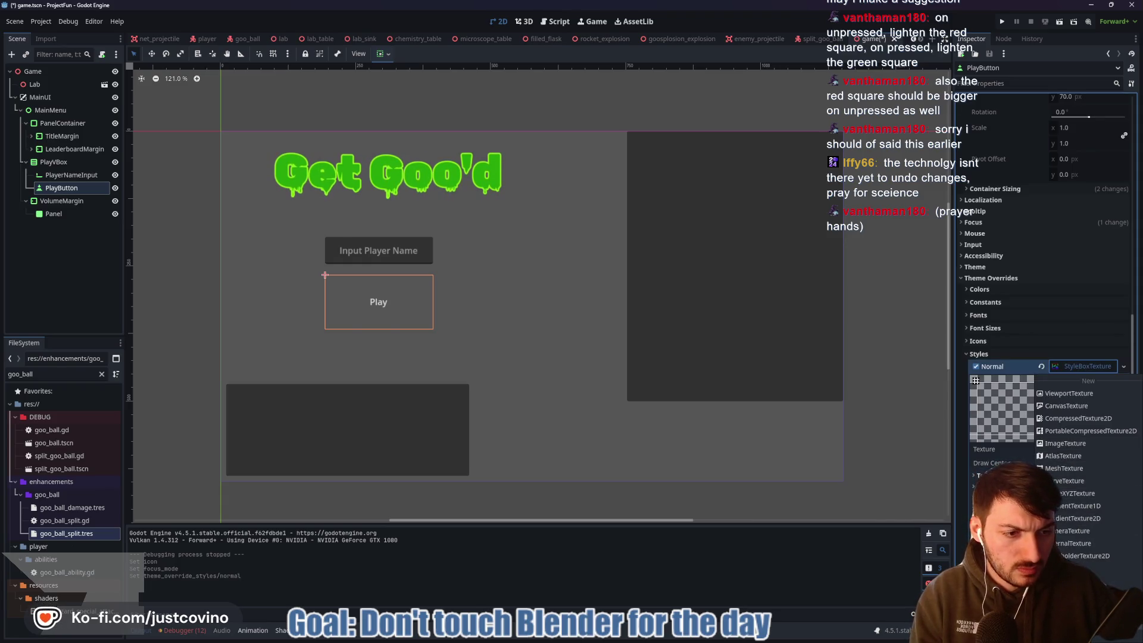
{"action": "left_click", "coordinate": [1085, 569]}
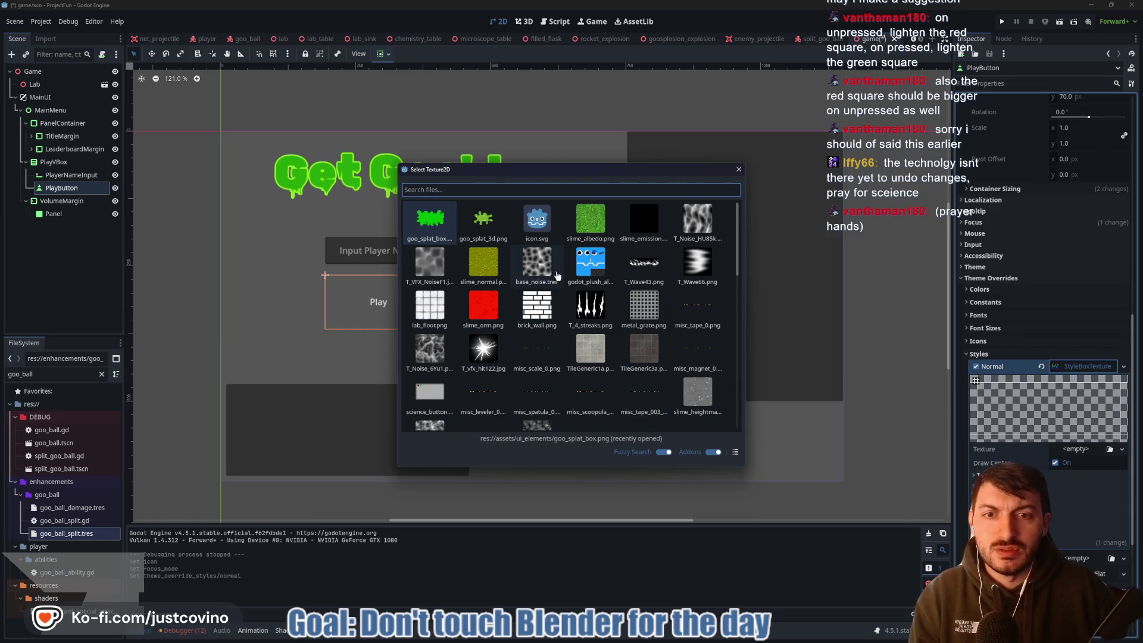
{"action": "scroll", "coordinate": [565, 313], "scroll_direction": "down", "scroll_amount": 5}
{"action": "scroll", "coordinate": [592, 321], "scroll_direction": "down", "scroll_amount": 3}
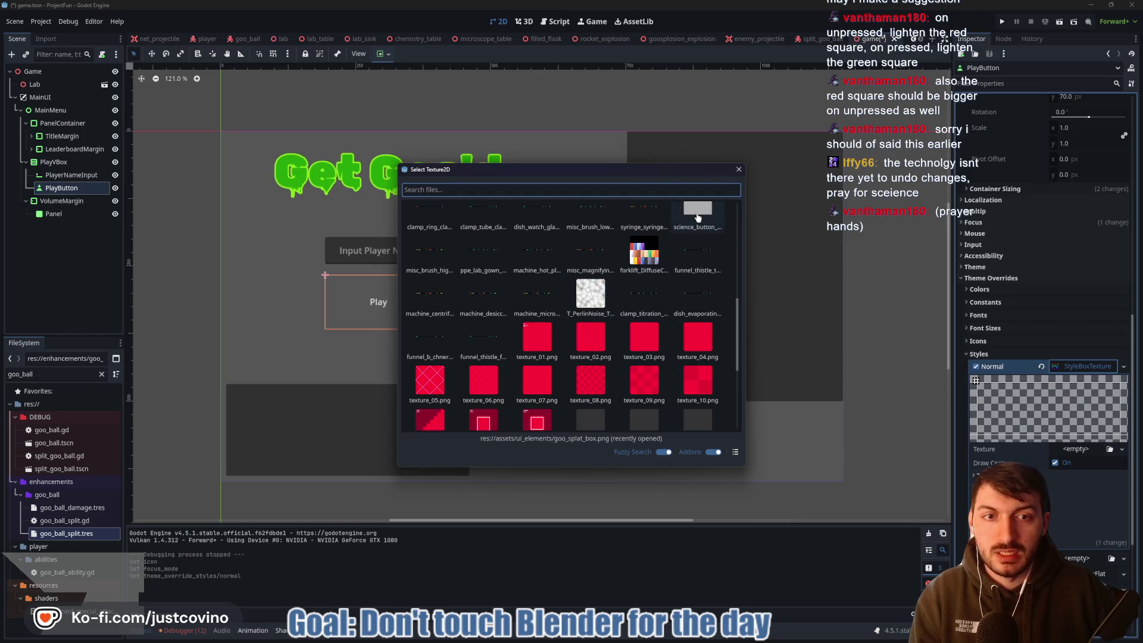
{"action": "scroll", "coordinate": [696, 238], "scroll_direction": "up", "scroll_amount": 2}
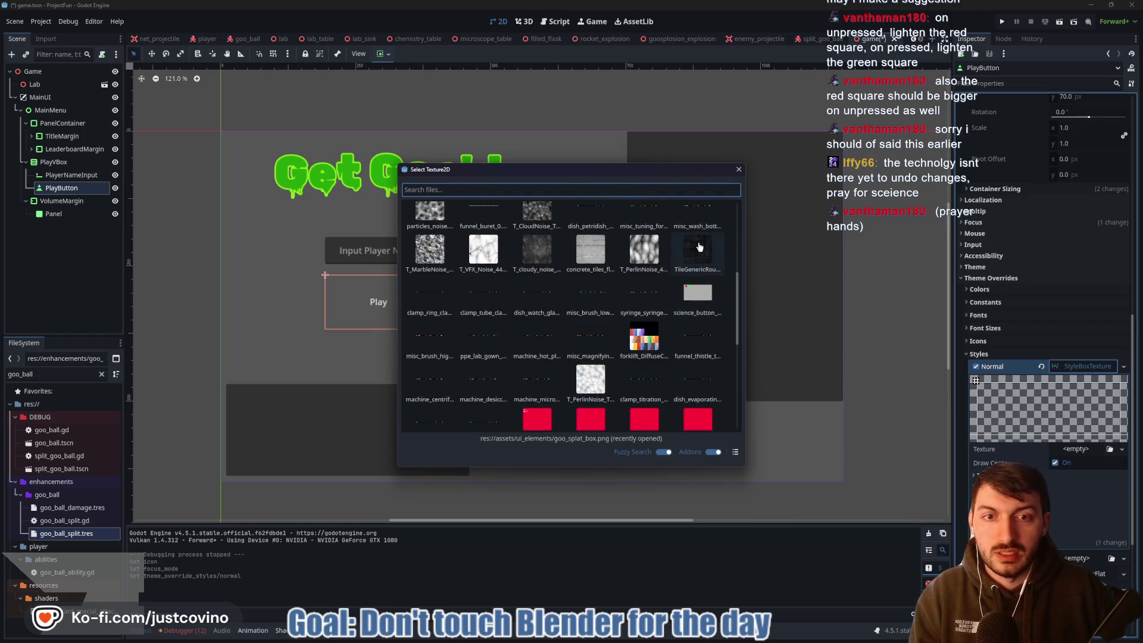
{"action": "type", "text": "science"}
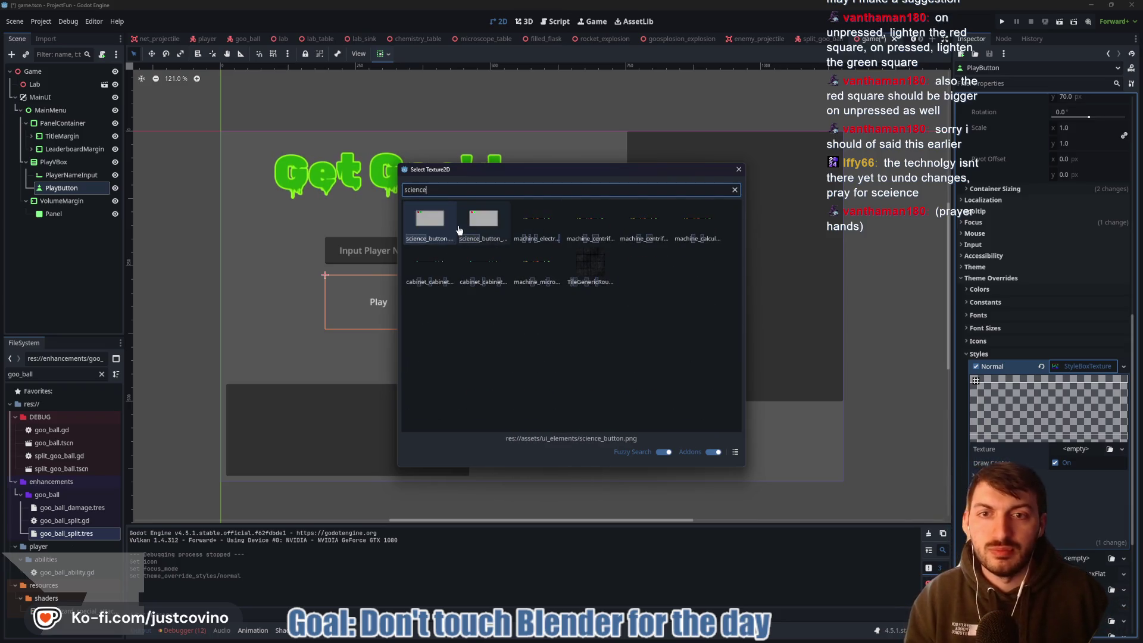
{"action": "double_click", "coordinate": [429, 228]}
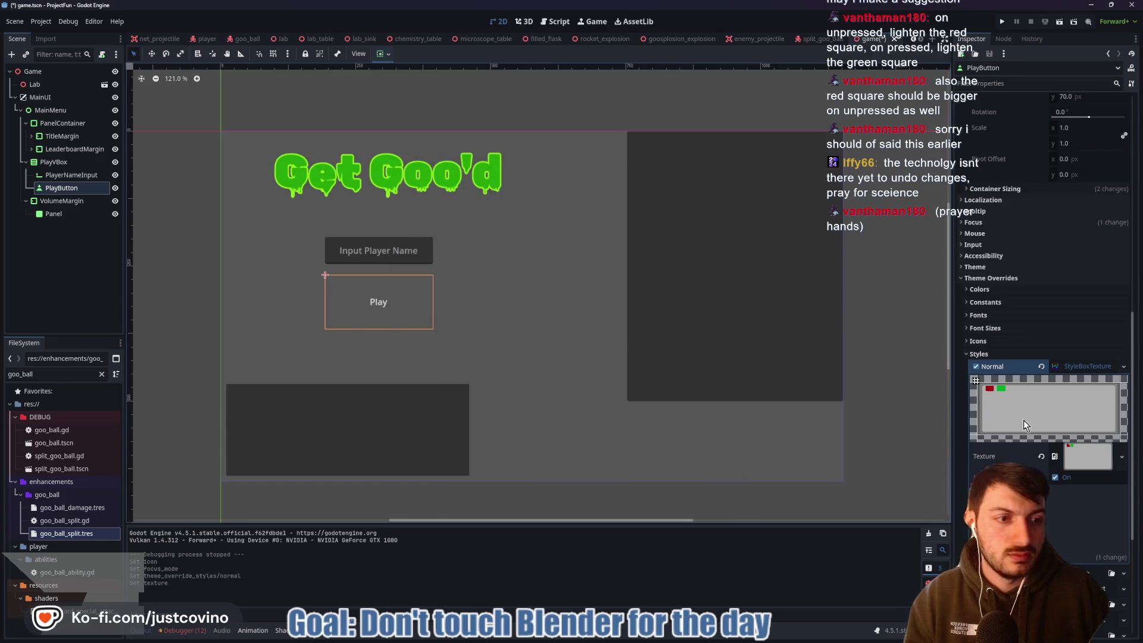
{"action": "left_click", "coordinate": [1085, 369]}
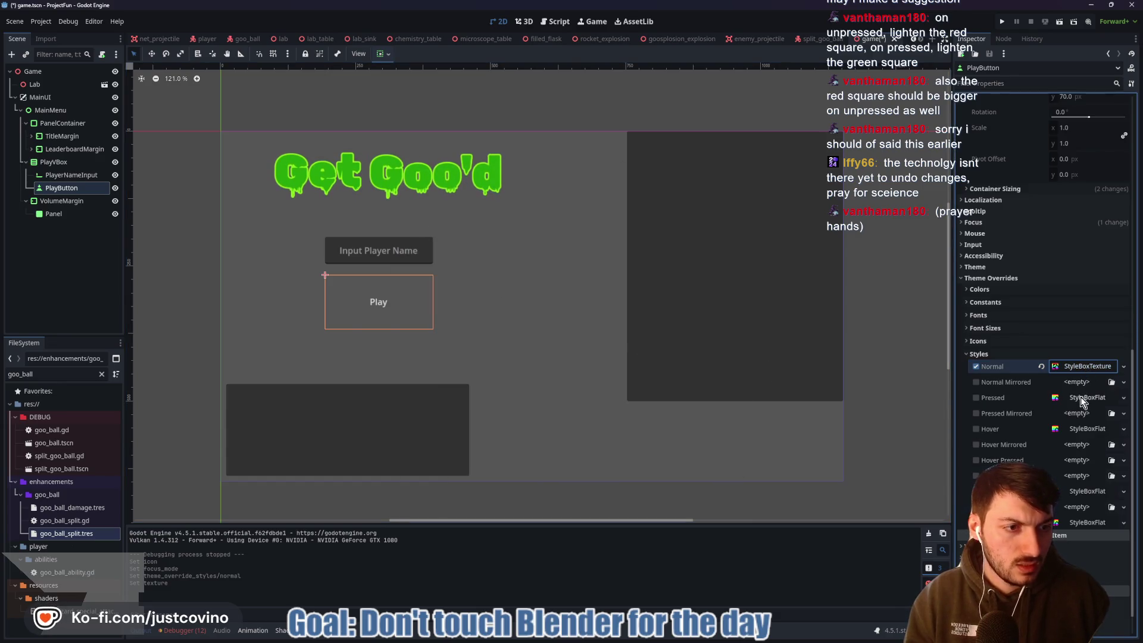
Step: Make the Pressed style a StyleBoxTexture using the goo_splat_box texture
{"action": "right_click", "coordinate": [1080, 403]}
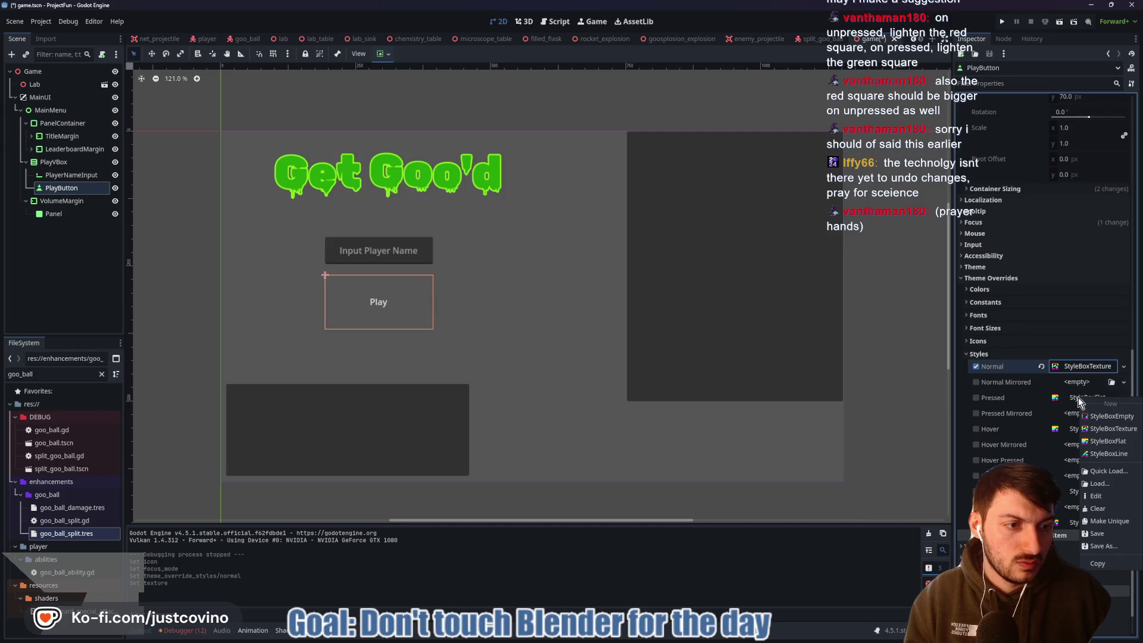
{"action": "left_click", "coordinate": [1113, 429]}
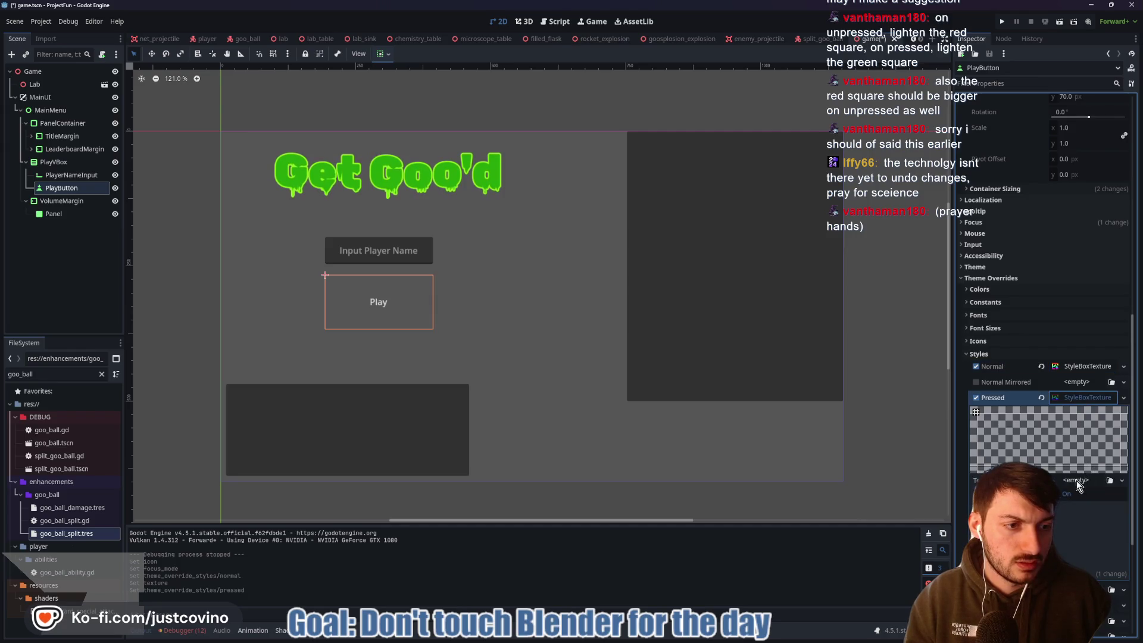
{"action": "left_click", "coordinate": [1078, 482]}
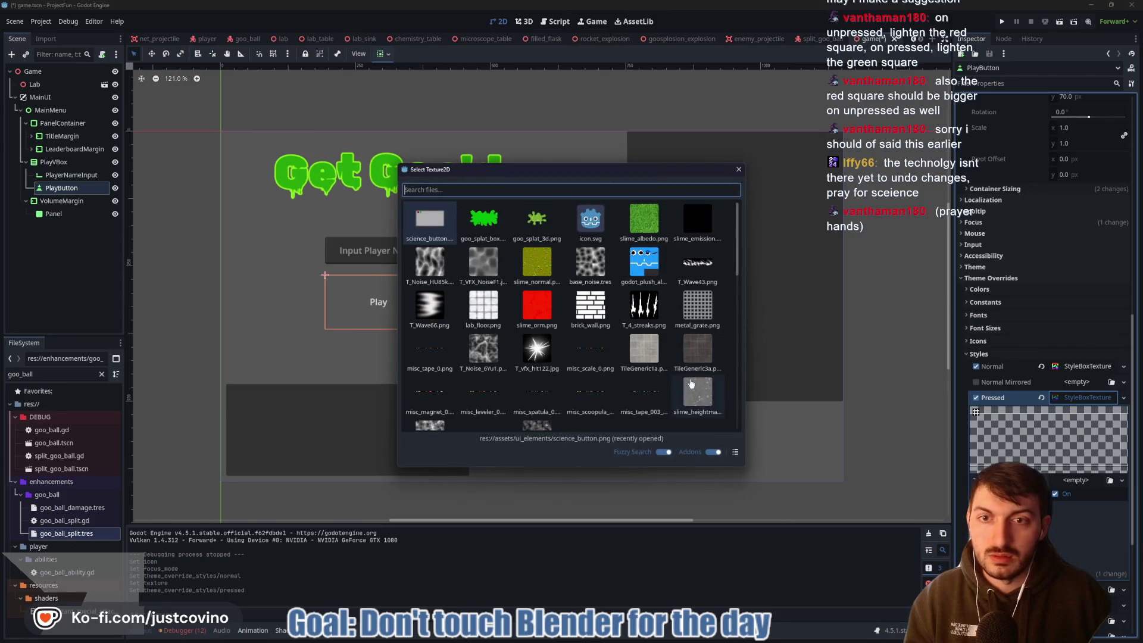
{"action": "left_click", "coordinate": [480, 218]}
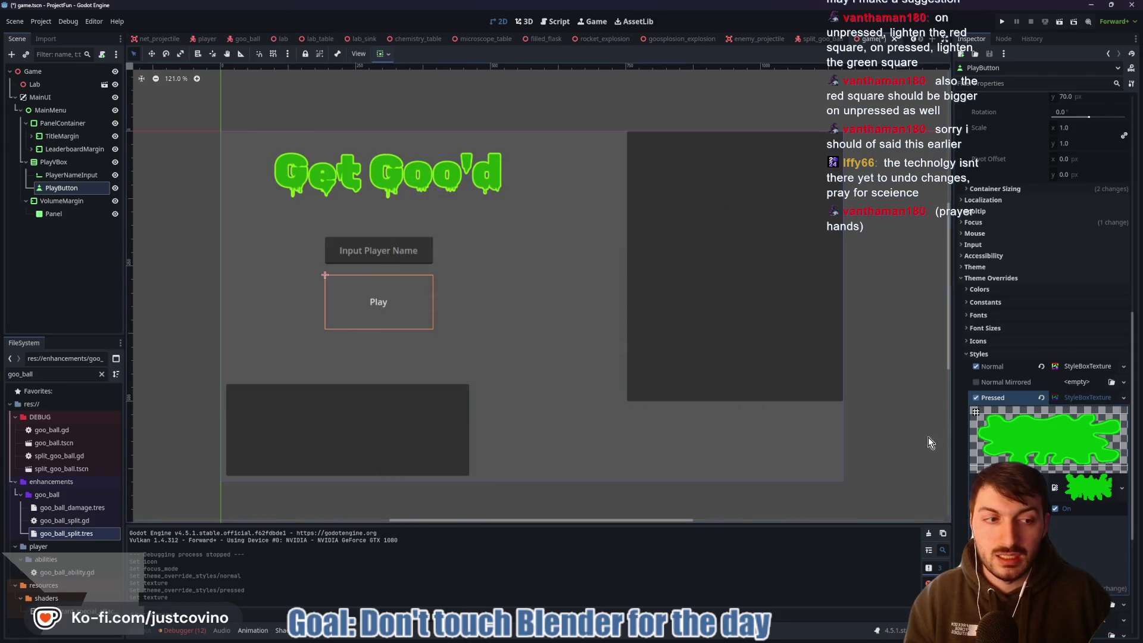
{"action": "scroll", "coordinate": [1085, 418], "scroll_direction": "down", "scroll_amount": 3}
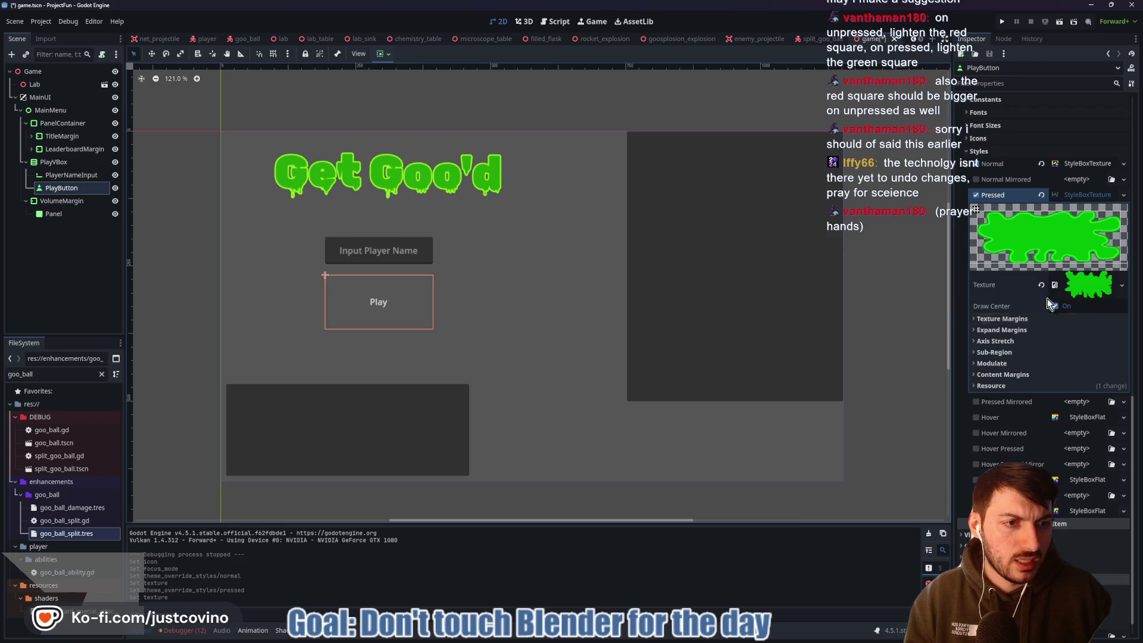
{"action": "left_click", "coordinate": [1085, 194]}
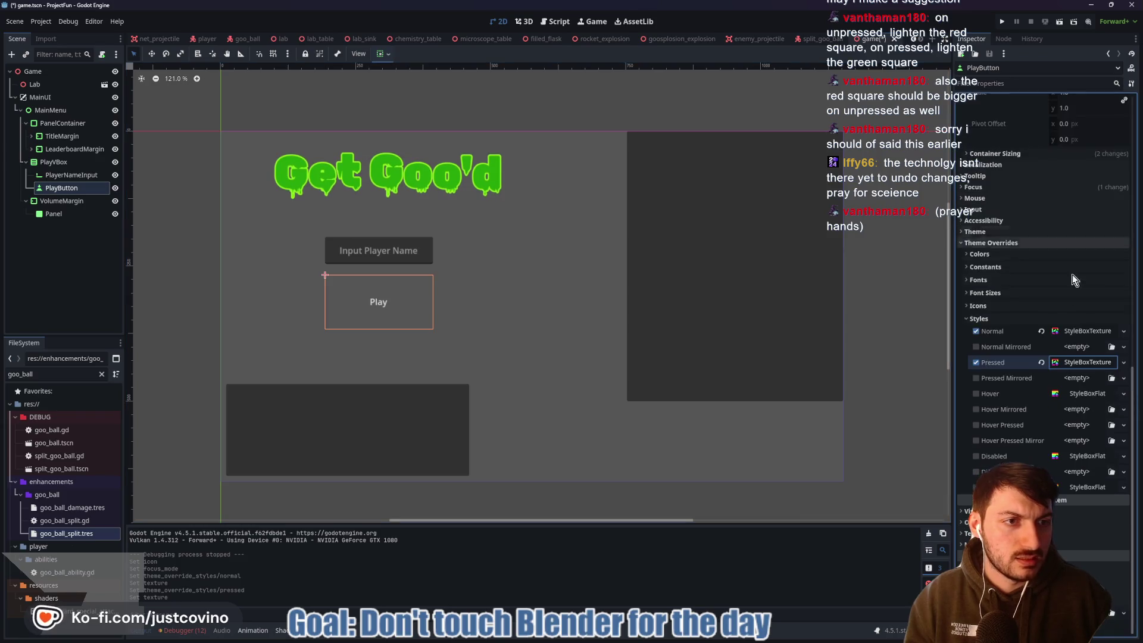
Step: Make the Hover style a StyleBoxTexture using science_button_hovered.png
{"action": "right_click", "coordinate": [1078, 395]}
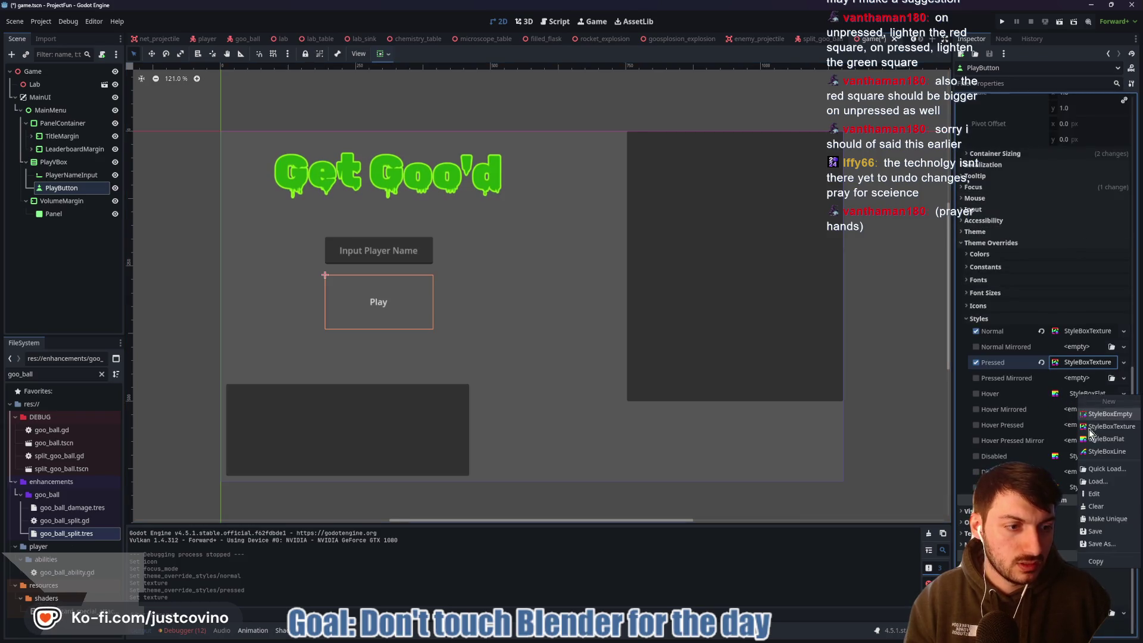
{"action": "left_click", "coordinate": [1106, 469]}
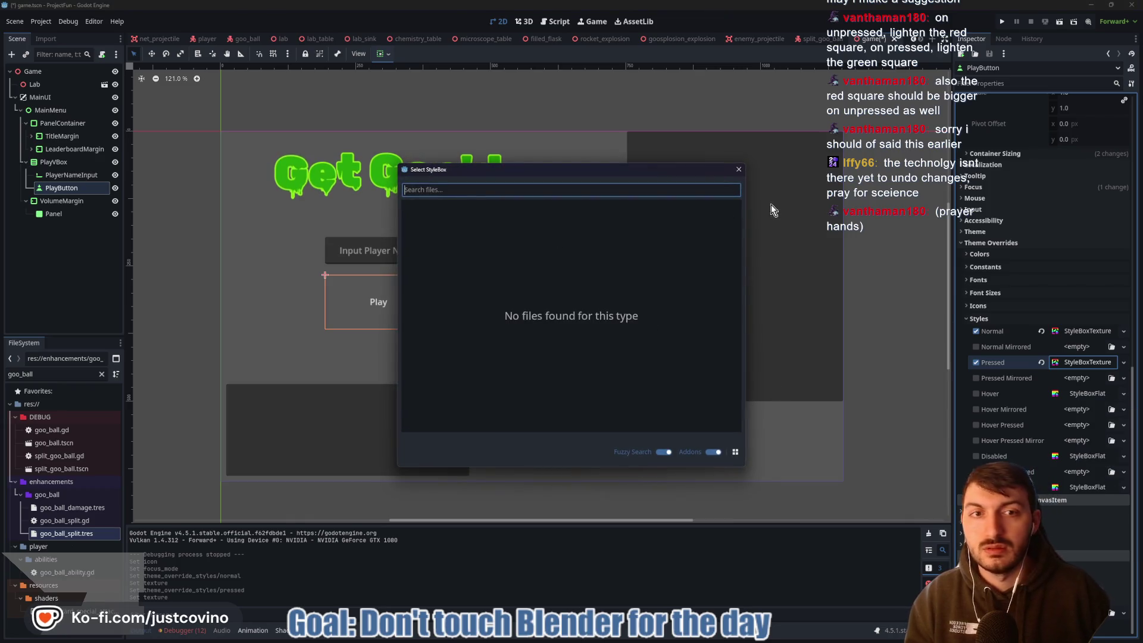
{"action": "left_click", "coordinate": [739, 169]}
{"action": "left_click", "coordinate": [1074, 394]}
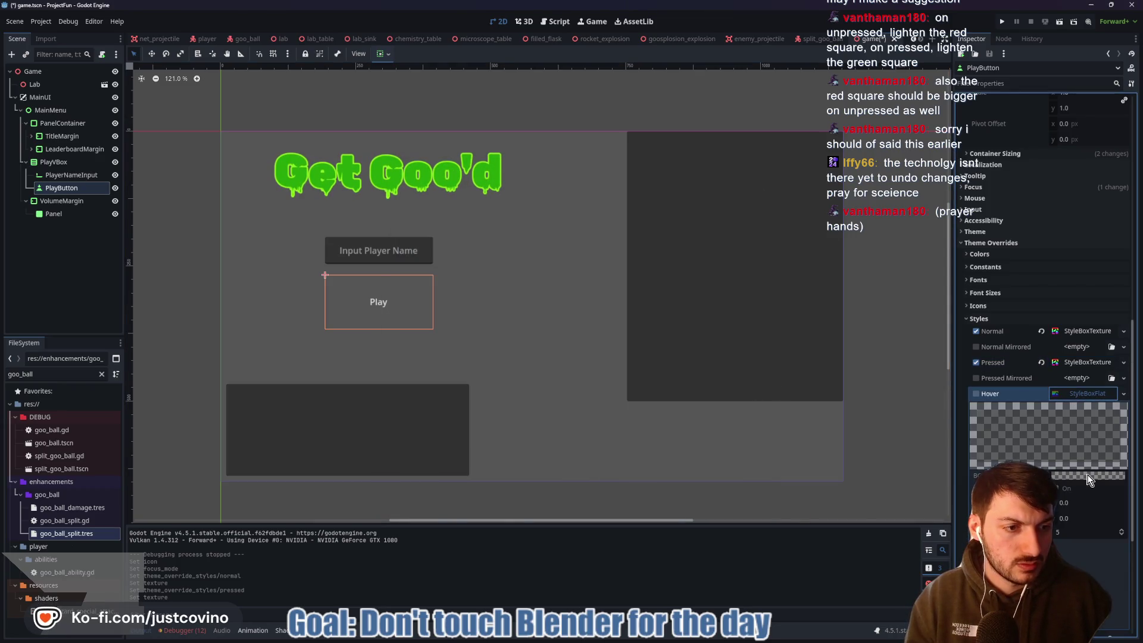
{"action": "right_click", "coordinate": [1079, 393]}
{"action": "left_click", "coordinate": [1102, 426]}
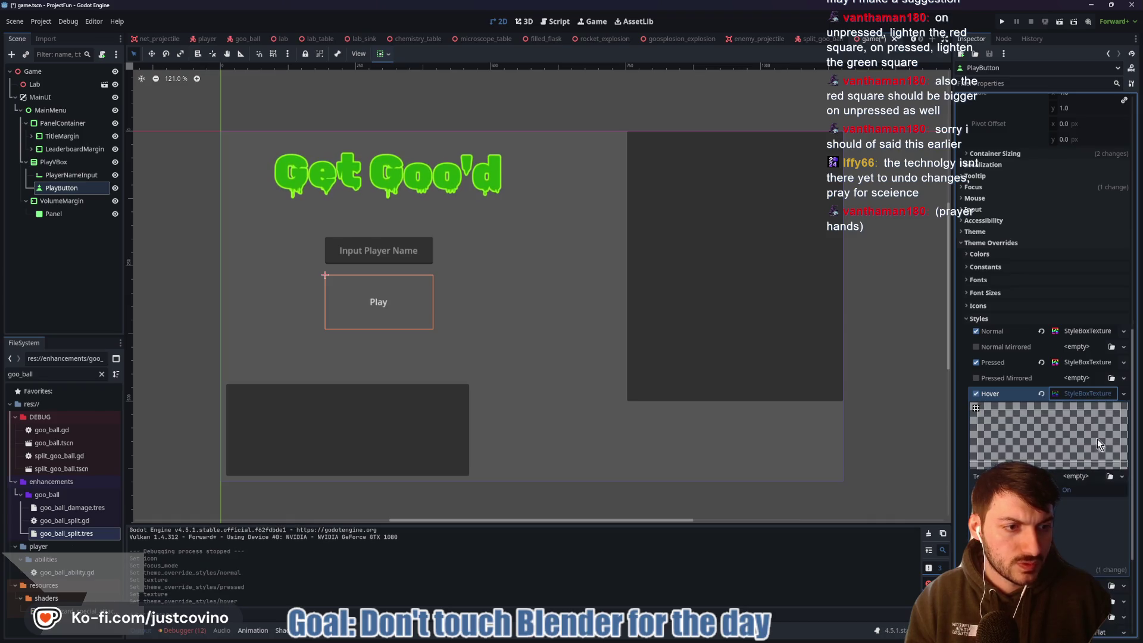
{"action": "left_click", "coordinate": [1063, 480]}
{"action": "left_click", "coordinate": [1066, 624]}
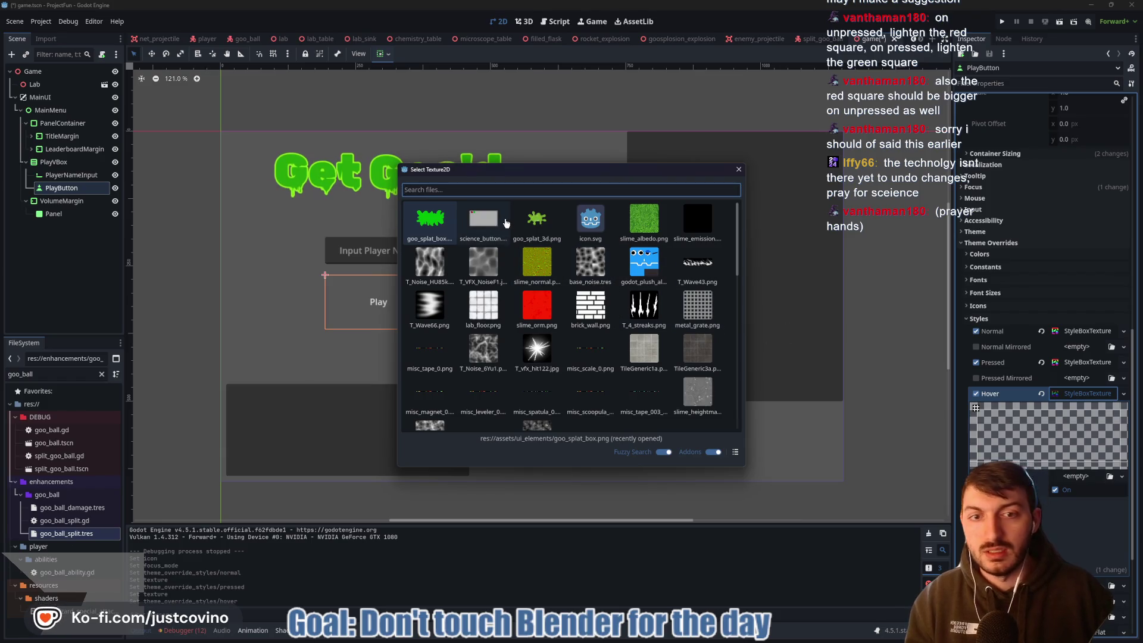
{"action": "type", "text": "science_button"}
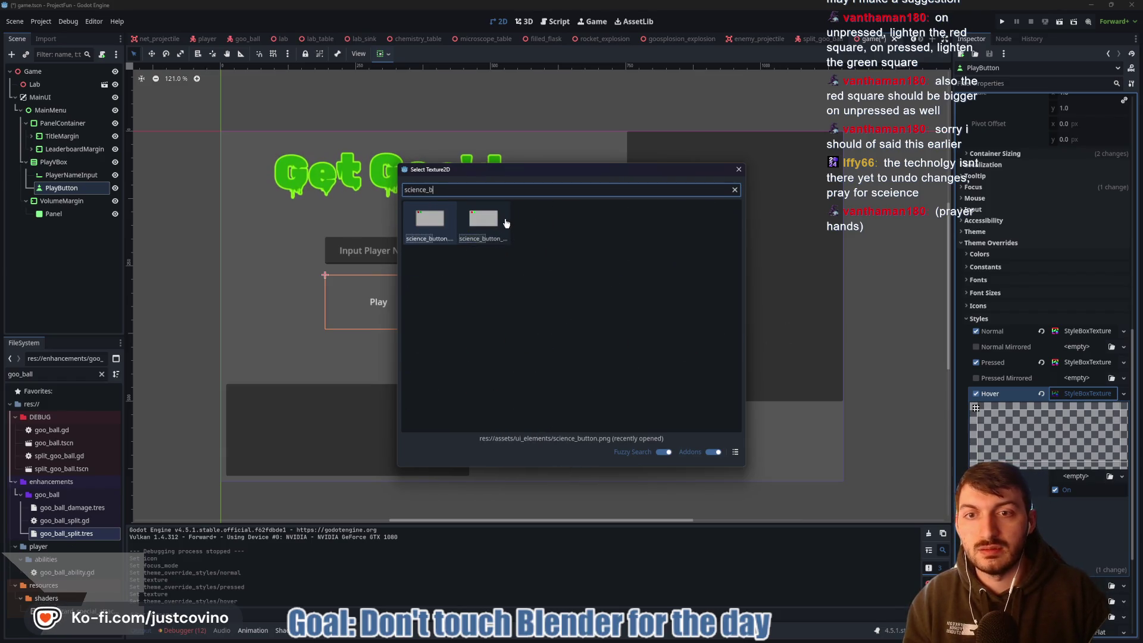
{"action": "type", "text": "."}
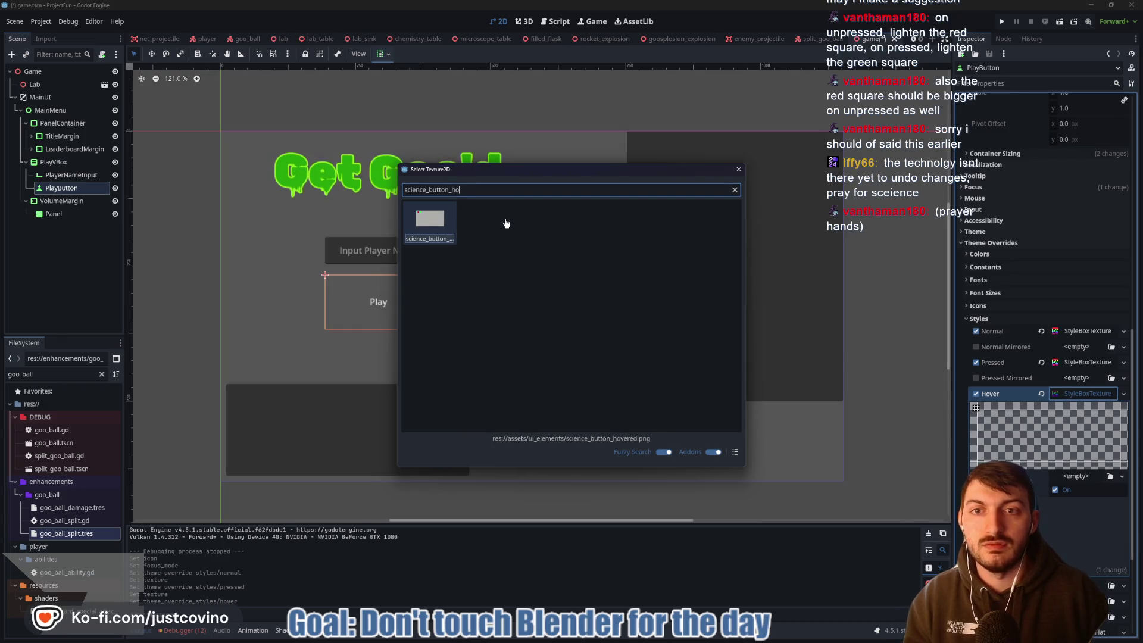
{"action": "left_click", "coordinate": [424, 228]}
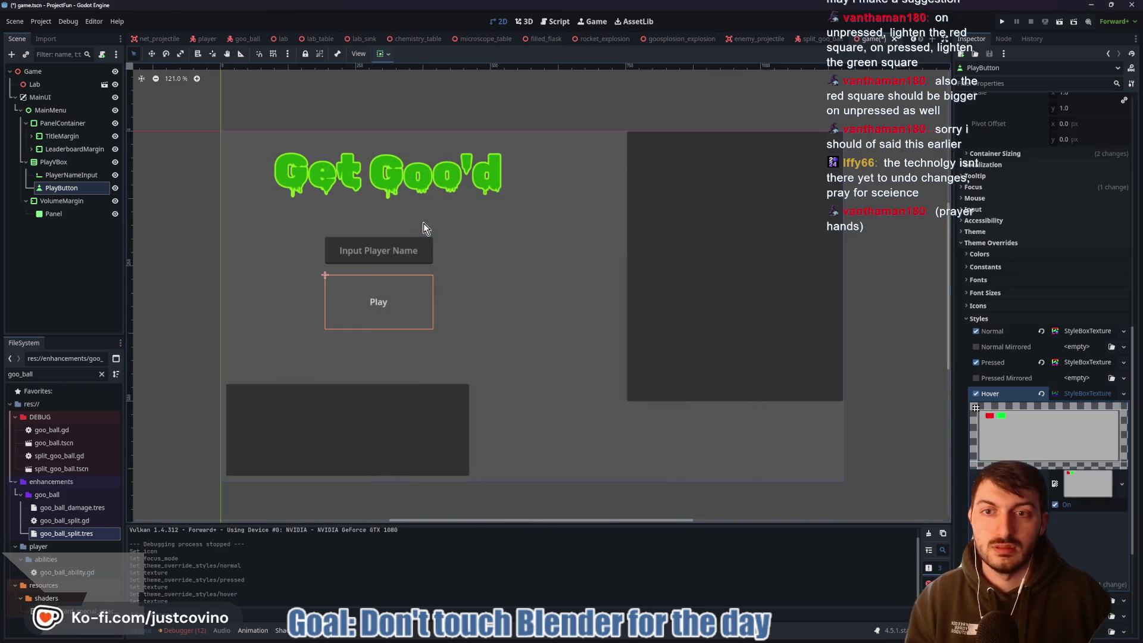
{"action": "left_click", "coordinate": [1085, 394]}
{"action": "scroll", "coordinate": [1045, 250], "scroll_direction": "up", "scroll_amount": 10}
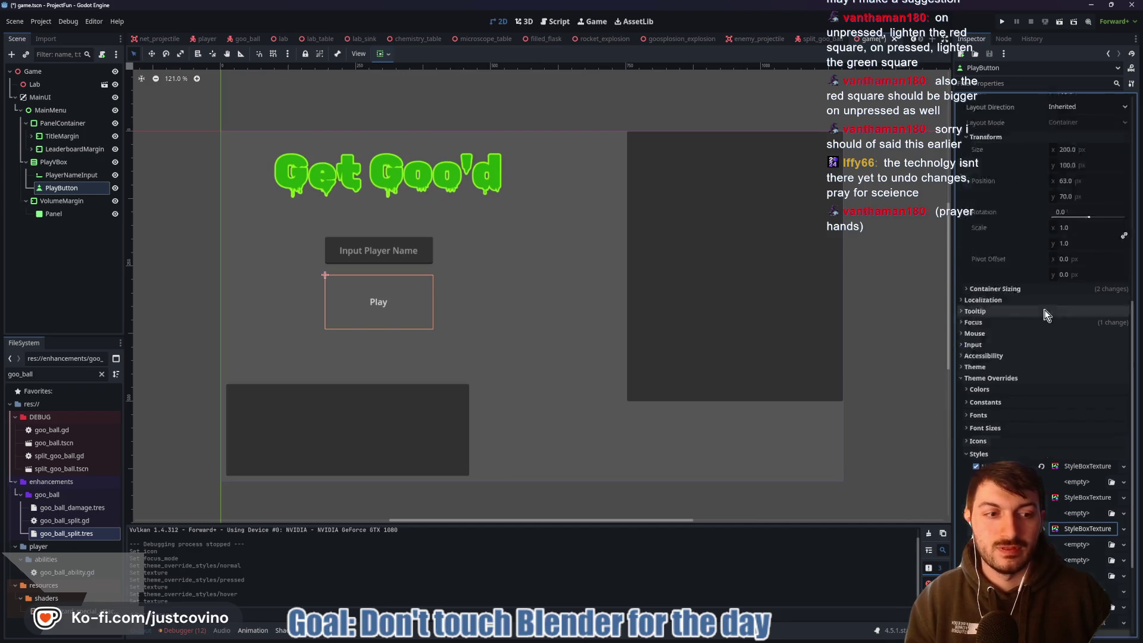
Step: Show the Play button's styled background and save the scene
{"action": "left_click", "coordinate": [1055, 201]}
{"action": "key", "text": "ctrl+s"}
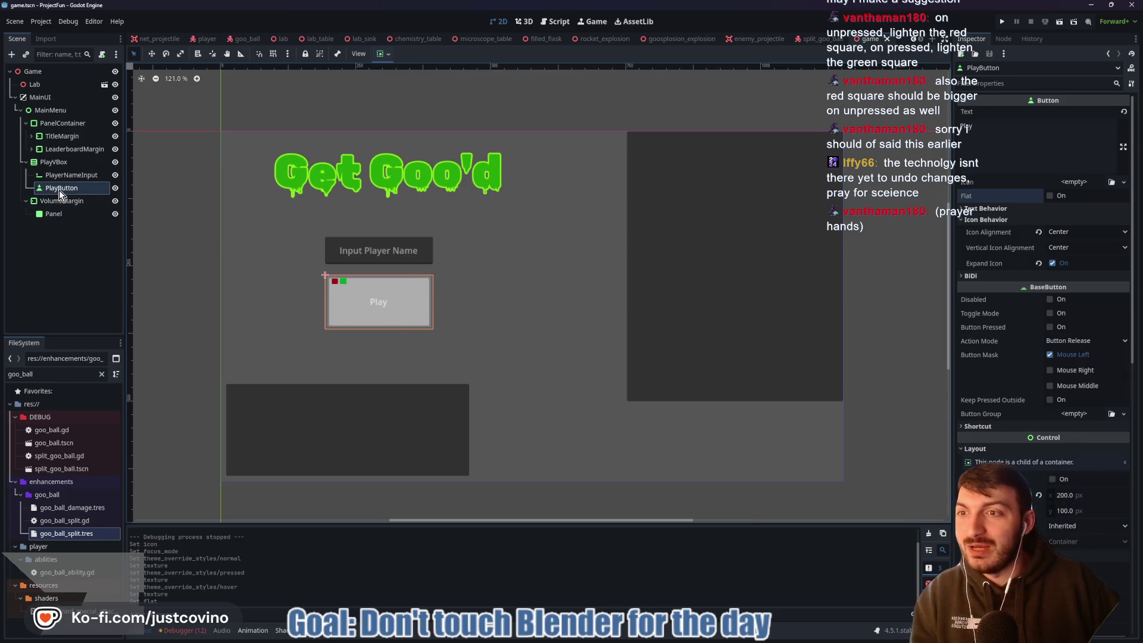
{"action": "left_click", "coordinate": [1007, 127]}
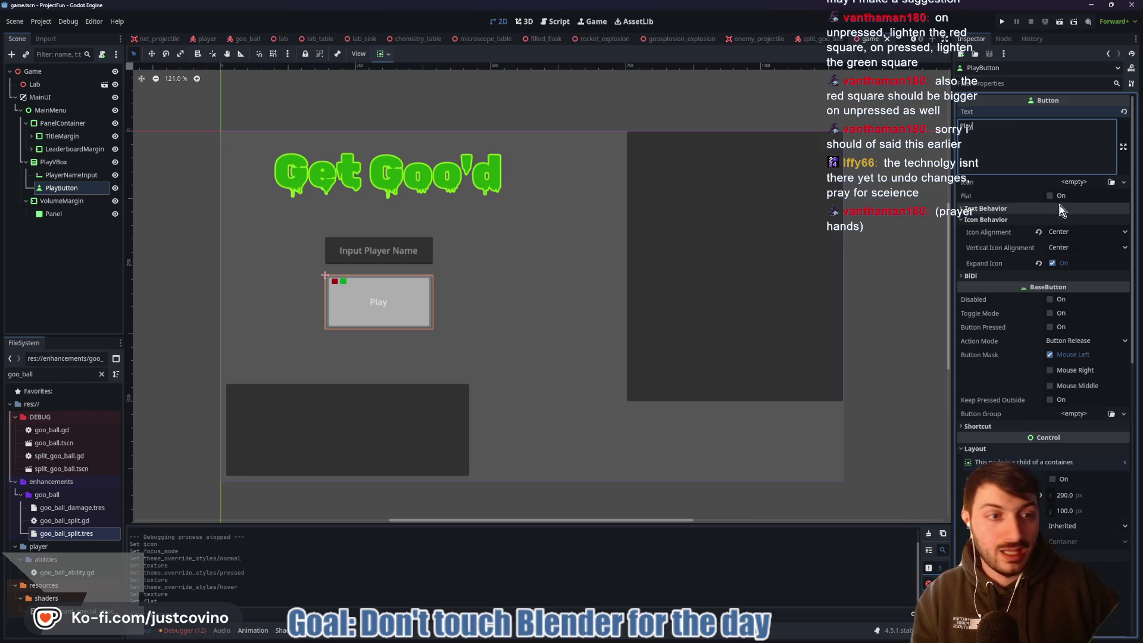
{"action": "scroll", "coordinate": [1016, 301], "scroll_direction": "down", "scroll_amount": 5}
{"action": "scroll", "coordinate": [1017, 301], "scroll_direction": "down", "scroll_amount": 3}
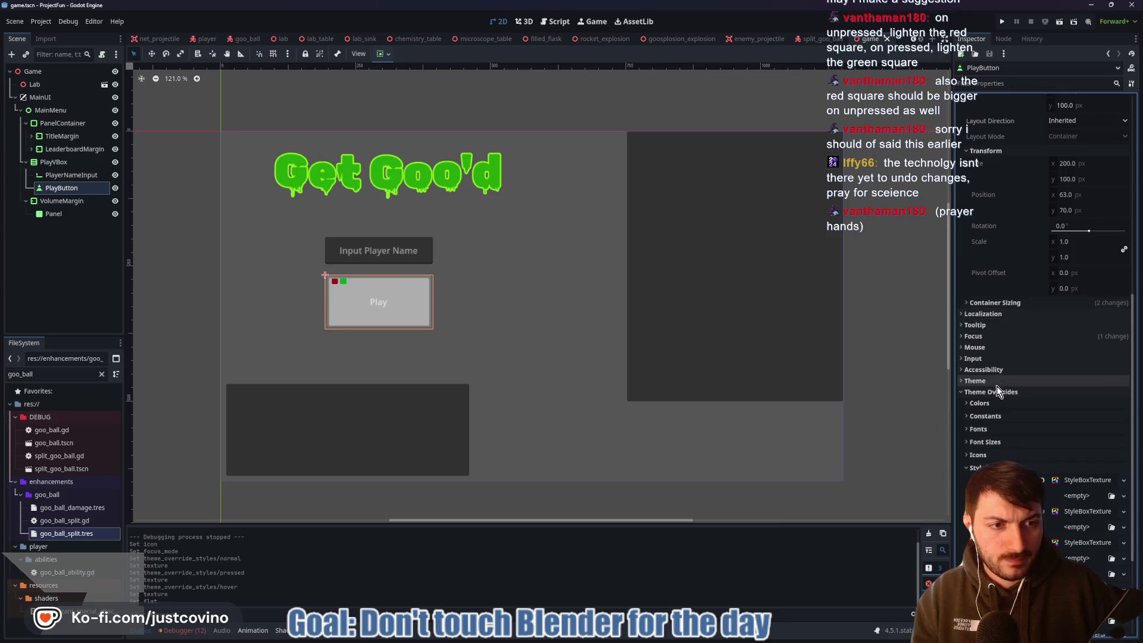
Step: Override the Play button's font size to 36
{"action": "left_click", "coordinate": [980, 429]}
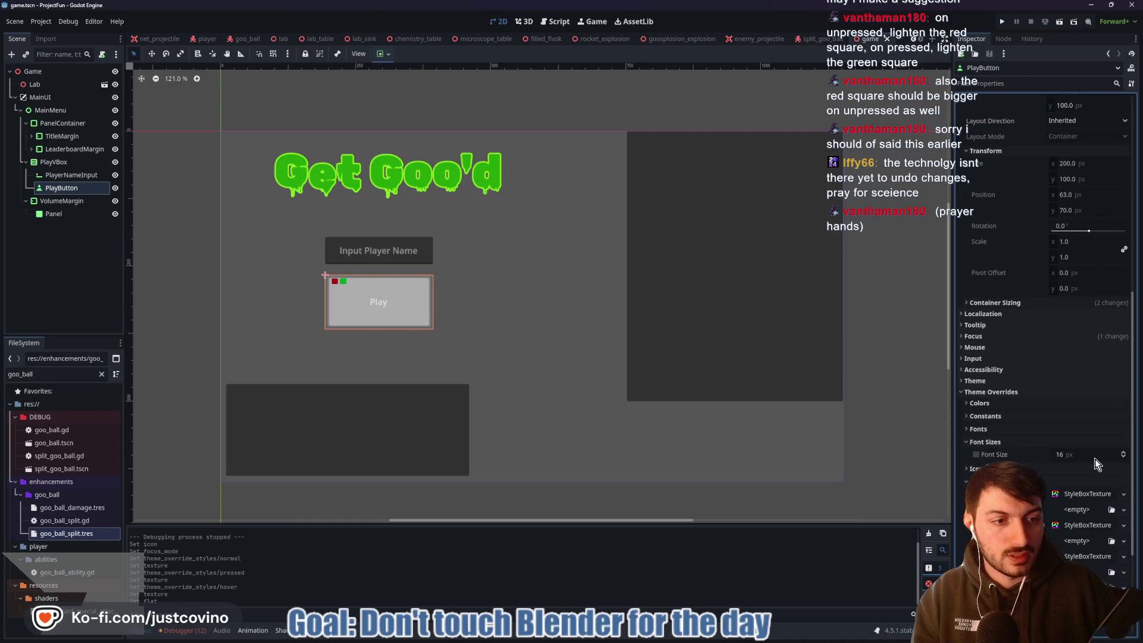
{"action": "left_click", "coordinate": [982, 442]}
{"action": "left_click", "coordinate": [1083, 456]}
{"action": "type", "text": "24"}
{"action": "key", "text": "Return"}
{"action": "type", "text": "36"}
{"action": "key", "text": "Return"}
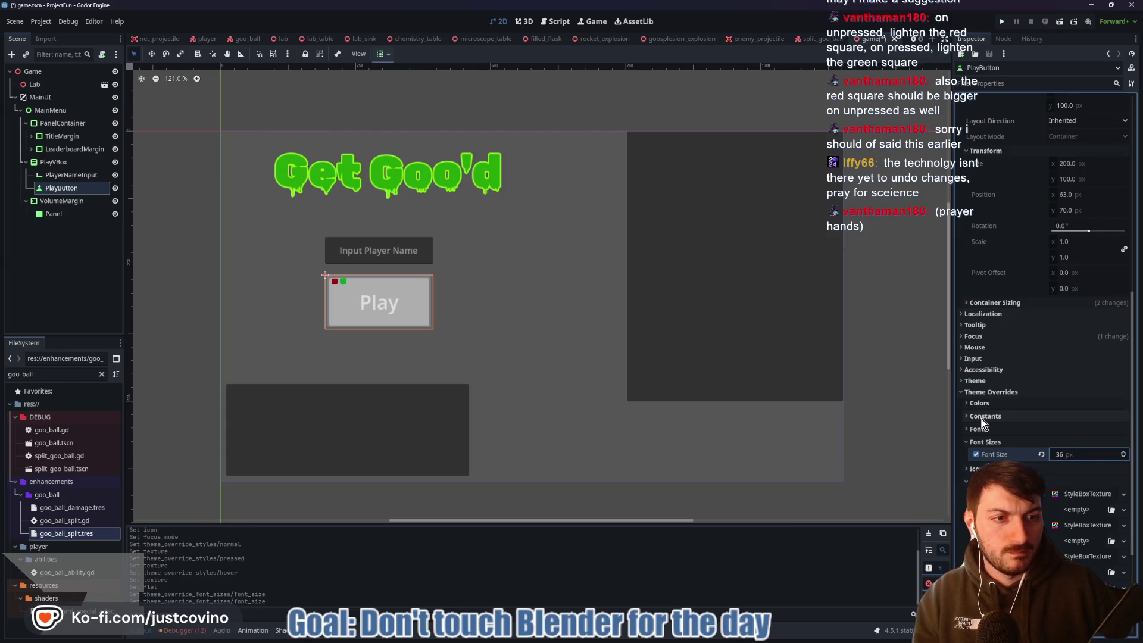
Step: Give the Play button a custom black font colour
{"action": "left_click", "coordinate": [980, 404]}
{"action": "left_click", "coordinate": [976, 416]}
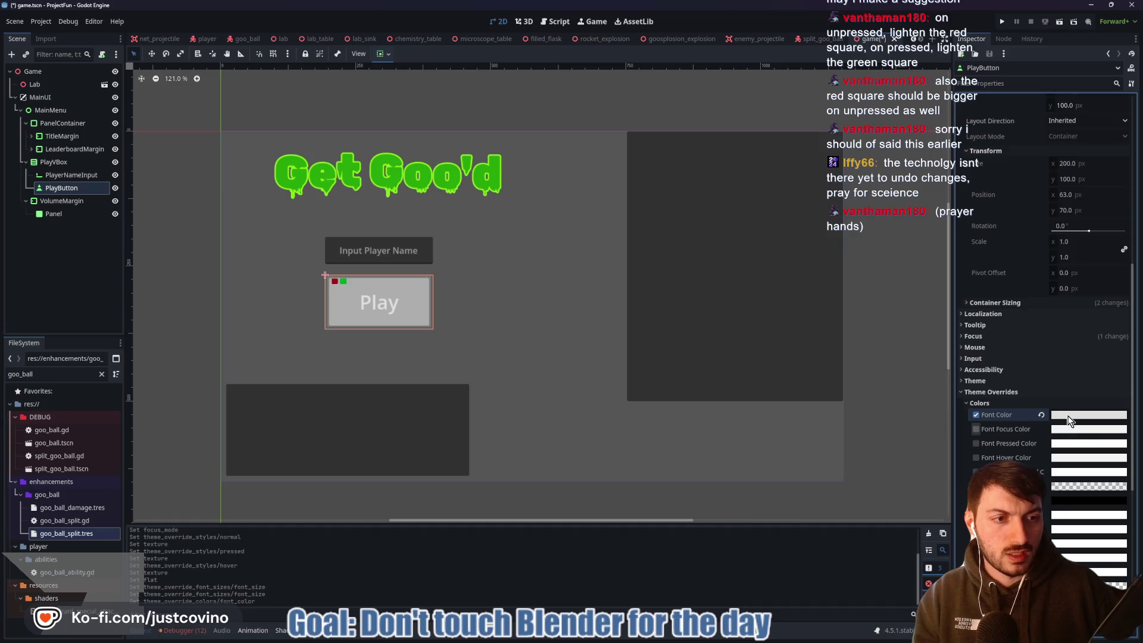
{"action": "left_click", "coordinate": [1071, 415]}
{"action": "left_click", "coordinate": [1029, 226]}
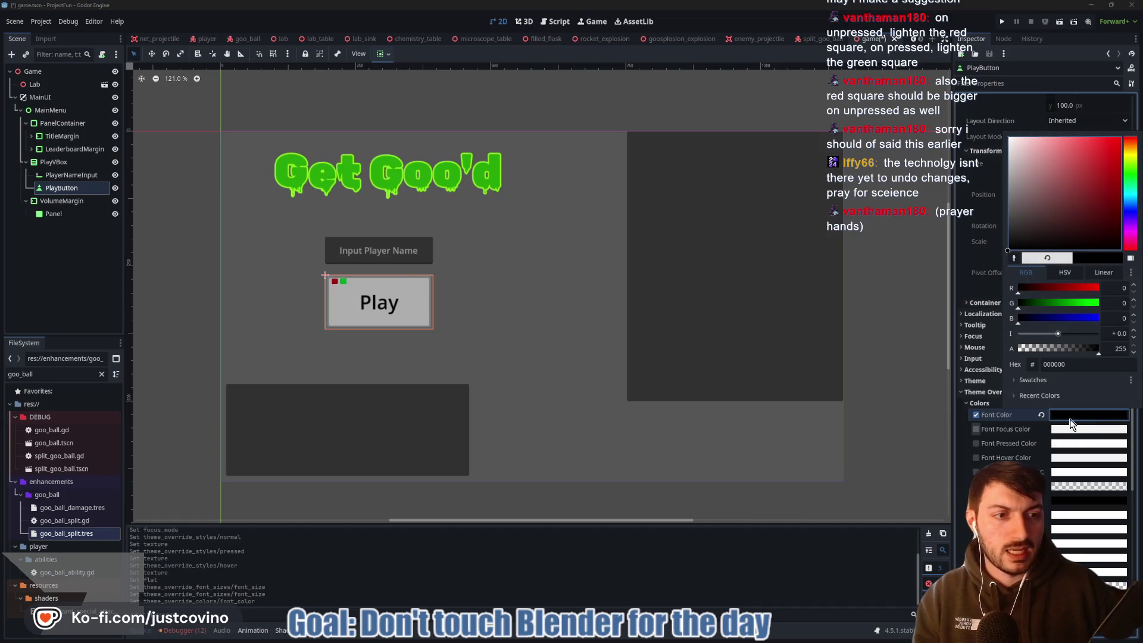
{"action": "key", "text": "Escape"}
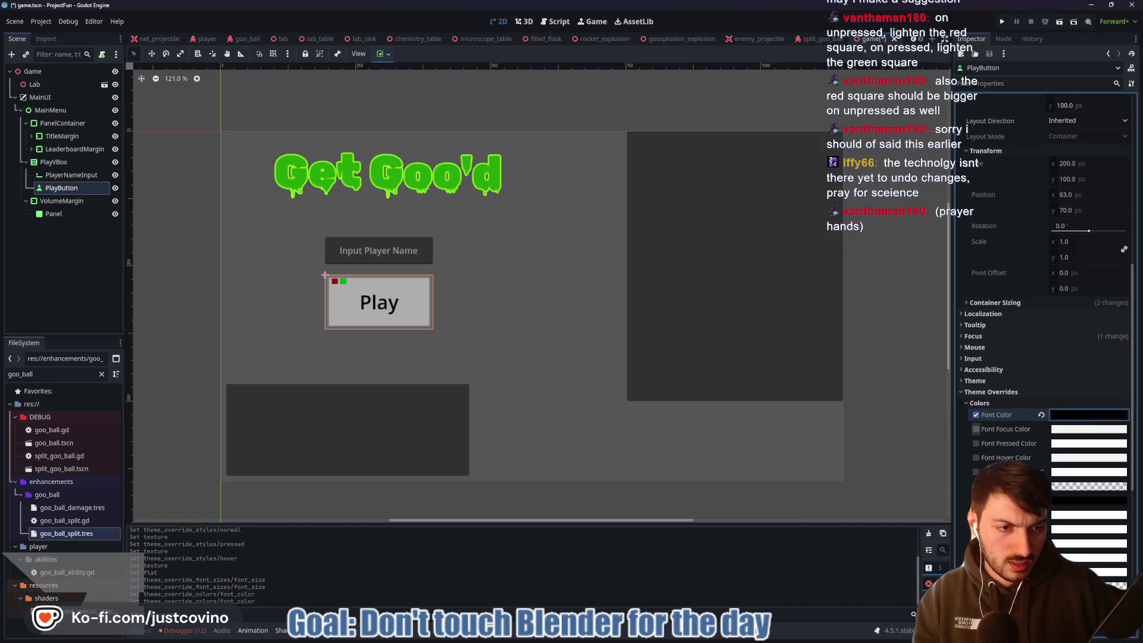
{"action": "left_click", "coordinate": [1089, 501]}
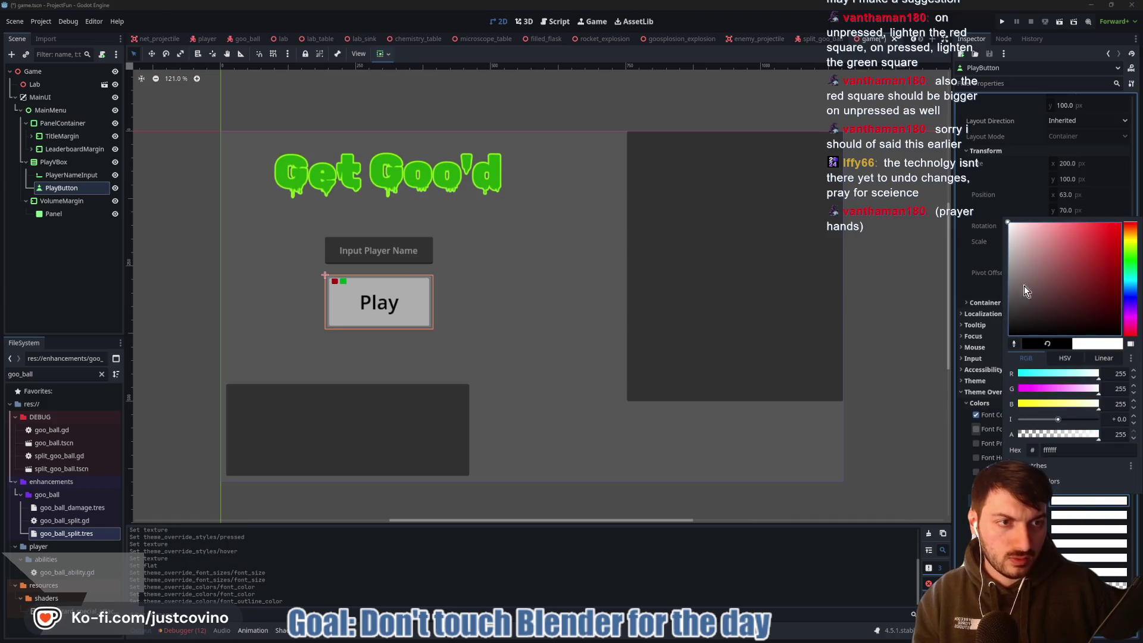
{"action": "key", "text": "Escape"}
{"action": "scroll", "coordinate": [1048, 298], "scroll_direction": "down", "scroll_amount": 4}
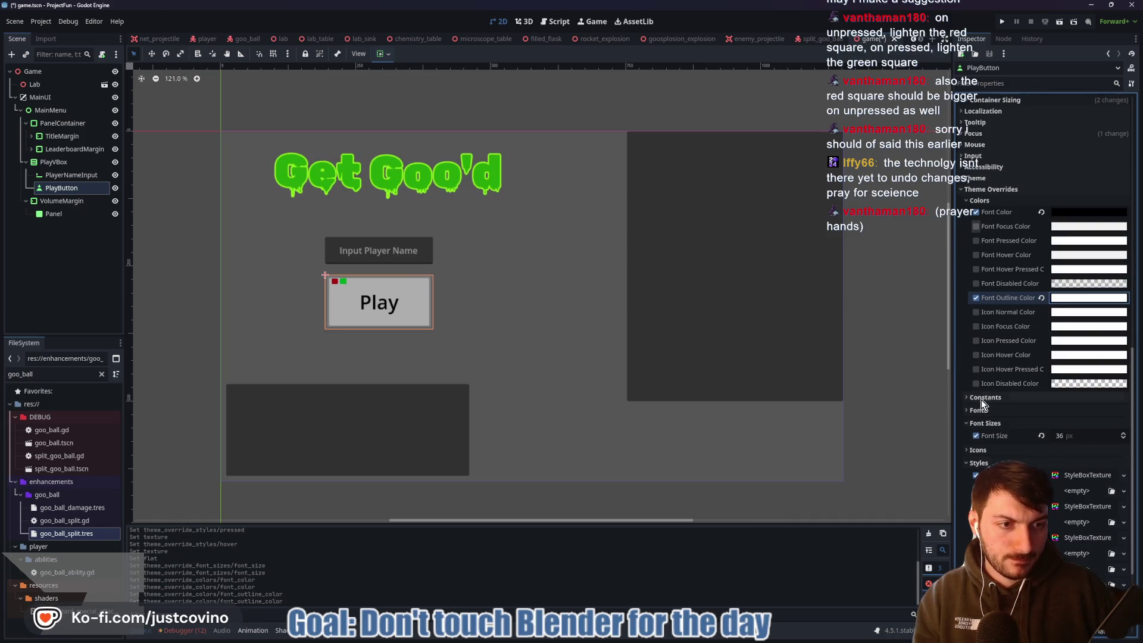
Step: Set the text outline size to 6, save, and run the game with F5
{"action": "left_click", "coordinate": [981, 399]}
{"action": "left_click", "coordinate": [987, 411]}
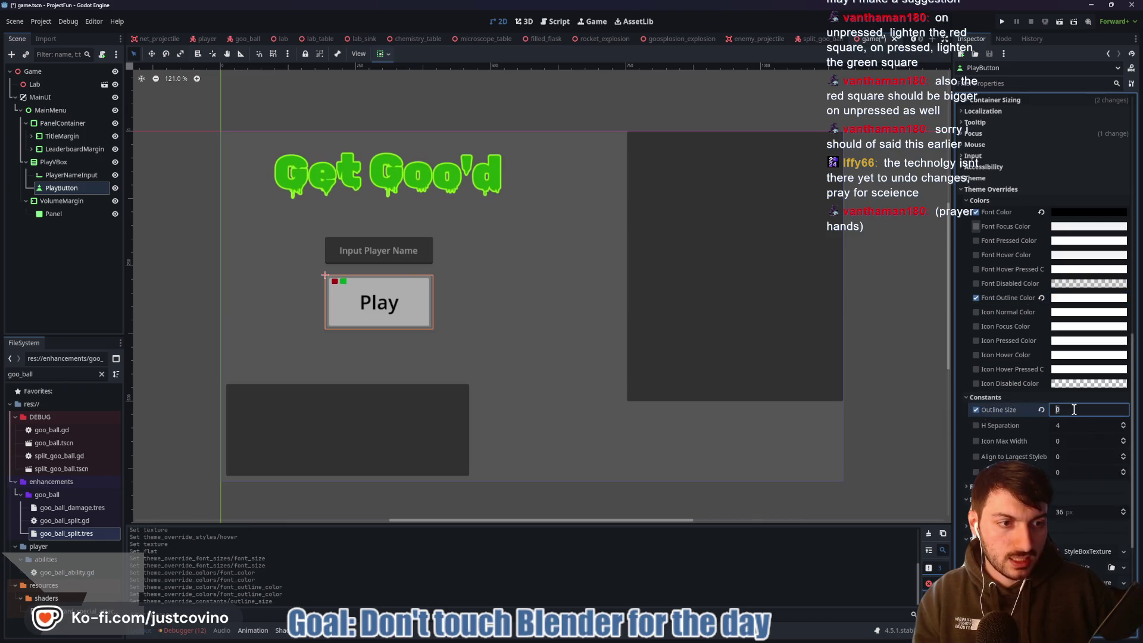
{"action": "type", "text": "6"}
{"action": "key", "text": "Return"}
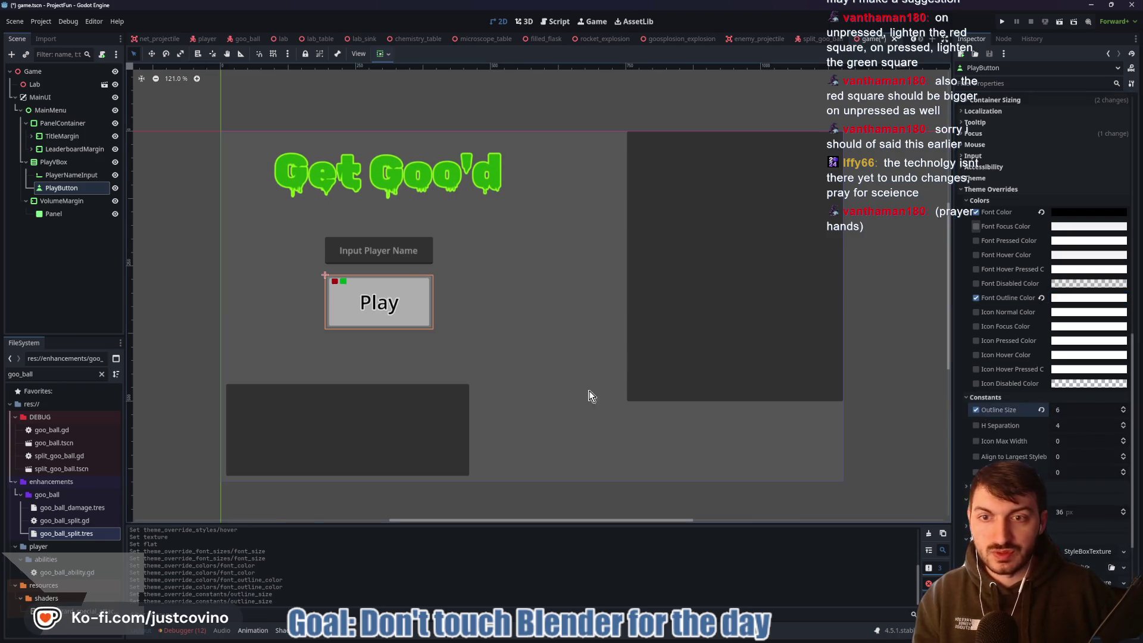
{"action": "key", "text": "ctrl+s"}
{"action": "scroll", "coordinate": [398, 327], "scroll_direction": "up", "scroll_amount": 4}
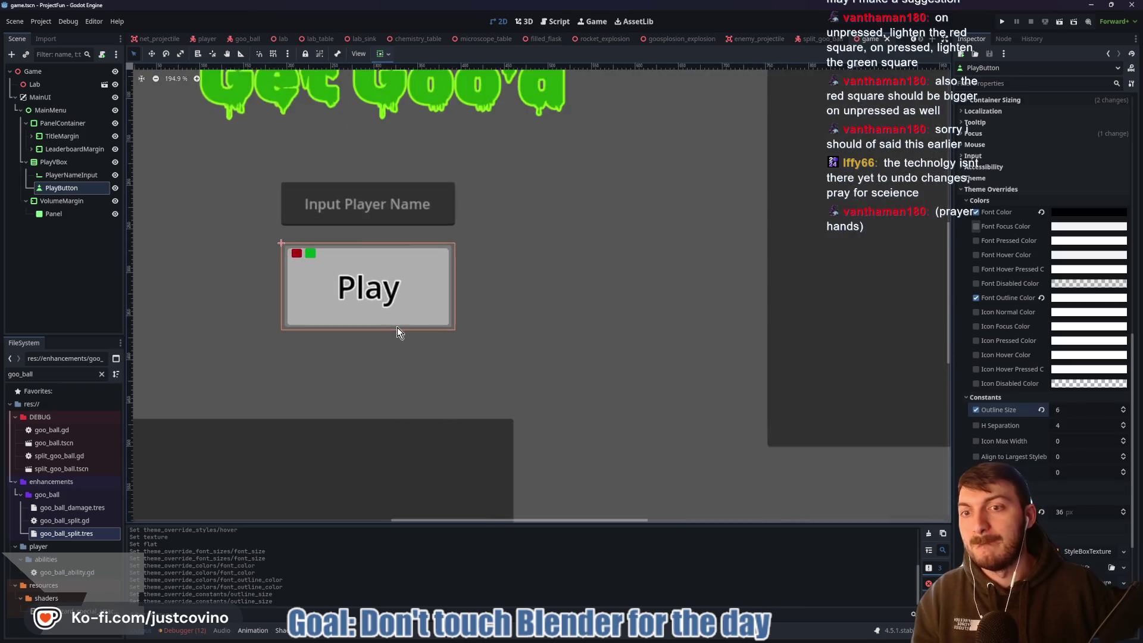
{"action": "scroll", "coordinate": [398, 327], "scroll_direction": "down", "scroll_amount": 5}
{"action": "scroll", "coordinate": [417, 322], "scroll_direction": "down", "scroll_amount": 1}
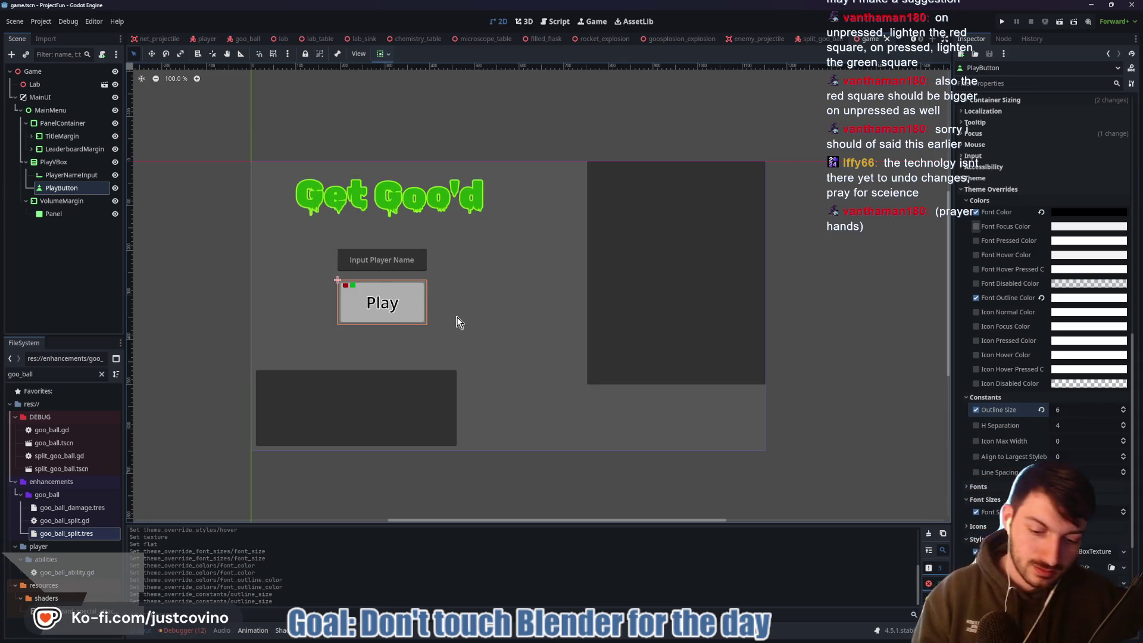
{"action": "key", "text": "F5"}
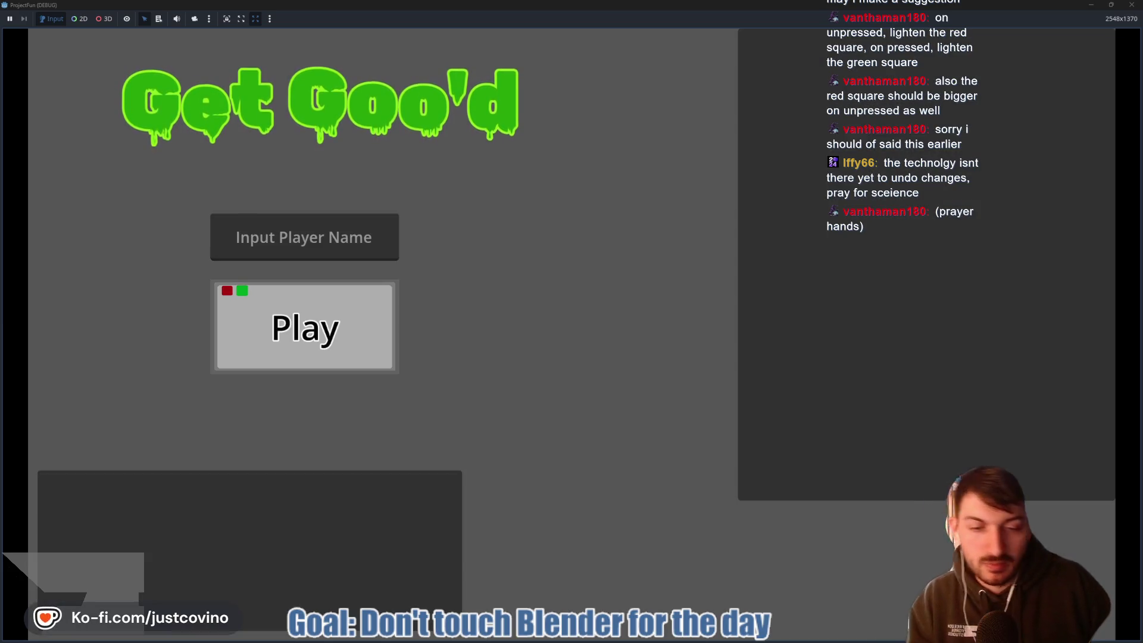
Step: Restart the game, test the Play button's pressed and hover looks, then stop it
{"action": "key", "text": "F8"}
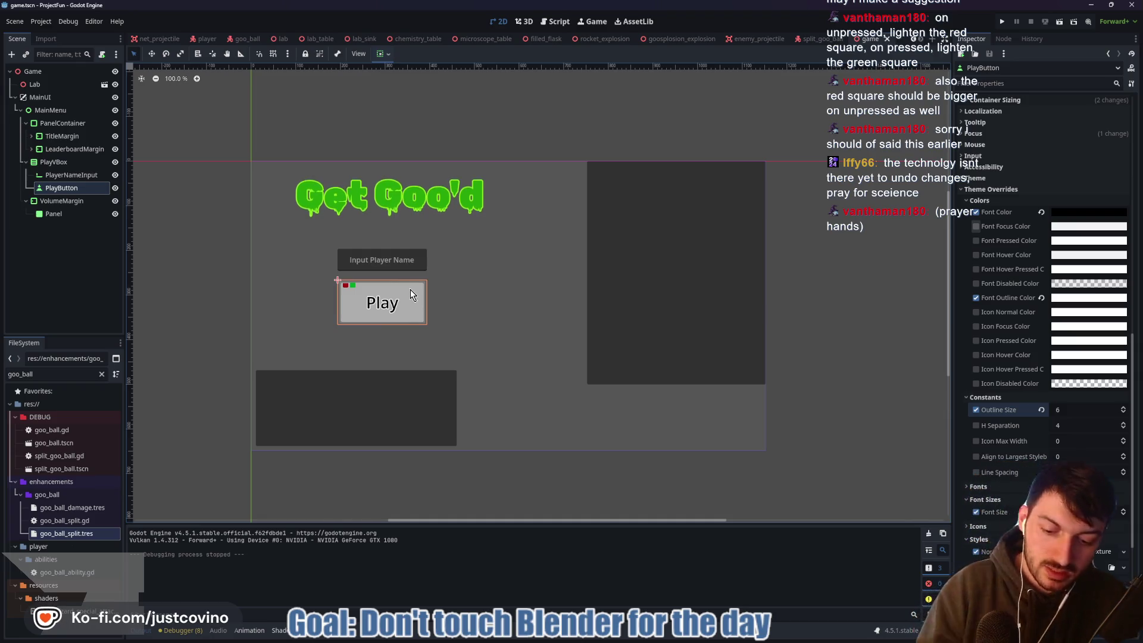
{"action": "key", "text": "F5"}
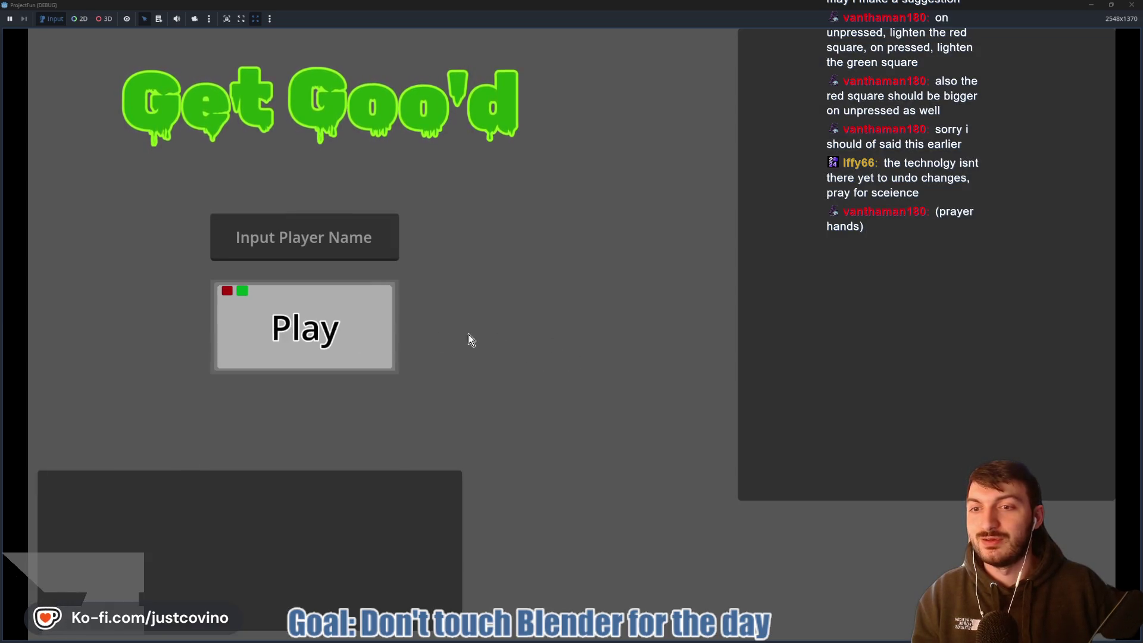
{"action": "left_click", "coordinate": [324, 339]}
{"action": "left_click", "coordinate": [324, 342]}
{"action": "left_click", "coordinate": [278, 343]}
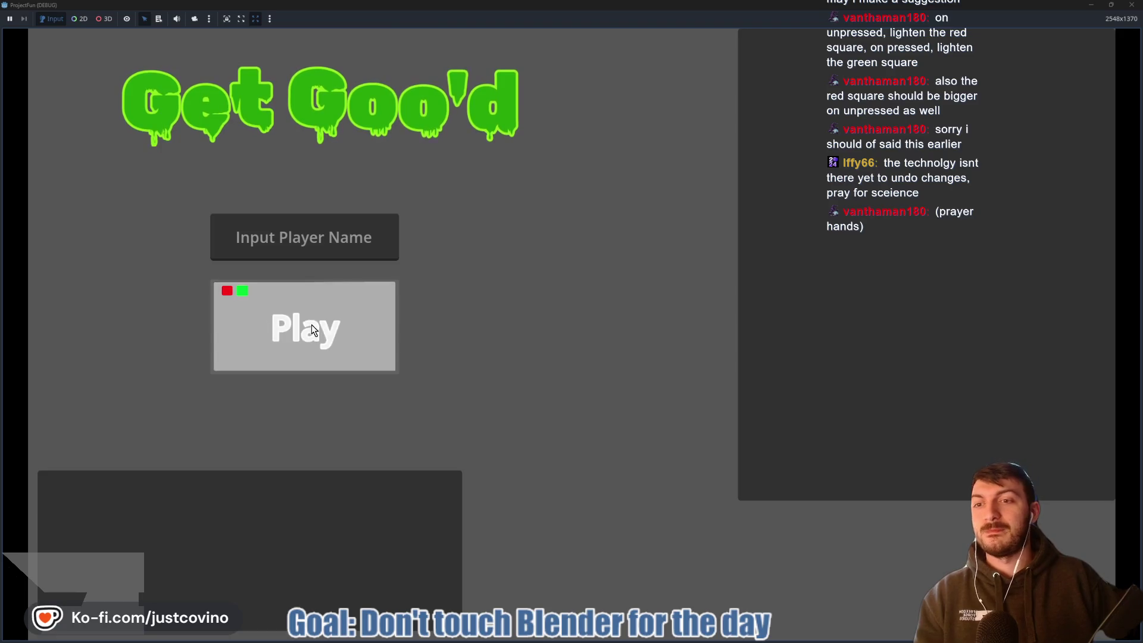
{"action": "left_click", "coordinate": [355, 334]}
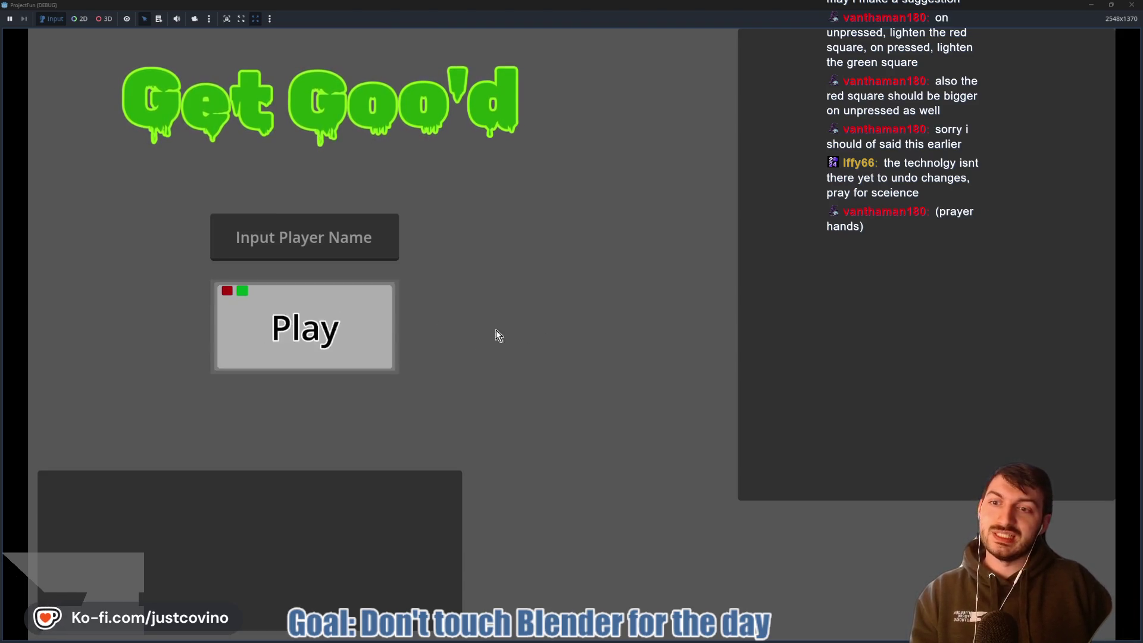
{"action": "left_click", "coordinate": [321, 332]}
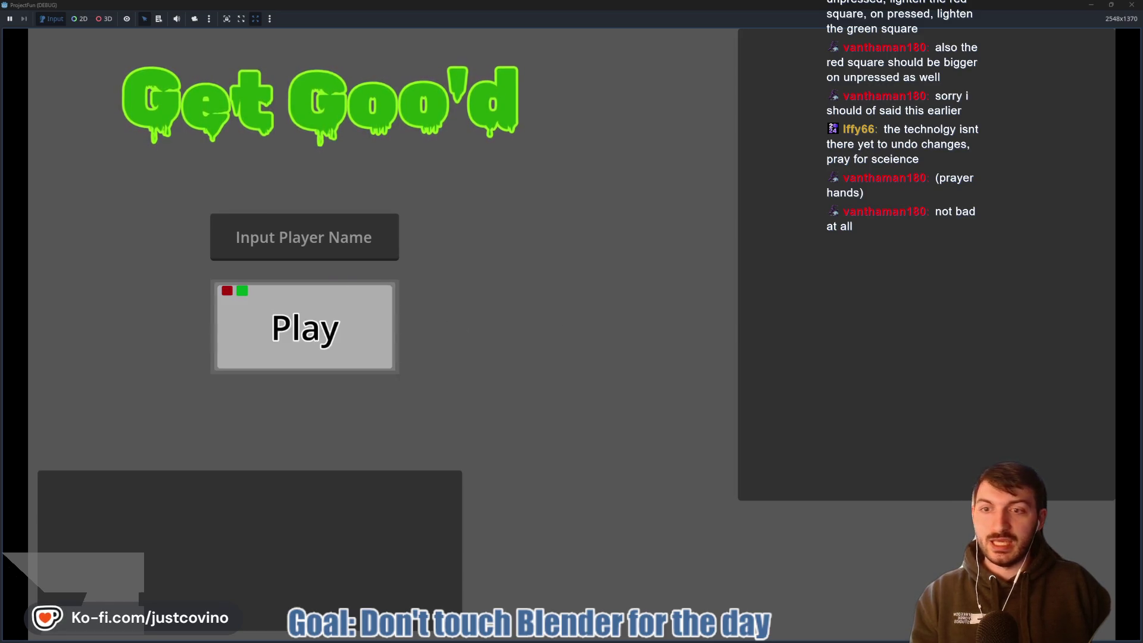
{"action": "key", "text": "F8"}
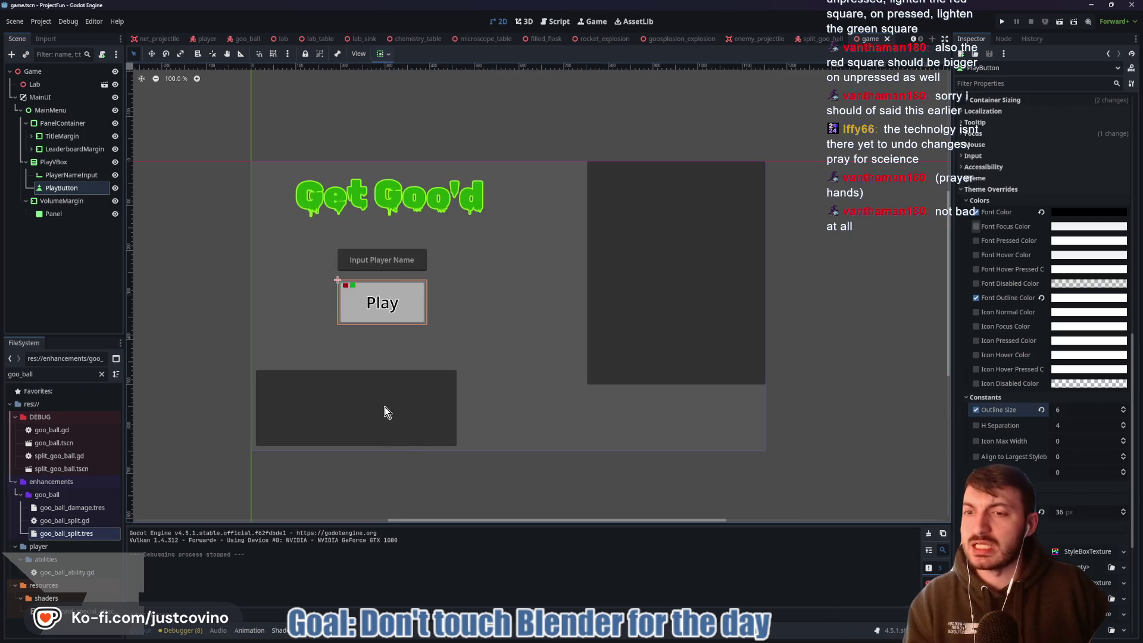
{"action": "left_click", "coordinate": [53, 214]}
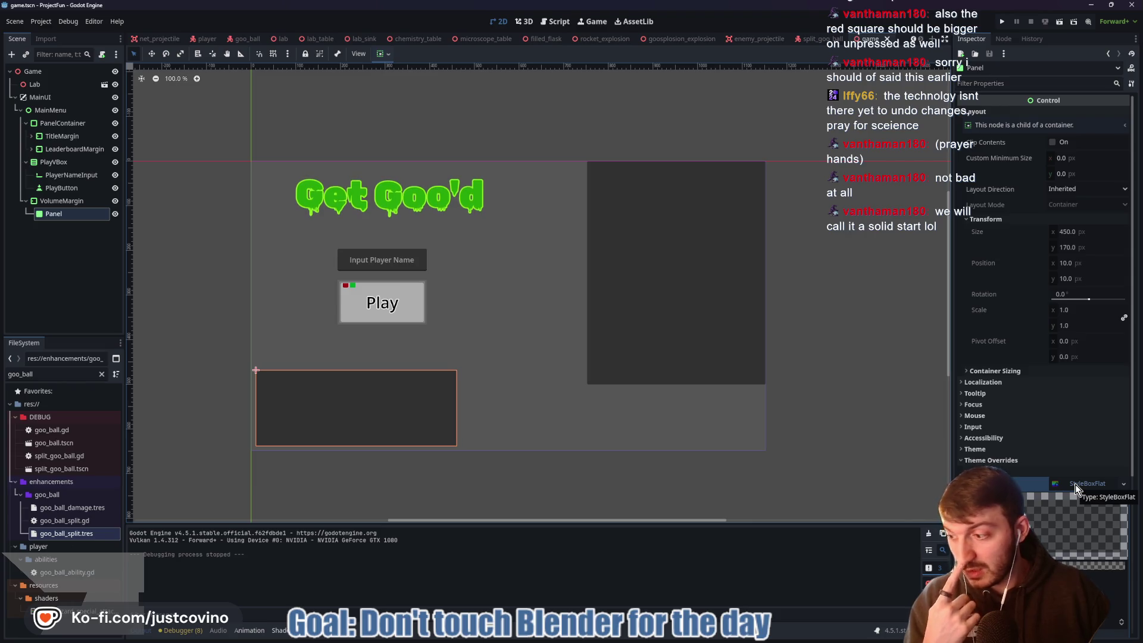
Step: Give the volume Panel a StyleBoxTexture background using the science_button image
{"action": "right_click", "coordinate": [1076, 485]}
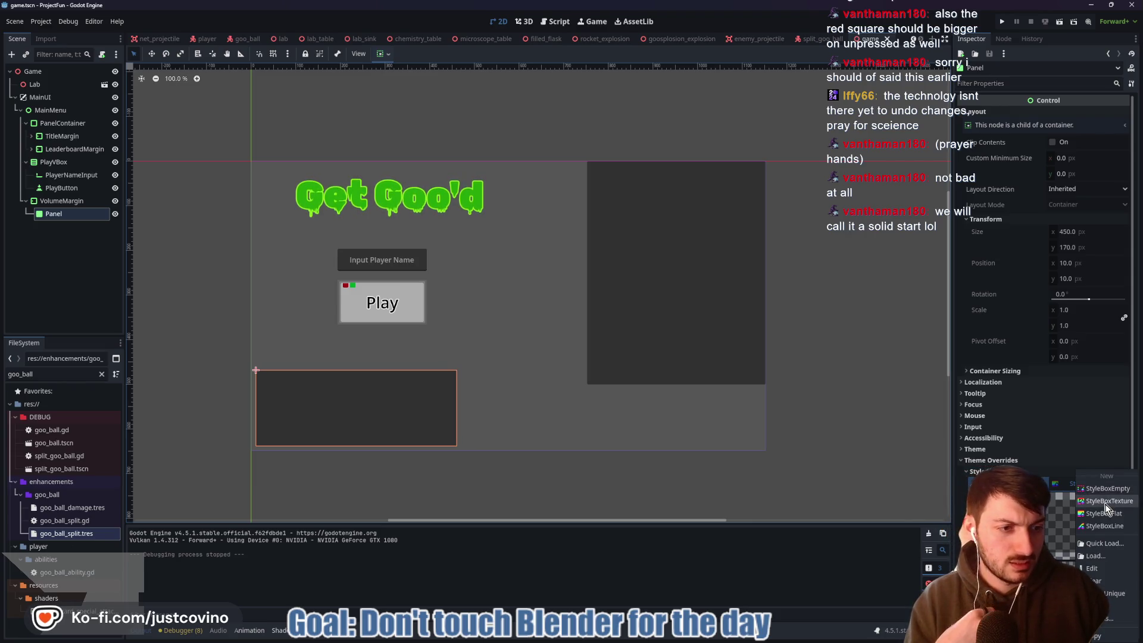
{"action": "left_click", "coordinate": [1106, 501]}
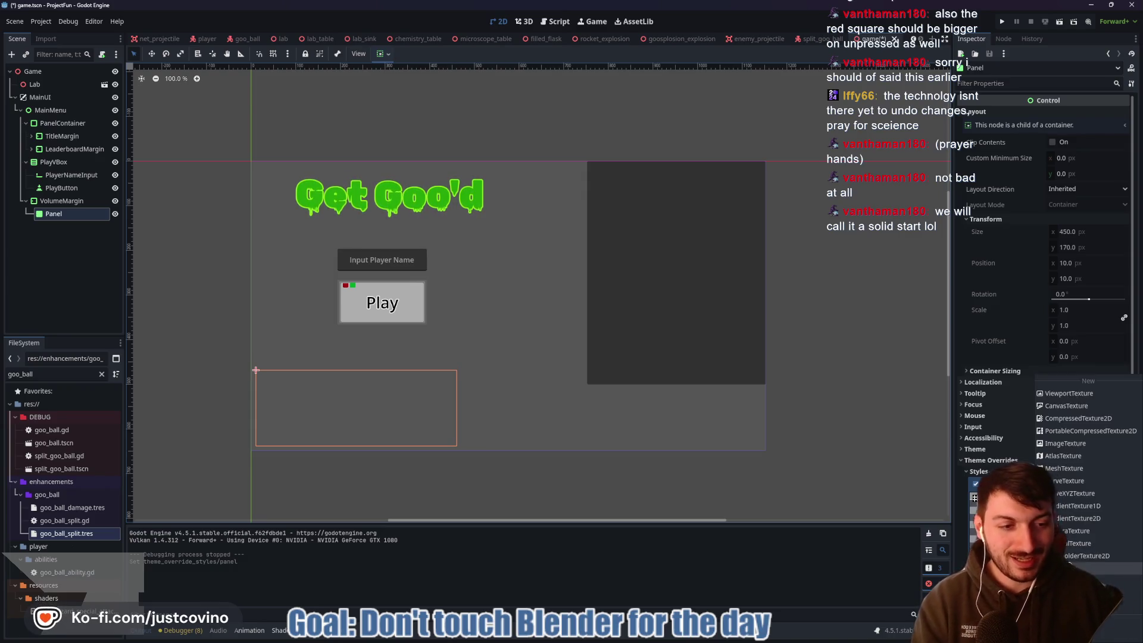
{"action": "left_click", "coordinate": [1110, 566]}
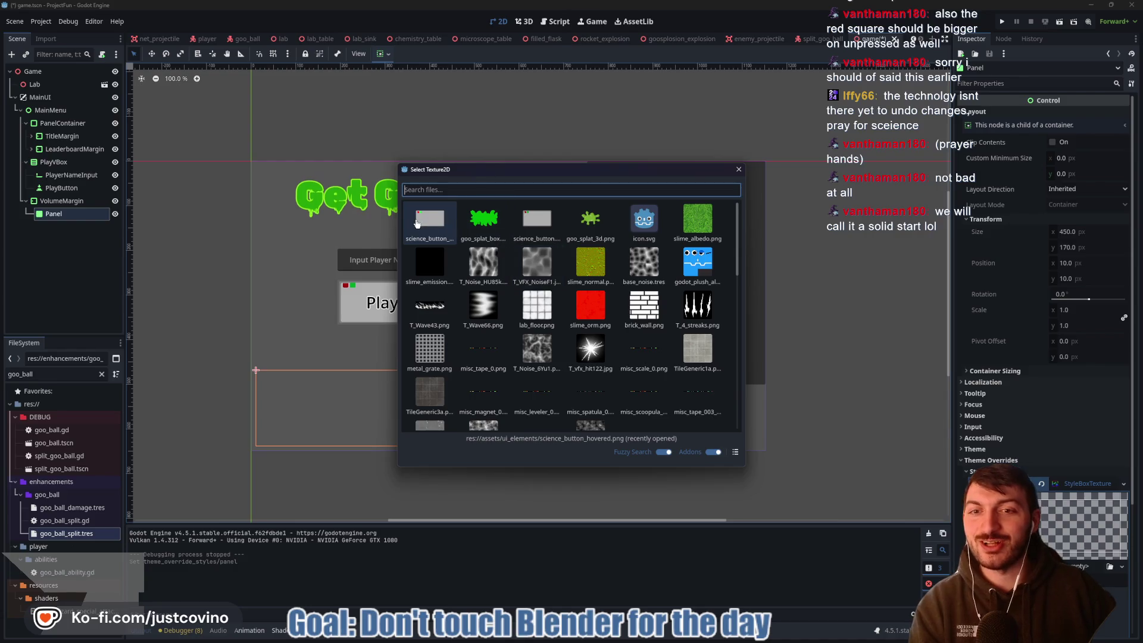
{"action": "double_click", "coordinate": [531, 228]}
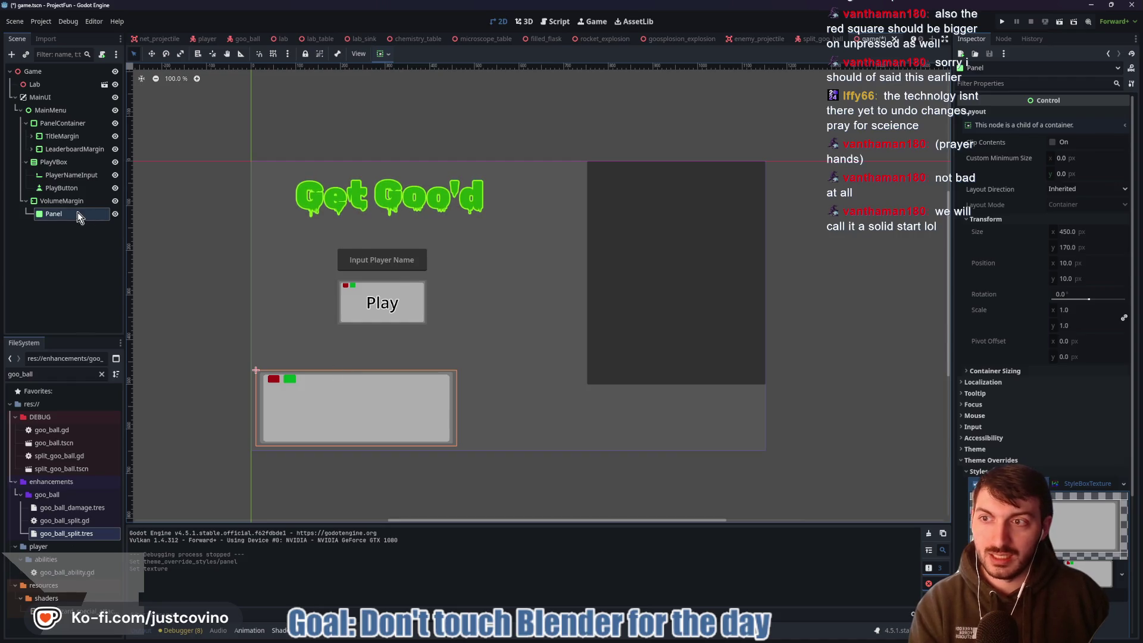
Step: Raise VolumeMargin's top edge so it becomes 470×222
{"action": "left_click", "coordinate": [70, 201]}
{"action": "mouse_move", "coordinate": [355, 366]}
{"action": "left_mouse_down"}
{"action": "mouse_move", "coordinate": [357, 336]}
{"action": "mouse_move", "coordinate": [356, 349]}
{"action": "left_mouse_up"}
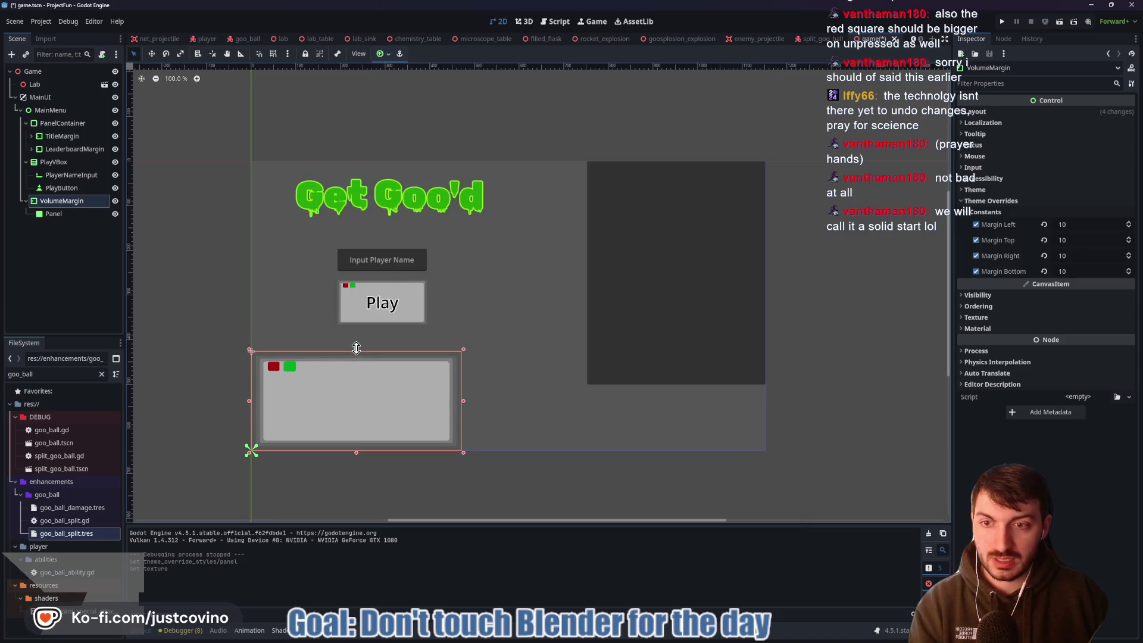
{"action": "left_click", "coordinate": [66, 216]}
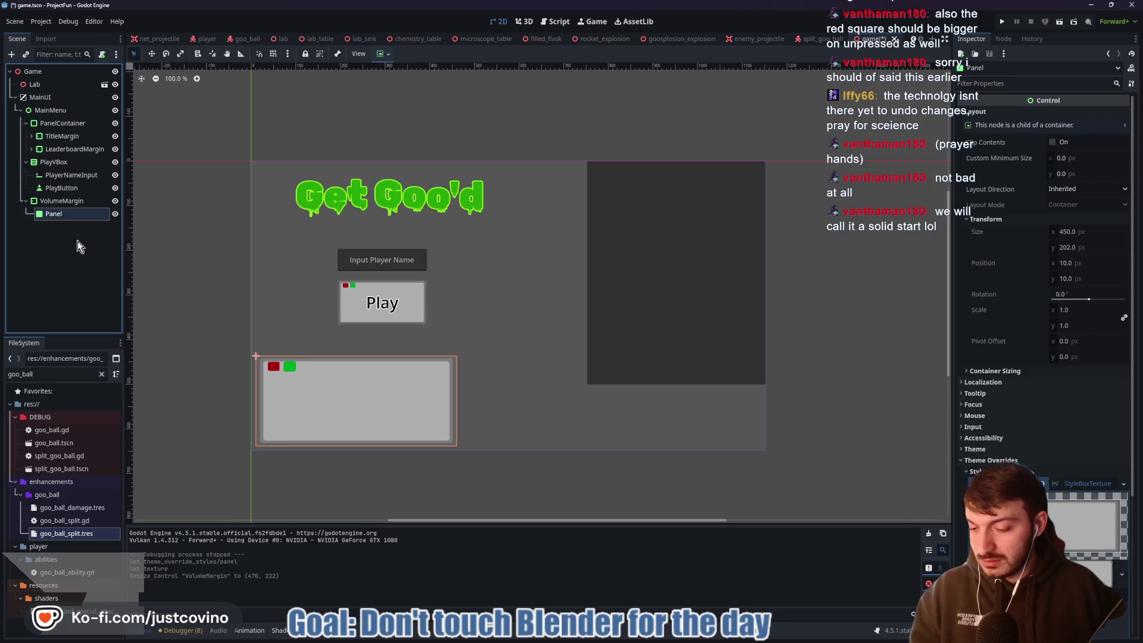
{"action": "key", "text": "ctrl+a"}
Step: Add a VBoxContainer under the Panel set to the Full Rect anchor preset
{"action": "type", "text": "vbox"}
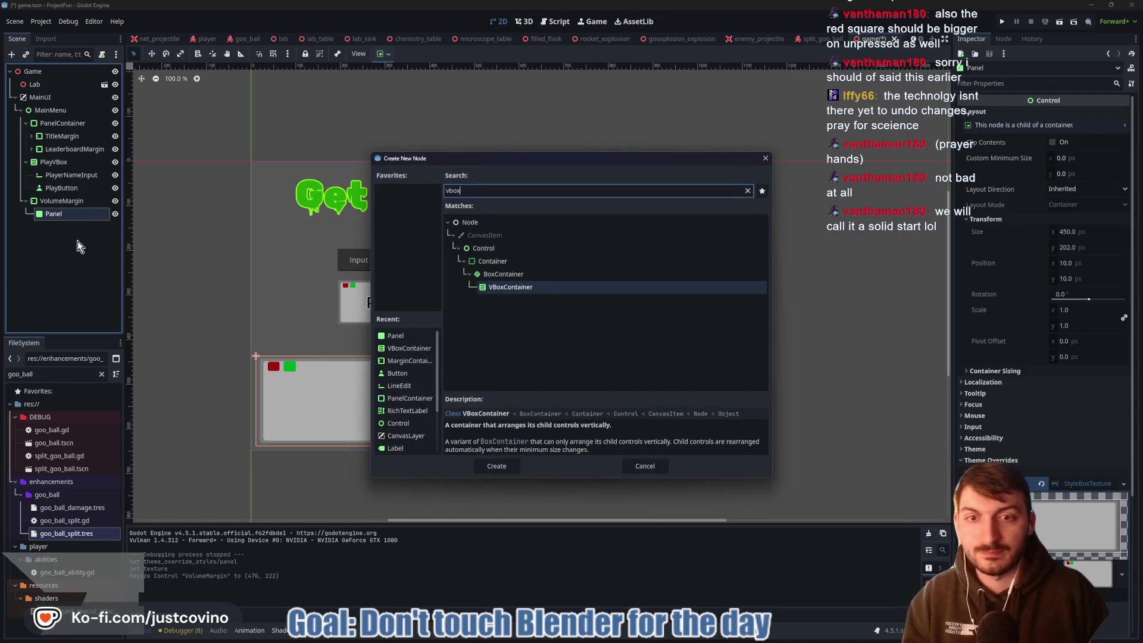
{"action": "key", "text": "Return"}
{"action": "left_click", "coordinate": [385, 57]}
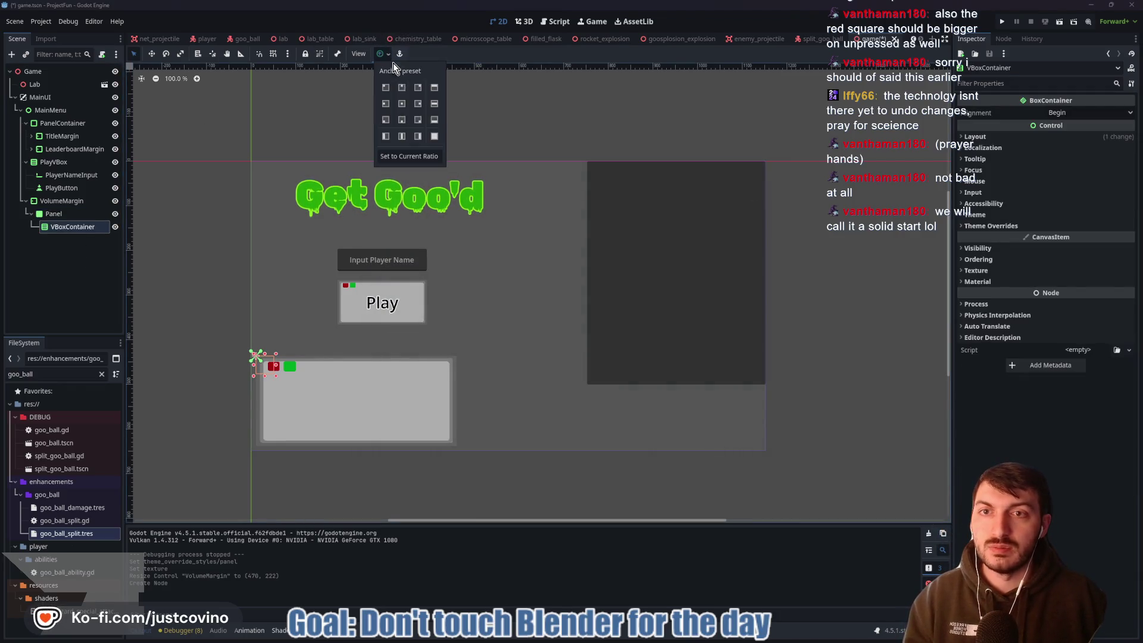
{"action": "left_click", "coordinate": [434, 137]}
{"action": "left_click", "coordinate": [384, 54]}
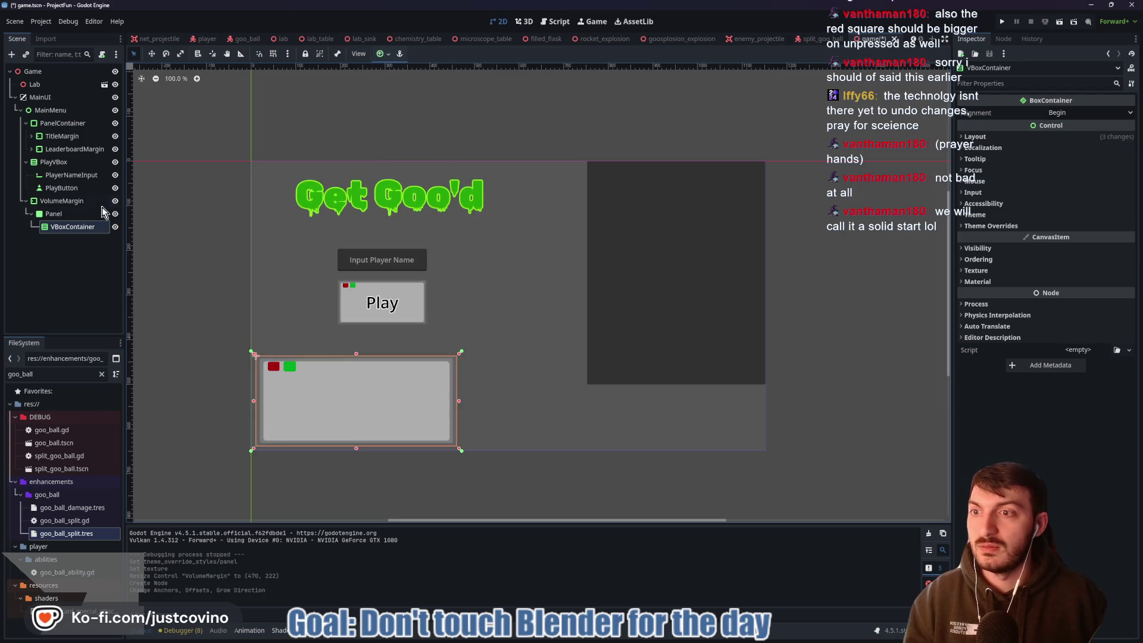
Step: Add a Label, an HSeparator and a second Label to the VBoxContainer
{"action": "key", "text": "ctrl+a"}
{"action": "type", "text": "label"}
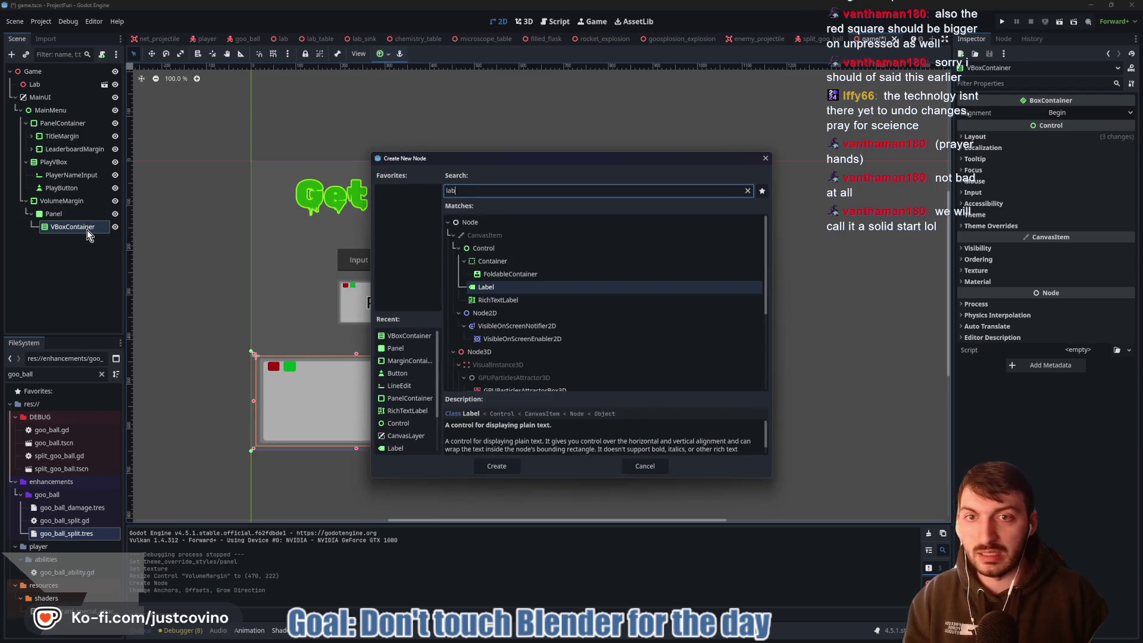
{"action": "key", "text": "Return"}
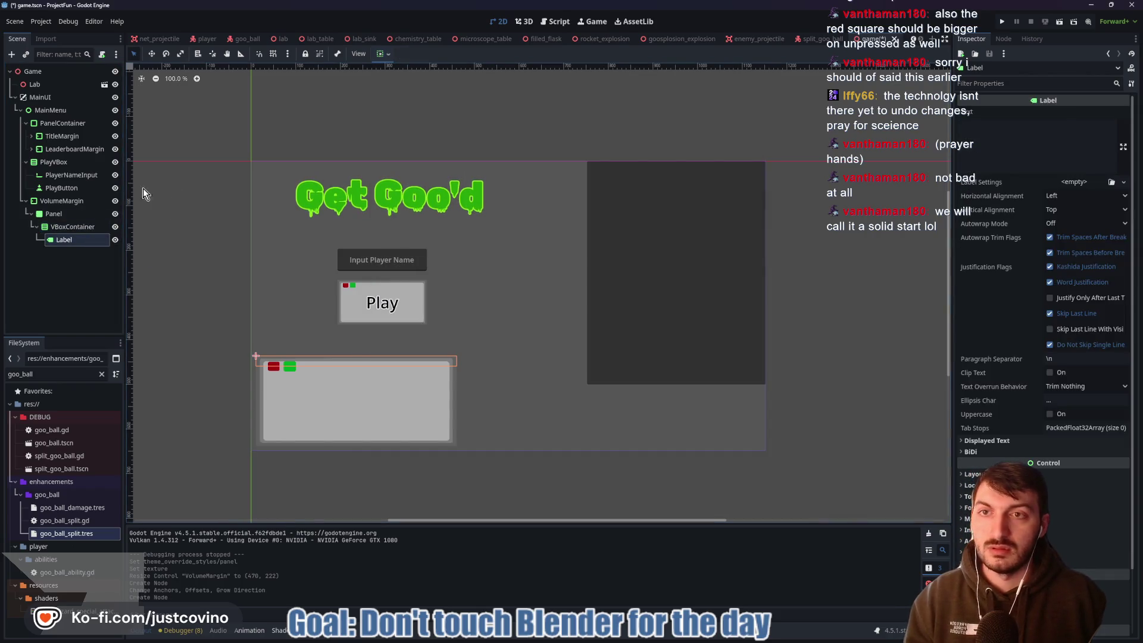
{"action": "left_click", "coordinate": [60, 229]}
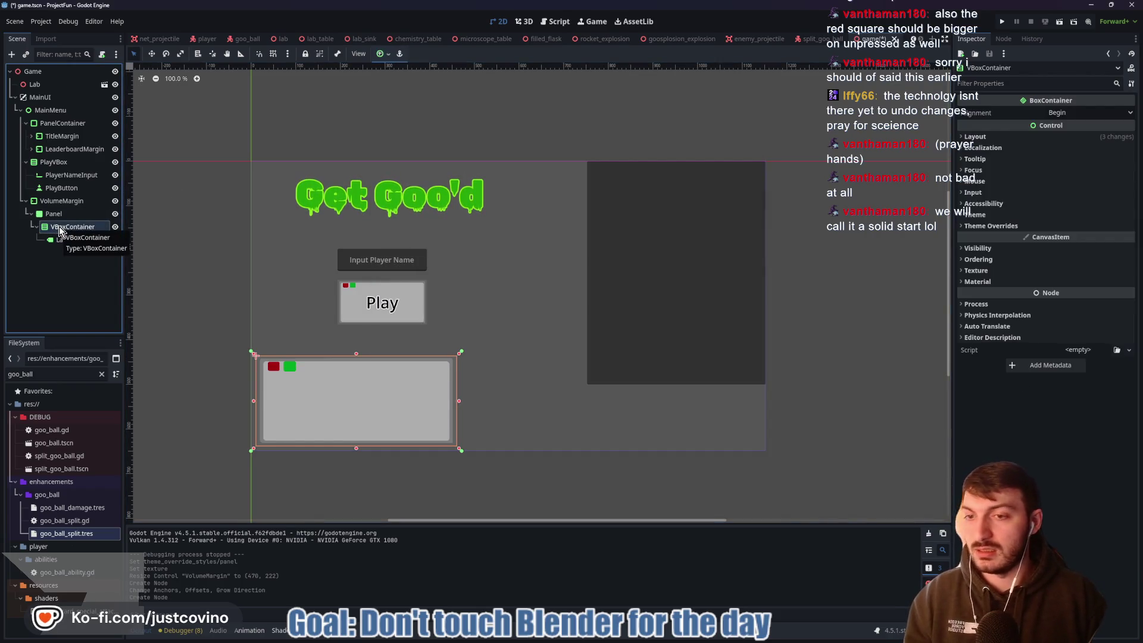
{"action": "key", "text": "ctrl+a"}
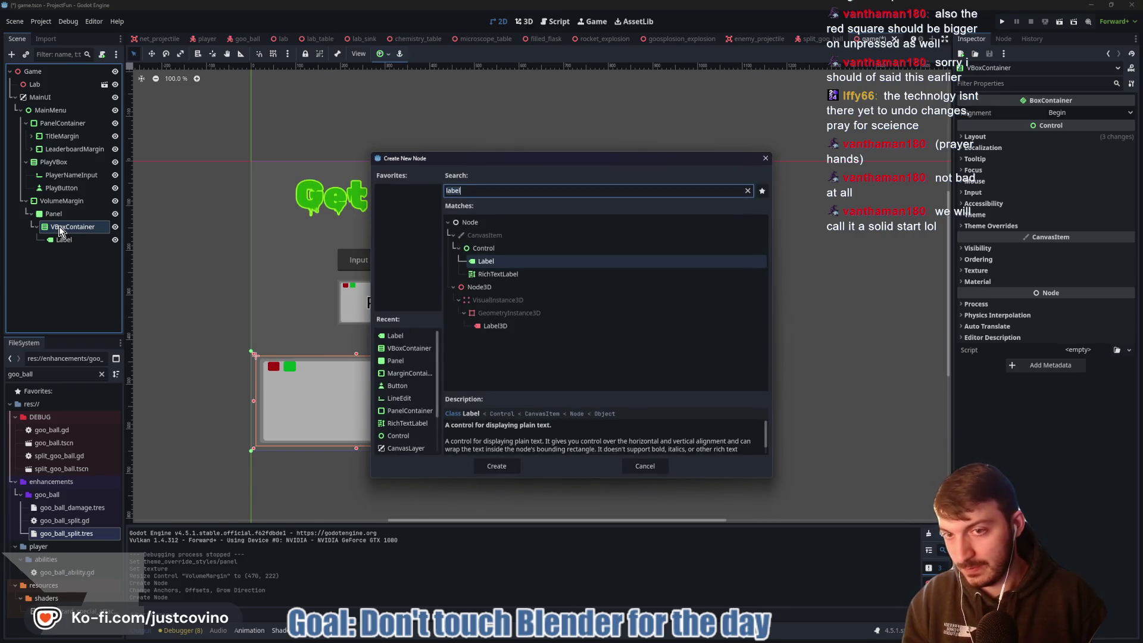
{"action": "type", "text": "outlin"}
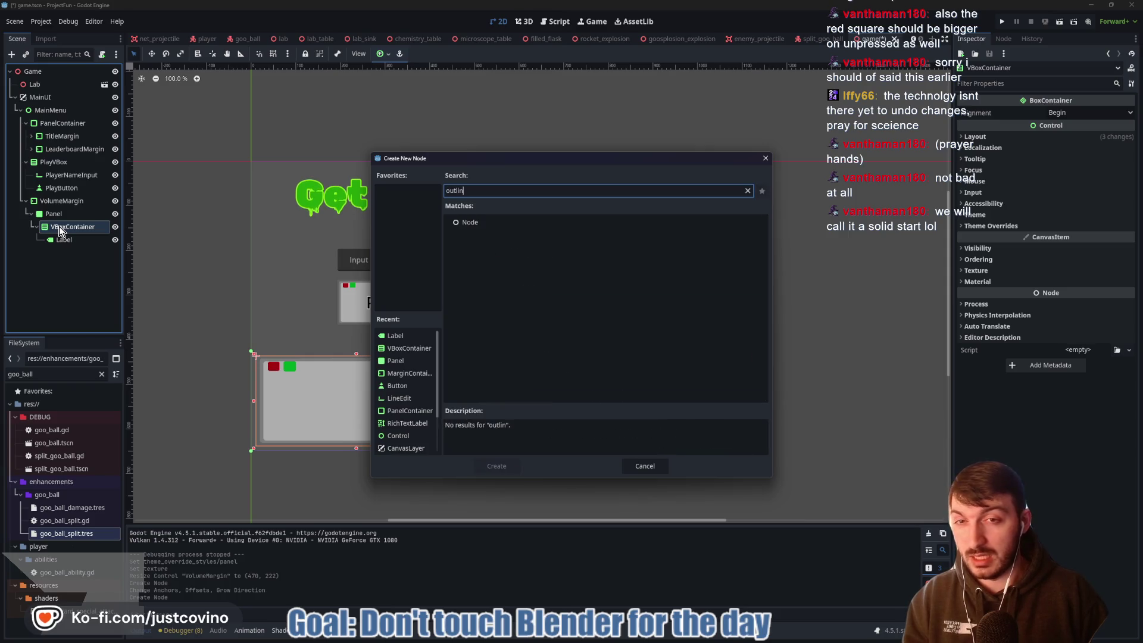
{"action": "key", "text": "BackSpace"}
{"action": "key", "text": "BackSpace"}
{"action": "key", "text": "BackSpace"}
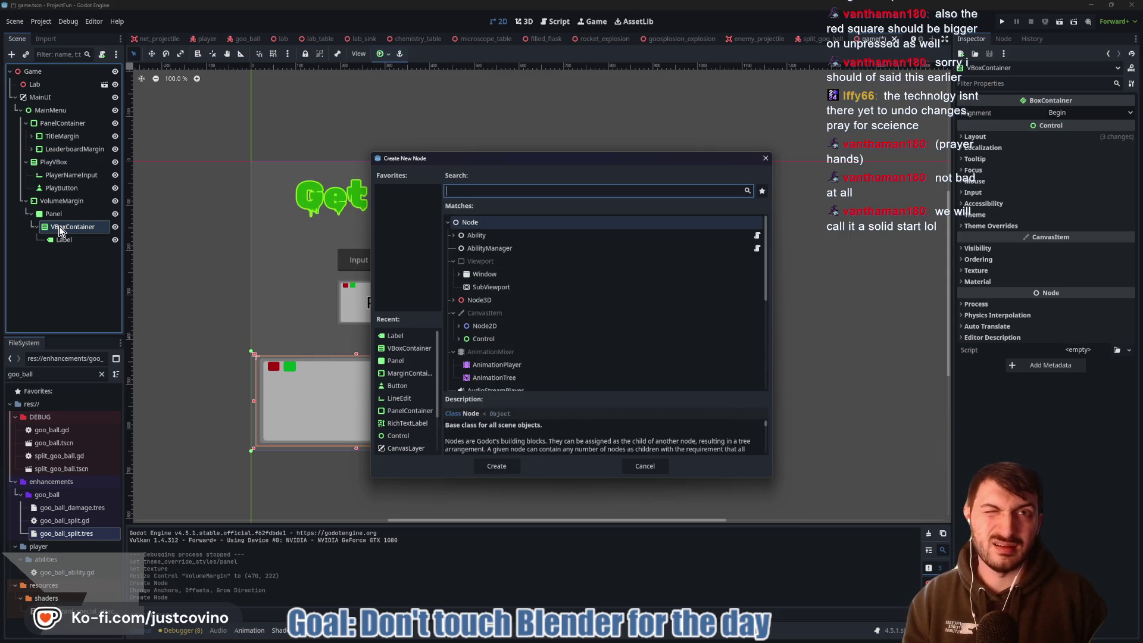
{"action": "type", "text": "h"}
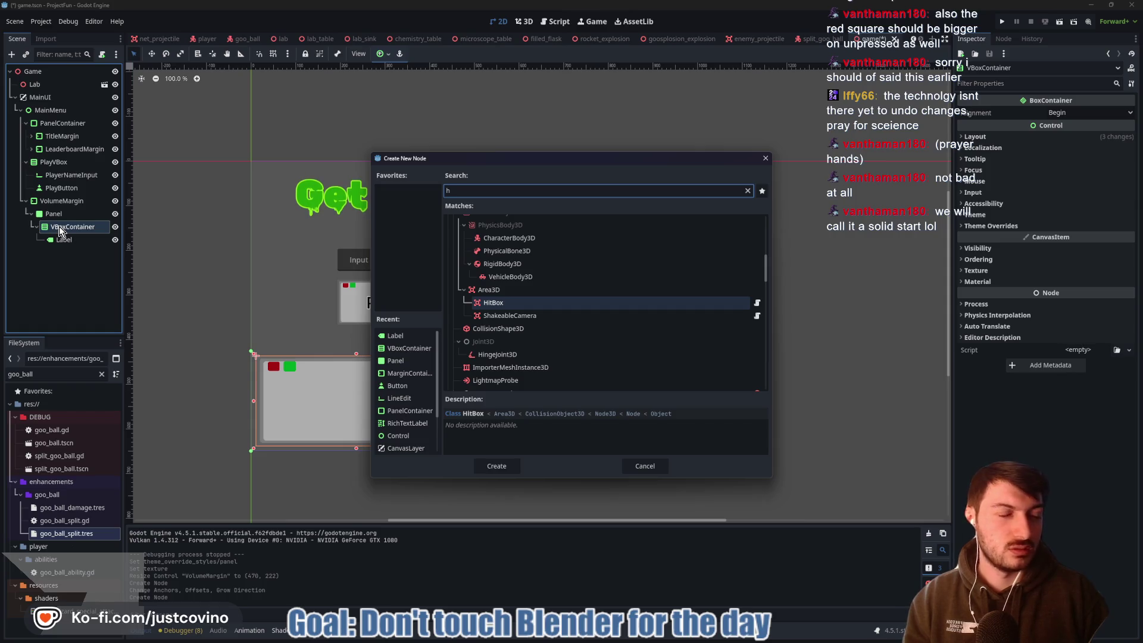
{"action": "type", "text": "sep"}
{"action": "key", "text": "Return"}
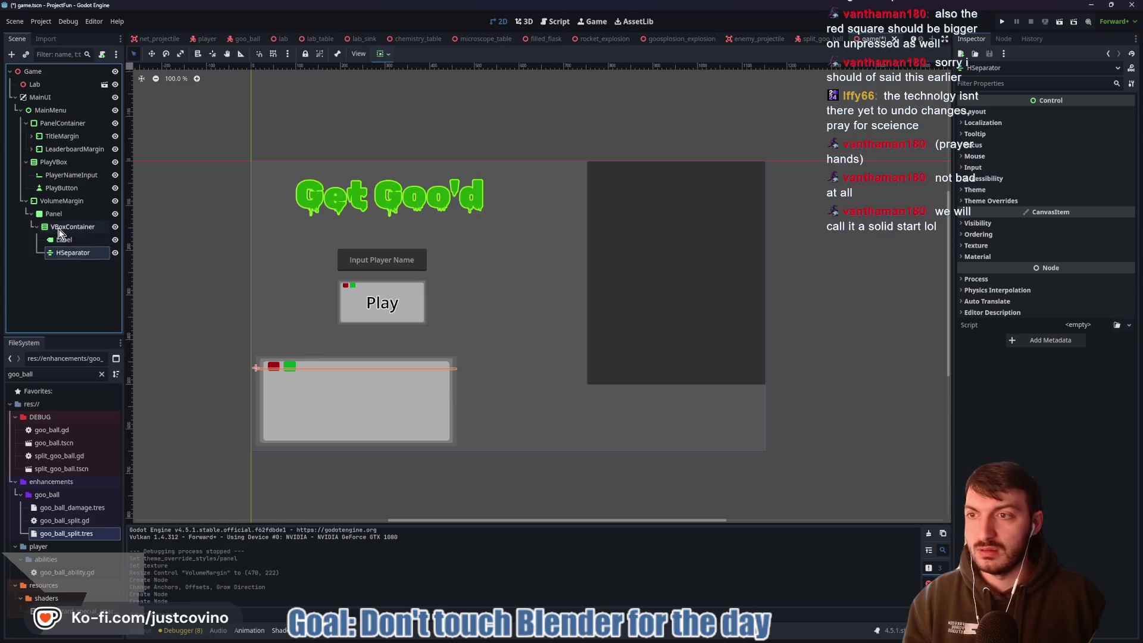
{"action": "left_click", "coordinate": [60, 229]}
{"action": "key", "text": "ctrl+a"}
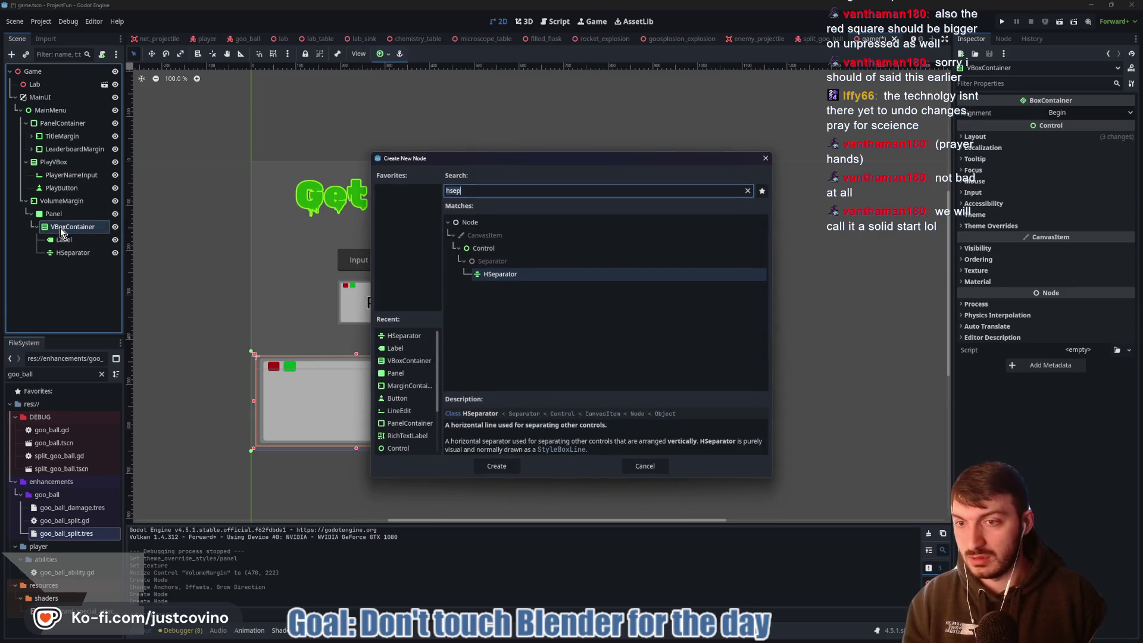
{"action": "type", "text": "label"}
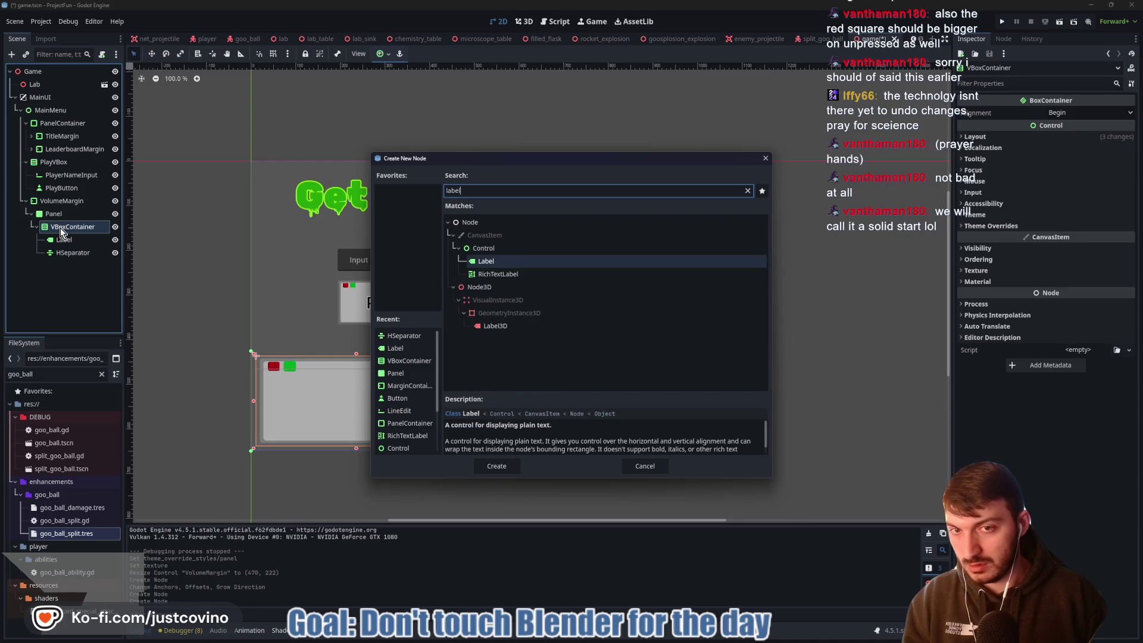
{"action": "key", "text": "Return"}
Step: Add an HBoxContainer holding a Label and an HSlider to the VBoxContainer
{"action": "left_click", "coordinate": [59, 227]}
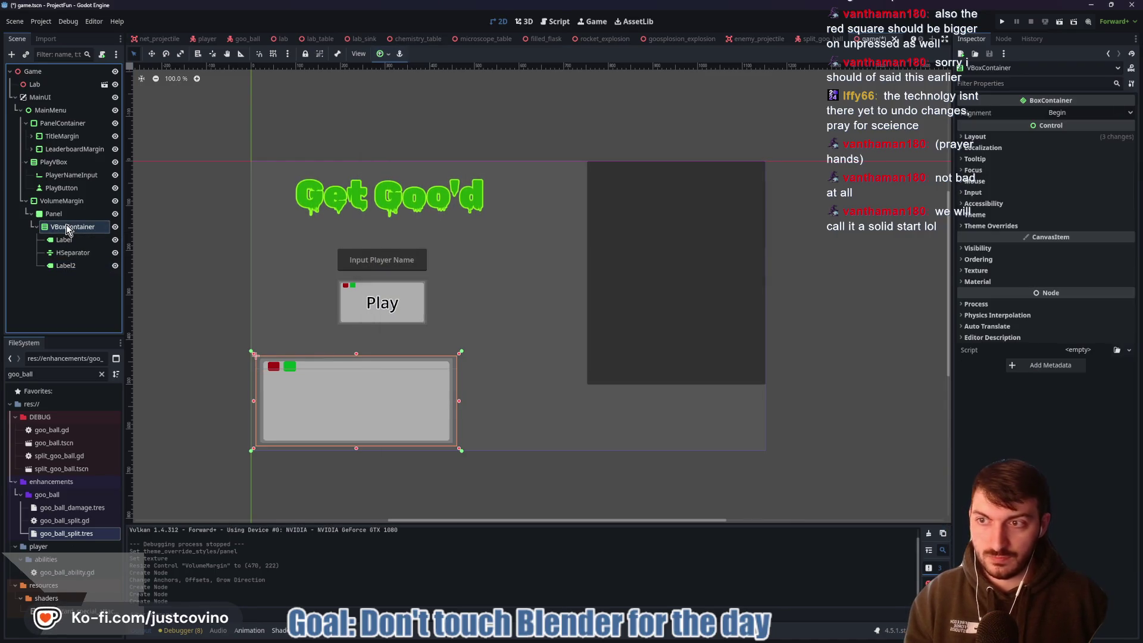
{"action": "key", "text": "ctrl+a"}
{"action": "type", "text": "hbox"}
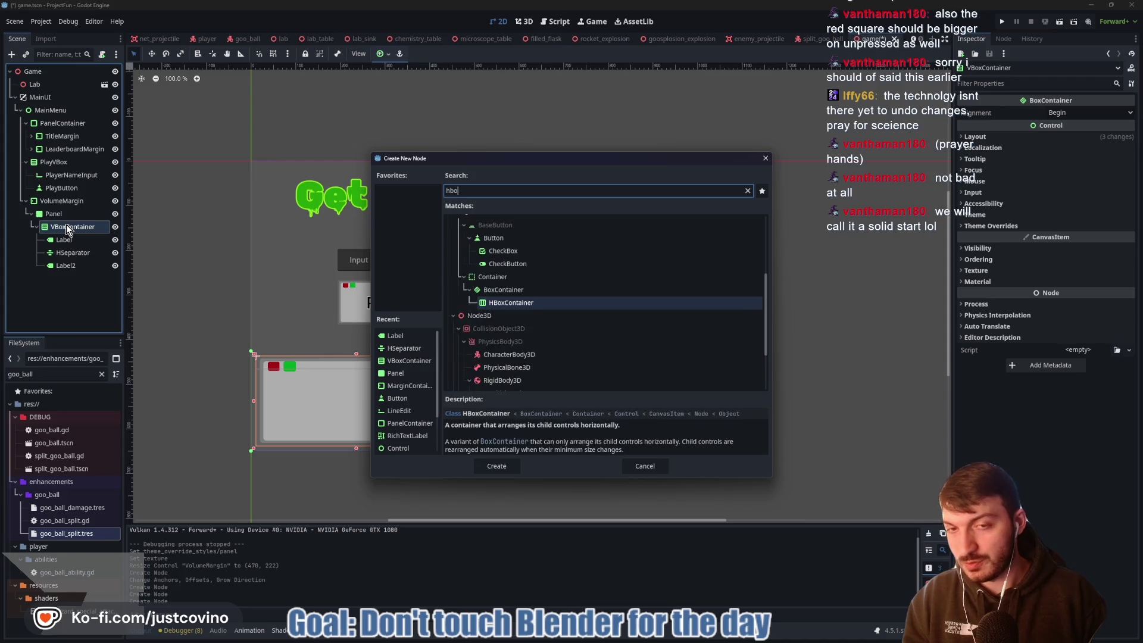
{"action": "key", "text": "Return"}
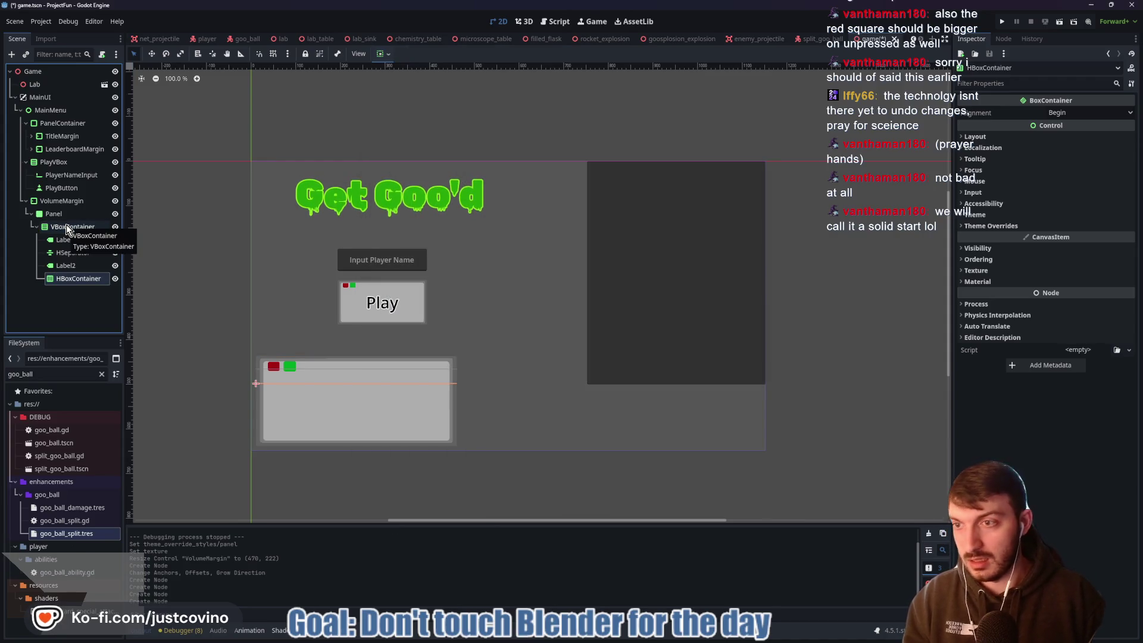
{"action": "key", "text": "ctrl+a"}
{"action": "type", "text": "label"}
{"action": "key", "text": "Return"}
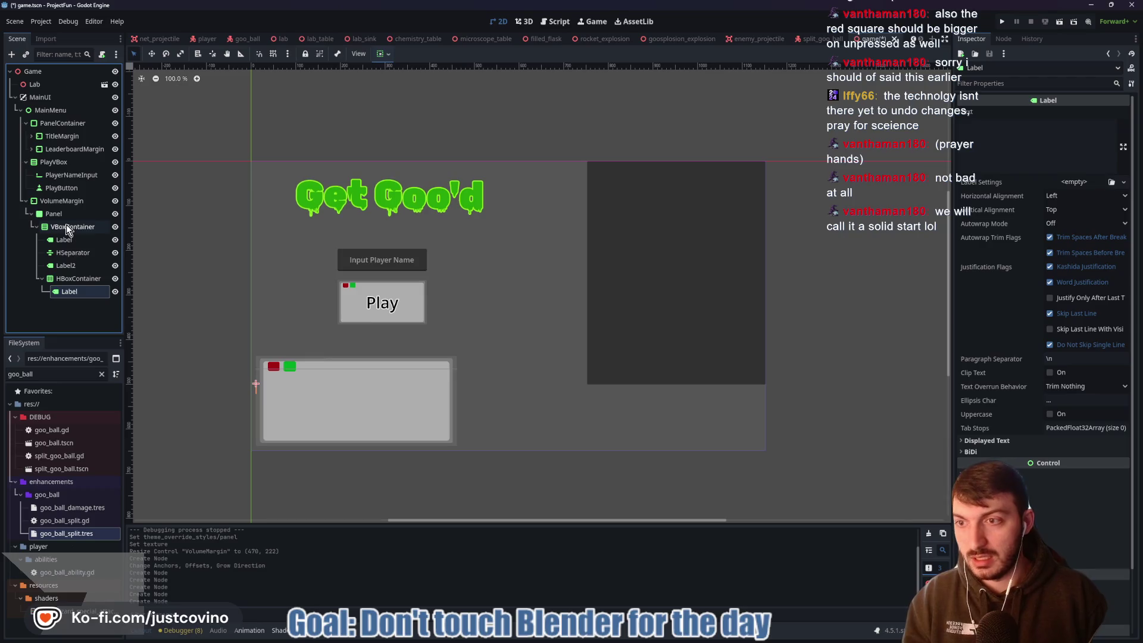
{"action": "left_click", "coordinate": [85, 284]}
{"action": "key", "text": "ctrl+a"}
{"action": "type", "text": "hslider"}
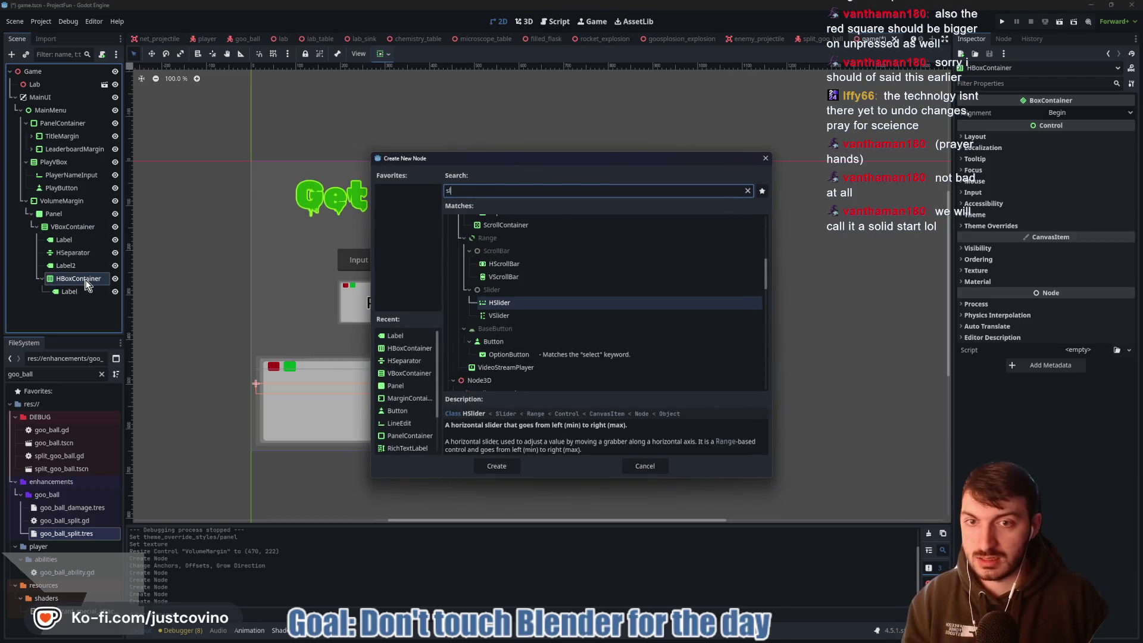
{"action": "key", "text": "Return"}
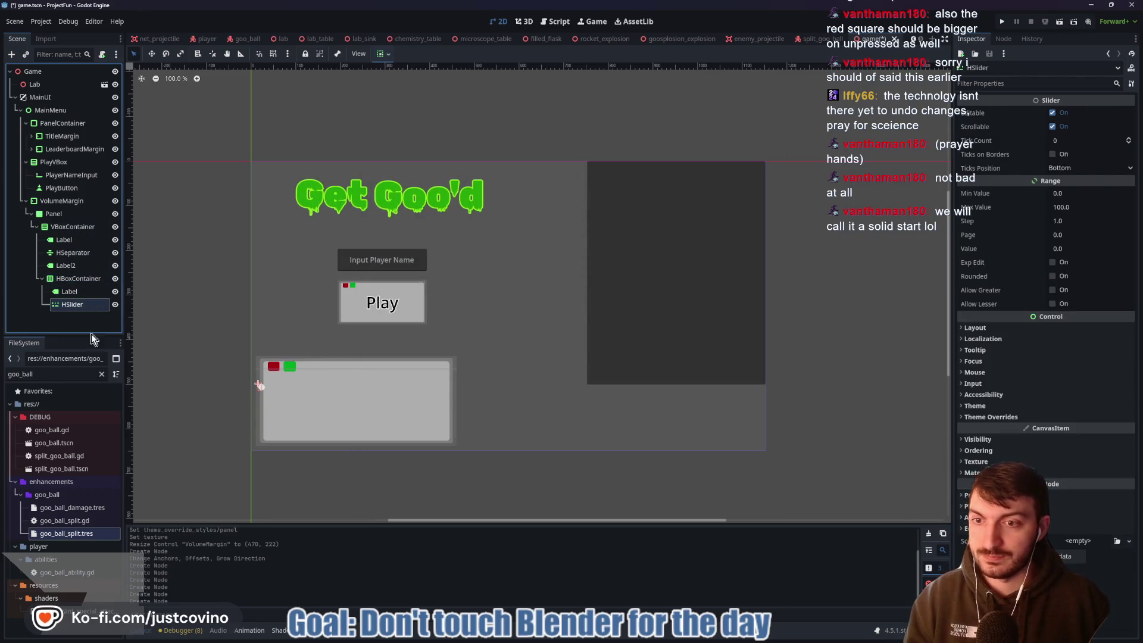
{"action": "left_click", "coordinate": [74, 265]}
Step: Set the first Label's text to Settings, centred horizontally and vertically
{"action": "left_click", "coordinate": [42, 278]}
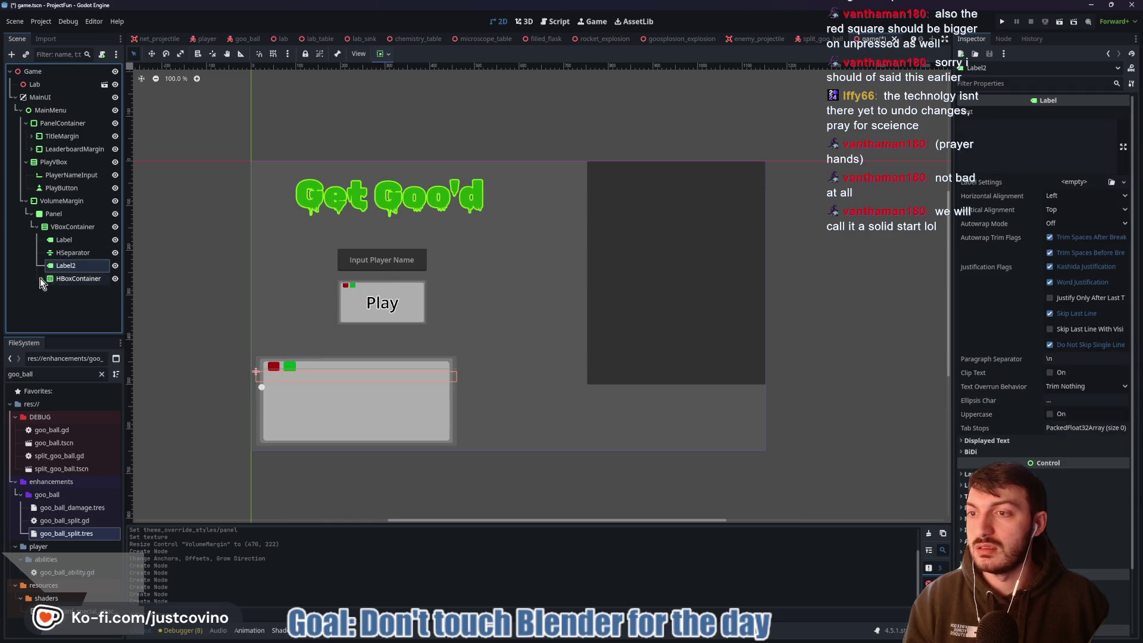
{"action": "left_click", "coordinate": [63, 241]}
{"action": "left_click", "coordinate": [1066, 138]}
{"action": "type", "text": "Settings"}
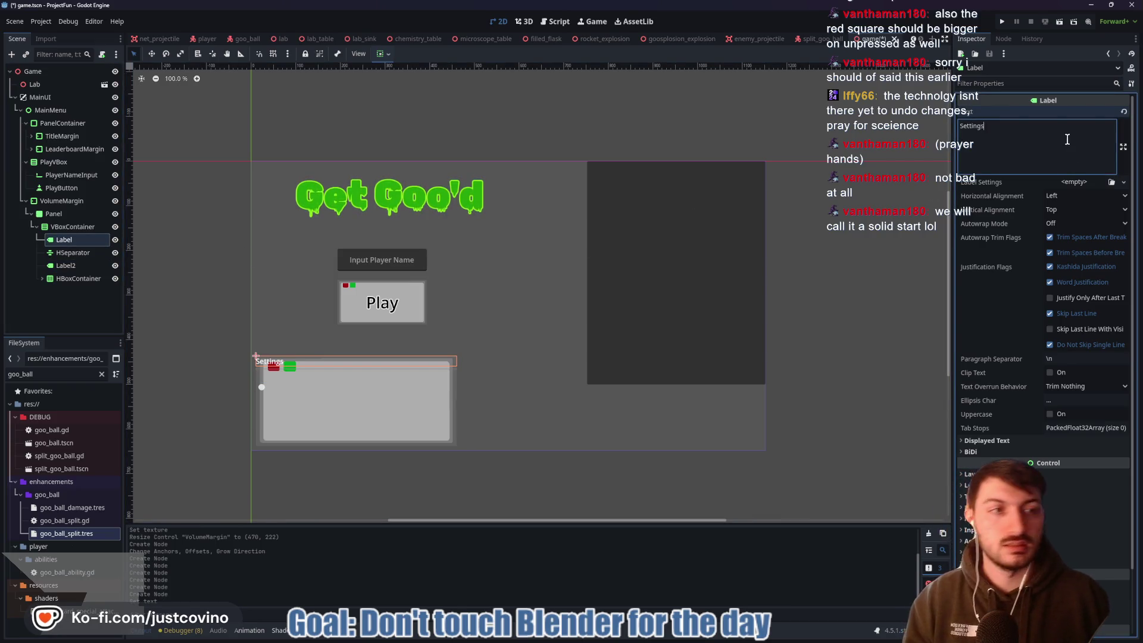
{"action": "left_click", "coordinate": [1079, 196]}
{"action": "left_click", "coordinate": [1071, 213]}
{"action": "left_click", "coordinate": [1072, 209]}
{"action": "left_click", "coordinate": [1066, 228]}
Step: Drag the VBoxContainer's top edge down, resizing it to 450×190
{"action": "left_click", "coordinate": [73, 227]}
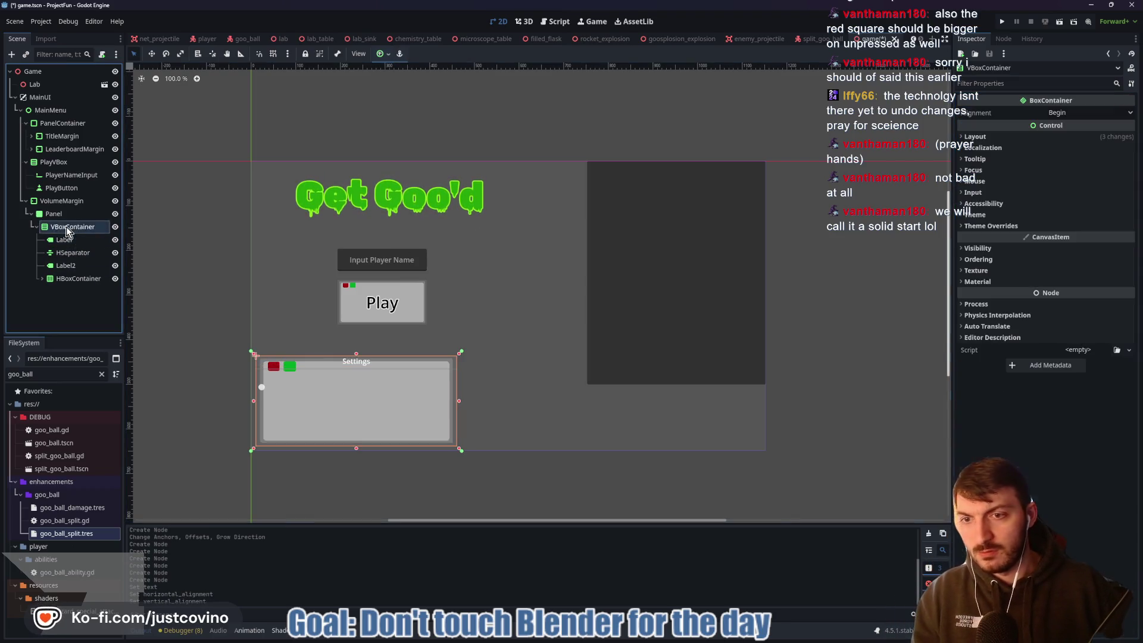
{"action": "scroll", "coordinate": [355, 393], "scroll_direction": "up", "scroll_amount": 5}
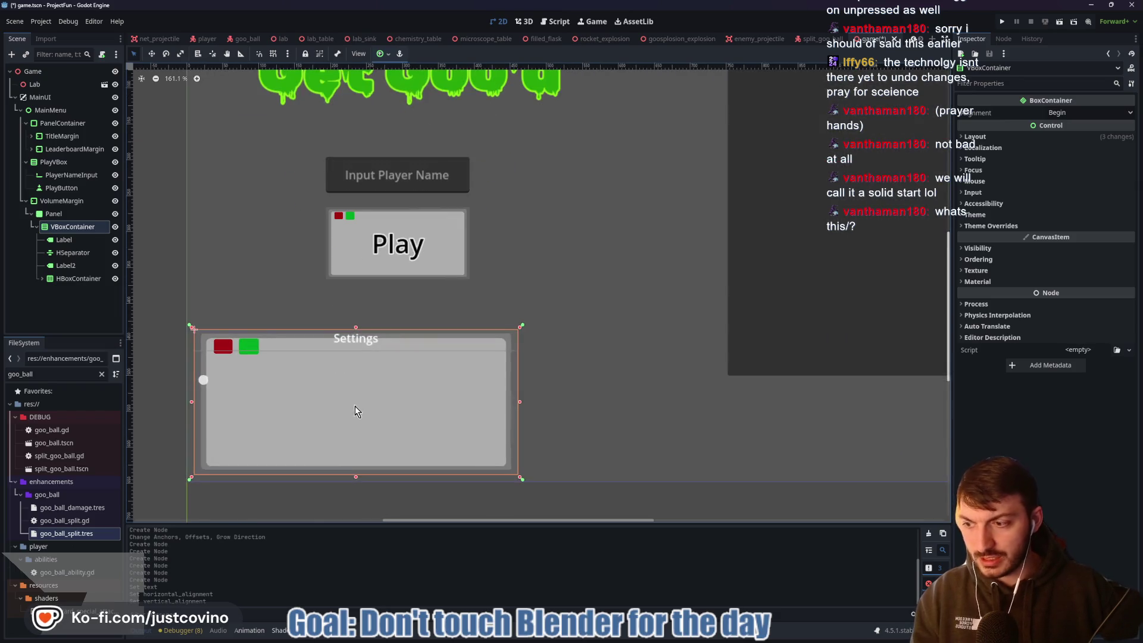
{"action": "left_click_drag", "start_coordinate": [339, 434], "coordinate": [358, 333]}
{"action": "mouse_move", "coordinate": [376, 229]}
{"action": "left_mouse_down"}
{"action": "mouse_move", "coordinate": [376, 249]}
{"action": "mouse_move", "coordinate": [376, 238]}
{"action": "left_mouse_up"}
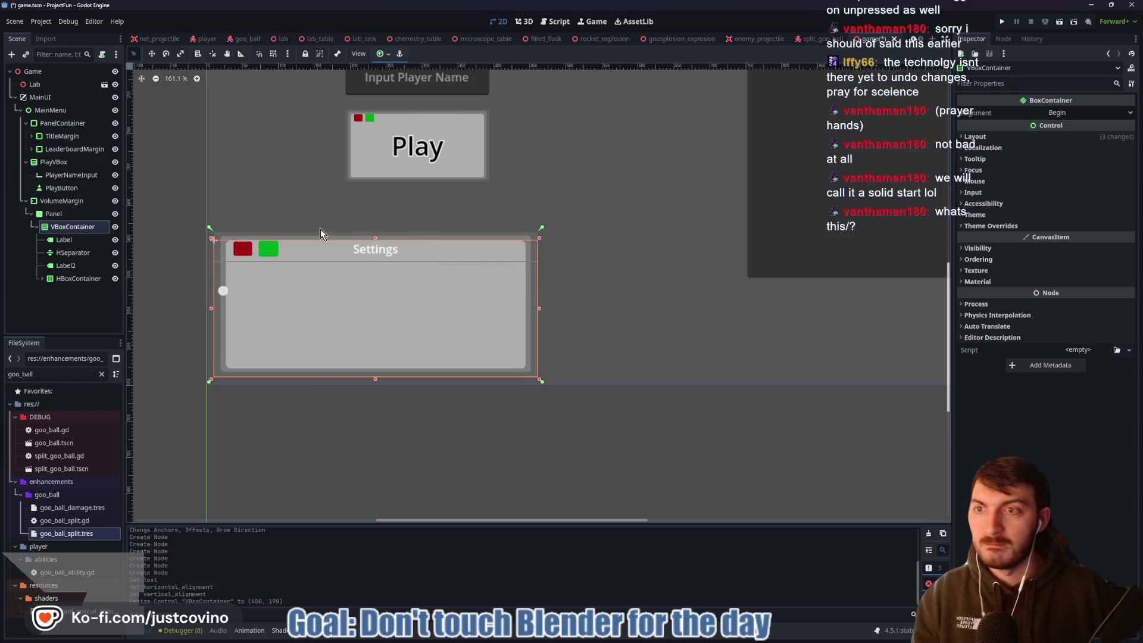
{"action": "left_click", "coordinate": [64, 241]}
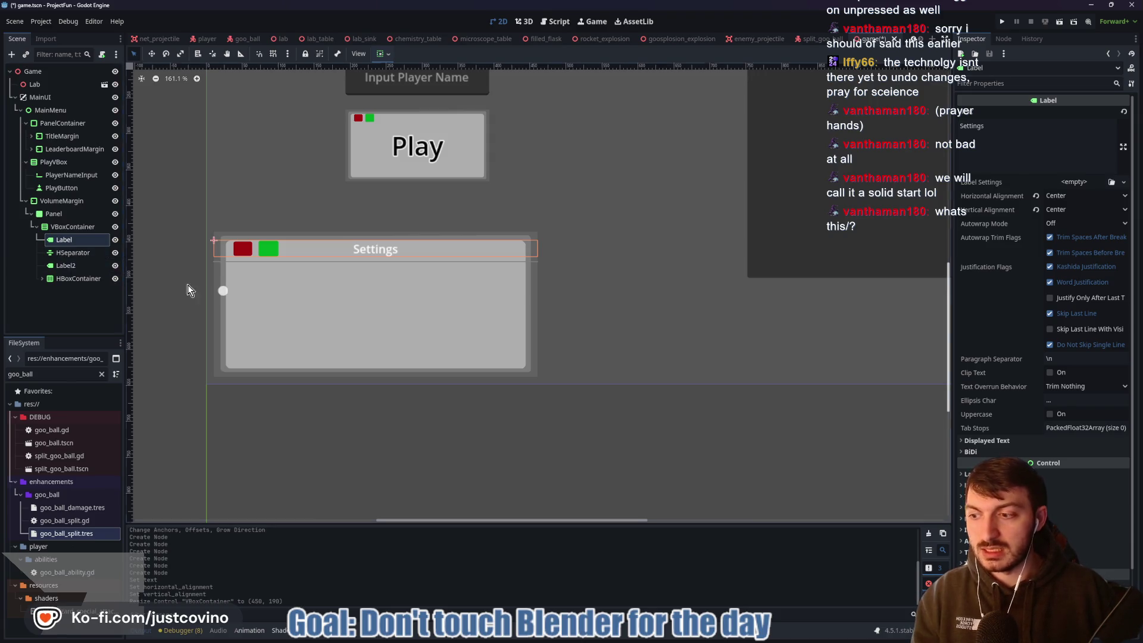
{"action": "left_click", "coordinate": [71, 253]}
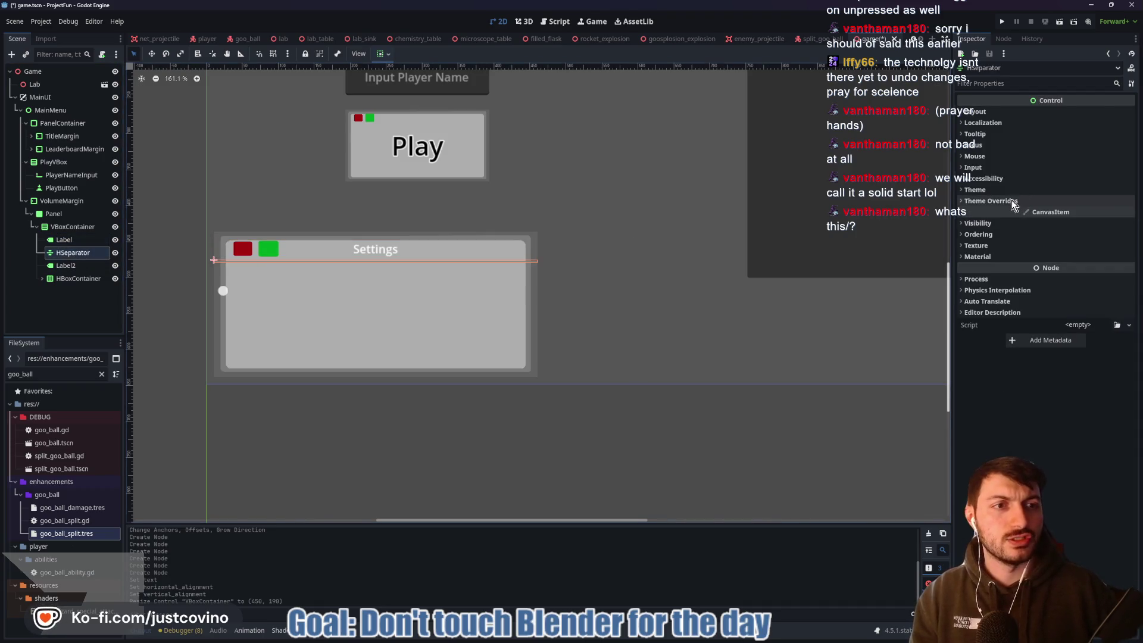
Step: Set the HSeparator's Separator style override to a new StyleBoxLine
{"action": "left_click", "coordinate": [1012, 200]}
{"action": "left_click", "coordinate": [1002, 213]}
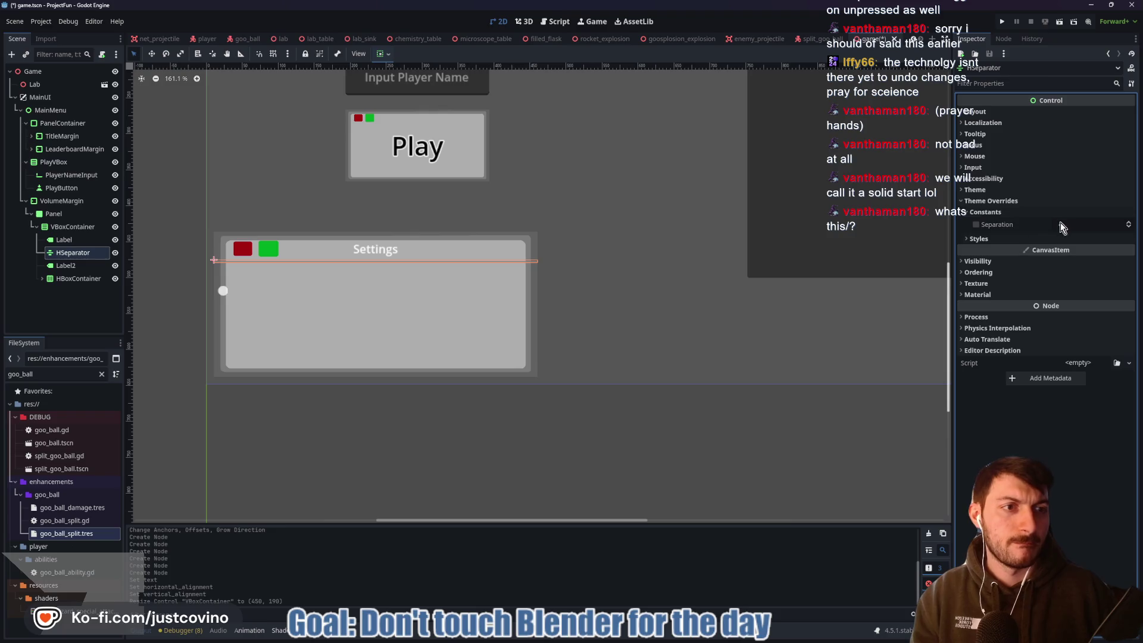
{"action": "left_click", "coordinate": [991, 239]}
{"action": "left_click", "coordinate": [1095, 251]}
{"action": "left_click", "coordinate": [1108, 306]}
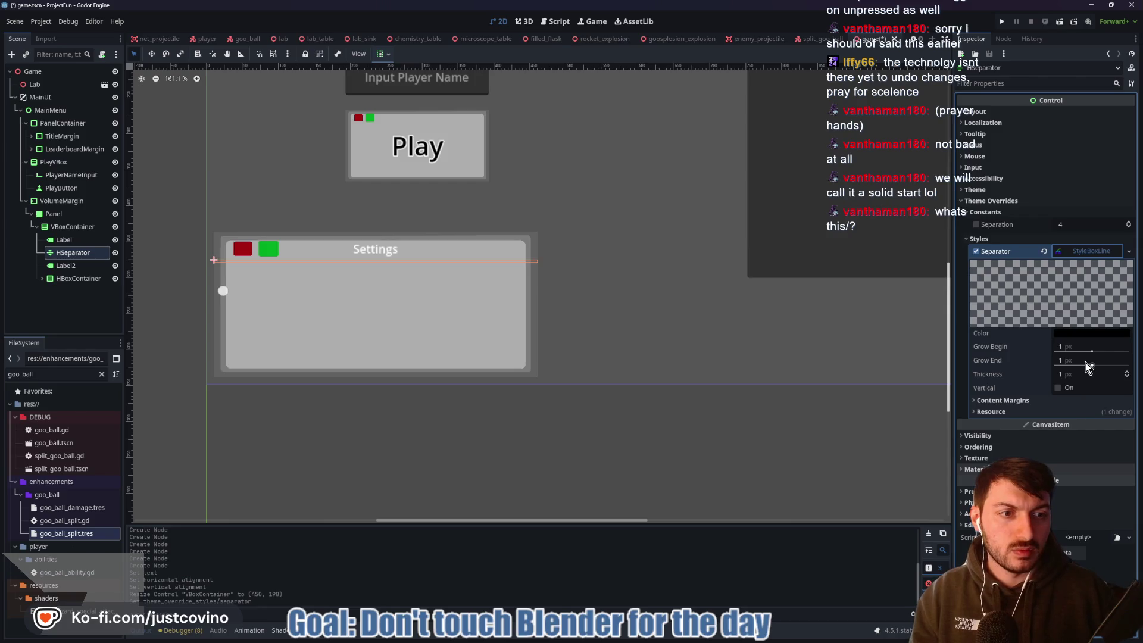
Step: Set the line's Grow Begin and End to -17 and thickness to 2
{"action": "mouse_move", "coordinate": [1092, 365]}
{"action": "left_mouse_down"}
{"action": "mouse_move", "coordinate": [1105, 360]}
{"action": "mouse_move", "coordinate": [1090, 348]}
{"action": "mouse_move", "coordinate": [1099, 360]}
{"action": "left_mouse_up"}
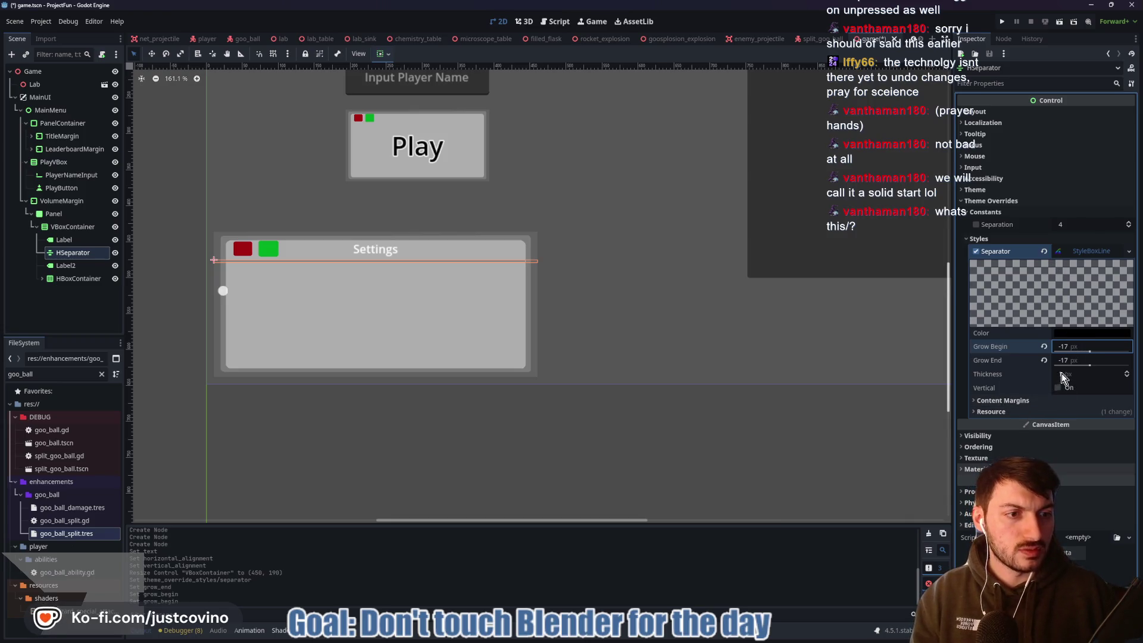
{"action": "left_click", "coordinate": [1127, 372]}
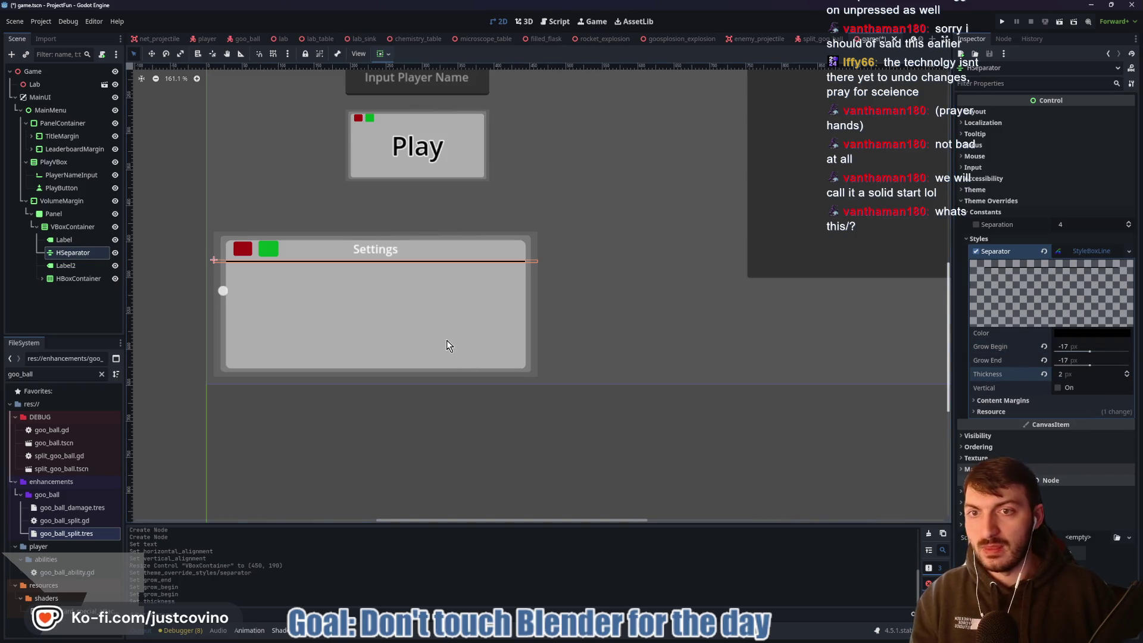
{"action": "scroll", "coordinate": [446, 342], "scroll_direction": "up", "scroll_amount": 4}
{"action": "scroll", "coordinate": [444, 343], "scroll_direction": "down", "scroll_amount": 5}
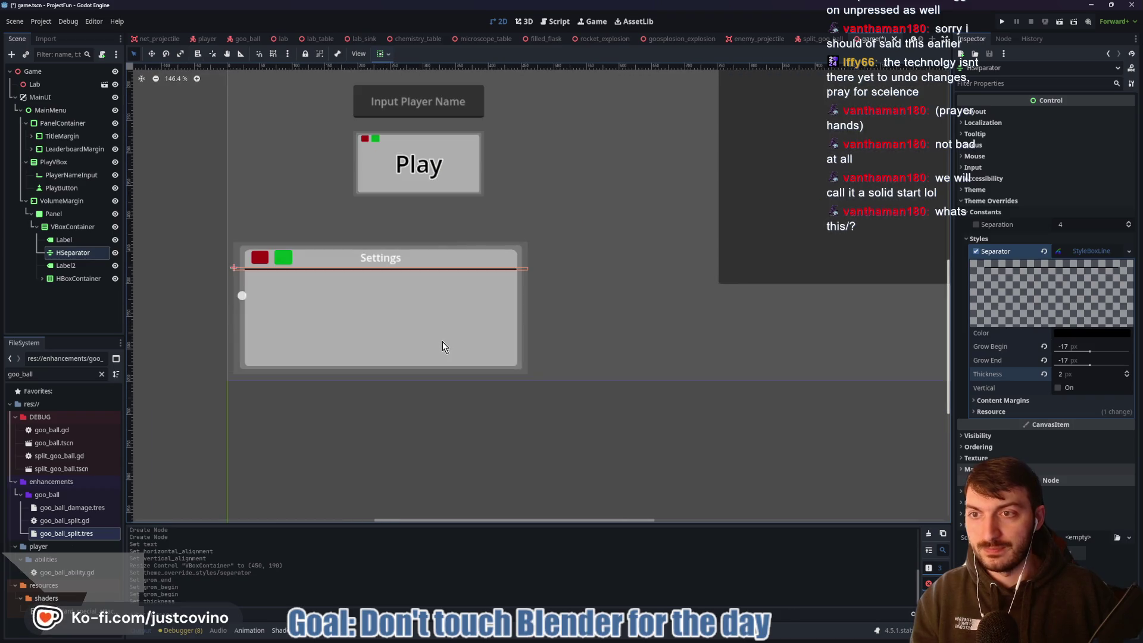
{"action": "left_click", "coordinate": [179, 333]}
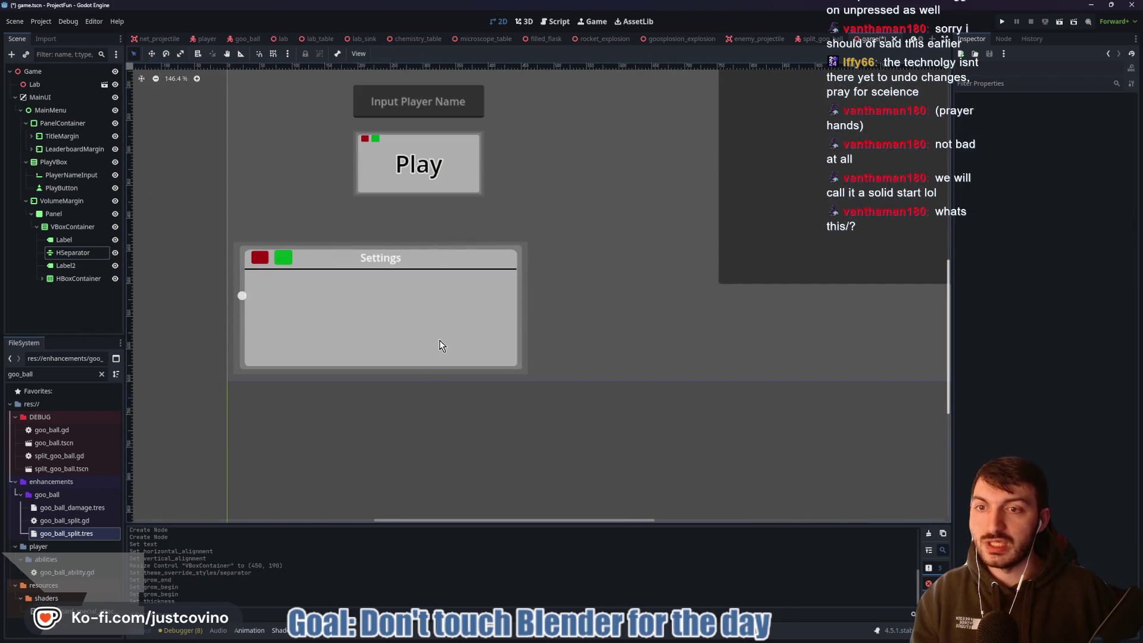
Step: Save the scene, then set Label2's text to 'Music' and keep it left-aligned
{"action": "key", "text": "ctrl+s"}
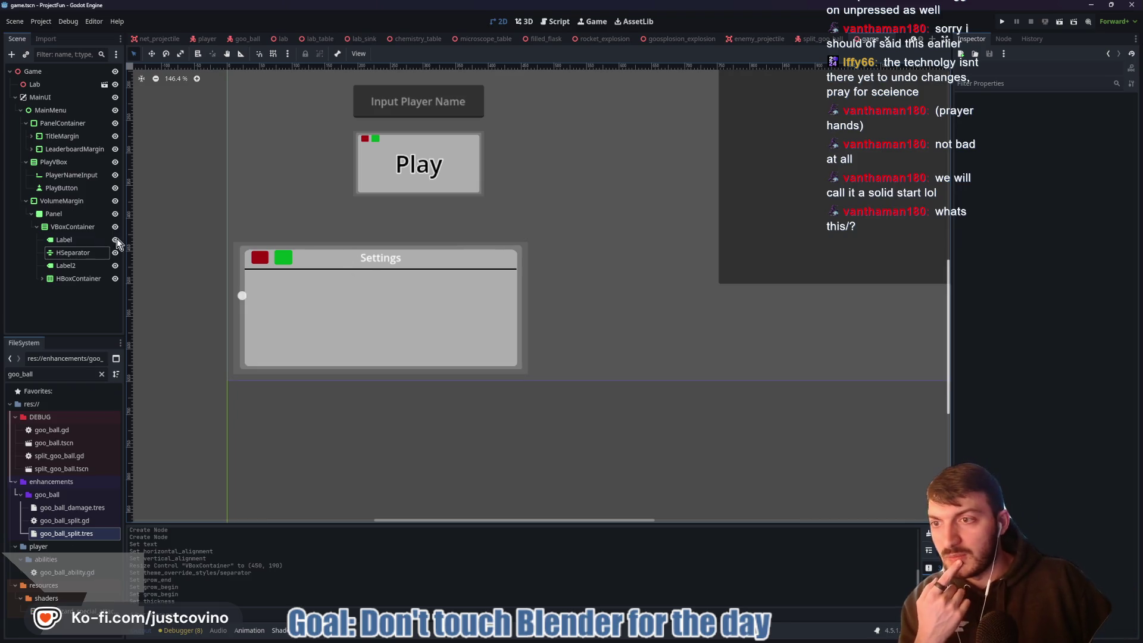
{"action": "left_click", "coordinate": [66, 265]}
{"action": "left_click", "coordinate": [1031, 145]}
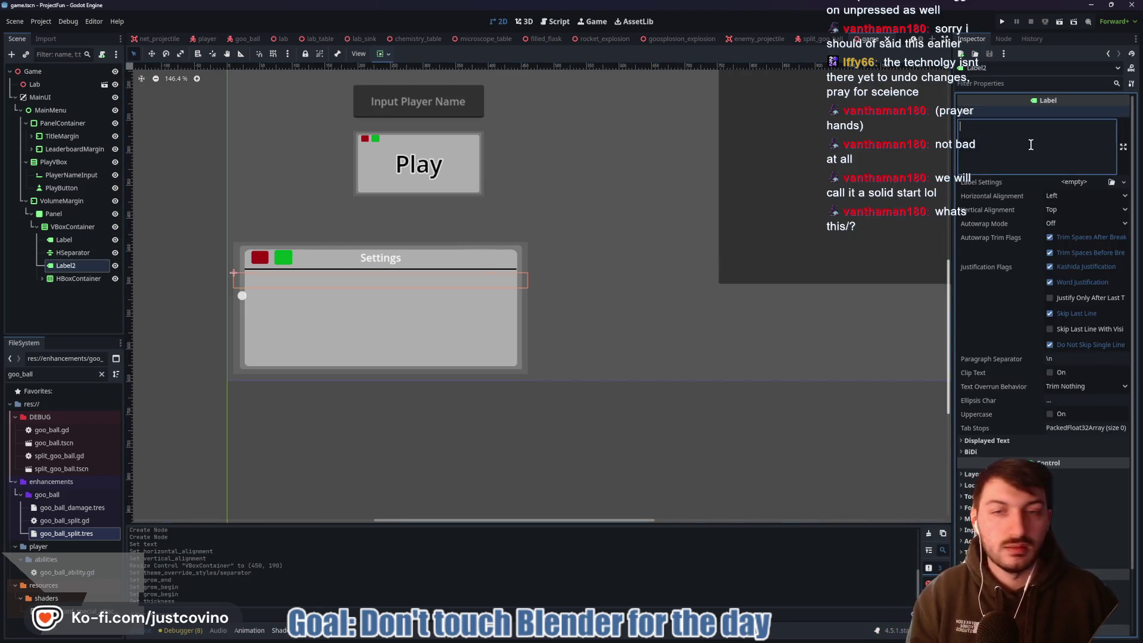
{"action": "type", "text": "Music"}
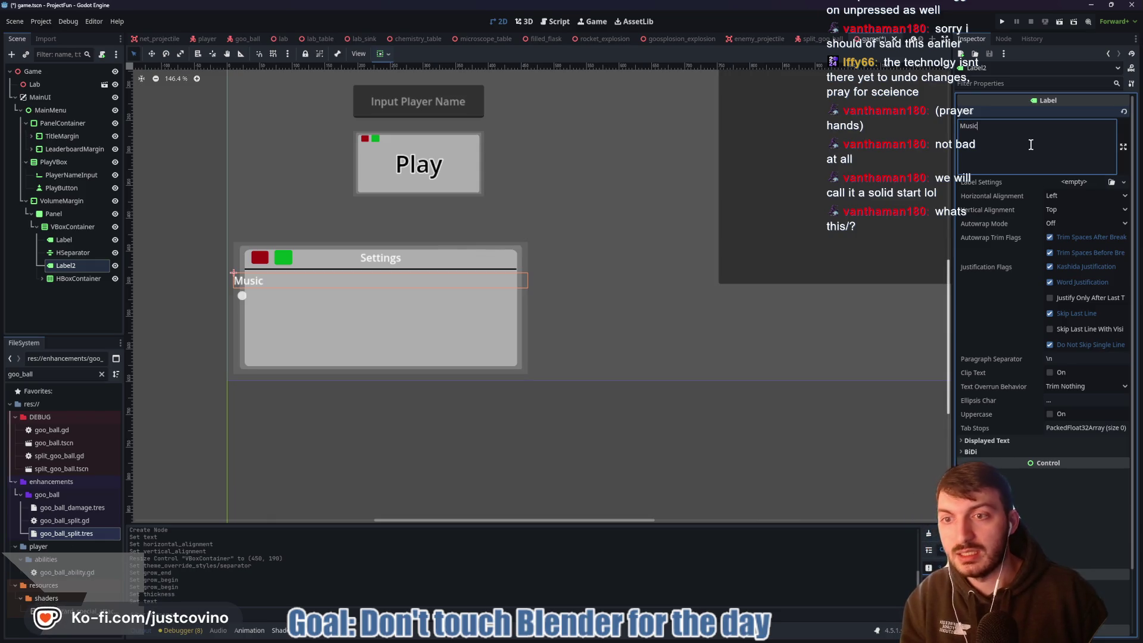
{"action": "left_click", "coordinate": [1057, 197]}
{"action": "left_click", "coordinate": [1064, 199]}
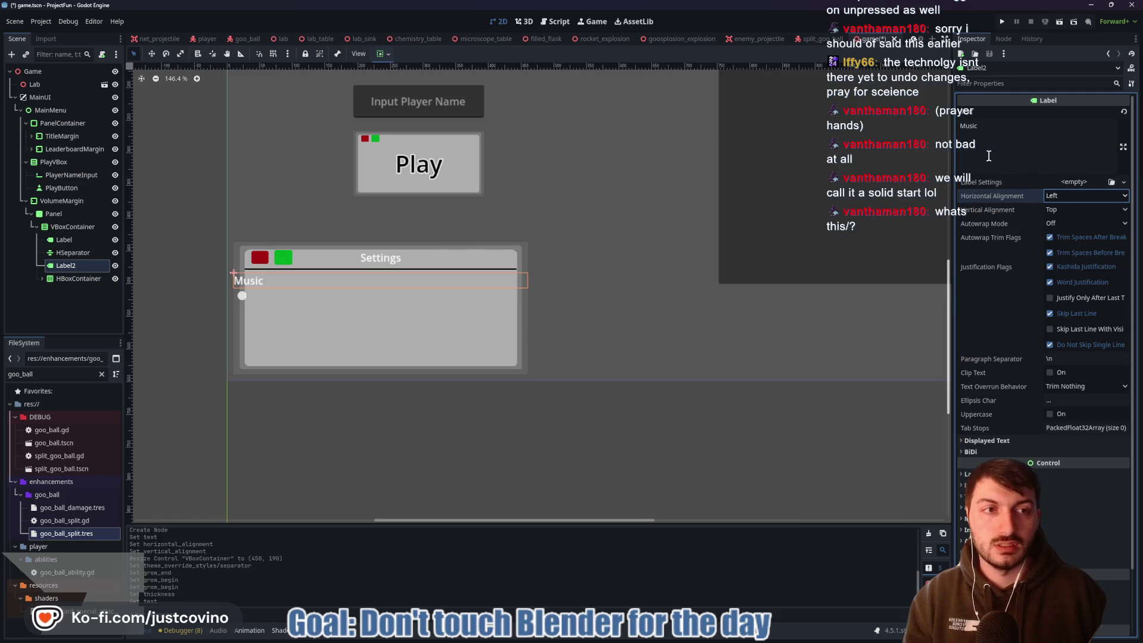
{"action": "left_click", "coordinate": [79, 278]}
{"action": "left_click", "coordinate": [71, 254]}
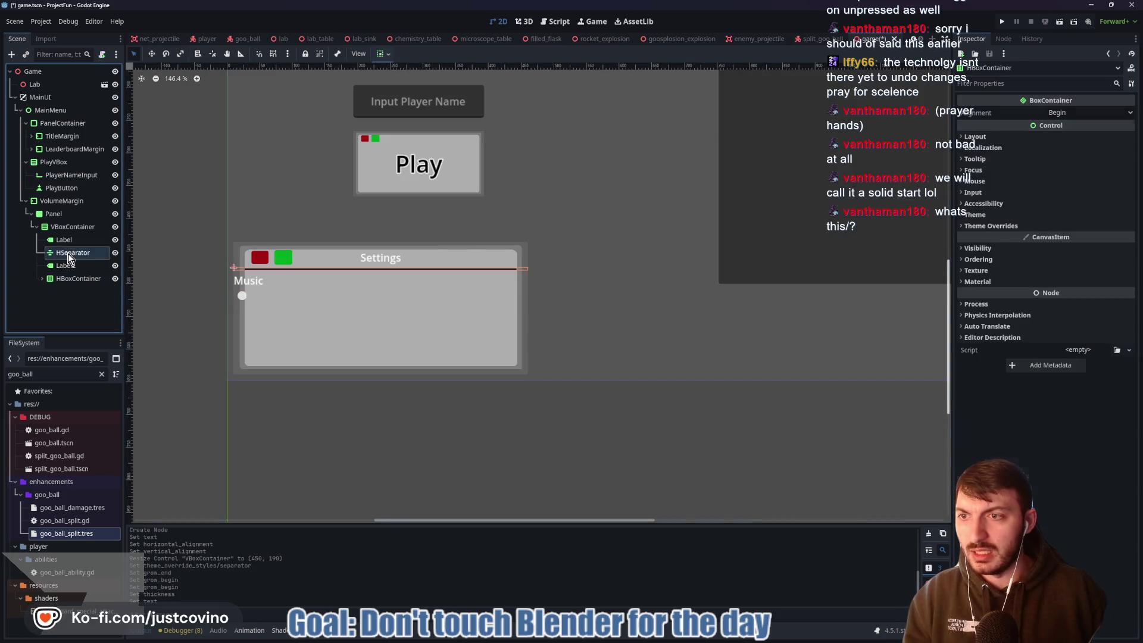
Step: Narrow the VBoxContainer by pulling its left and right edges inward
{"action": "left_click", "coordinate": [73, 227]}
{"action": "left_click_drag", "start_coordinate": [232, 316], "coordinate": [242, 312]}
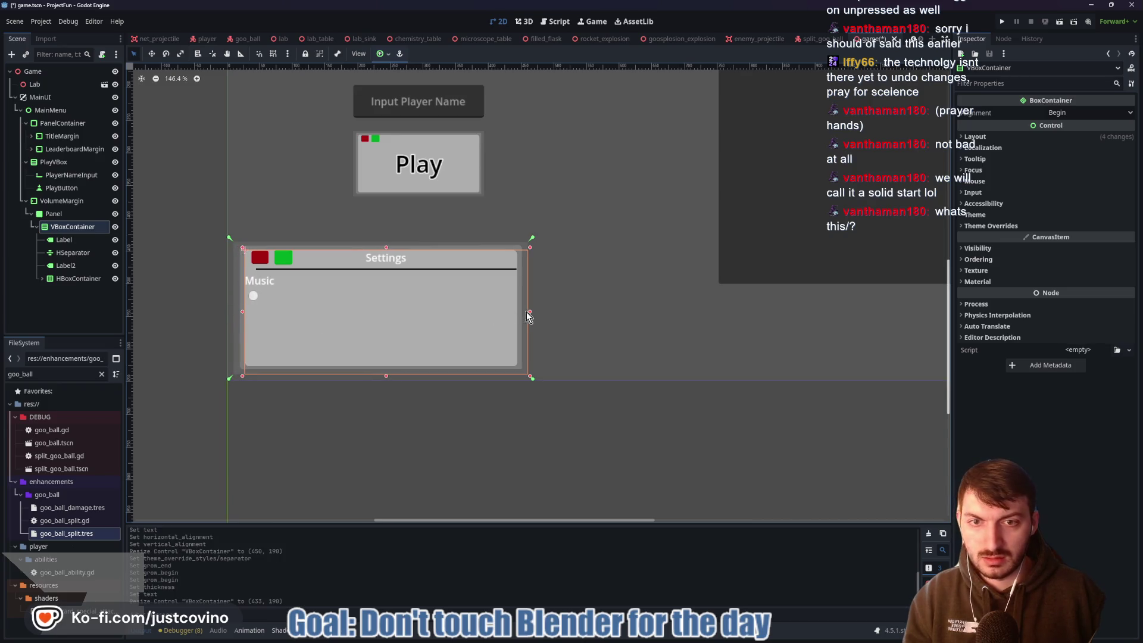
{"action": "left_click_drag", "start_coordinate": [530, 312], "coordinate": [522, 312]}
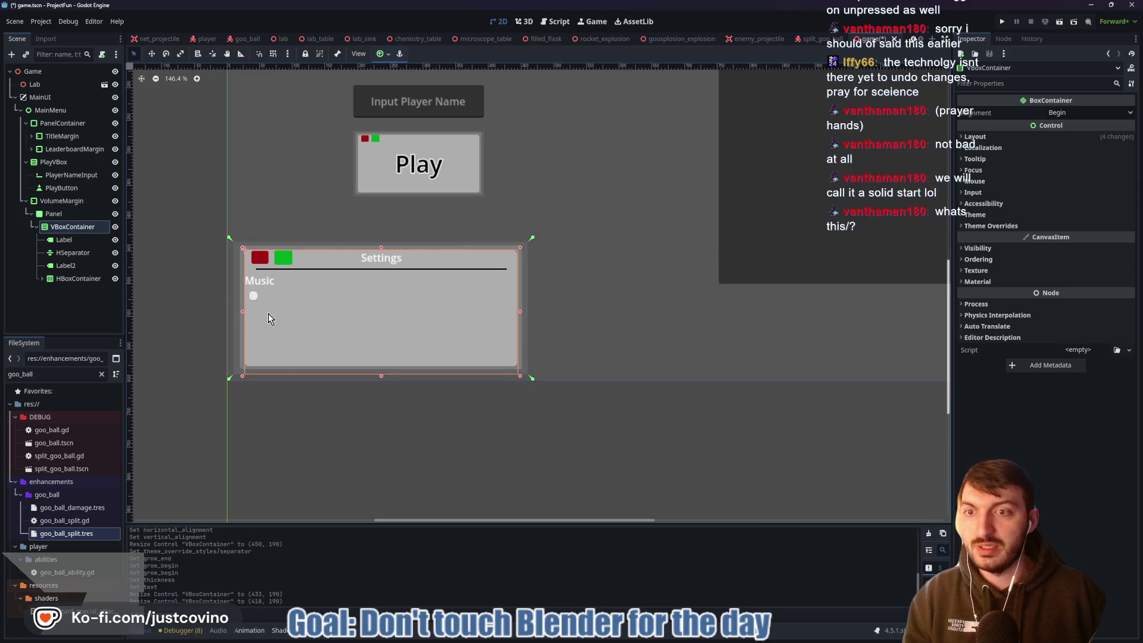
Step: Make the HSlider inside HBoxContainer stretch across the Music row
{"action": "left_click", "coordinate": [67, 253]}
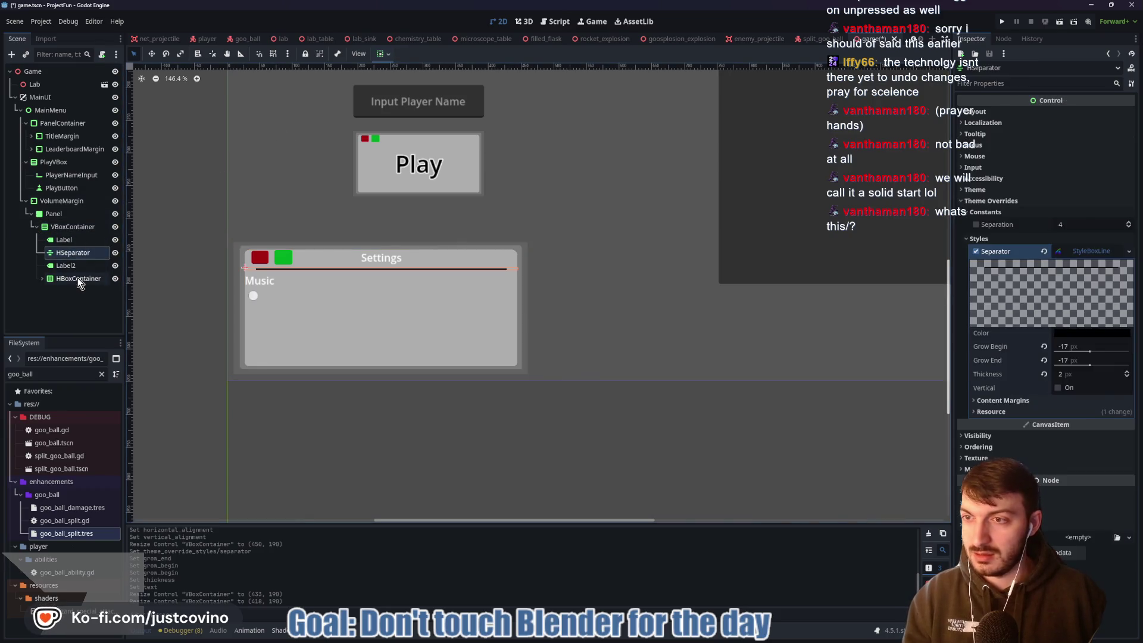
{"action": "left_click", "coordinate": [43, 279]}
{"action": "left_click", "coordinate": [71, 304]}
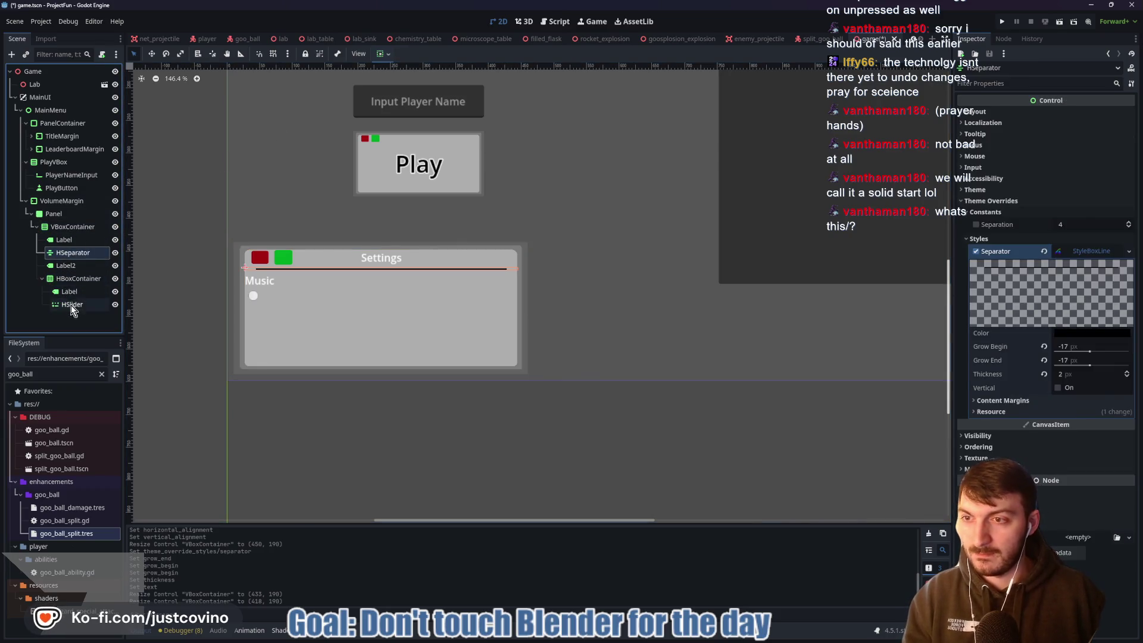
{"action": "left_click", "coordinate": [387, 55]}
{"action": "left_click", "coordinate": [432, 105]}
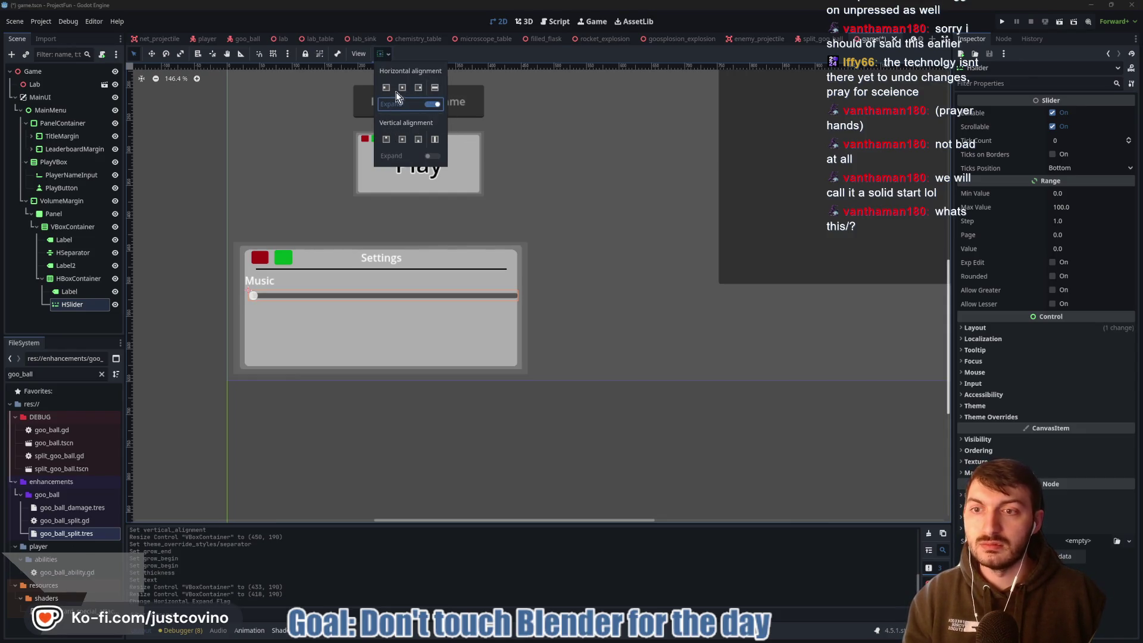
{"action": "left_click", "coordinate": [392, 52]}
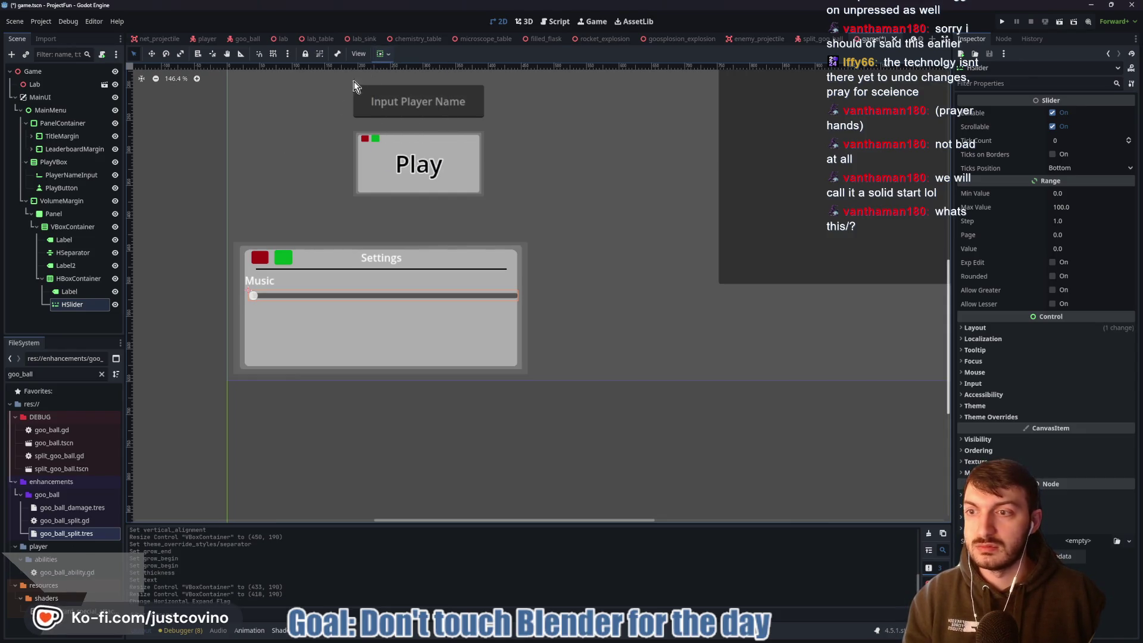
Step: Move the HSlider out above HBoxContainer, then delete HBoxContainer and its Label
{"action": "left_click", "coordinate": [59, 291]}
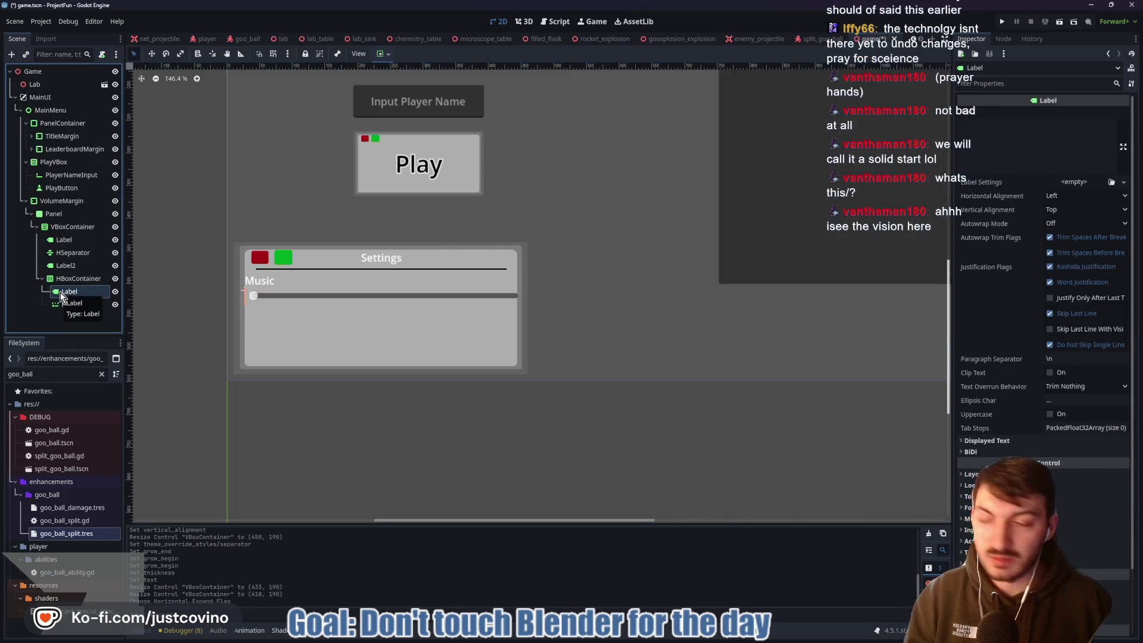
{"action": "left_click", "coordinate": [63, 305]}
{"action": "left_click_drag", "start_coordinate": [64, 309], "coordinate": [62, 274]}
{"action": "left_click", "coordinate": [66, 293]}
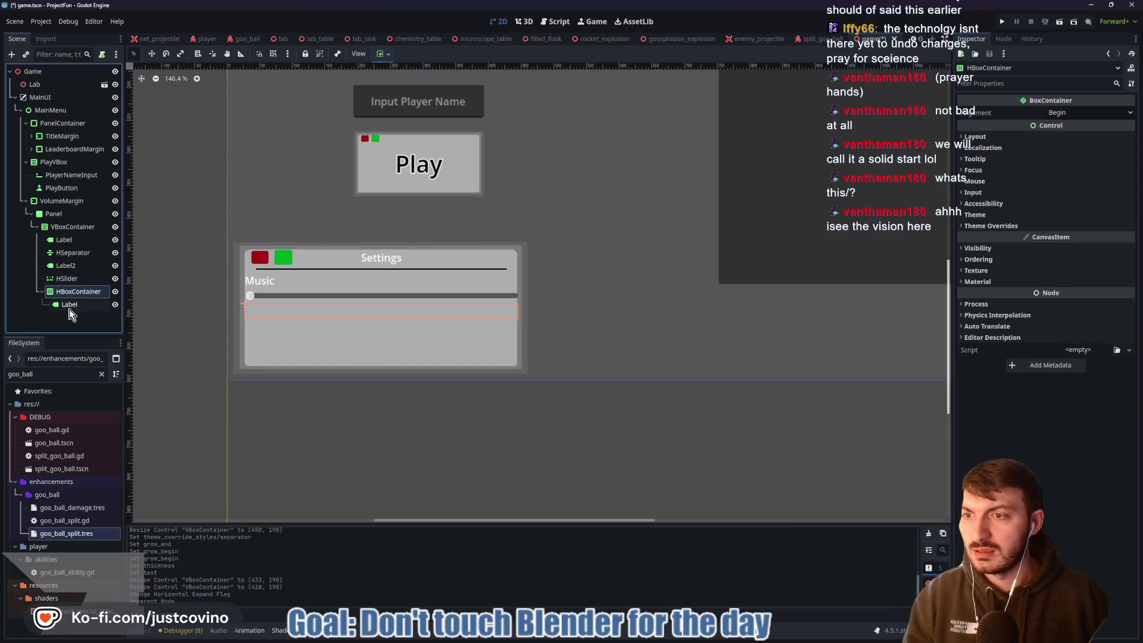
{"action": "key", "text": "Delete"}
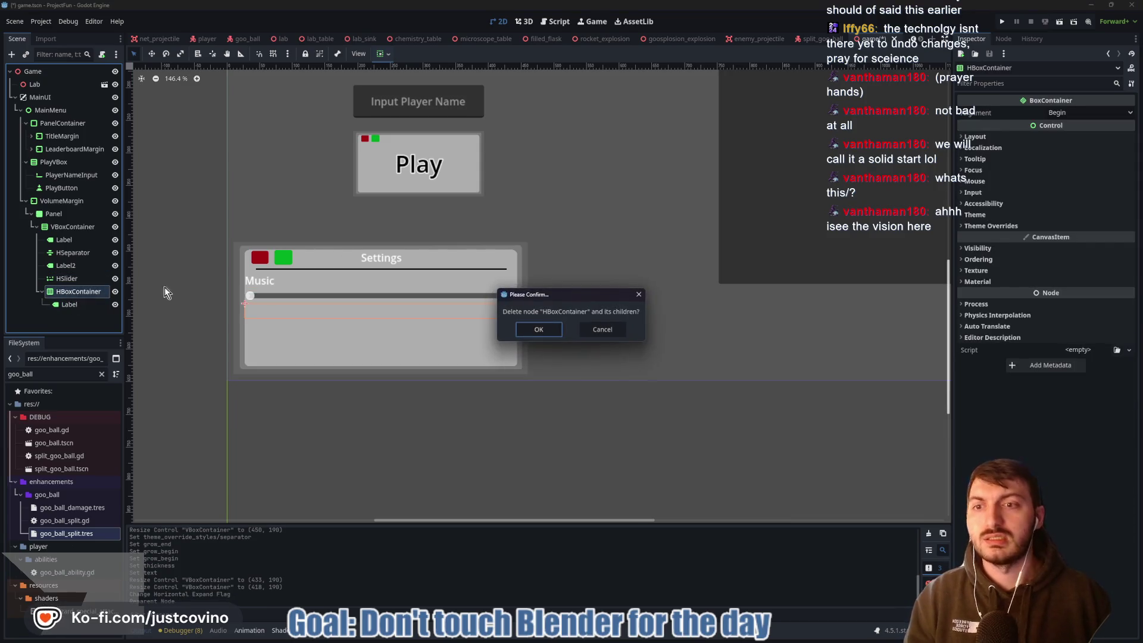
{"action": "left_click", "coordinate": [549, 333]}
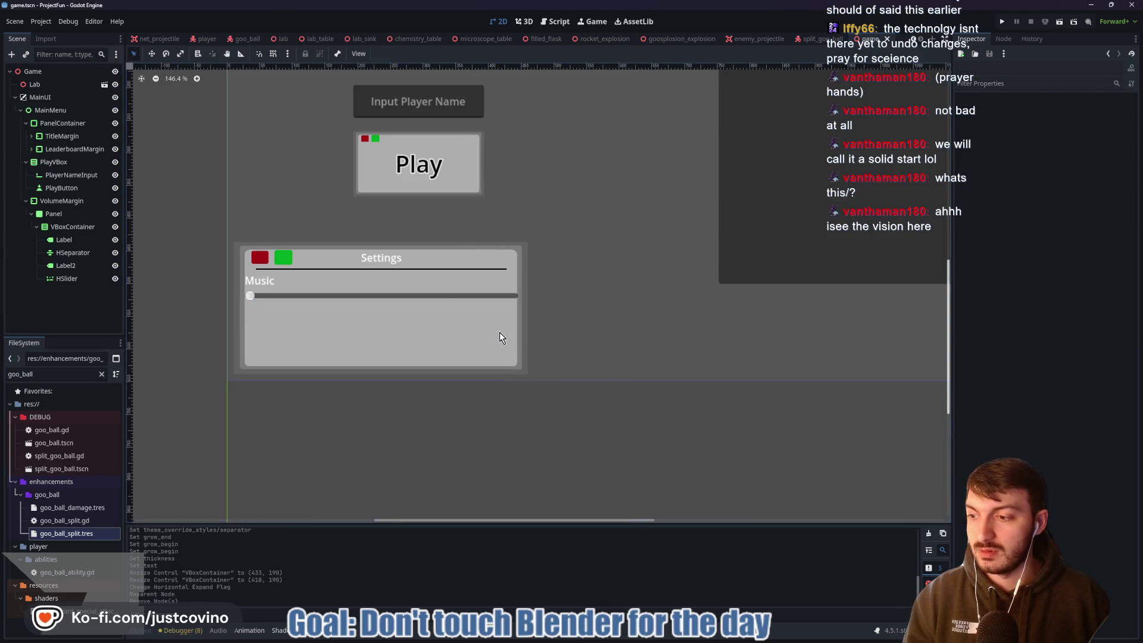
{"action": "scroll", "coordinate": [509, 328], "scroll_direction": "up", "scroll_amount": 1}
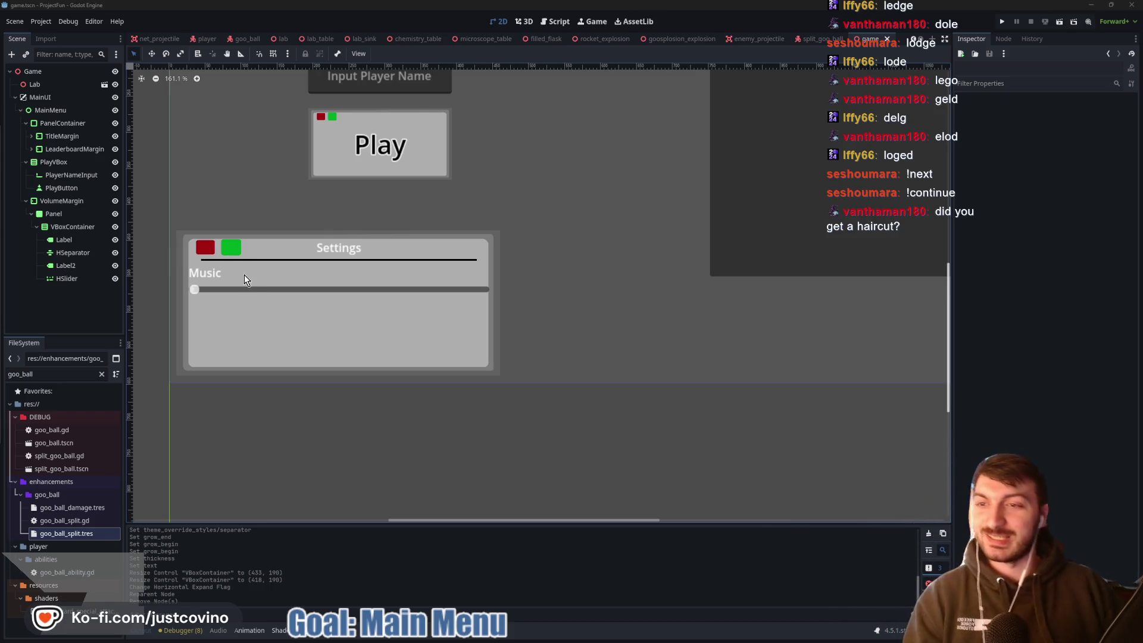
{"action": "left_click", "coordinate": [72, 266]}
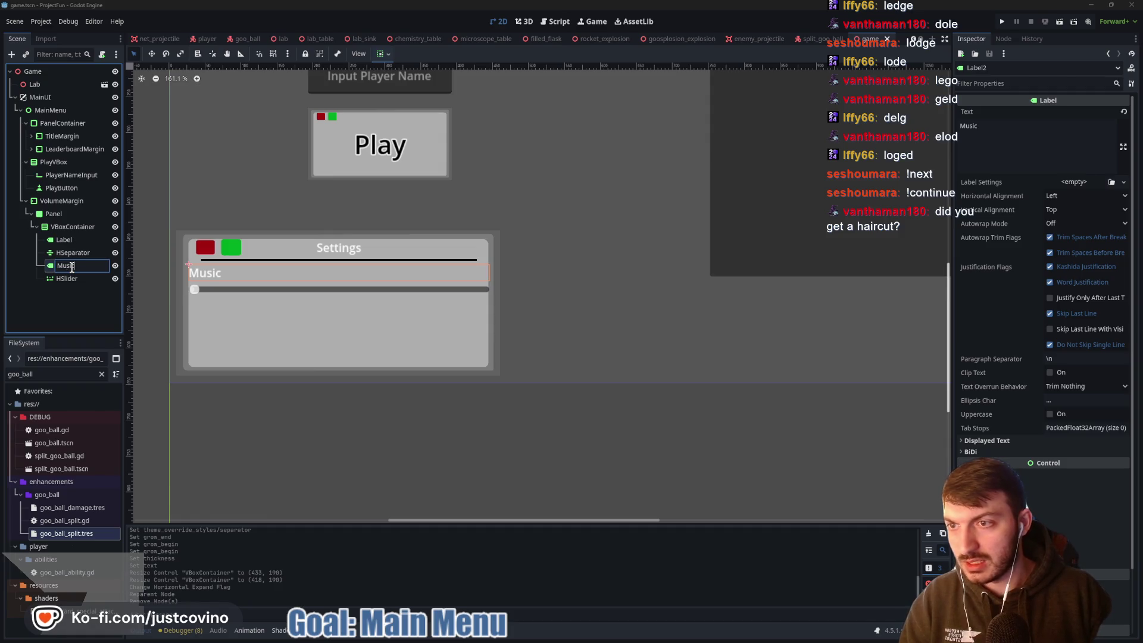
Step: Finish renaming Label2 to MusicLabel and HSlider to MusicSlider, then select VBoxContainer
{"action": "type", "text": "l"}
{"action": "key", "text": "Return"}
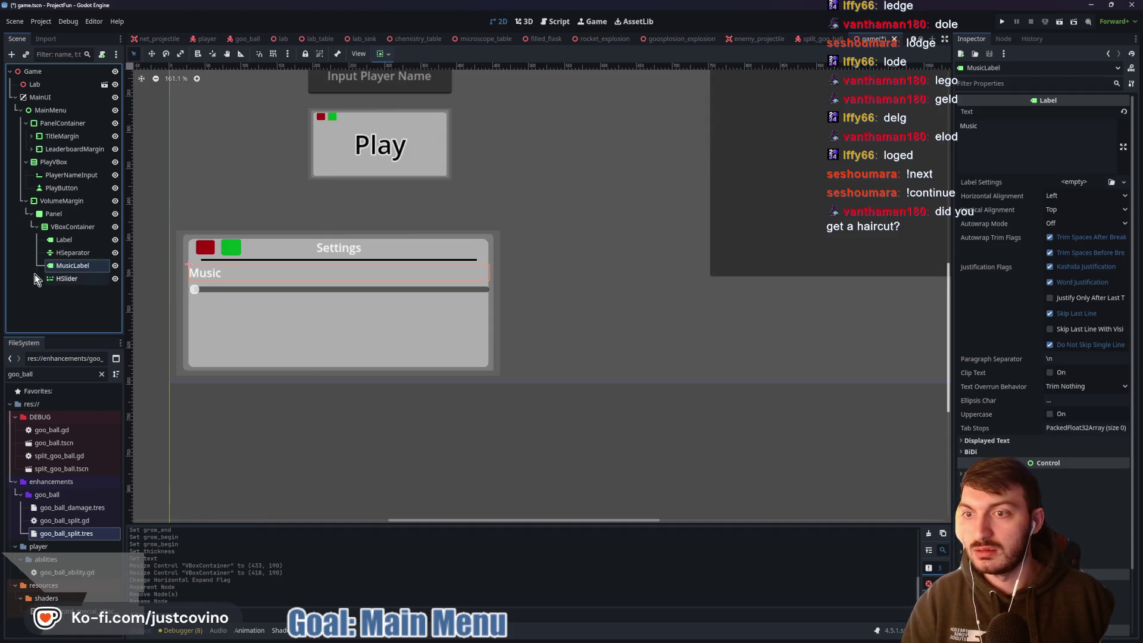
{"action": "left_click", "coordinate": [78, 279]}
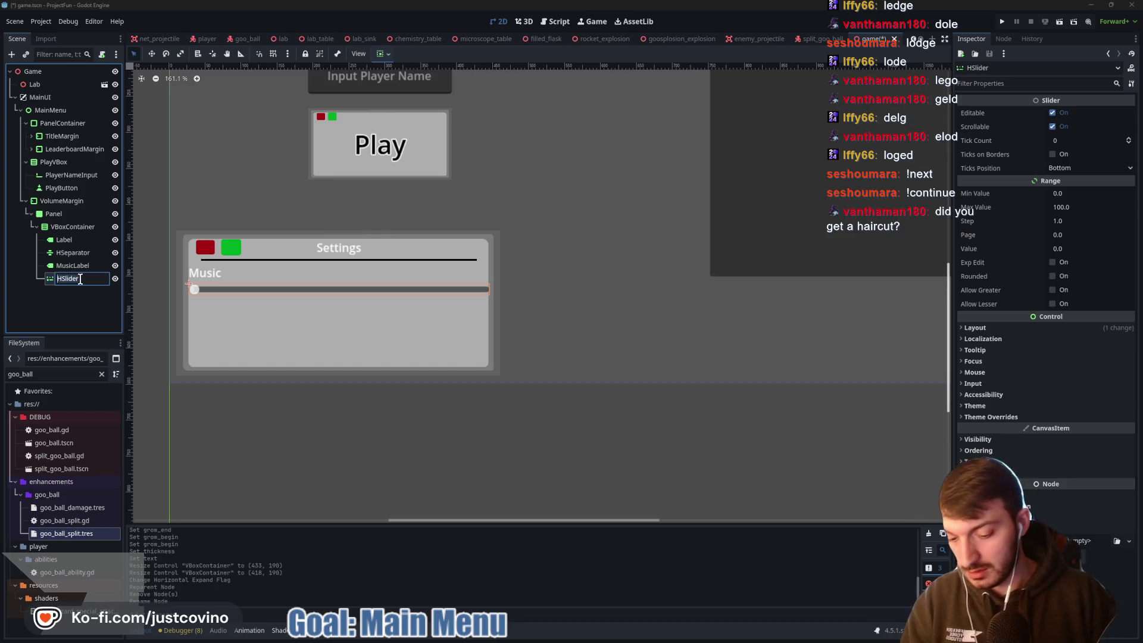
{"action": "key", "text": "Return"}
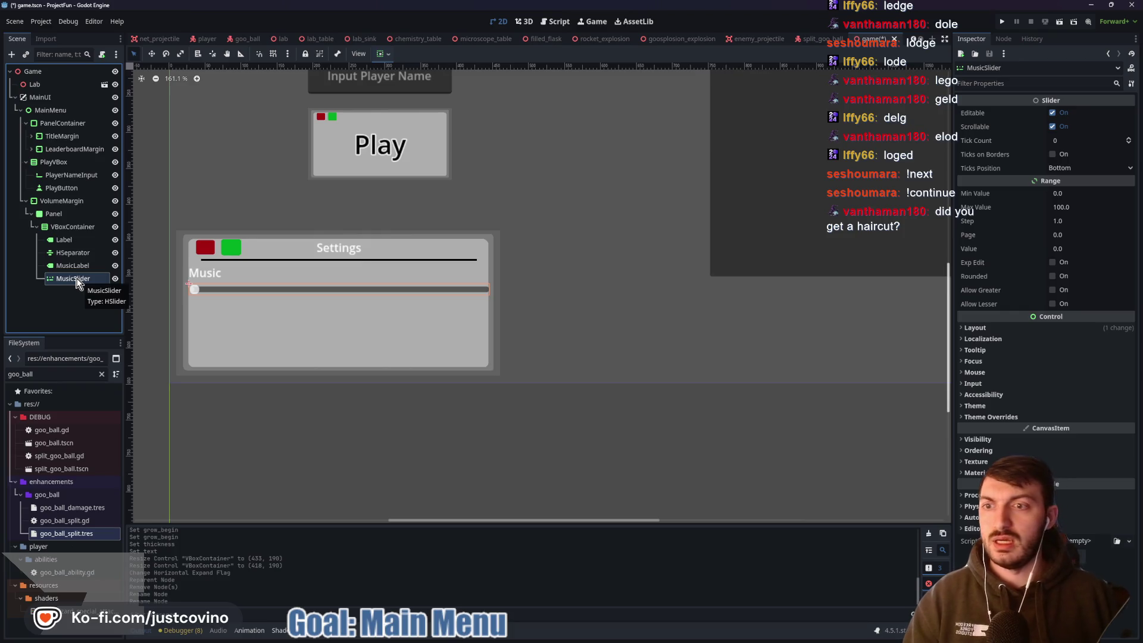
{"action": "left_click_drag", "start_coordinate": [76, 279], "coordinate": [69, 252]}
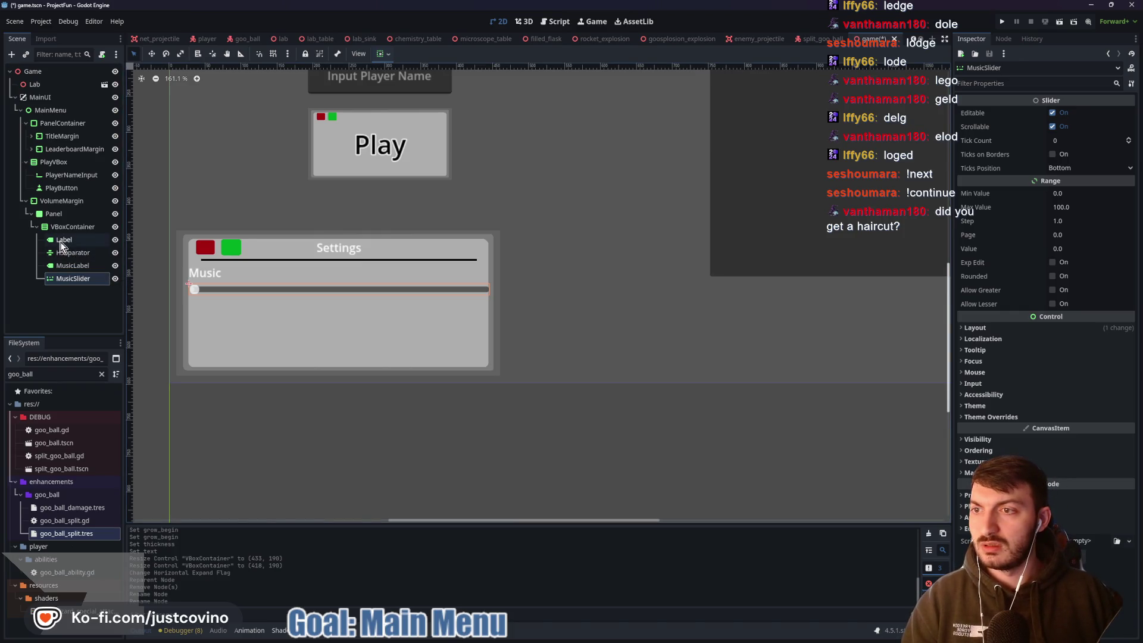
{"action": "left_click", "coordinate": [73, 227]}
Step: Add an HSeparator child node to the VBoxContainer
{"action": "key", "text": "ctrl+a"}
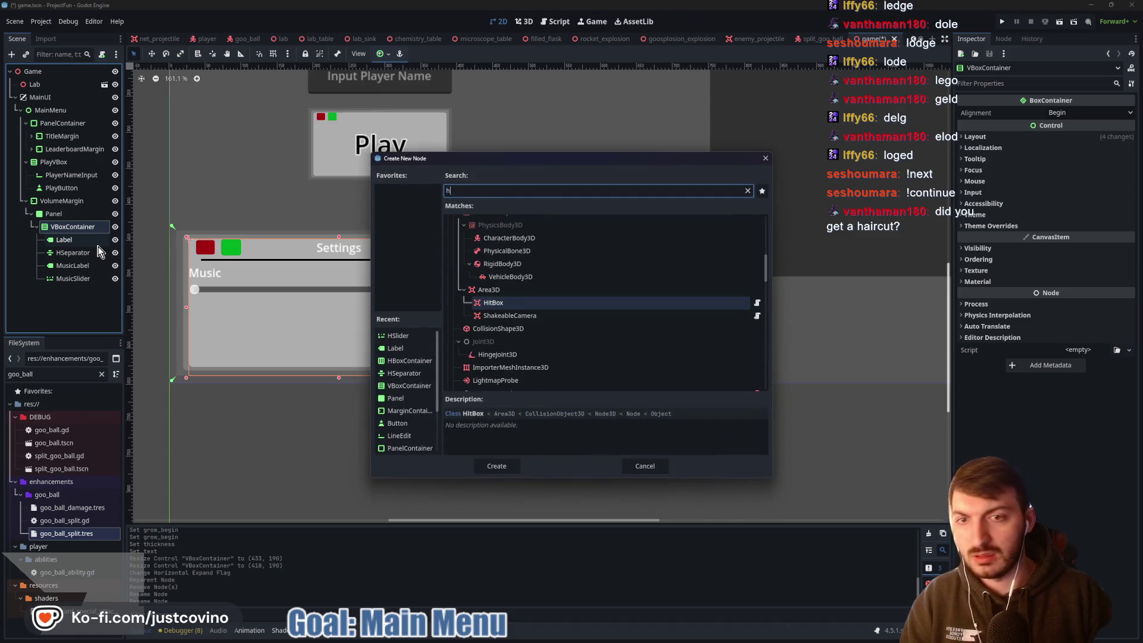
{"action": "type", "text": "hsep"}
{"action": "key", "text": "Return"}
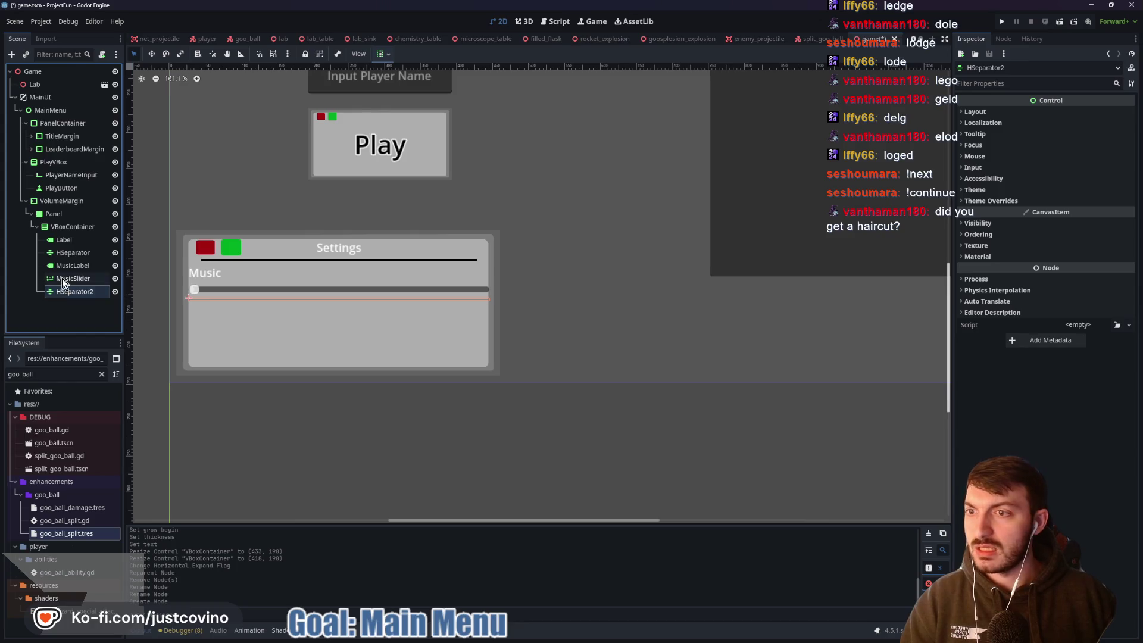
Step: Give MusicSlider a 410 px custom minimum width and centre it horizontally
{"action": "left_click", "coordinate": [62, 278]}
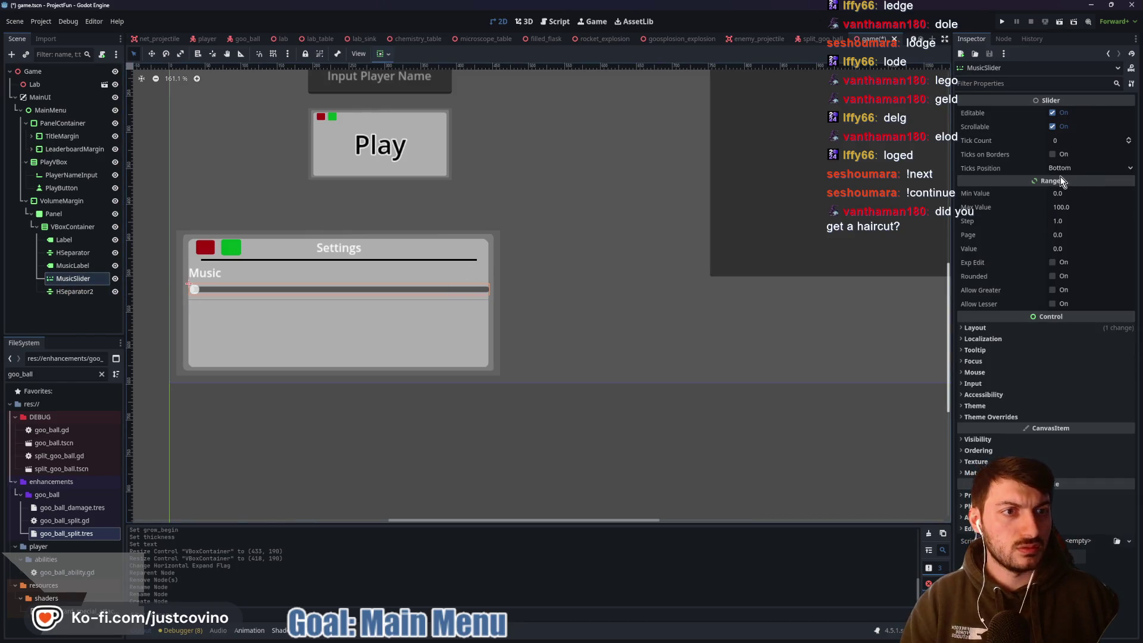
{"action": "left_click", "coordinate": [986, 330]}
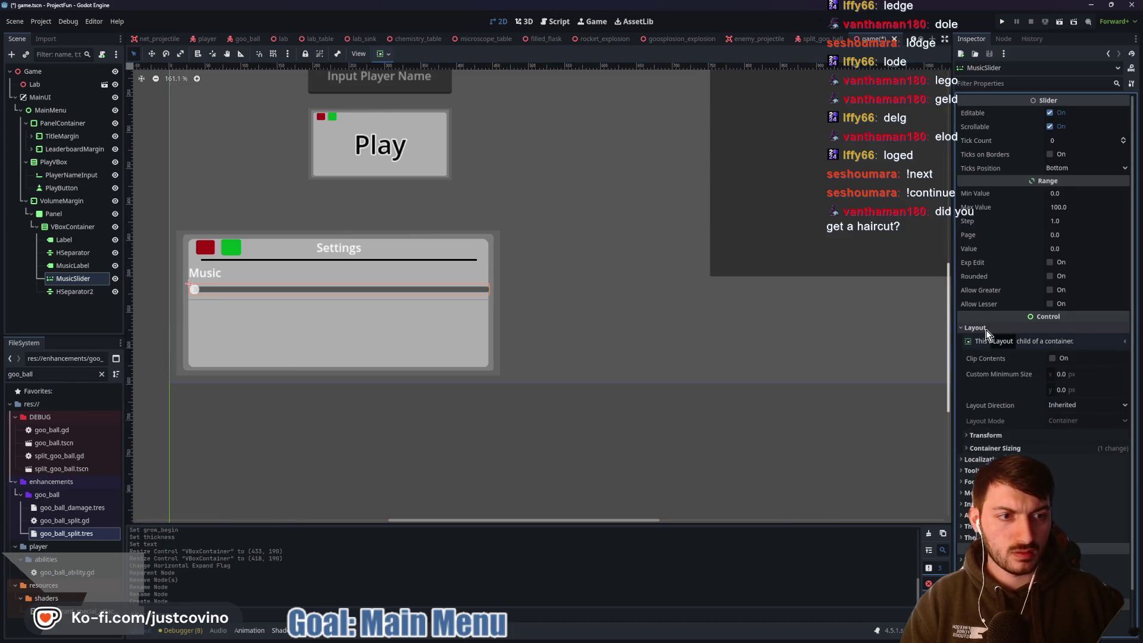
{"action": "left_click", "coordinate": [1006, 435]}
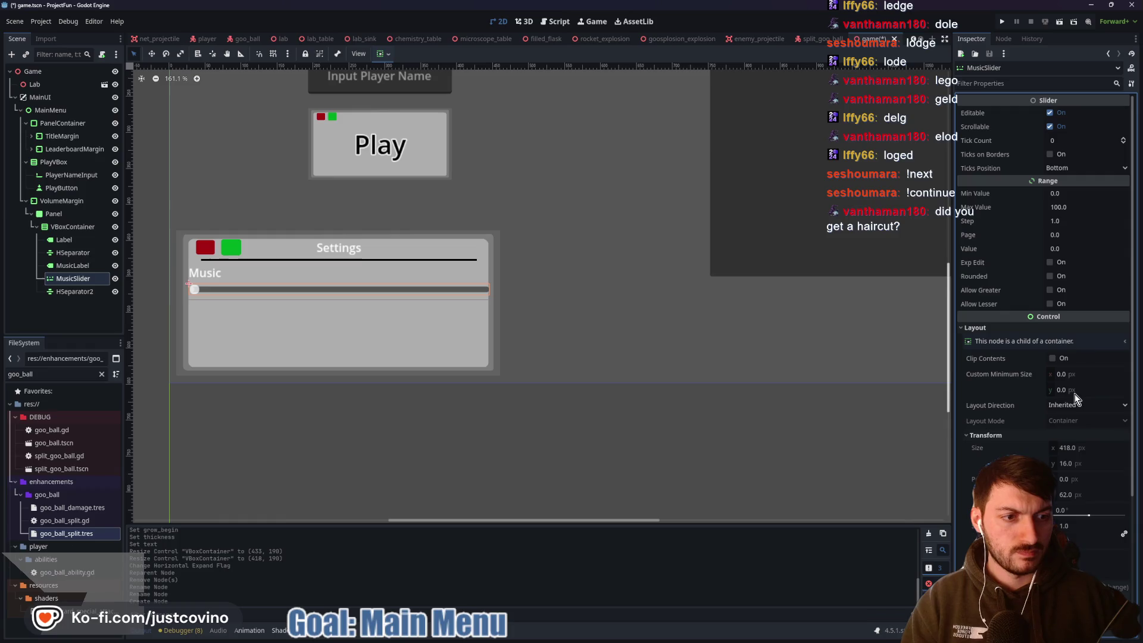
{"action": "left_click", "coordinate": [1075, 374]}
{"action": "type", "text": "410"}
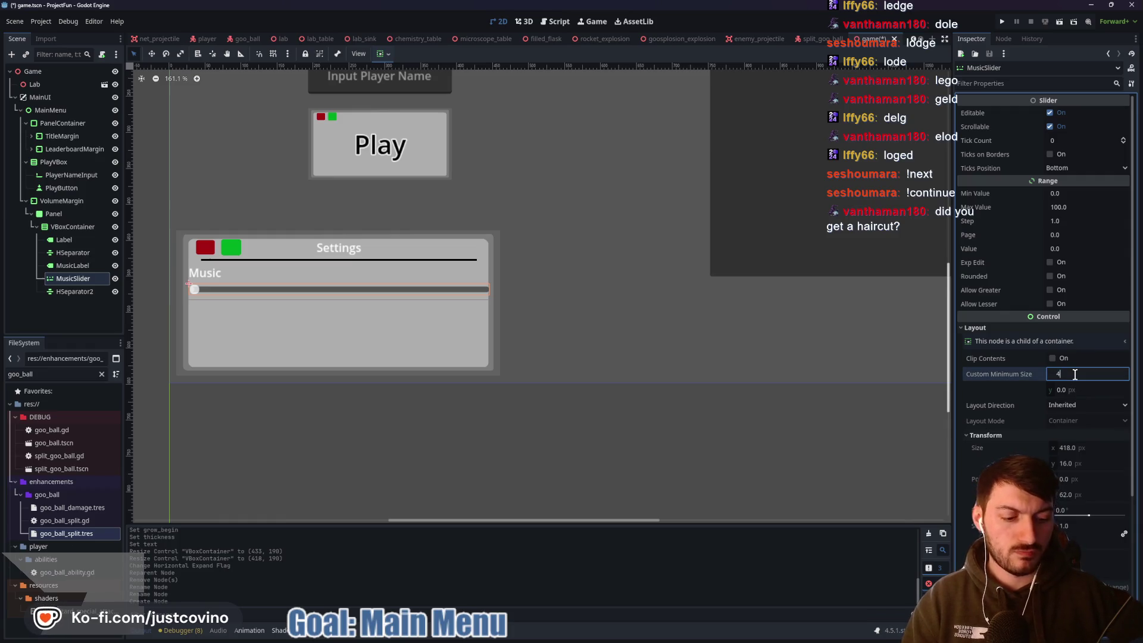
{"action": "key", "text": "Return"}
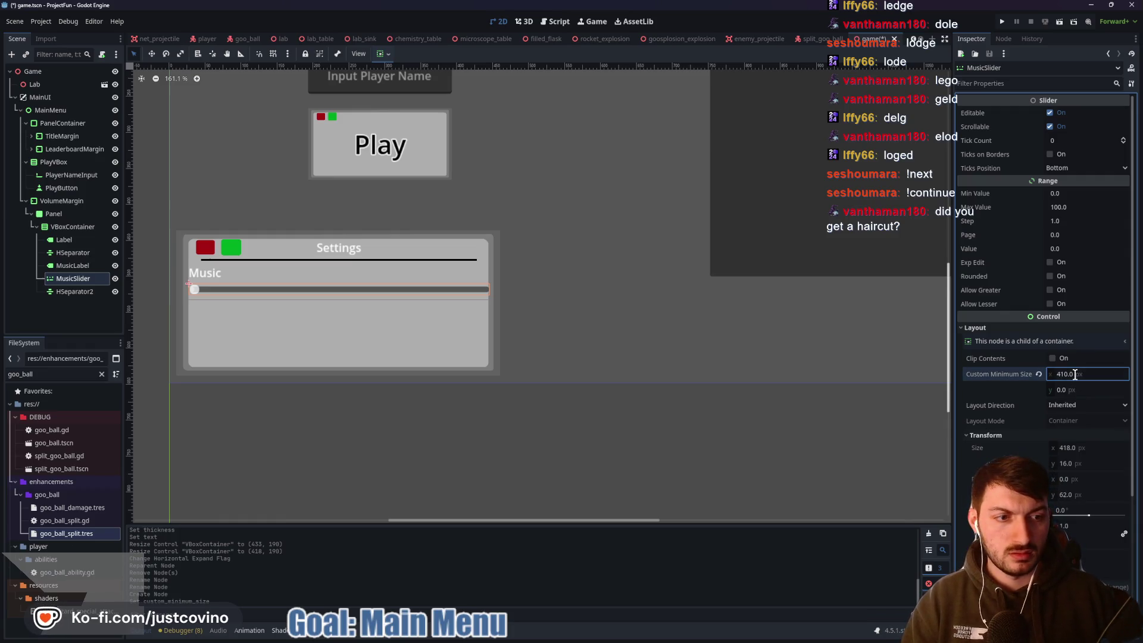
{"action": "left_click", "coordinate": [381, 54]}
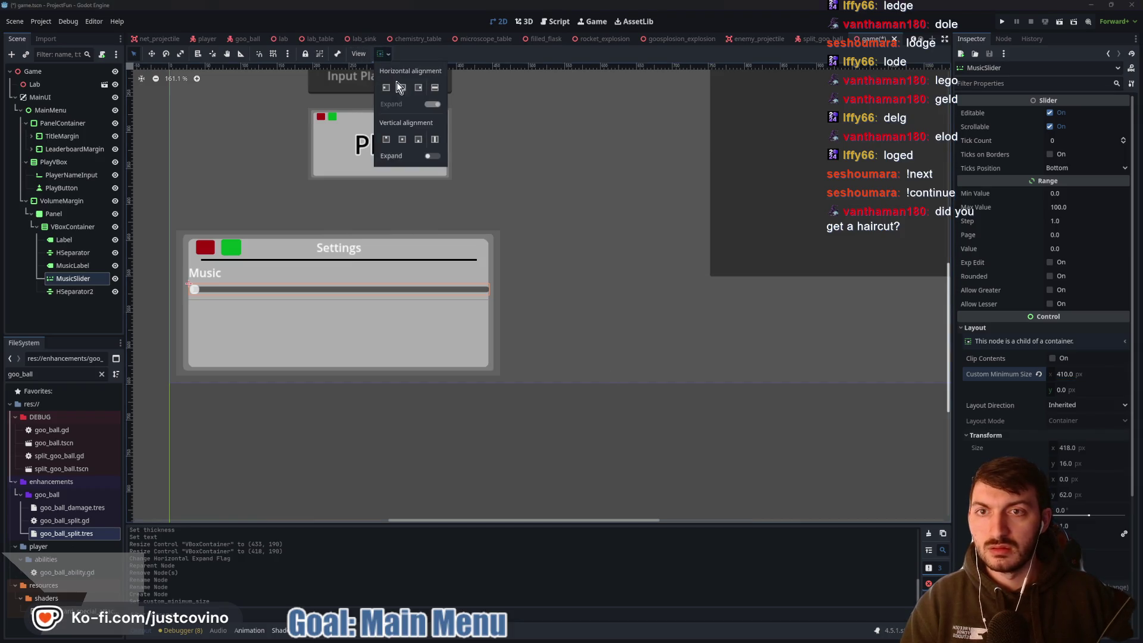
{"action": "left_click", "coordinate": [402, 87]}
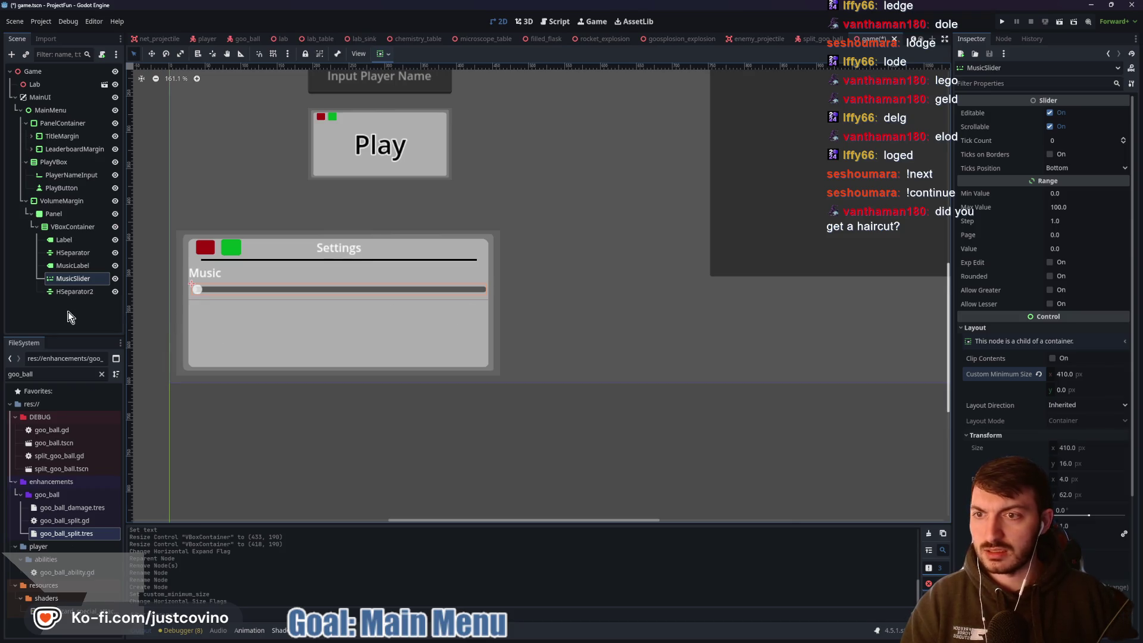
{"action": "left_click", "coordinate": [66, 292]}
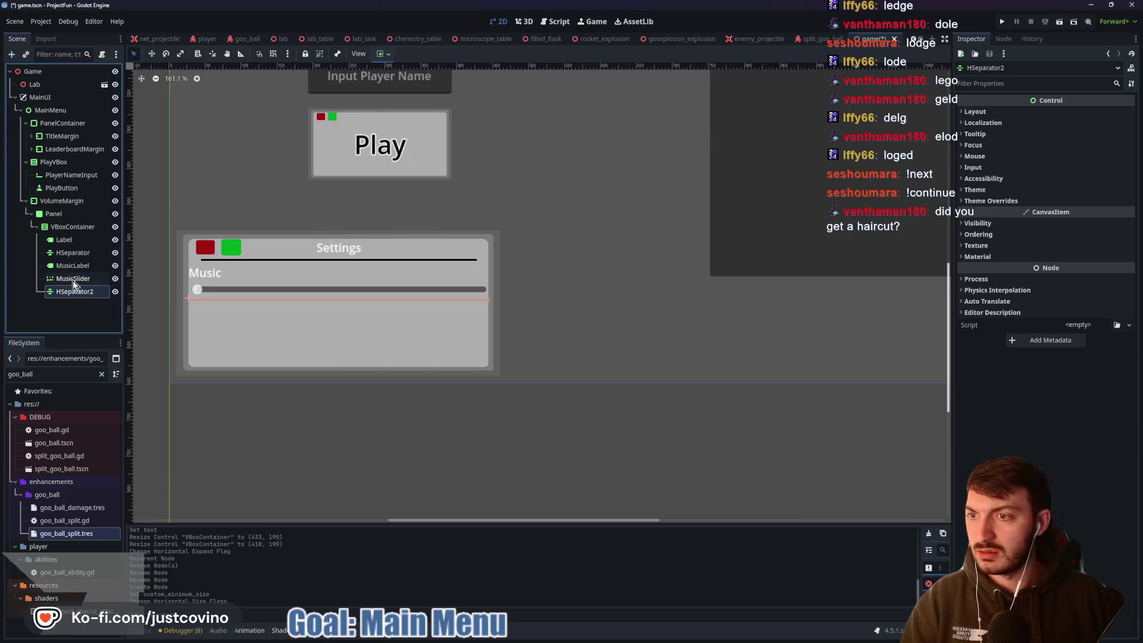
{"action": "left_click", "coordinate": [70, 228]}
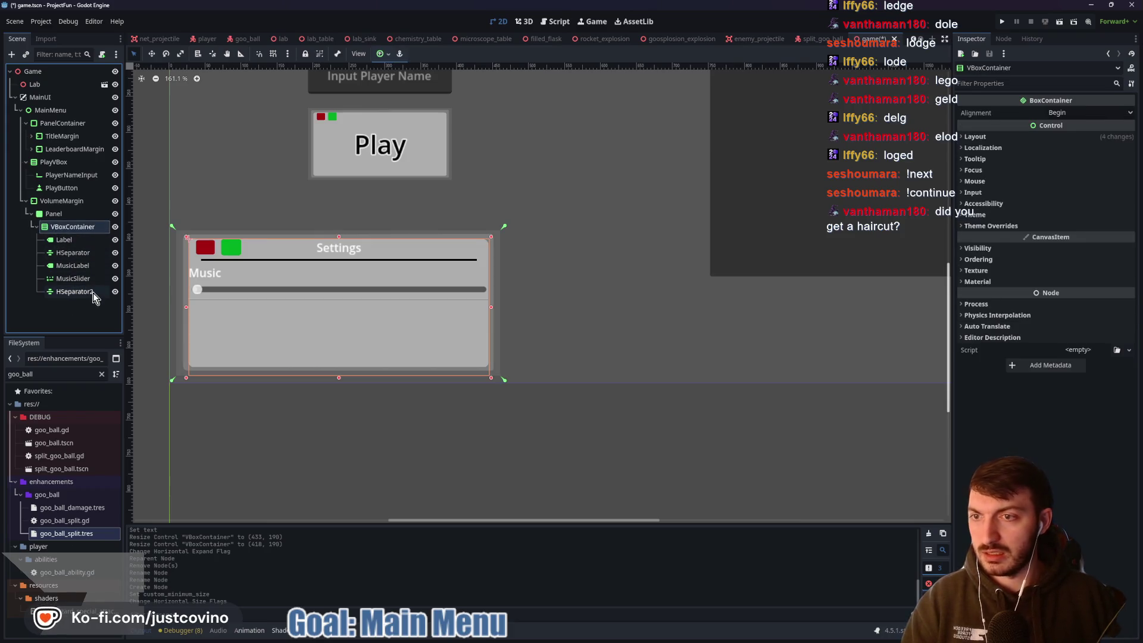
Step: Add a new Label node to the VBoxContainer below HSeparator2
{"action": "key", "text": "ctrl+a"}
{"action": "type", "text": "label"}
{"action": "key", "text": "Return"}
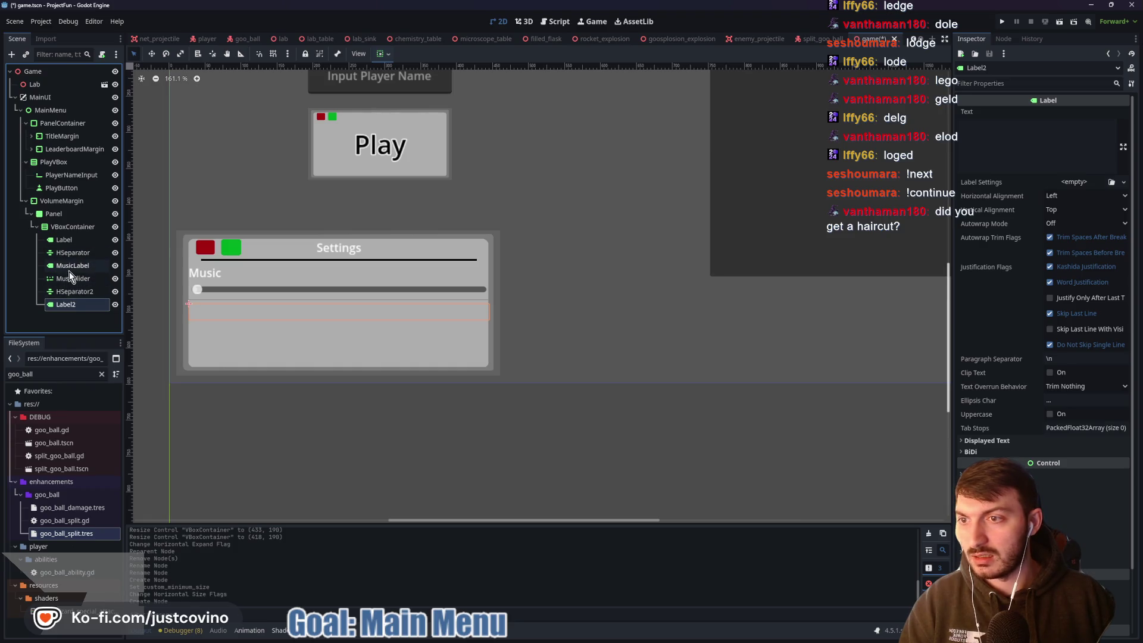
Step: Inspect MusicSlider, the new Label2 and the Settings title, ending on VBoxContainer
{"action": "left_click", "coordinate": [70, 278]}
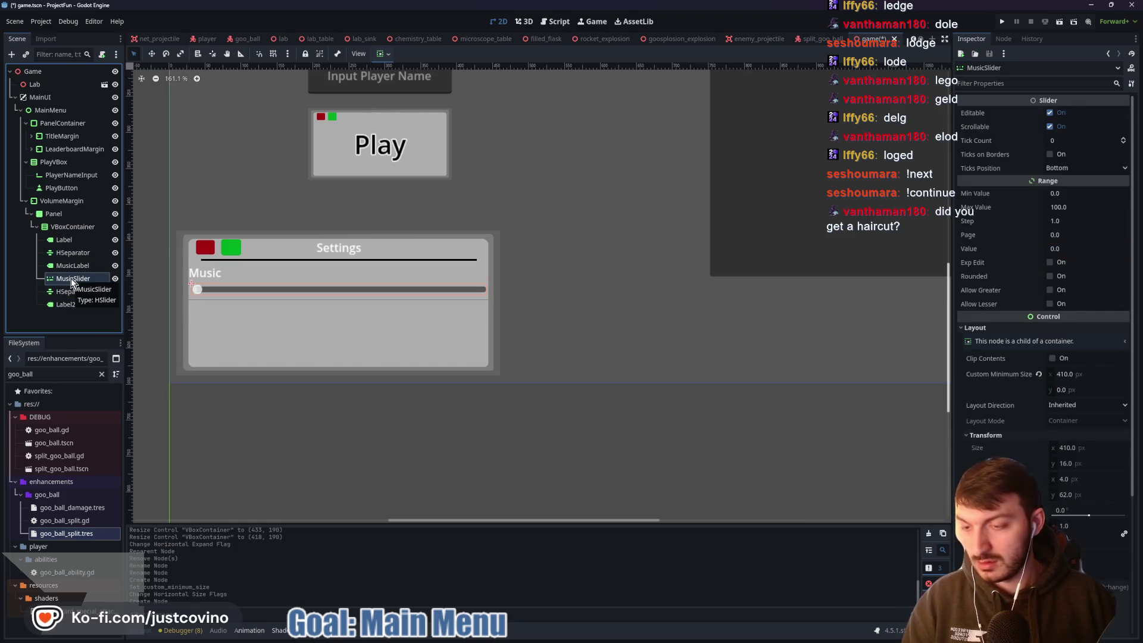
{"action": "left_click", "coordinate": [70, 229]}
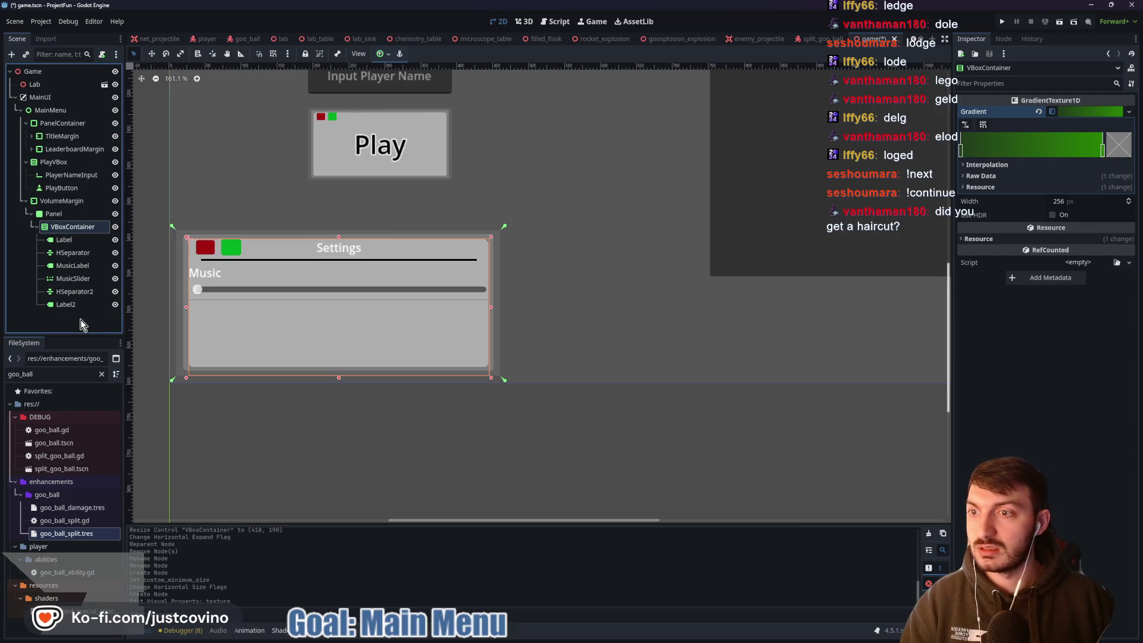
{"action": "left_click", "coordinate": [69, 303]}
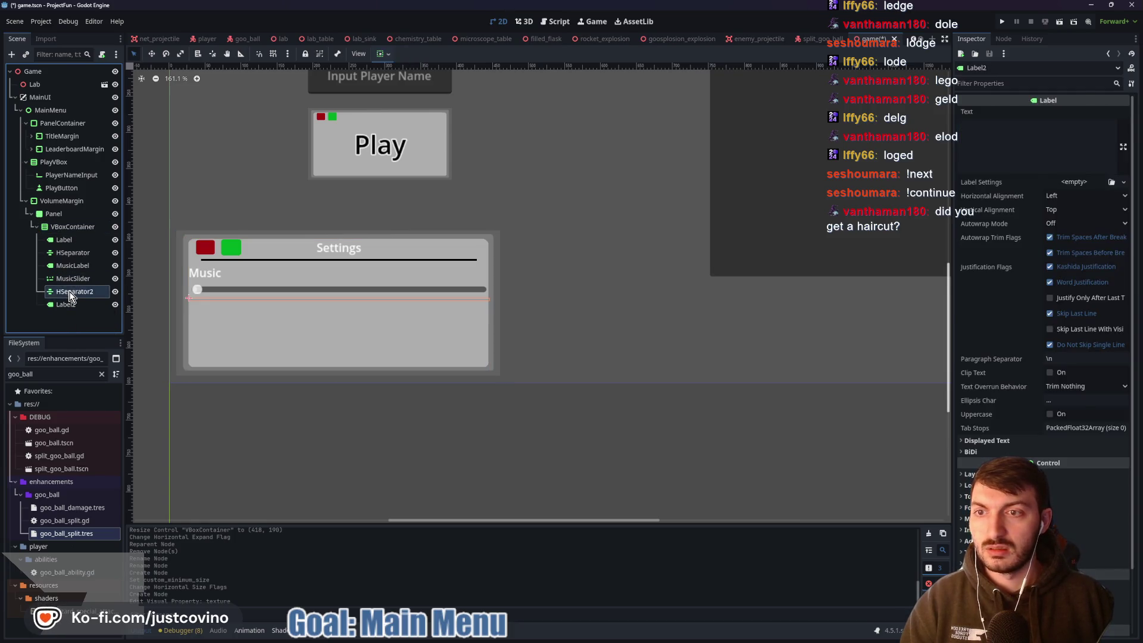
{"action": "left_click", "coordinate": [69, 273]}
{"action": "left_click", "coordinate": [66, 240]}
{"action": "left_click", "coordinate": [66, 228]}
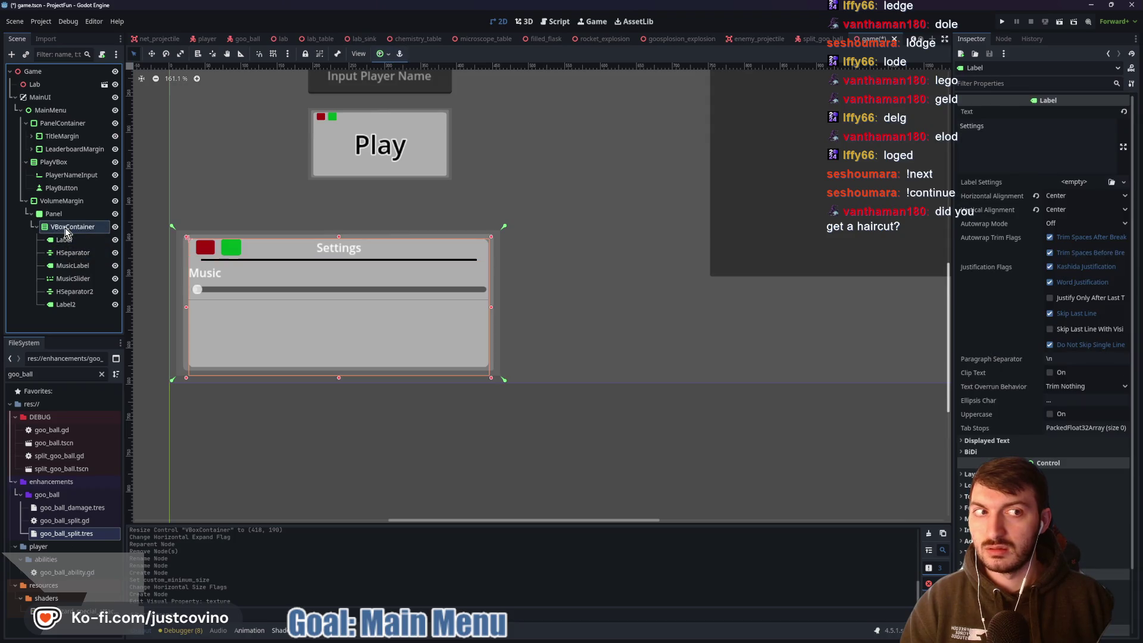
Step: Add an HSlider node to the VBoxContainer below the new label
{"action": "left_click", "coordinate": [69, 304]}
{"action": "left_click", "coordinate": [67, 226]}
{"action": "key", "text": "ctrl+a"}
{"action": "type", "text": "label"}
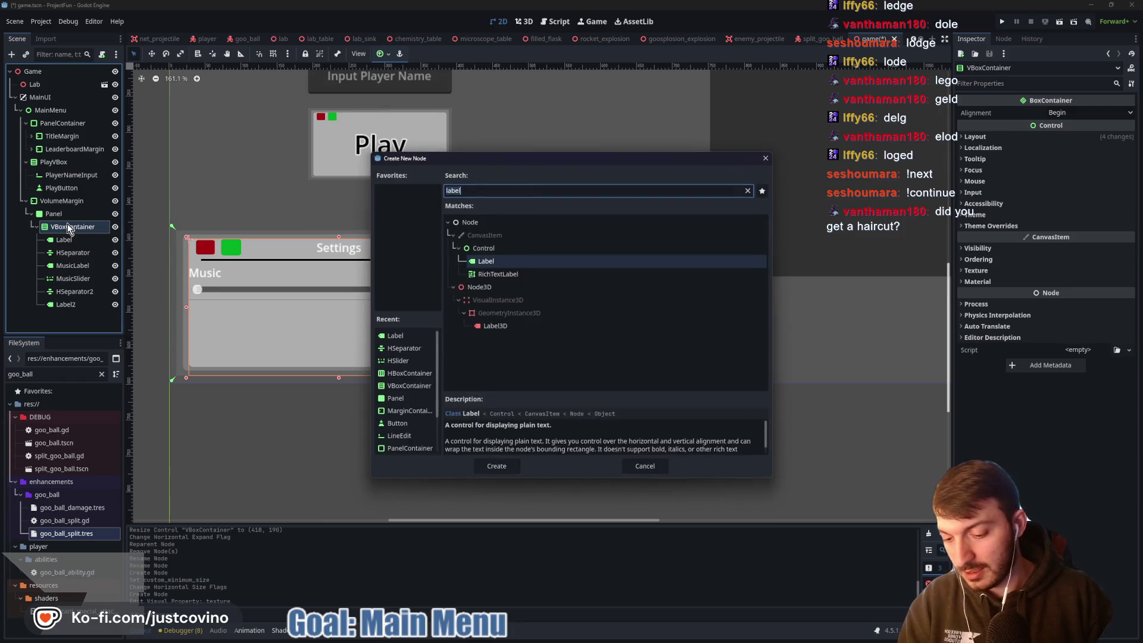
{"action": "key", "text": "ctrl+a"}
{"action": "type", "text": "hslider"}
{"action": "key", "text": "Return"}
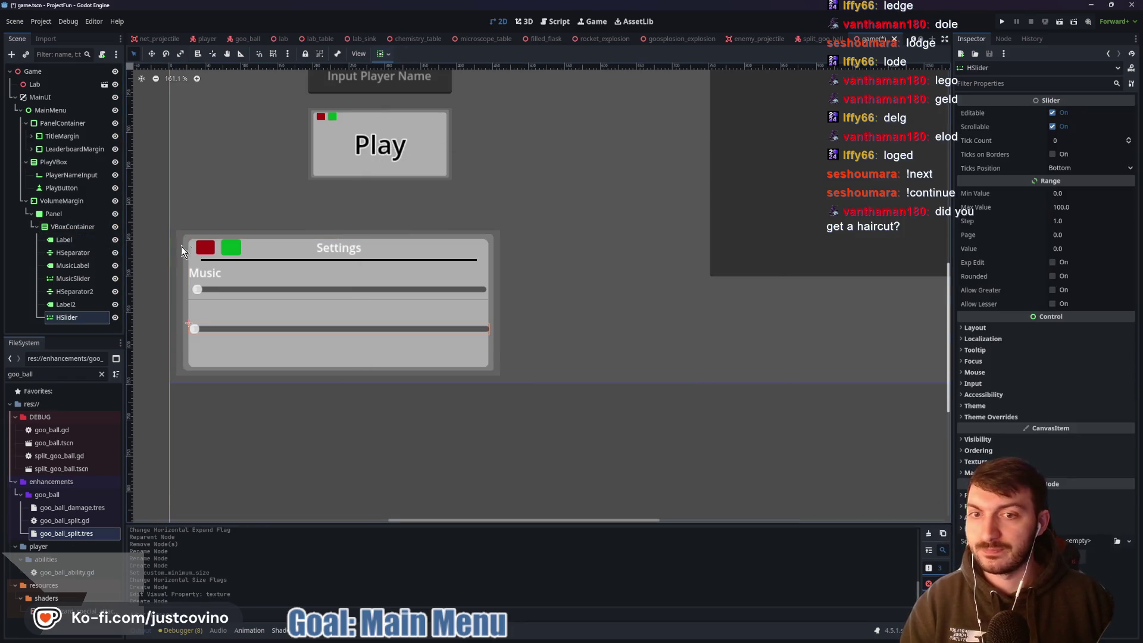
Step: Give the new slider a 410 px minimum width and centre it horizontally
{"action": "left_click", "coordinate": [975, 327]}
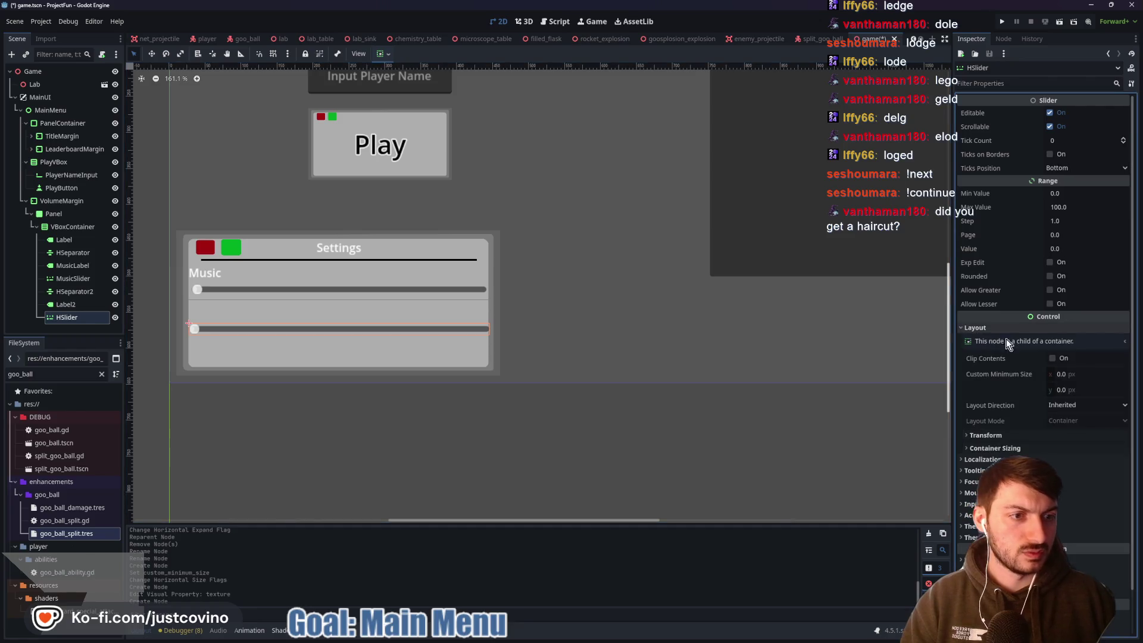
{"action": "left_click", "coordinate": [1074, 373]}
{"action": "type", "text": "10"}
{"action": "key", "text": "Return"}
{"action": "left_click", "coordinate": [382, 55]}
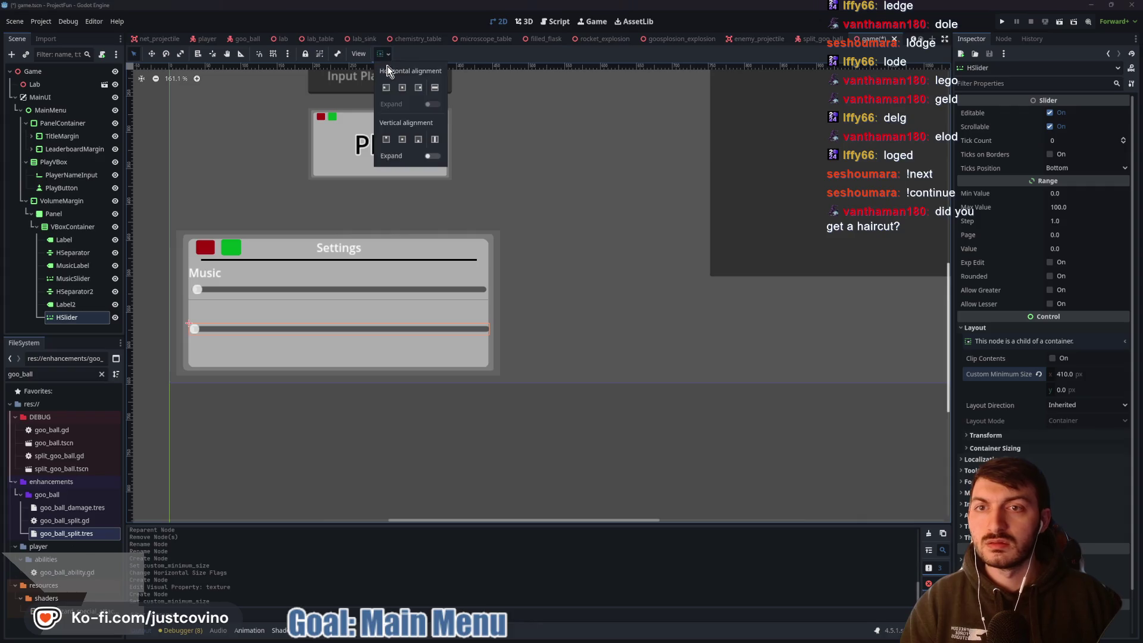
{"action": "left_click", "coordinate": [403, 88]}
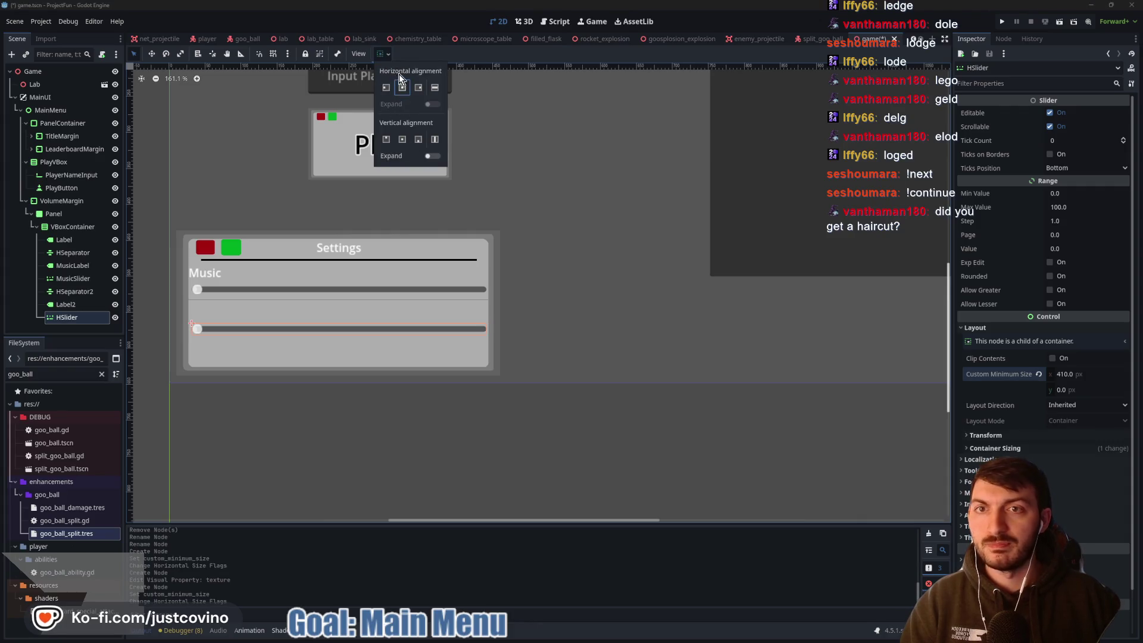
Step: Rename Label2 to SFXLabel and set its text to 'Sound Effects:'
{"action": "left_click", "coordinate": [66, 304]}
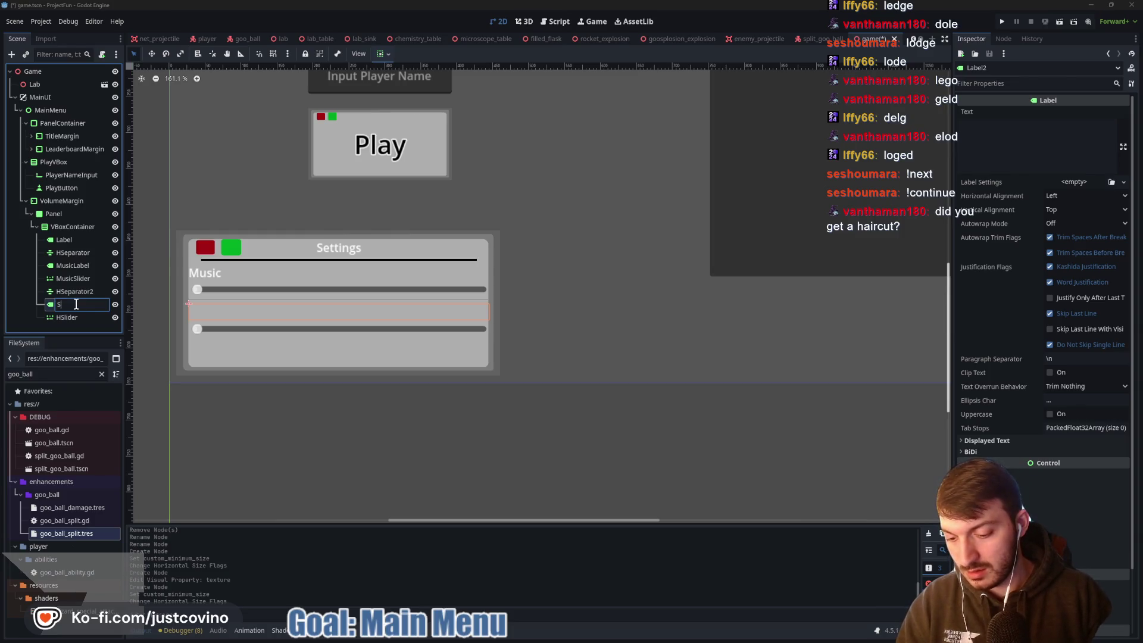
{"action": "key", "text": "Return"}
{"action": "left_click", "coordinate": [986, 127]}
{"action": "type", "text": "Sound Effects:"}
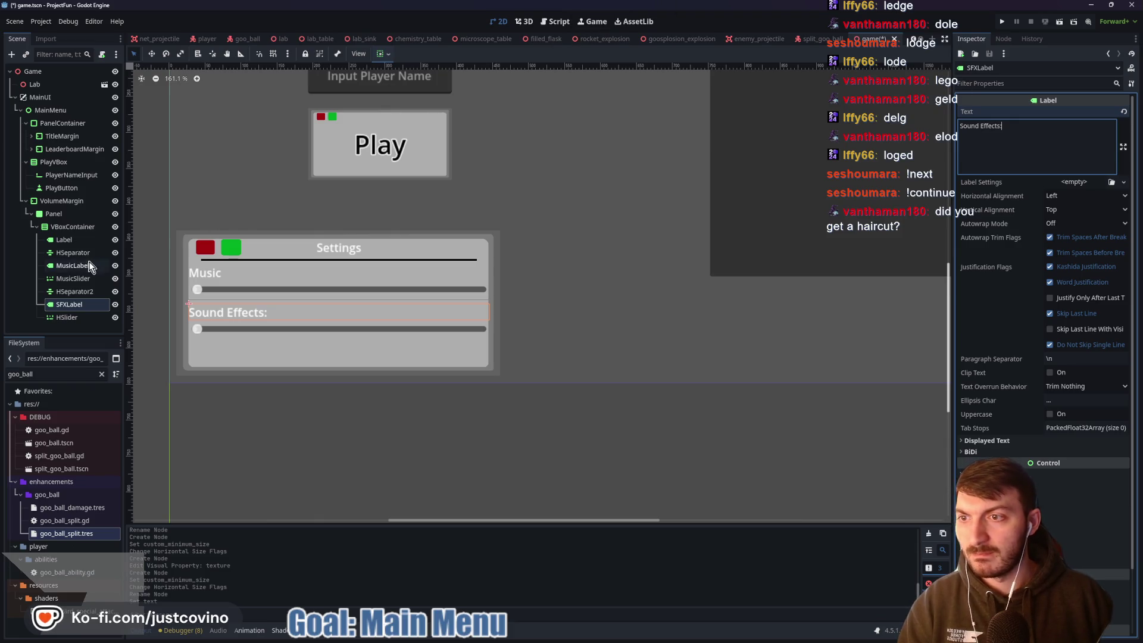
Step: Change MusicLabel's text to 'Music:' with a colon
{"action": "left_click", "coordinate": [84, 266]}
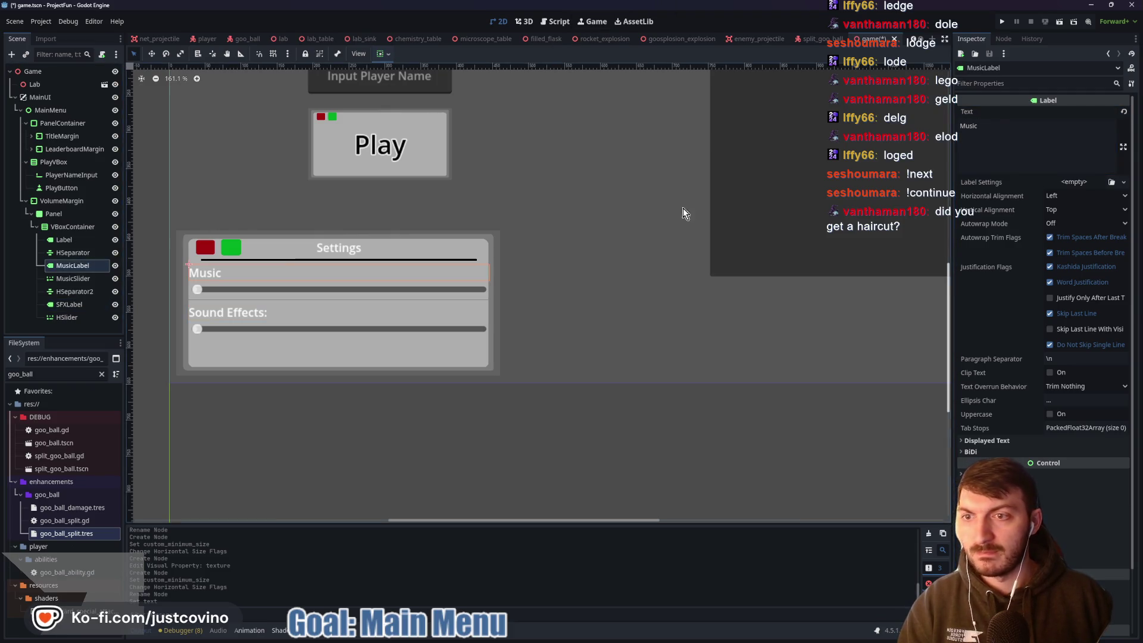
{"action": "type", "text": ":"}
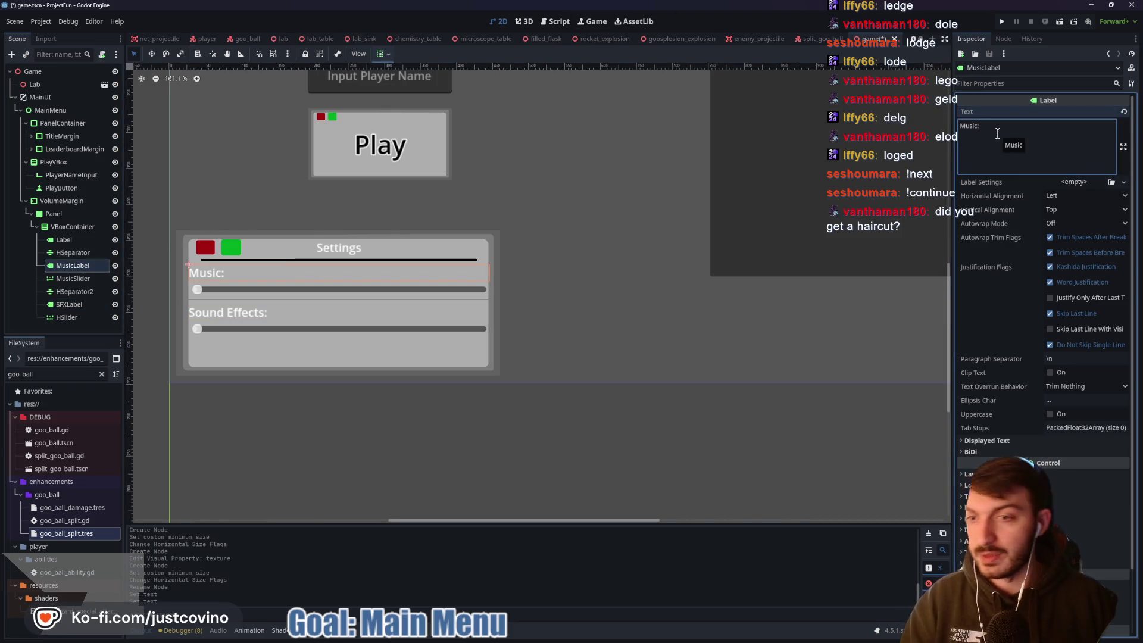
{"action": "scroll", "coordinate": [178, 343], "scroll_direction": "up", "scroll_amount": 5}
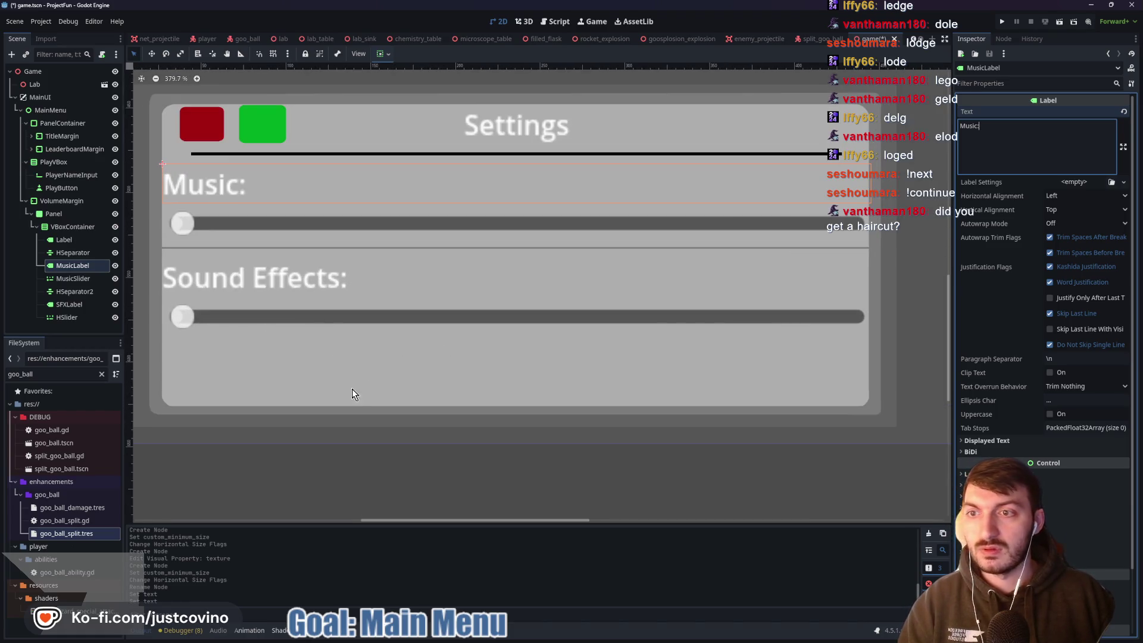
{"action": "scroll", "coordinate": [350, 394], "scroll_direction": "down", "scroll_amount": 2}
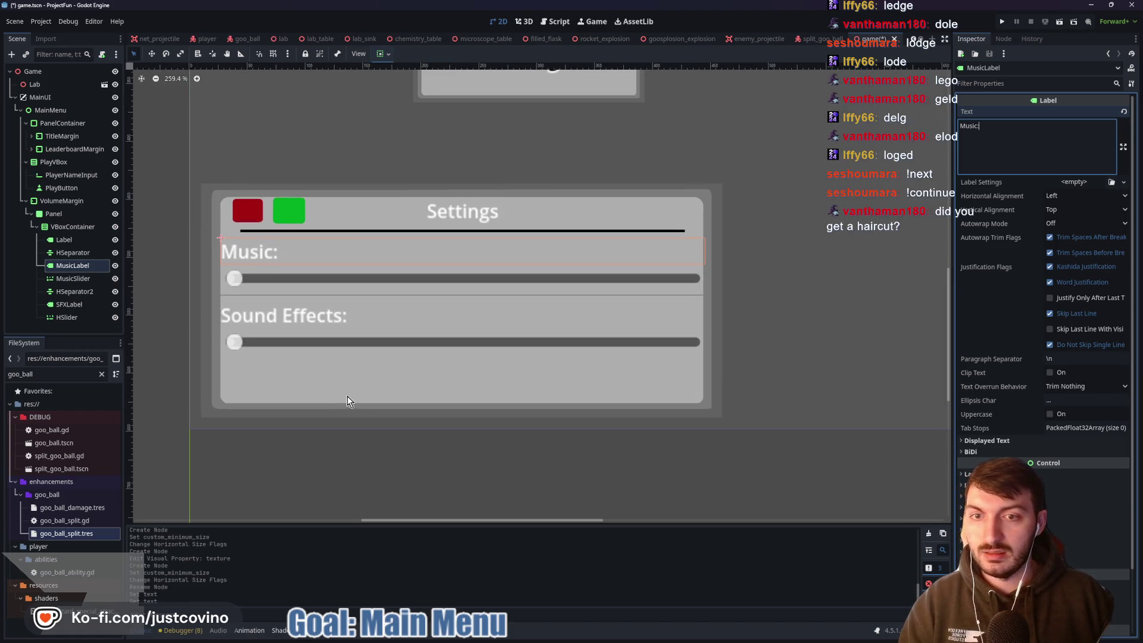
{"action": "left_click", "coordinate": [66, 227]}
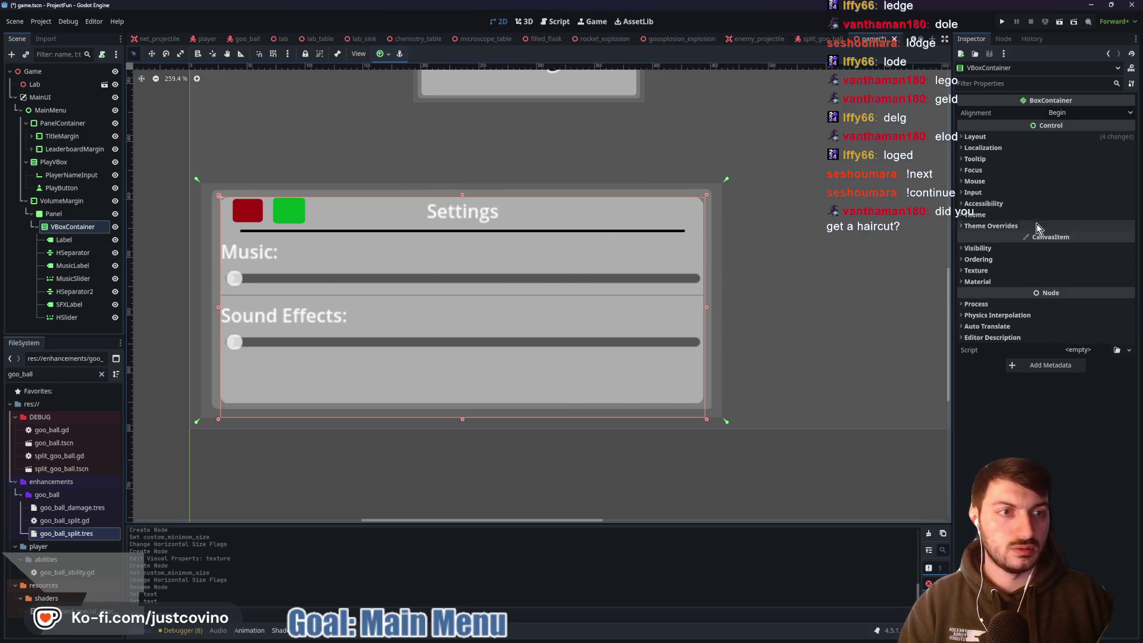
Step: Enable the VBoxContainer's Separation constant override and set it to 10
{"action": "left_click", "coordinate": [1016, 227]}
{"action": "left_click", "coordinate": [988, 237]}
{"action": "left_click", "coordinate": [1091, 248]}
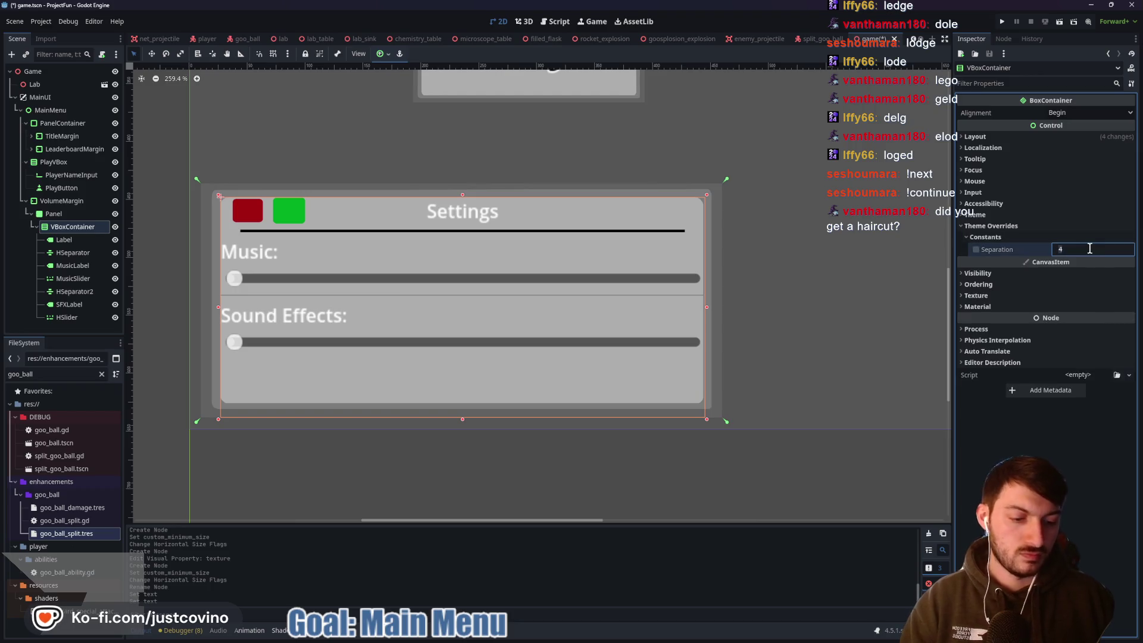
{"action": "type", "text": "5"}
{"action": "key", "text": "Return"}
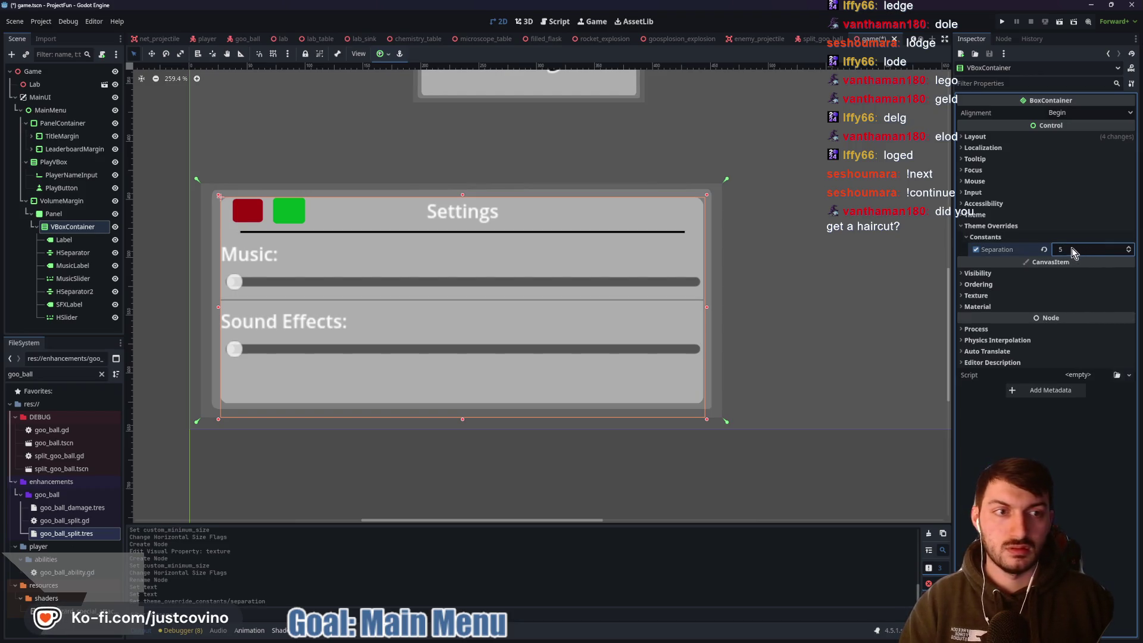
{"action": "mouse_move", "coordinate": [1069, 250]}
{"action": "left_mouse_down"}
{"action": "mouse_move", "coordinate": [1102, 250]}
{"action": "mouse_move", "coordinate": [1048, 250]}
{"action": "mouse_move", "coordinate": [1084, 250]}
{"action": "left_mouse_up"}
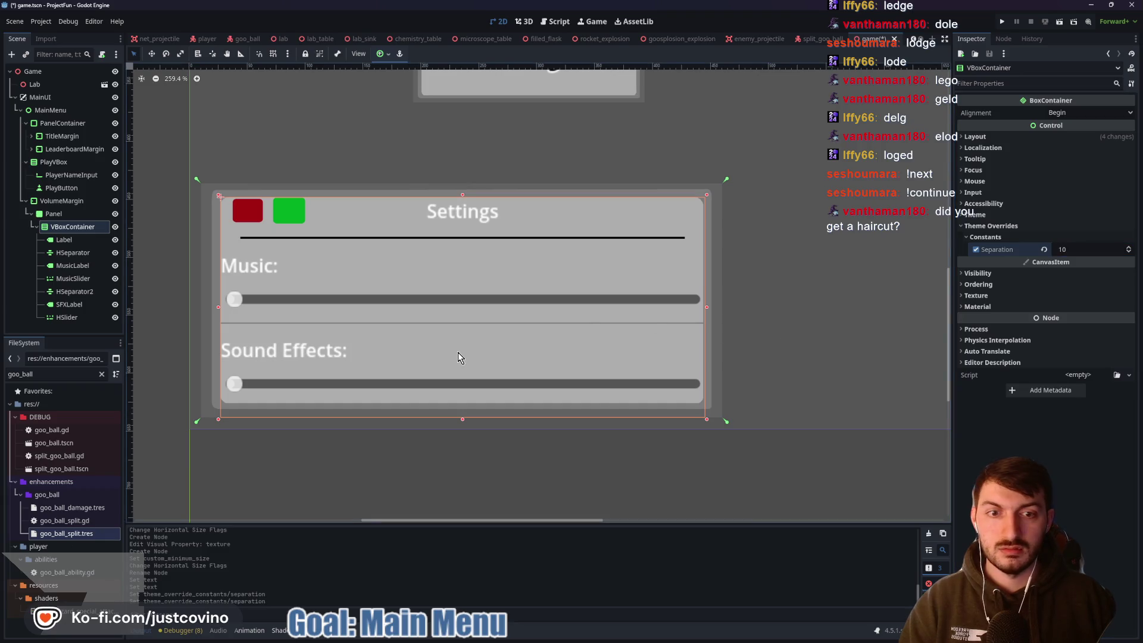
{"action": "left_click", "coordinate": [36, 317]}
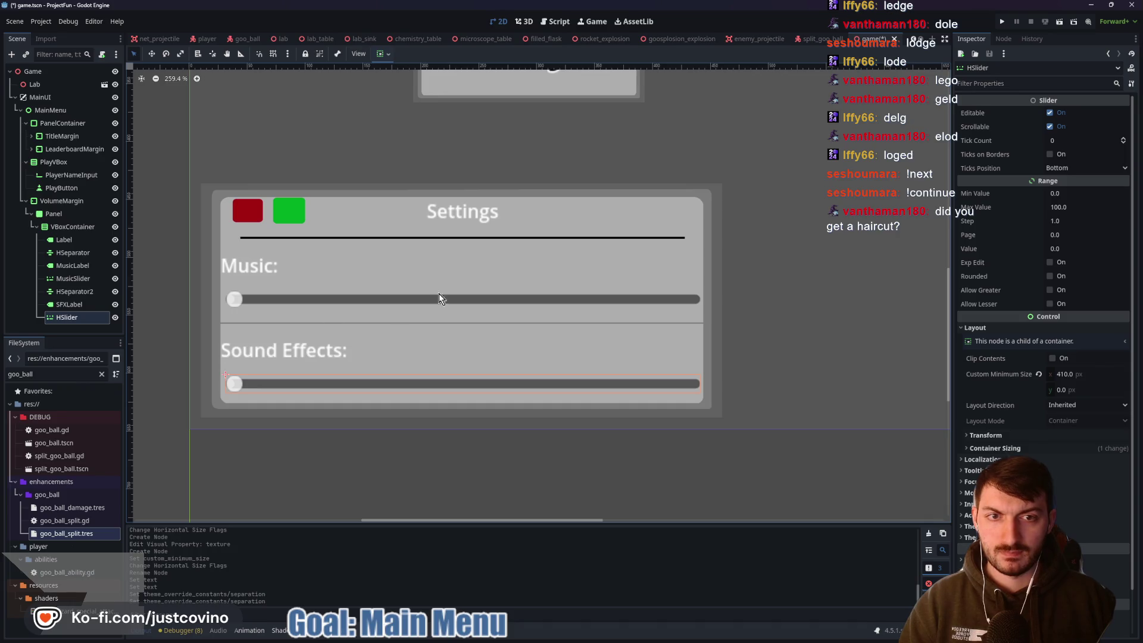
{"action": "left_click", "coordinate": [77, 252]}
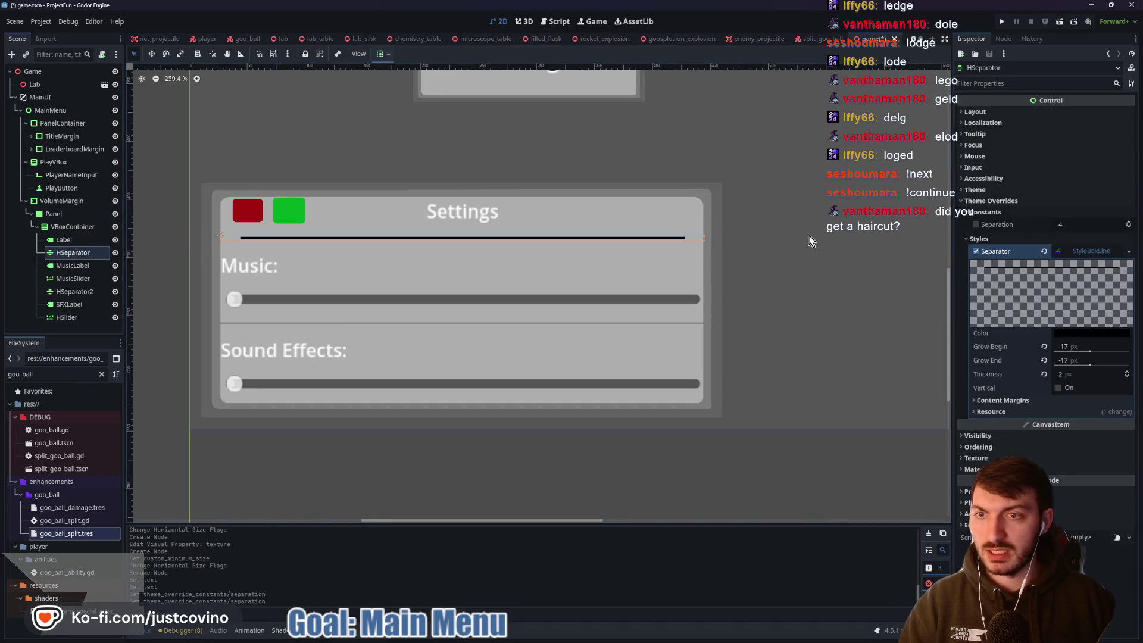
Step: Set the HSeparator line's Grow Begin and Grow End to -1 px
{"action": "left_click", "coordinate": [1043, 347]}
{"action": "left_click", "coordinate": [1044, 360]}
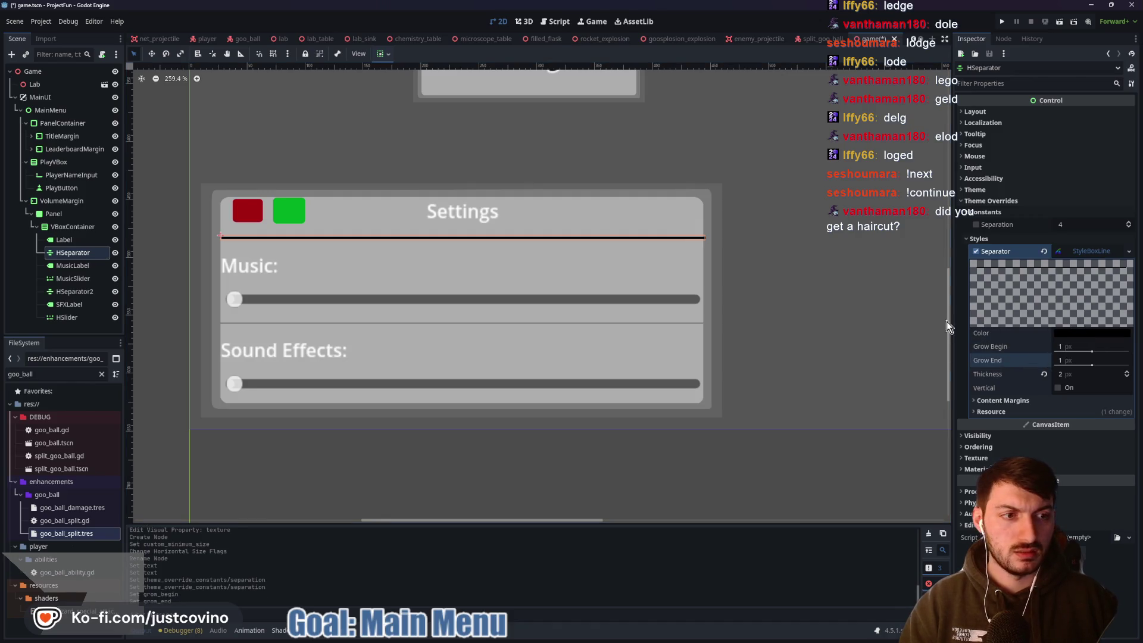
{"action": "scroll", "coordinate": [673, 310], "scroll_direction": "up", "scroll_amount": 5}
{"action": "scroll", "coordinate": [638, 265], "scroll_direction": "down", "scroll_amount": 5}
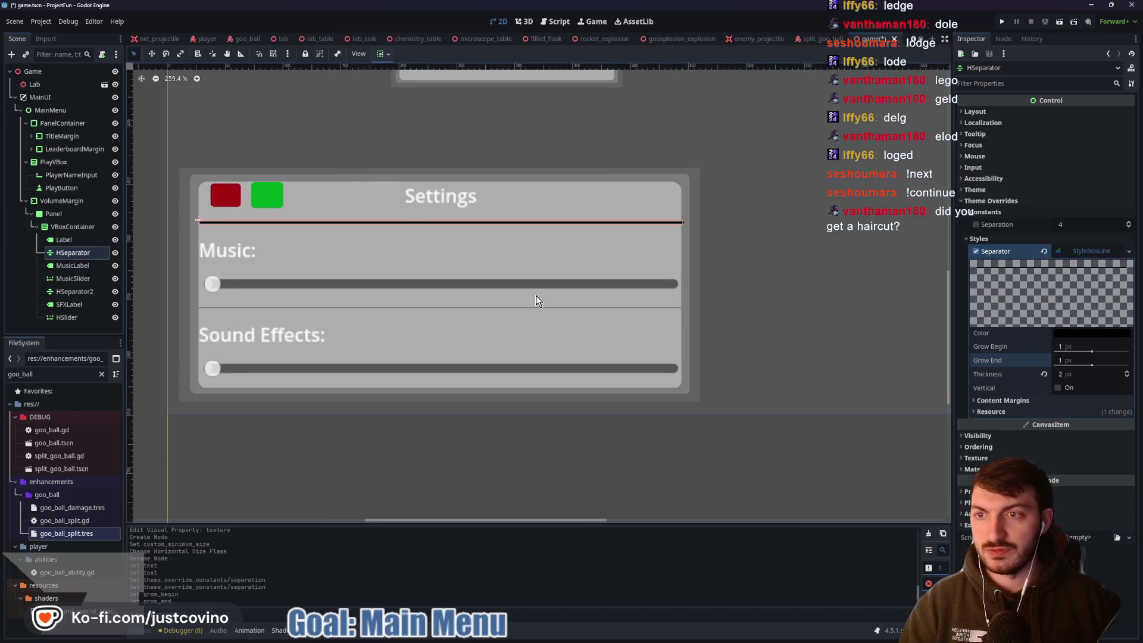
{"action": "scroll", "coordinate": [429, 276], "scroll_direction": "up", "scroll_amount": 2}
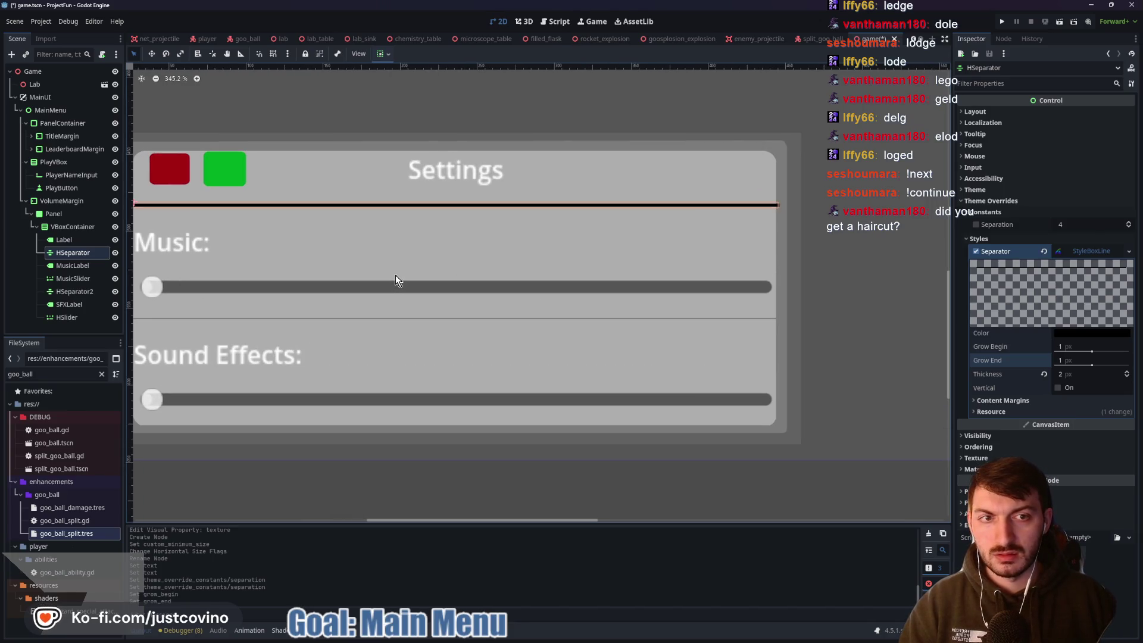
{"action": "left_click_drag", "start_coordinate": [1093, 368], "coordinate": [1092, 369]}
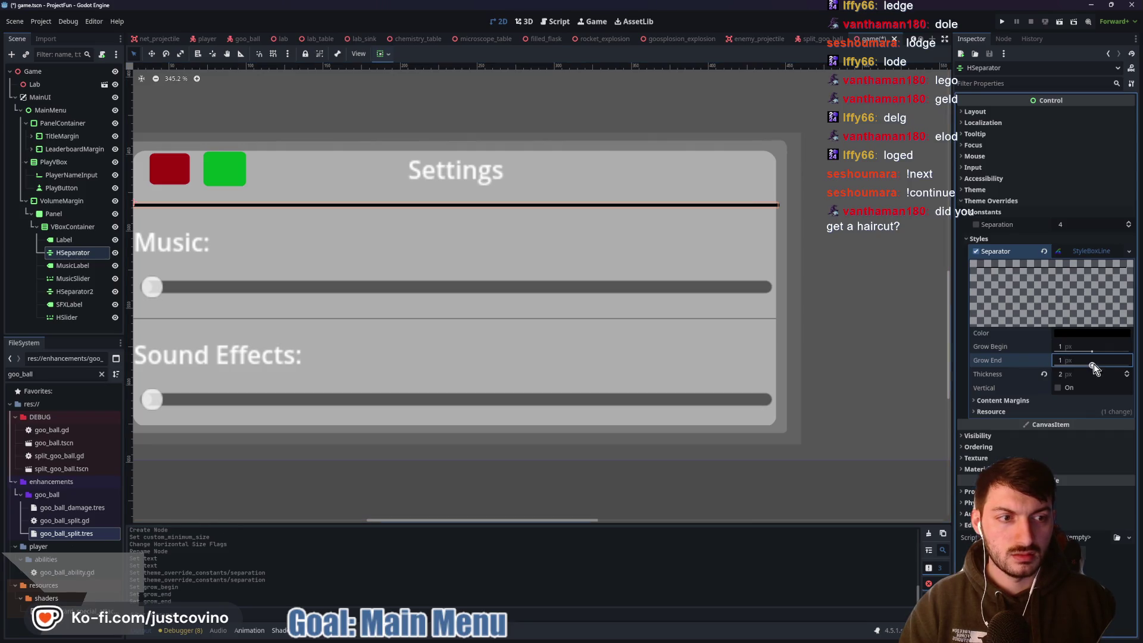
{"action": "left_click_drag", "start_coordinate": [1101, 359], "coordinate": [1078, 360]}
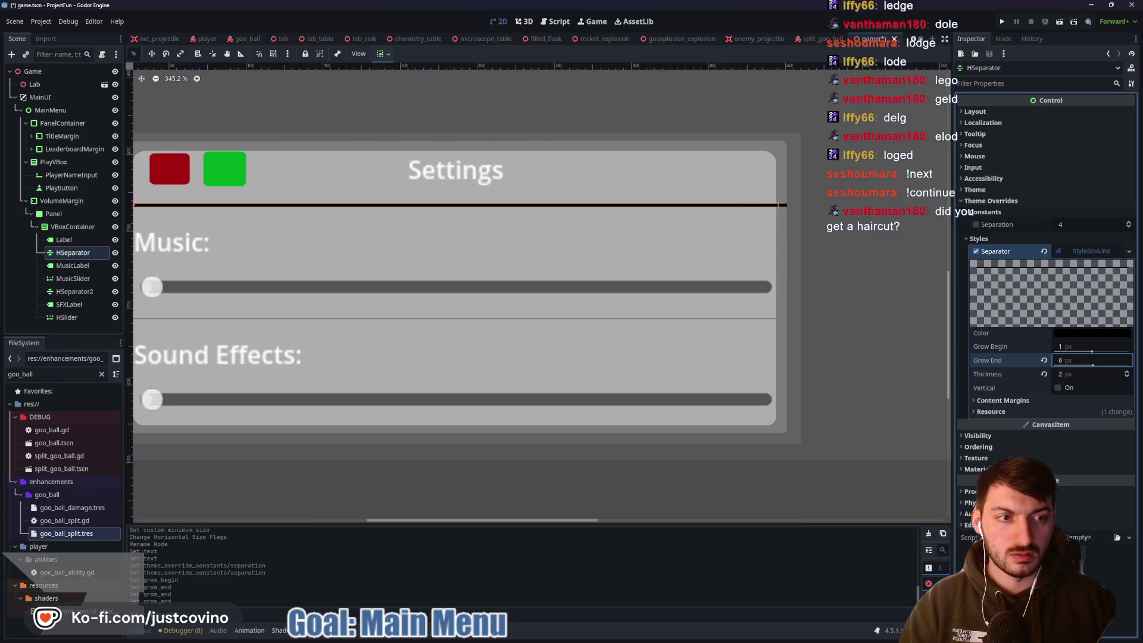
{"action": "left_click_drag", "start_coordinate": [1092, 361], "coordinate": [1089, 360]}
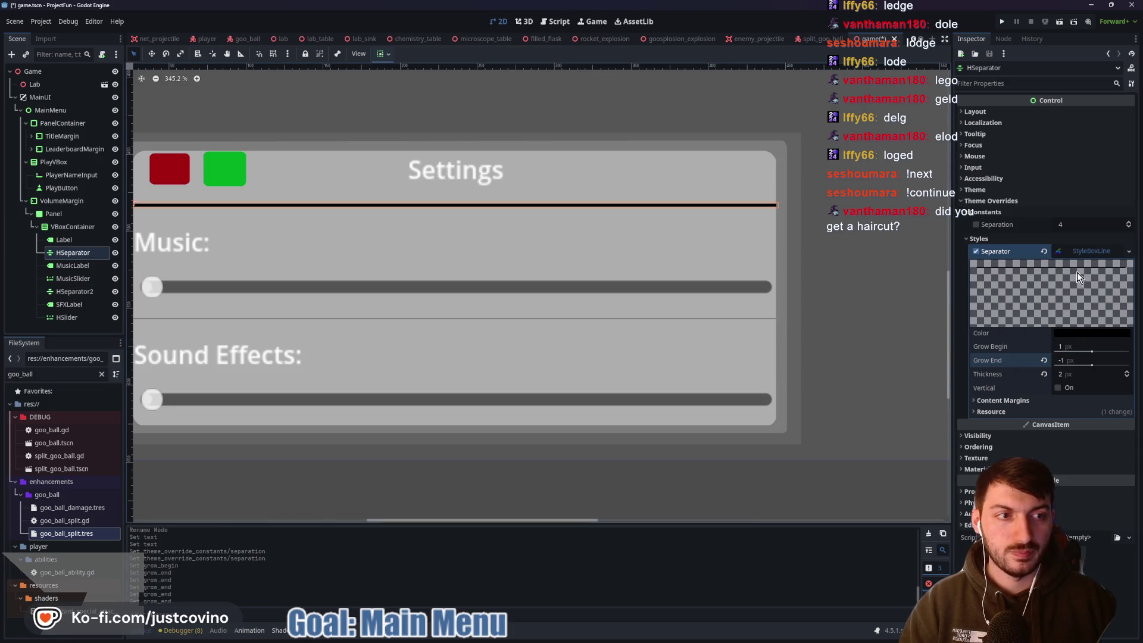
{"action": "mouse_move", "coordinate": [287, 318]}
{"action": "left_mouse_down"}
{"action": "mouse_move", "coordinate": [397, 326]}
{"action": "mouse_move", "coordinate": [387, 300]}
{"action": "left_mouse_up"}
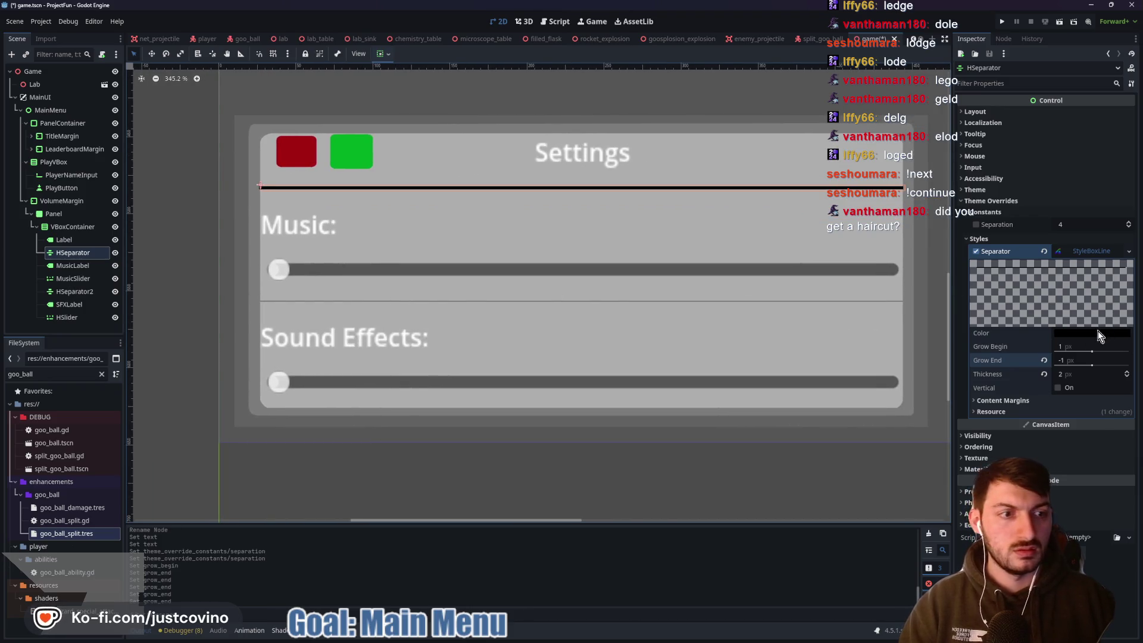
{"action": "left_click", "coordinate": [1076, 346]}
{"action": "type", "text": "-1"}
{"action": "key", "text": "Return"}
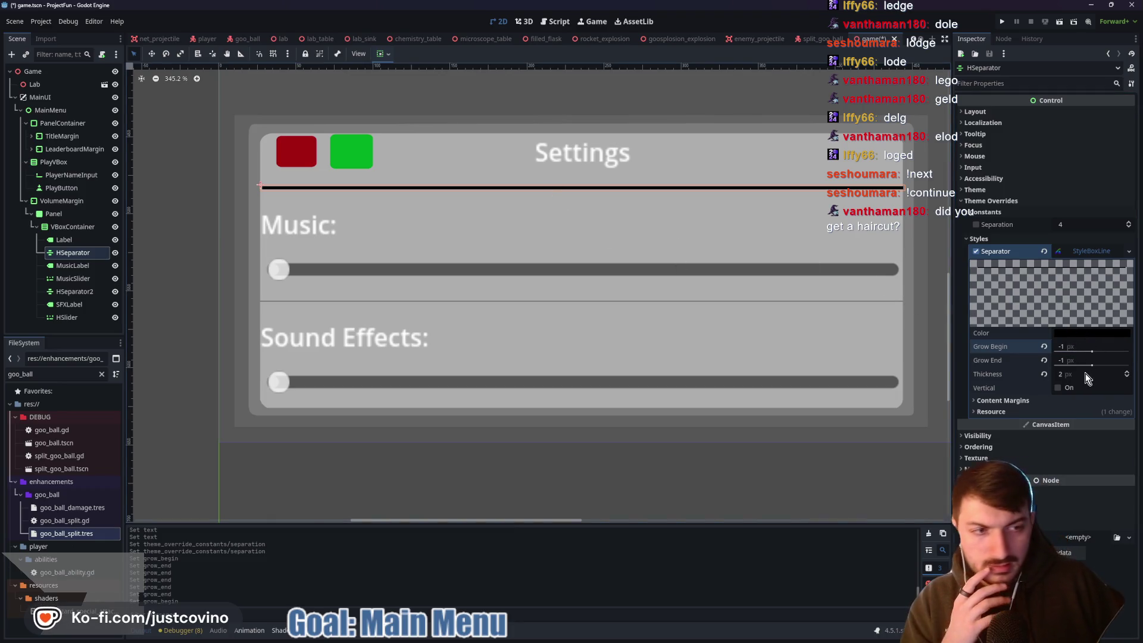
Step: Make the separator line grey (85,85,85) and save the scene
{"action": "left_click", "coordinate": [1083, 331]}
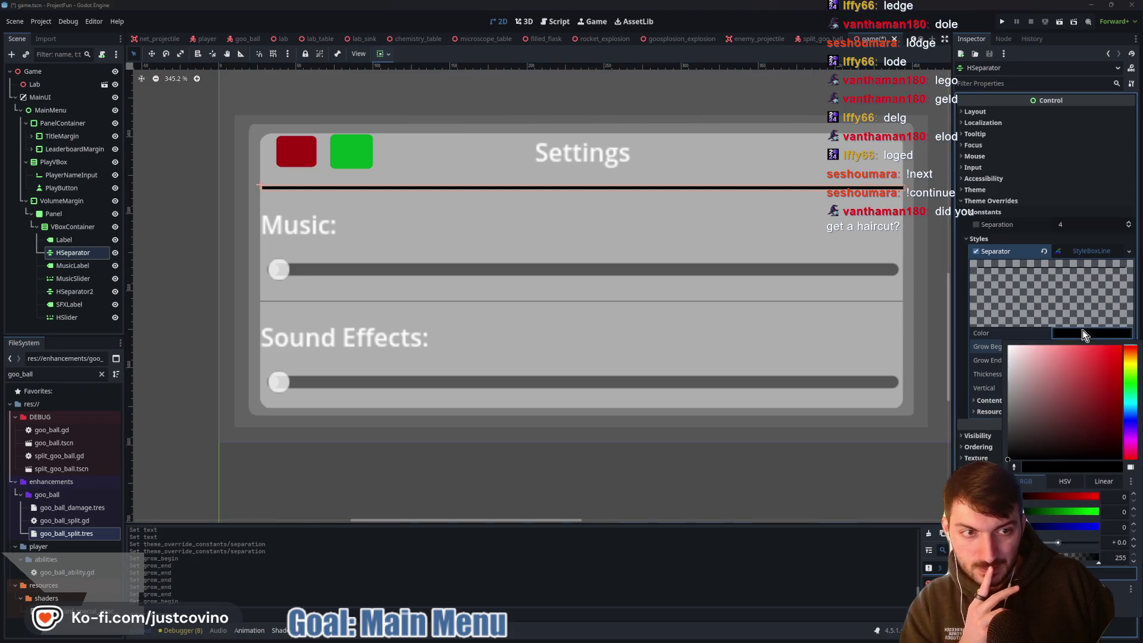
{"action": "left_click_drag", "start_coordinate": [1008, 459], "coordinate": [1006, 425]}
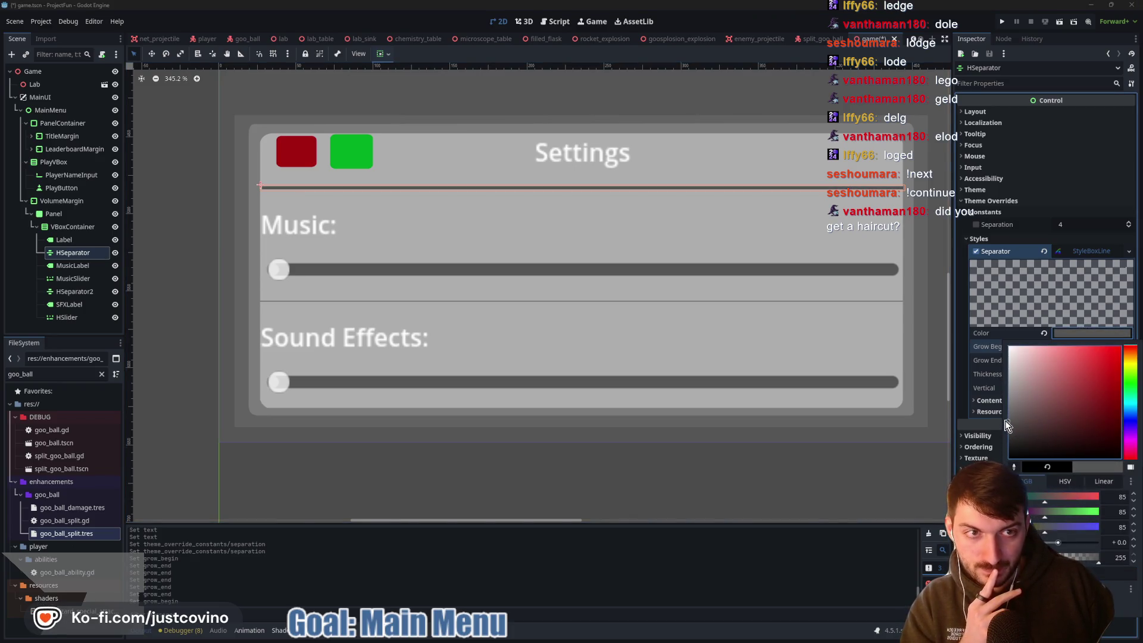
{"action": "left_click", "coordinate": [1082, 331]}
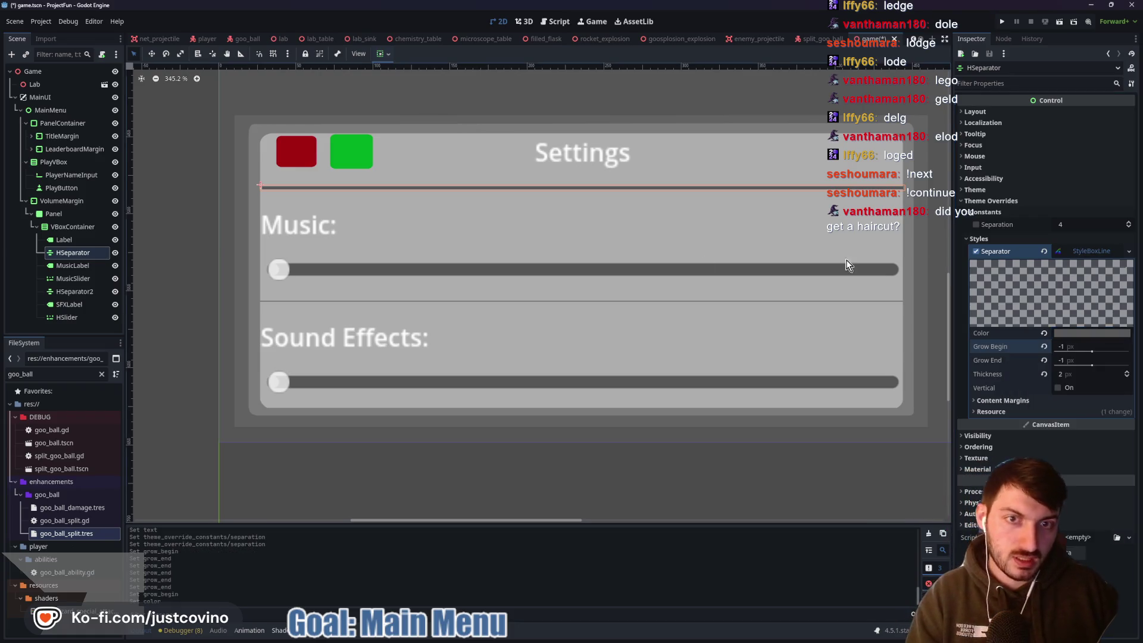
{"action": "key", "text": "ctrl+s"}
{"action": "scroll", "coordinate": [601, 252], "scroll_direction": "down", "scroll_amount": 4}
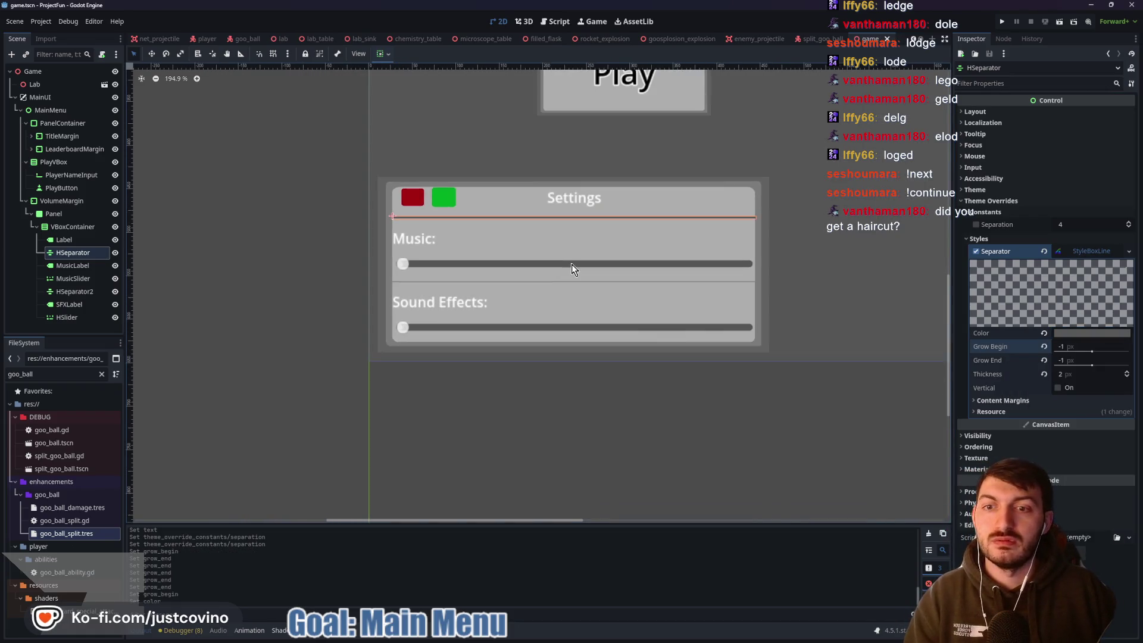
{"action": "scroll", "coordinate": [625, 315], "scroll_direction": "up", "scroll_amount": 3}
{"action": "scroll", "coordinate": [476, 325], "scroll_direction": "down", "scroll_amount": 4}
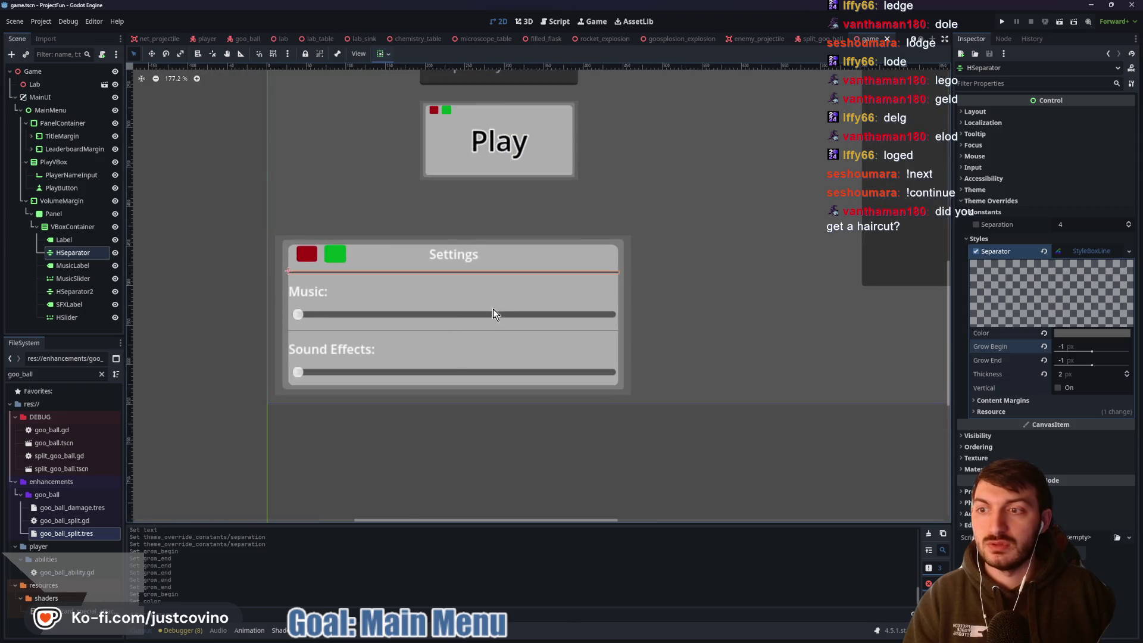
Step: Rename the sound effects slider node to SFXSlider
{"action": "double_click", "coordinate": [66, 317]}
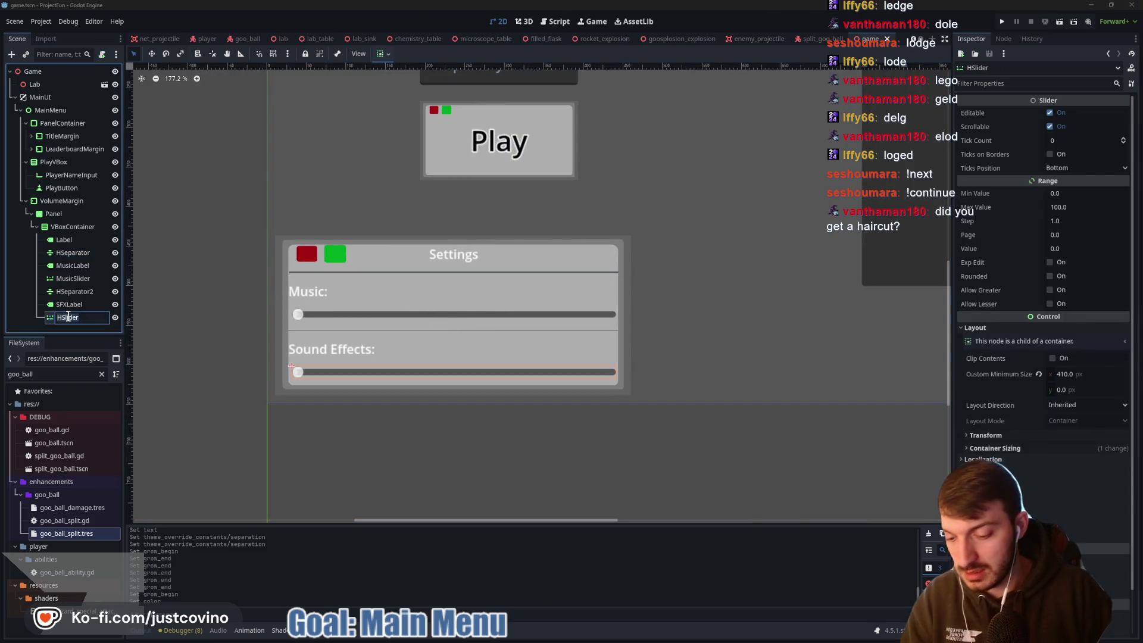
{"action": "type", "text": "SFX"}
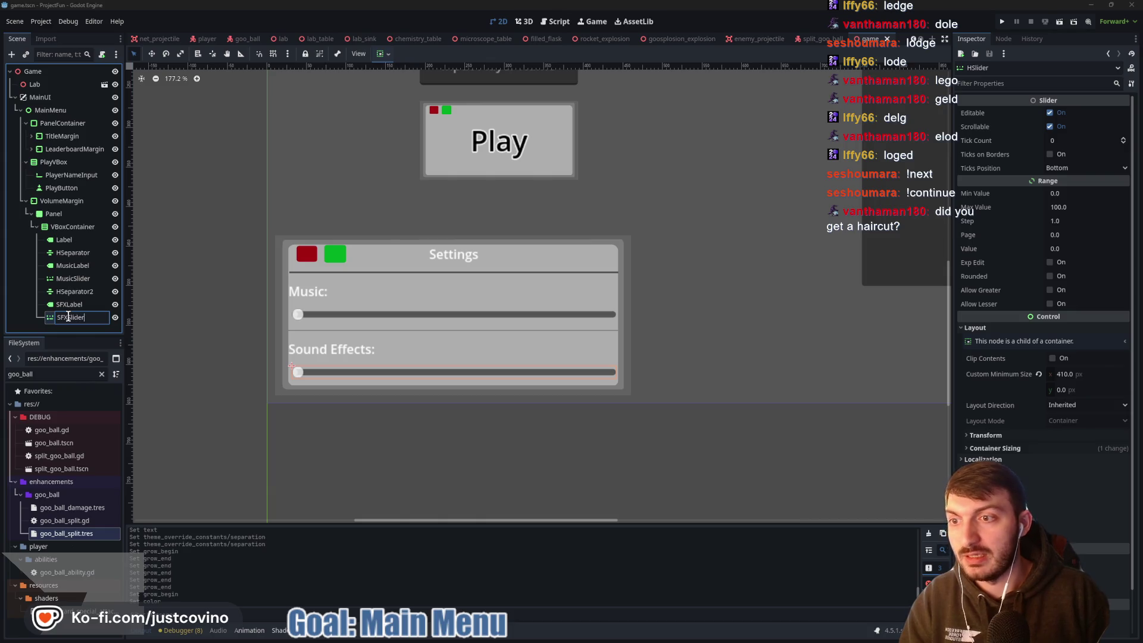
{"action": "key", "text": "Return"}
{"action": "mouse_move", "coordinate": [661, 195]}
{"action": "left_mouse_down"}
{"action": "mouse_move", "coordinate": [497, 359]}
{"action": "mouse_move", "coordinate": [531, 296]}
{"action": "left_mouse_up"}
{"action": "scroll", "coordinate": [531, 295], "scroll_direction": "down", "scroll_amount": 3}
{"action": "left_click_drag", "start_coordinate": [543, 245], "coordinate": [537, 247]}
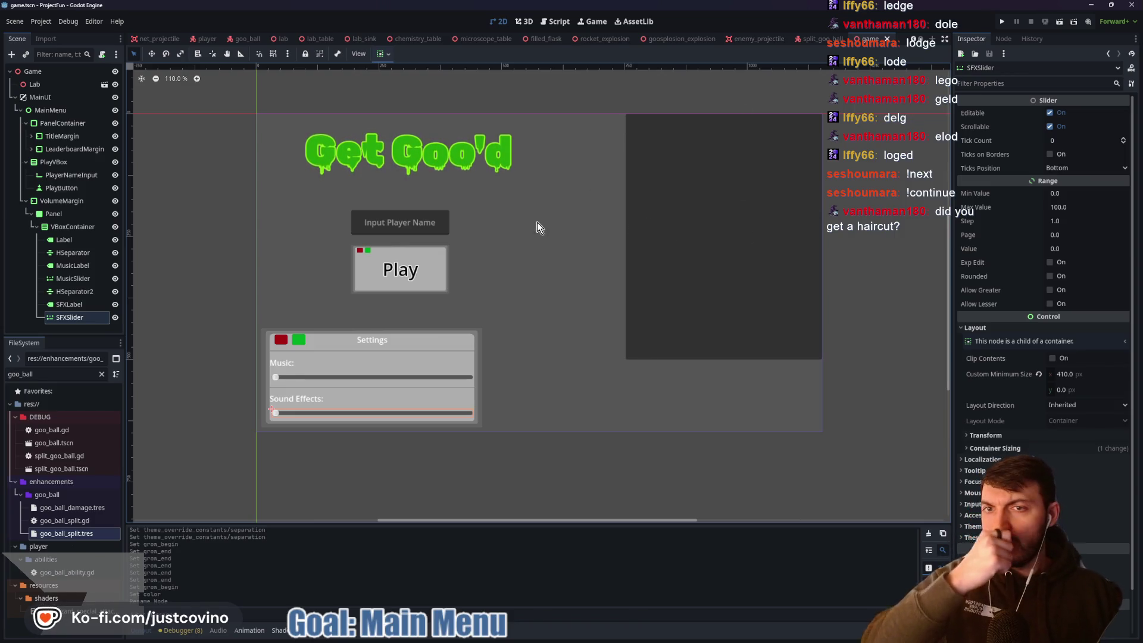
Step: Open the lab scene in the 3D editor from its scene tab
{"action": "mouse_move", "coordinate": [329, 43]}
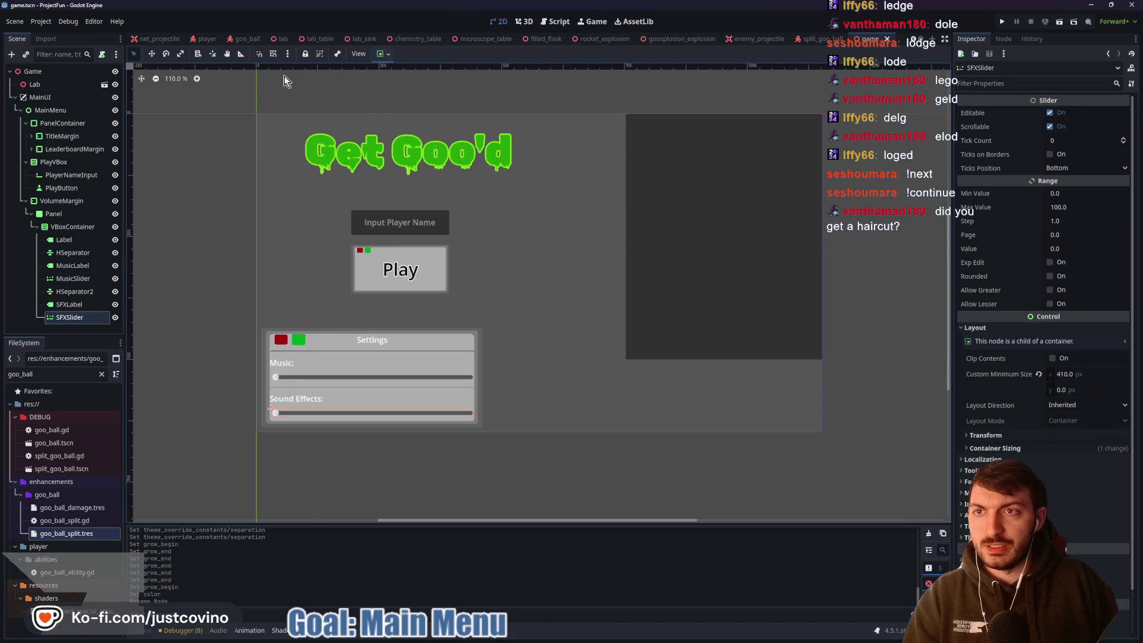
{"action": "mouse_move", "coordinate": [597, 47]}
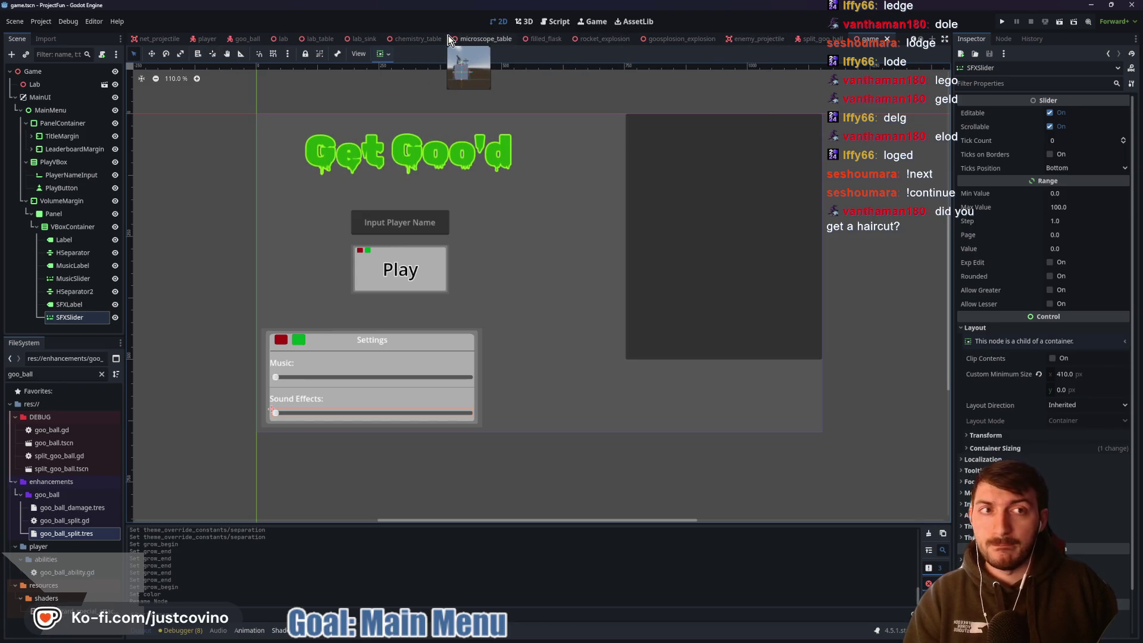
{"action": "left_click", "coordinate": [281, 39]}
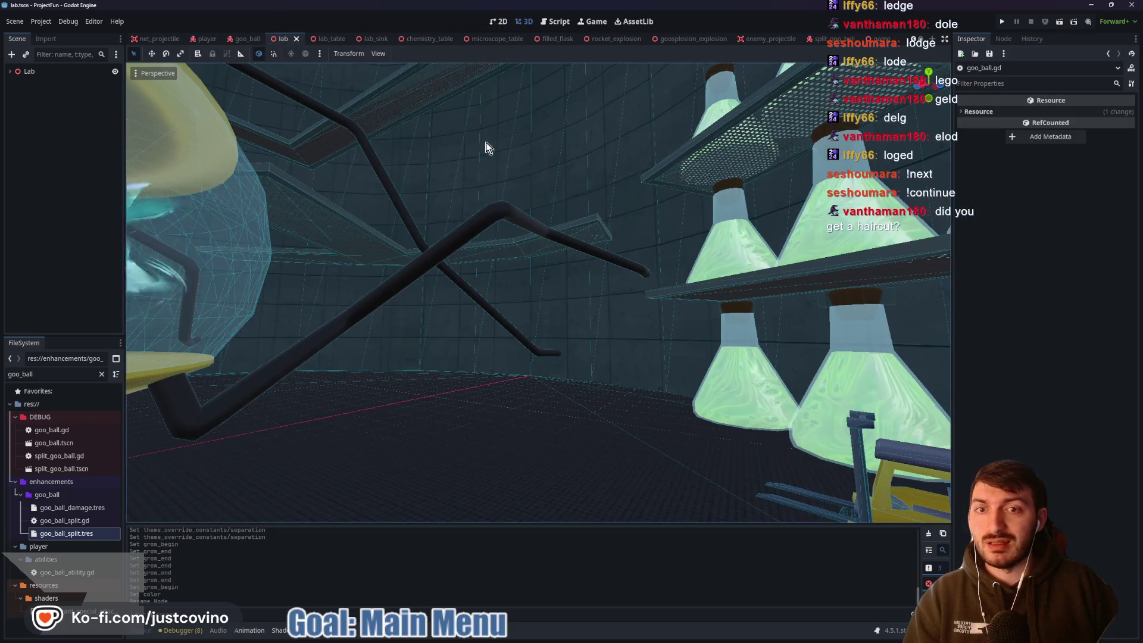
{"action": "right_click", "coordinate": [597, 221]}
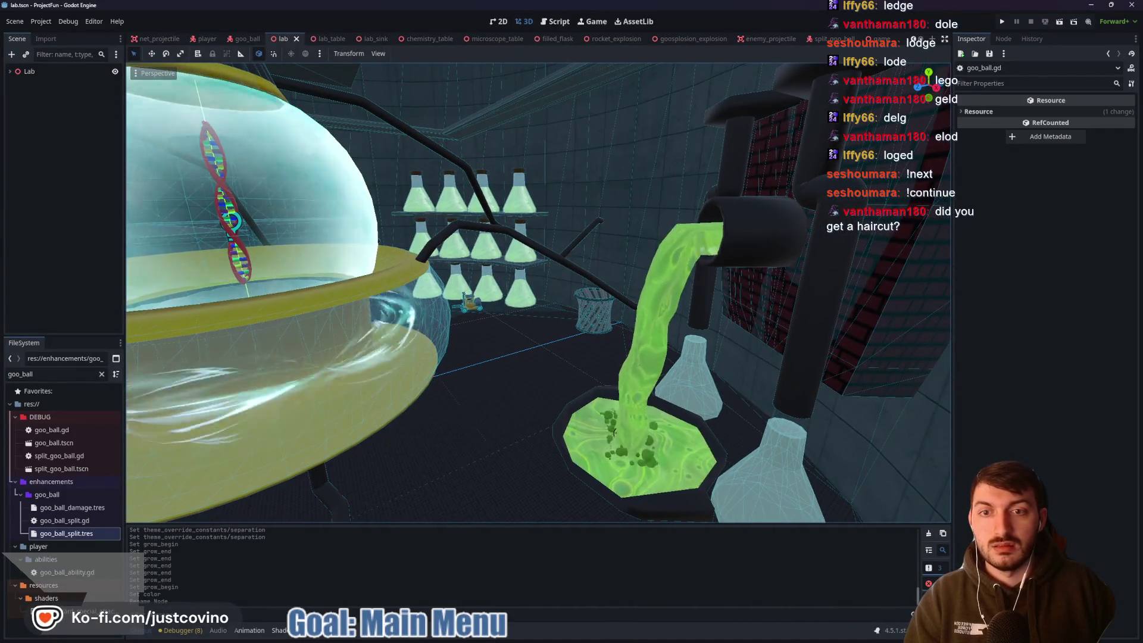
{"action": "key", "text": "w"}
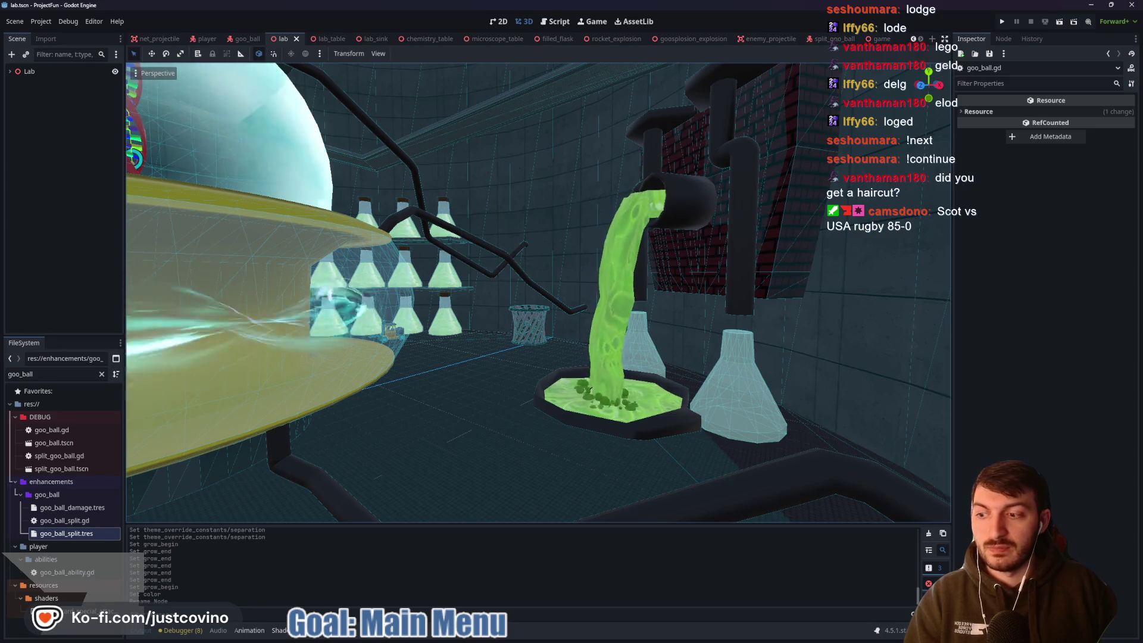
{"action": "key", "text": "w"}
{"action": "key", "text": "w"}
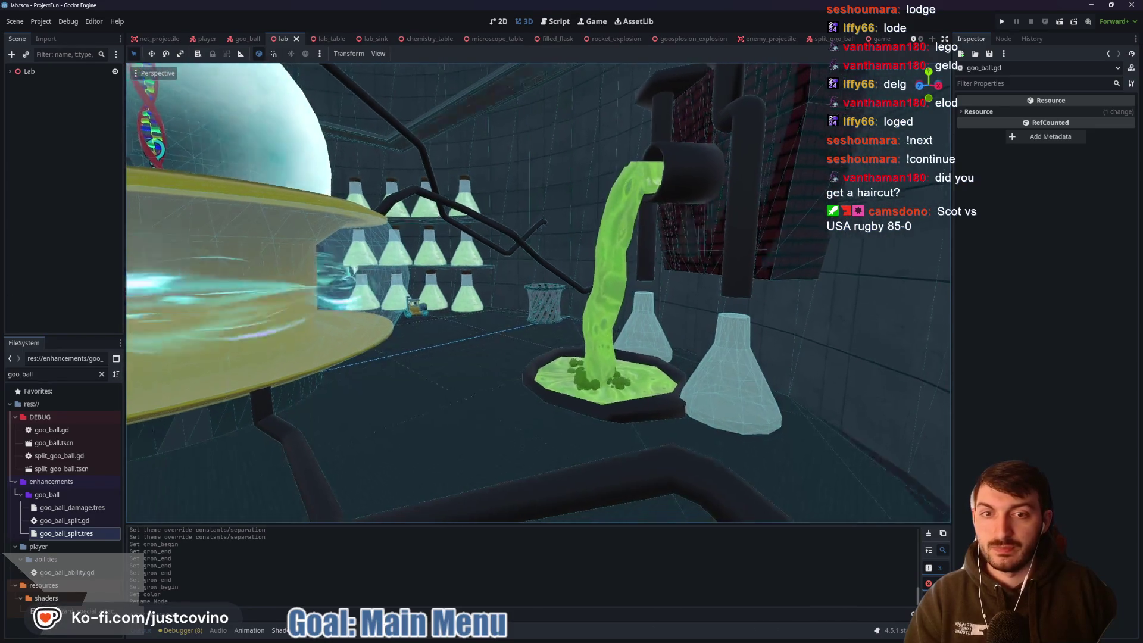
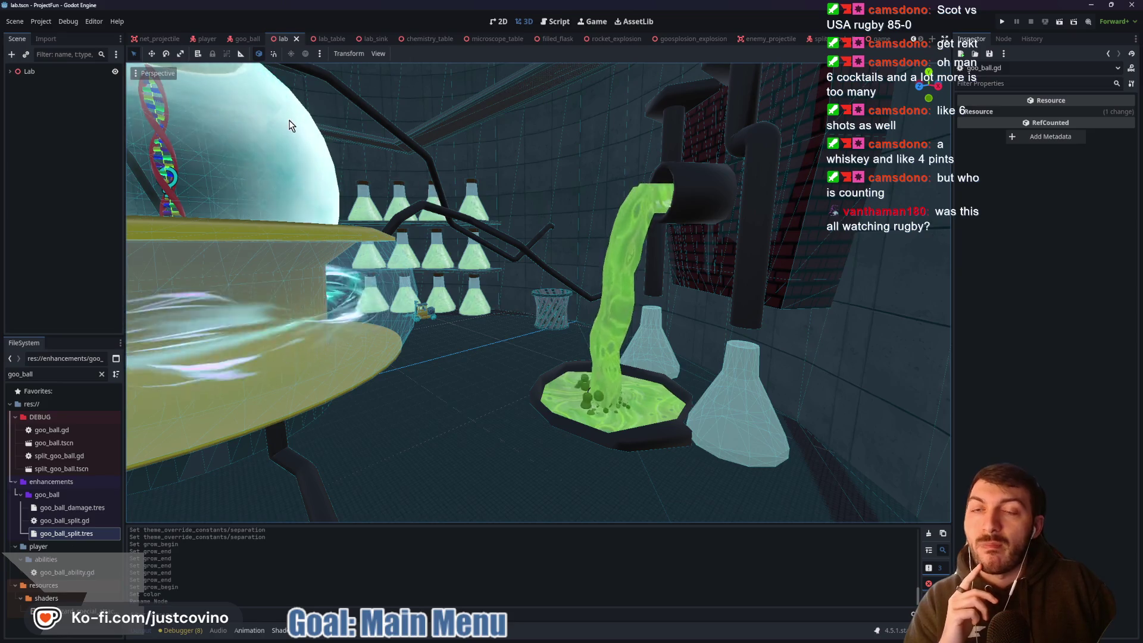
Step: Attach a new script res://game.gd to the Game root node of game.tscn and begin the class_name line
{"action": "mouse_move", "coordinate": [423, 43]}
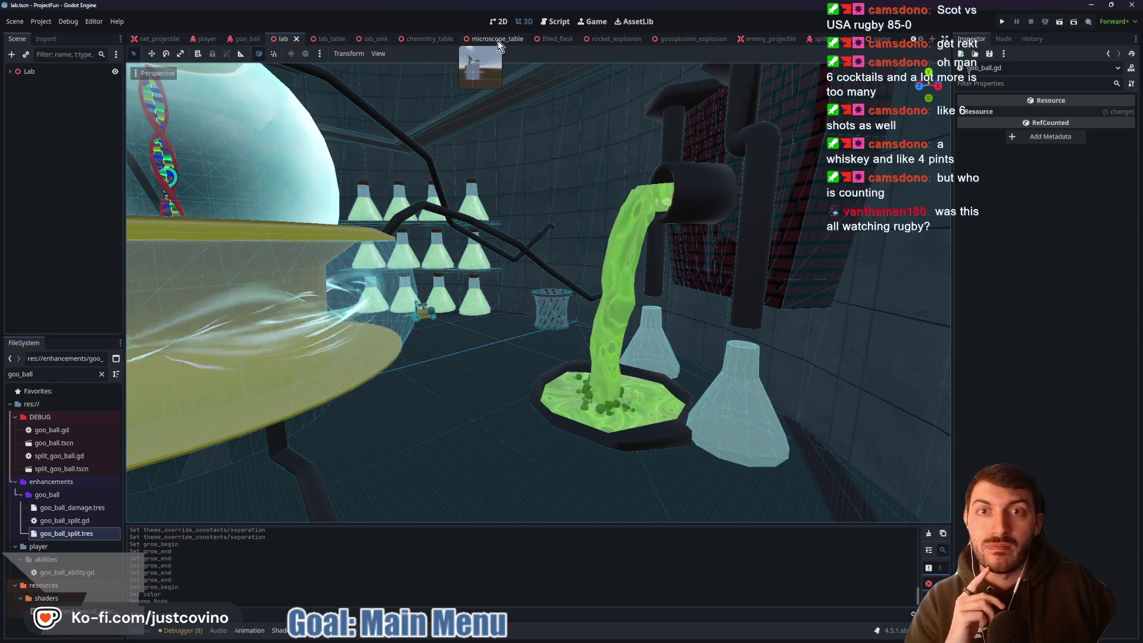
{"action": "mouse_move", "coordinate": [168, 45]}
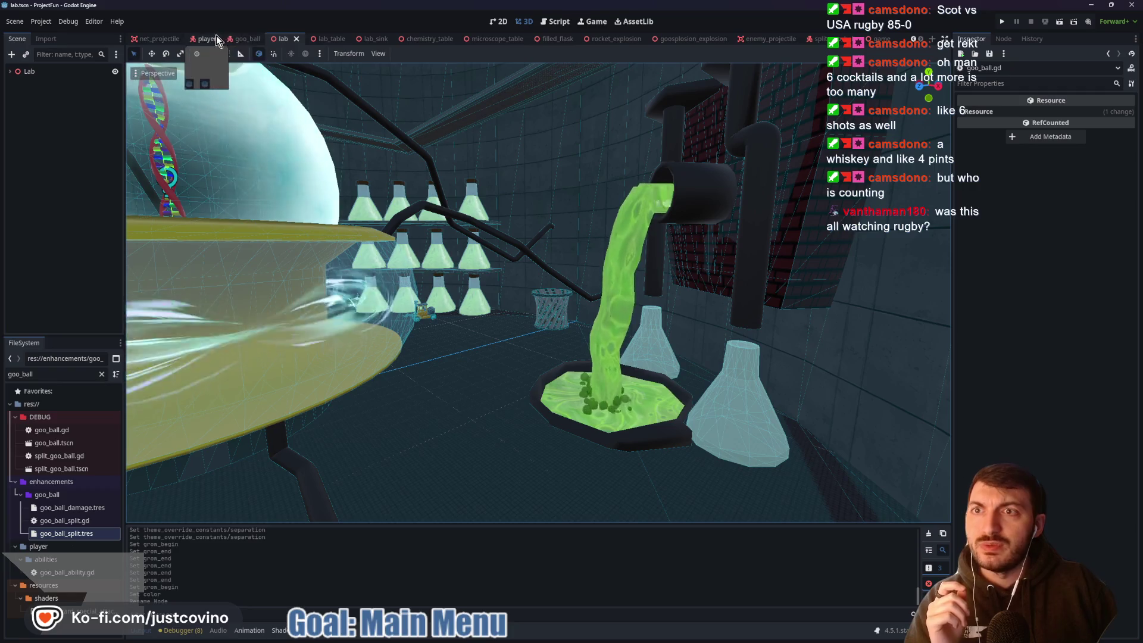
{"action": "left_click", "coordinate": [877, 39]}
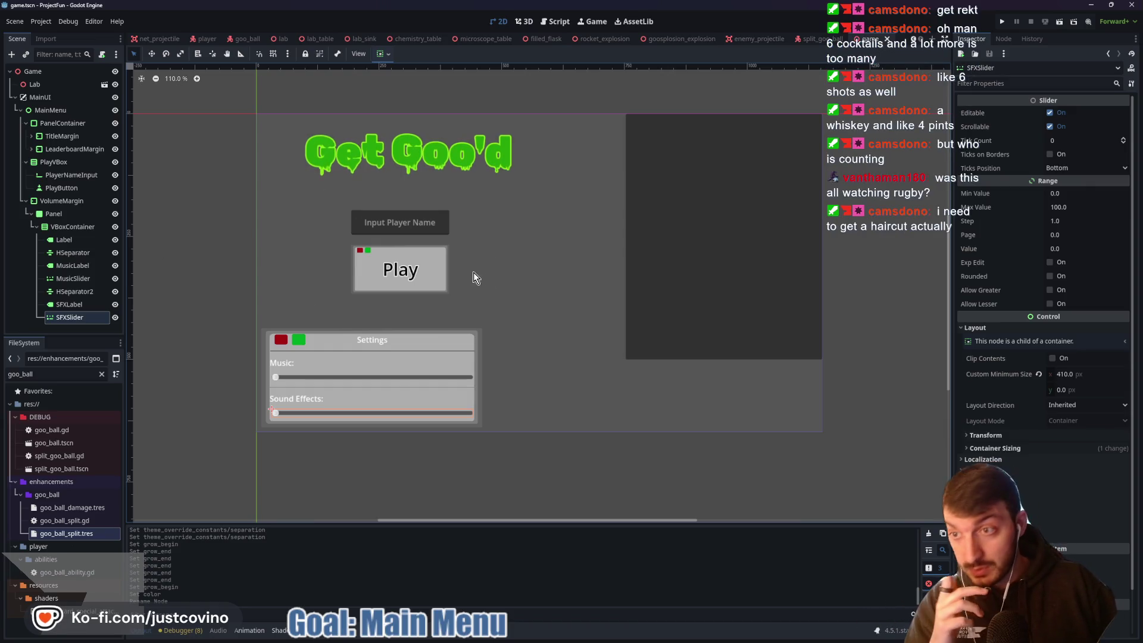
{"action": "left_click", "coordinate": [65, 72]}
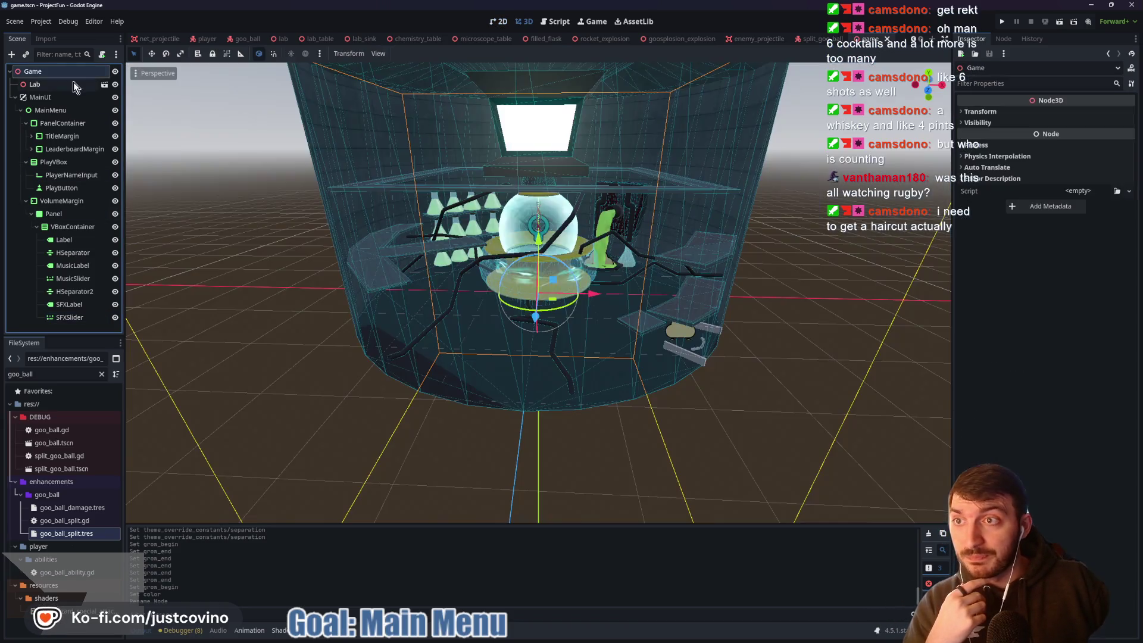
{"action": "left_click", "coordinate": [102, 54]}
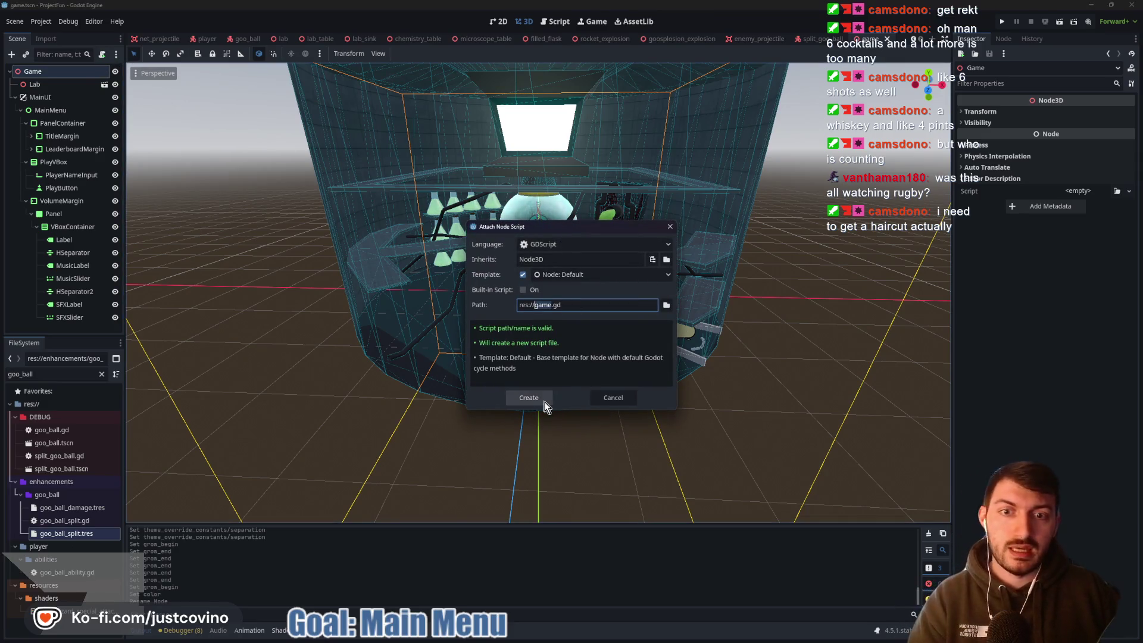
{"action": "left_click", "coordinate": [544, 402]}
{"action": "type", "text": "class_name Game extends Node3D"}
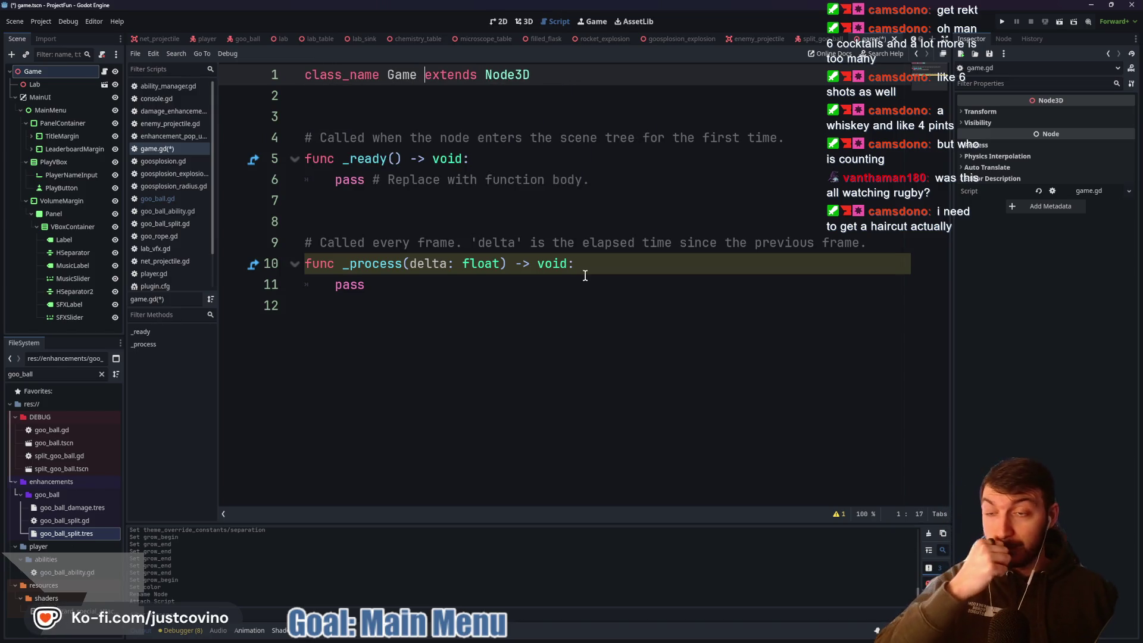
Step: Delete the template _ready and _process functions and the leftover empty line from game.gd
{"action": "mouse_move", "coordinate": [470, 345]}
{"action": "left_mouse_down"}
{"action": "mouse_move", "coordinate": [409, 319]}
{"action": "mouse_move", "coordinate": [302, 136]}
{"action": "left_mouse_up"}
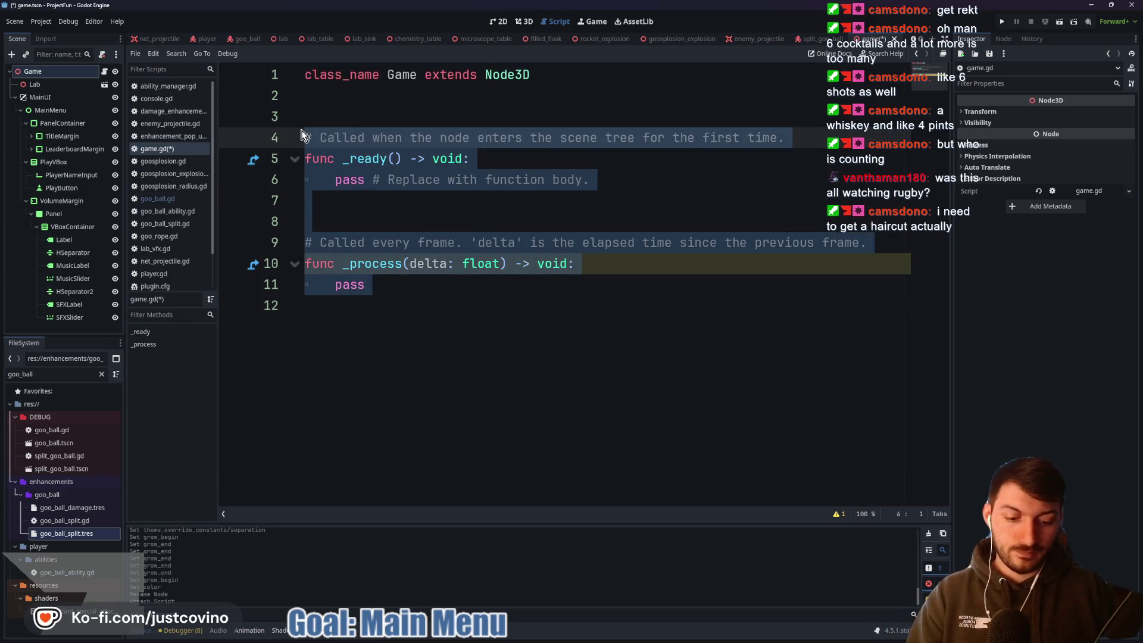
{"action": "key", "text": "Delete"}
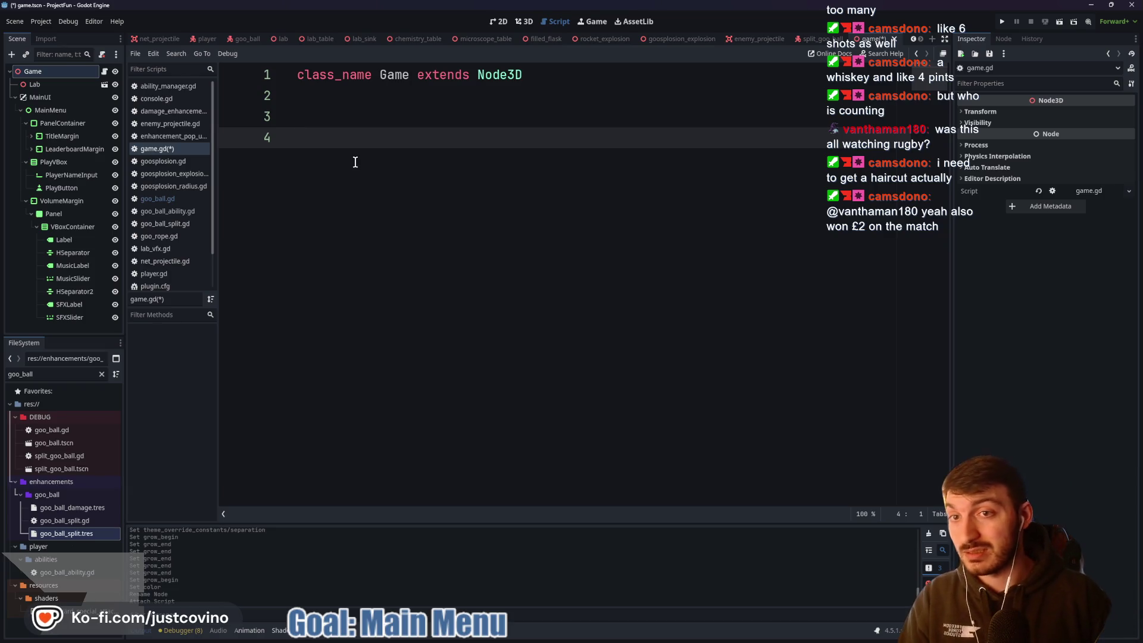
{"action": "key", "text": "BackSpace"}
Step: Declare static var current and add an _enter_tree() function that sets current = self
{"action": "type", "text": "static var cur"}
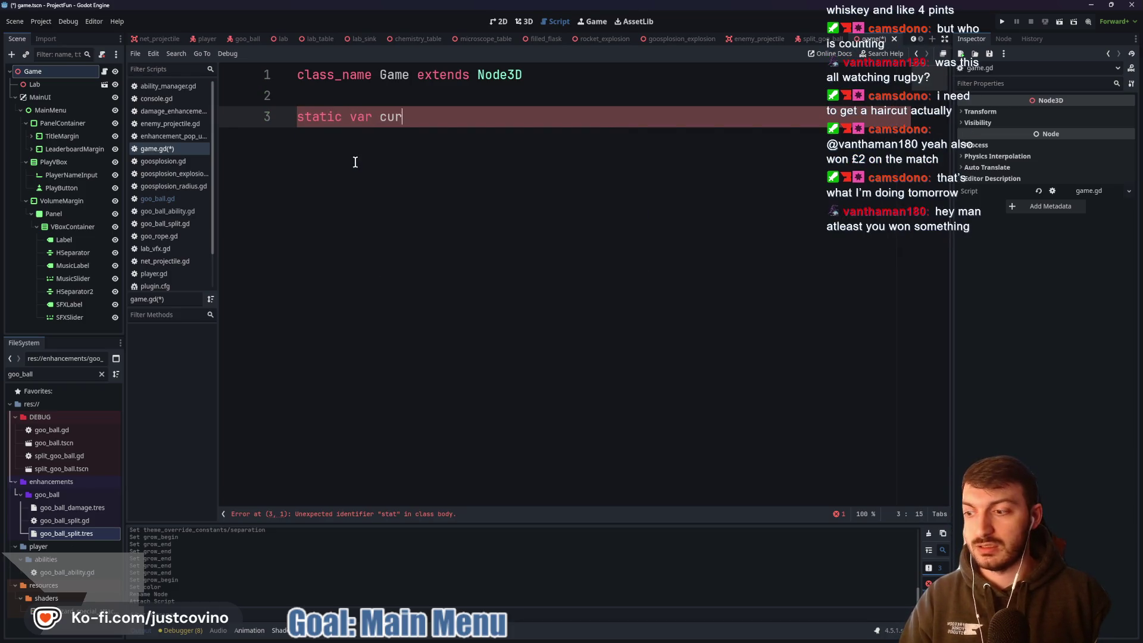
{"action": "key", "text": "Return"}
{"action": "key", "text": "Return"}
{"action": "key", "text": "Return"}
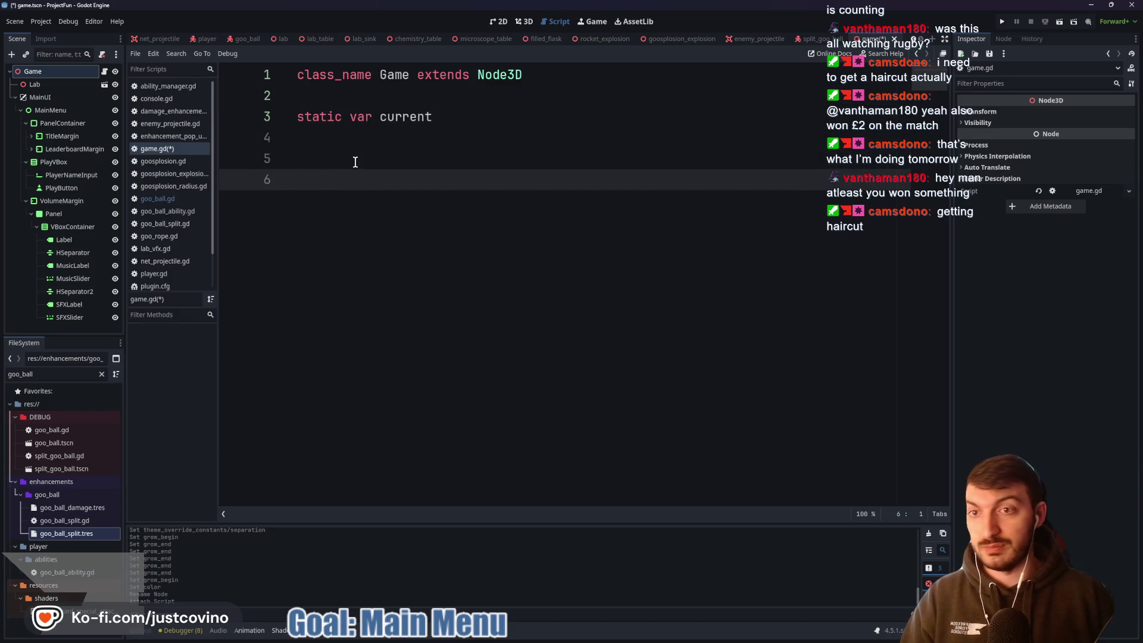
{"action": "type", "text": "func _r"}
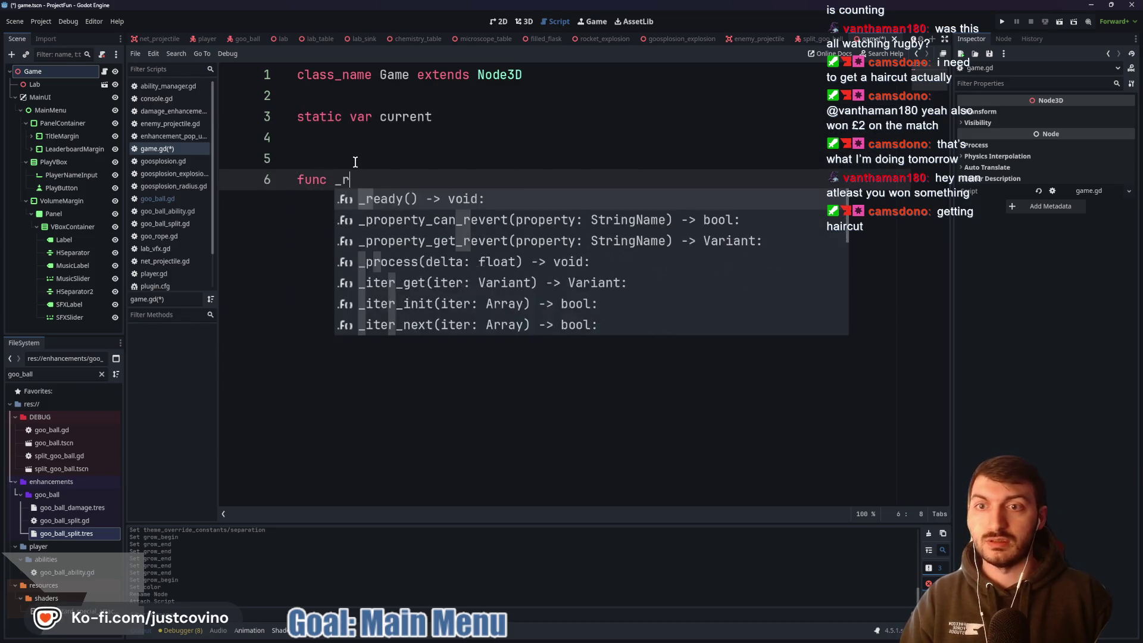
{"action": "key", "text": "Return"}
{"action": "key", "text": "Return"}
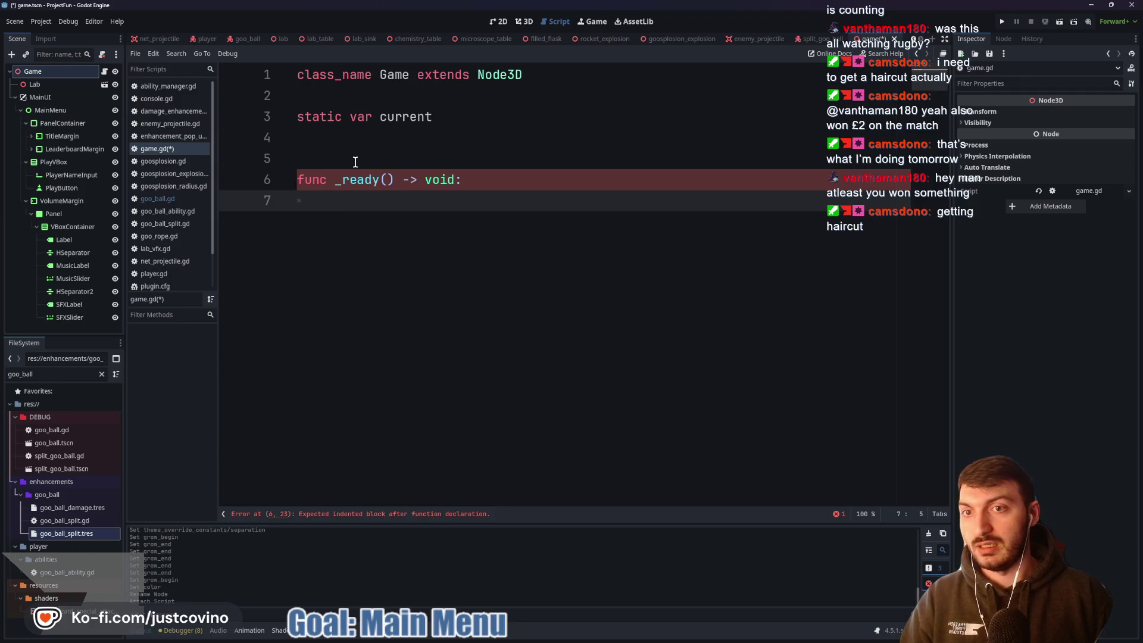
{"action": "key", "text": "BackSpace"}
{"action": "key", "text": "BackSpace"}
{"action": "key", "text": "BackSpace"}
{"action": "type", "text": "enter"}
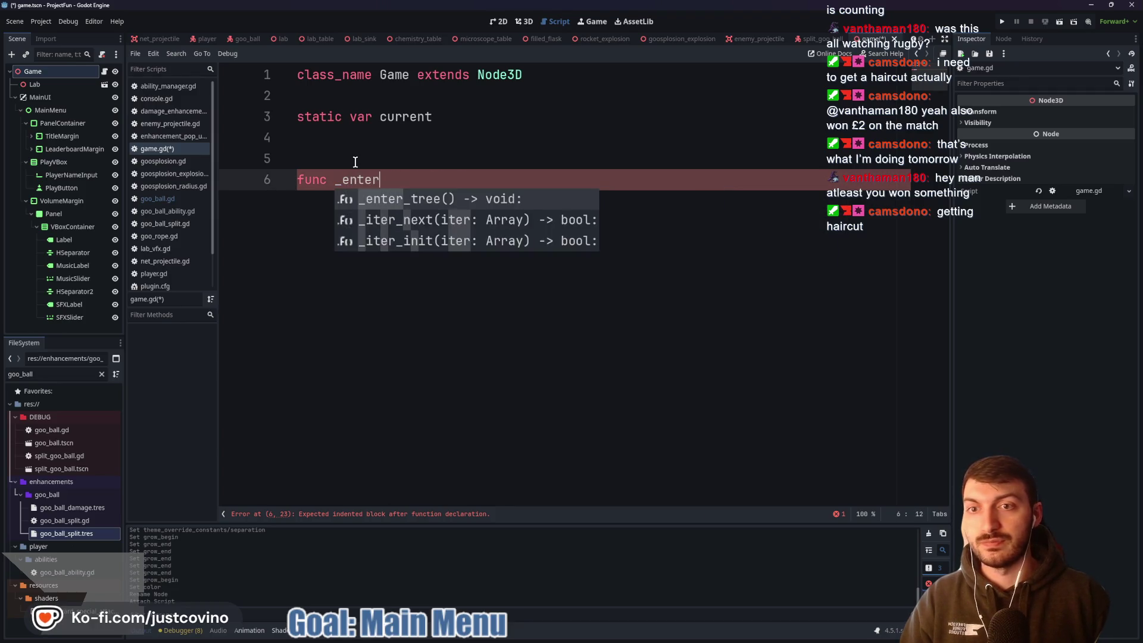
{"action": "key", "text": "Return"}
{"action": "key", "text": "Return"}
{"action": "type", "text": "curr"}
{"action": "key", "text": "Return"}
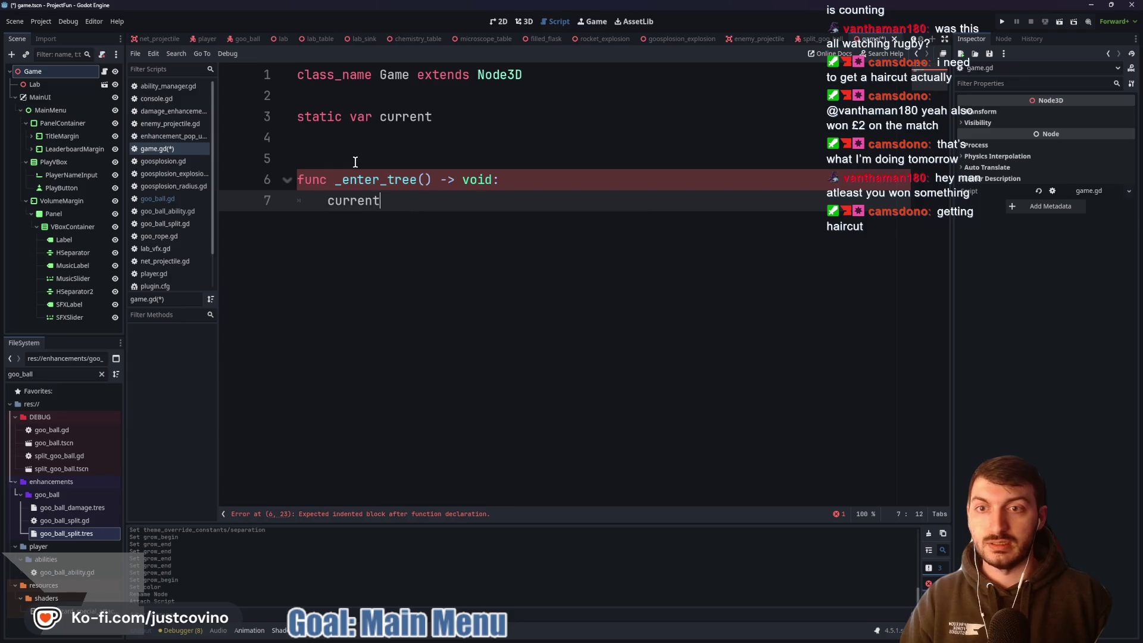
{"action": "type", "text": "self"}
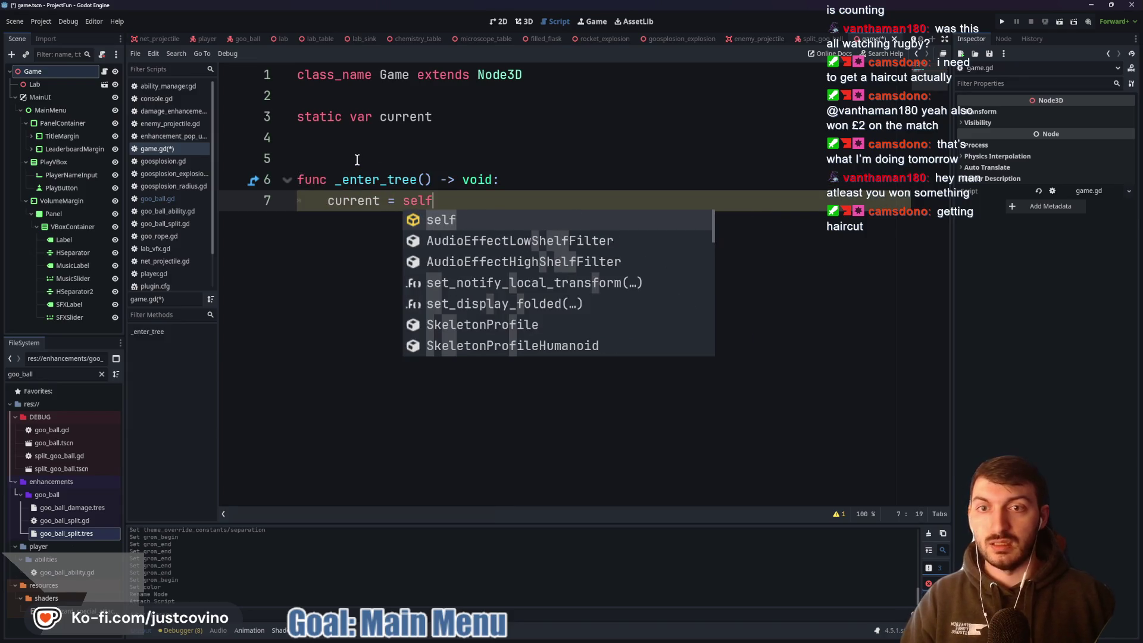
Step: Type the current variable as Game, save game.gd, and add blank lines at the end
{"action": "left_click", "coordinate": [452, 117]}
{"action": "type", "text": "Game"}
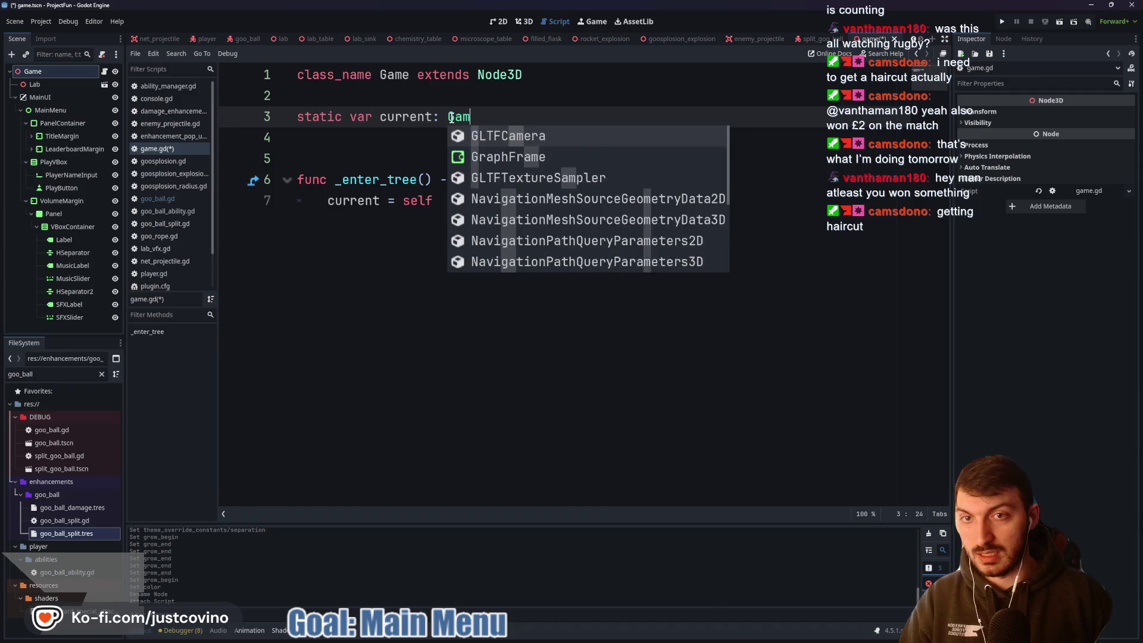
{"action": "left_click", "coordinate": [369, 154]}
{"action": "key", "text": "ctrl+s"}
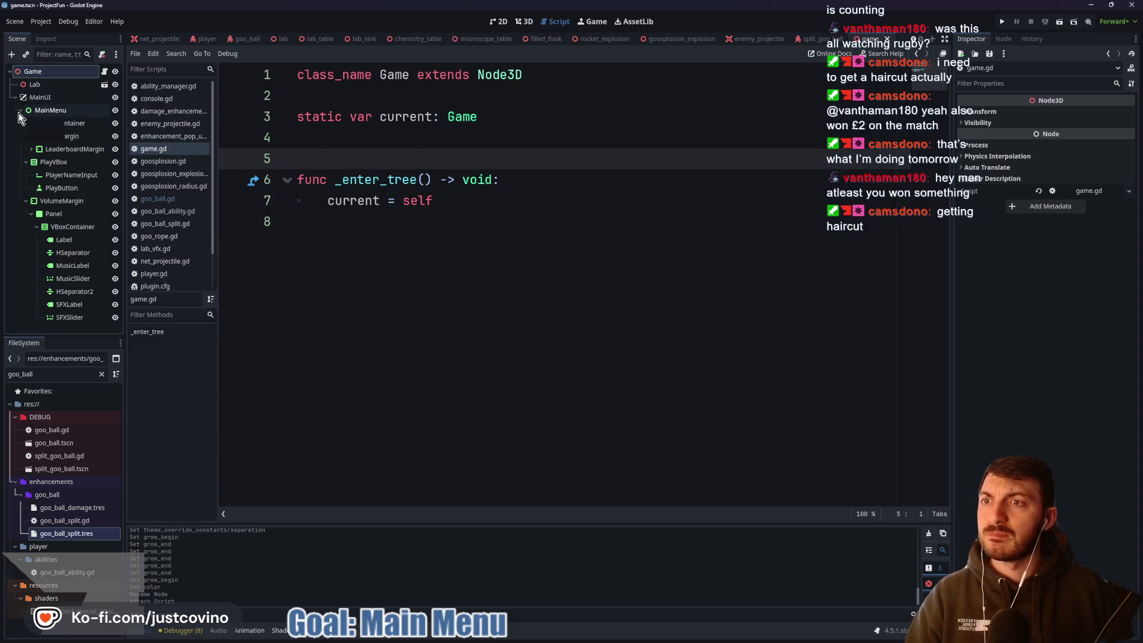
{"action": "left_click", "coordinate": [379, 268]}
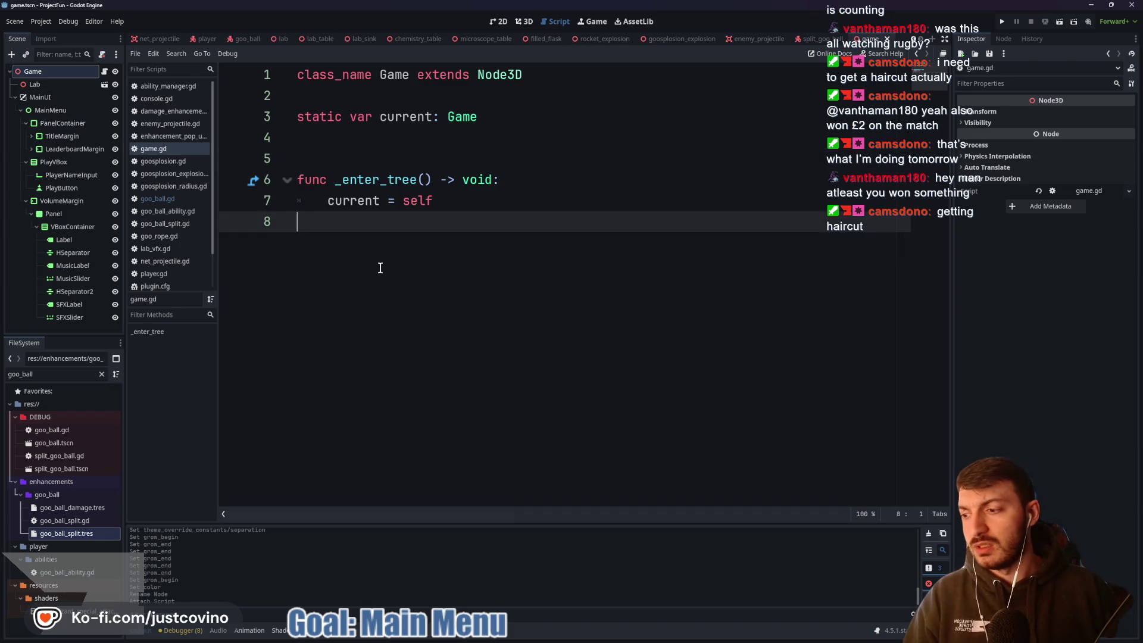
{"action": "key", "text": "Return"}
{"action": "key", "text": "Return"}
Step: Add func start_game() -> void: with a pass body below _enter_tree and save game.gd
{"action": "type", "text": "func start_game() -> v"}
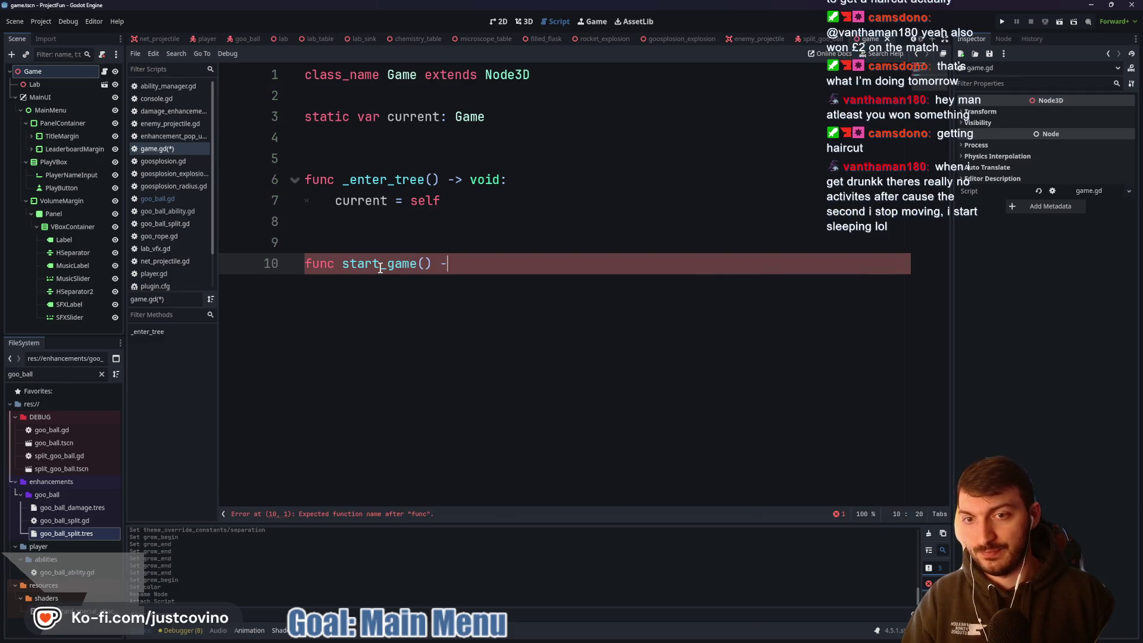
{"action": "type", "text": "oid:"}
{"action": "key", "text": "Return"}
{"action": "type", "text": "pass"}
{"action": "key", "text": "ctrl+s"}
{"action": "left_click", "coordinate": [387, 240]}
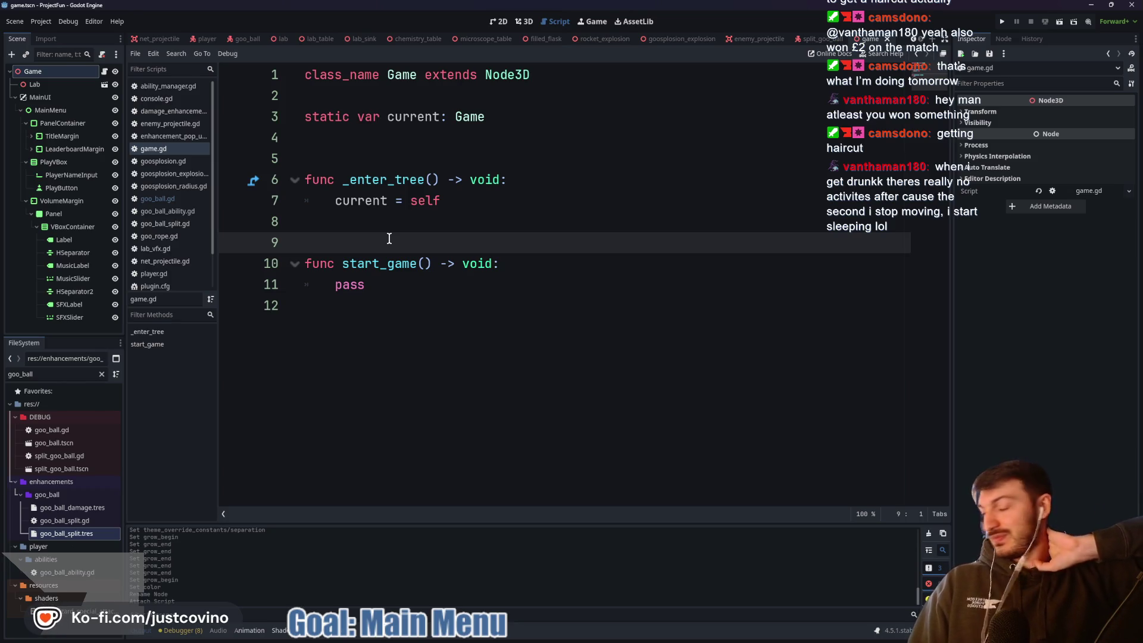
{"action": "key", "text": "ctrl+s"}
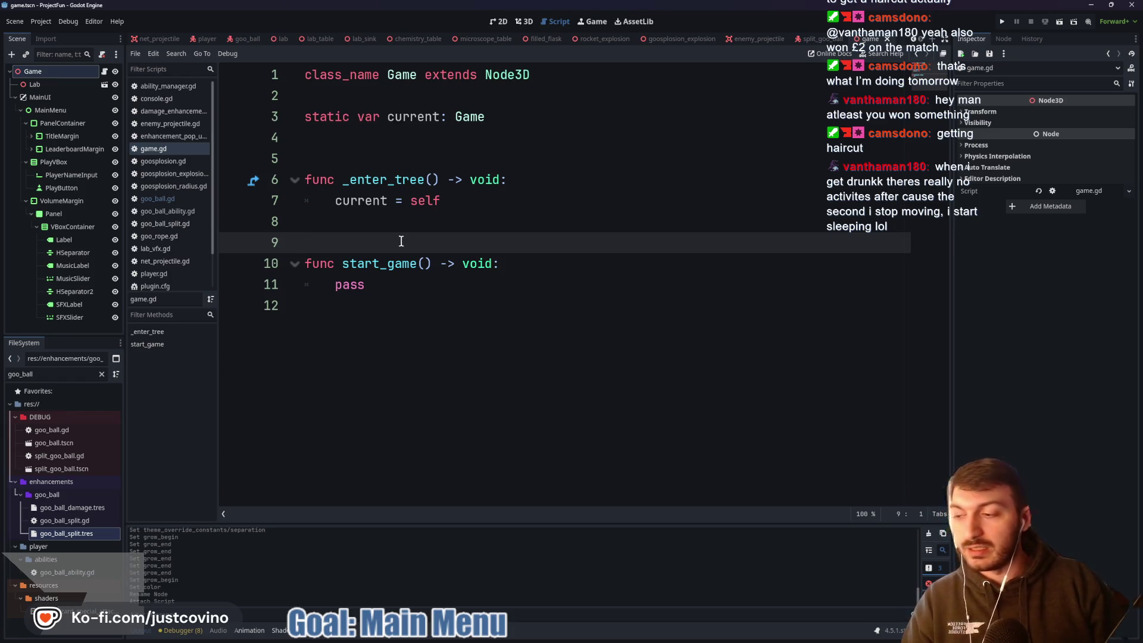
{"action": "left_click", "coordinate": [378, 230]}
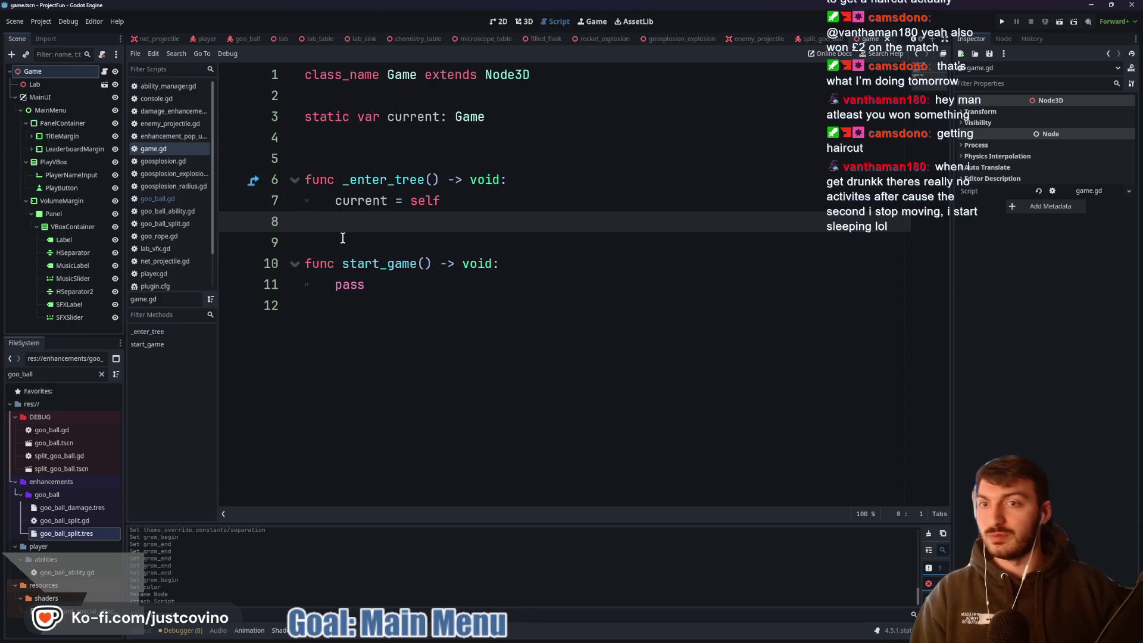
{"action": "left_click", "coordinate": [355, 156]}
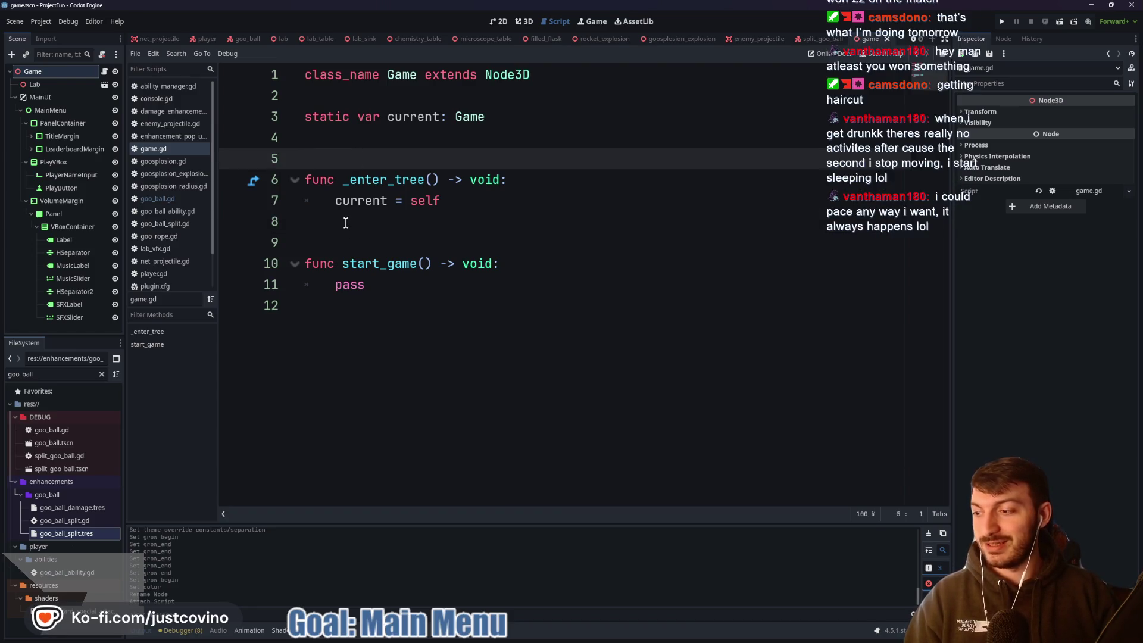
{"action": "key", "text": "ctrl+s"}
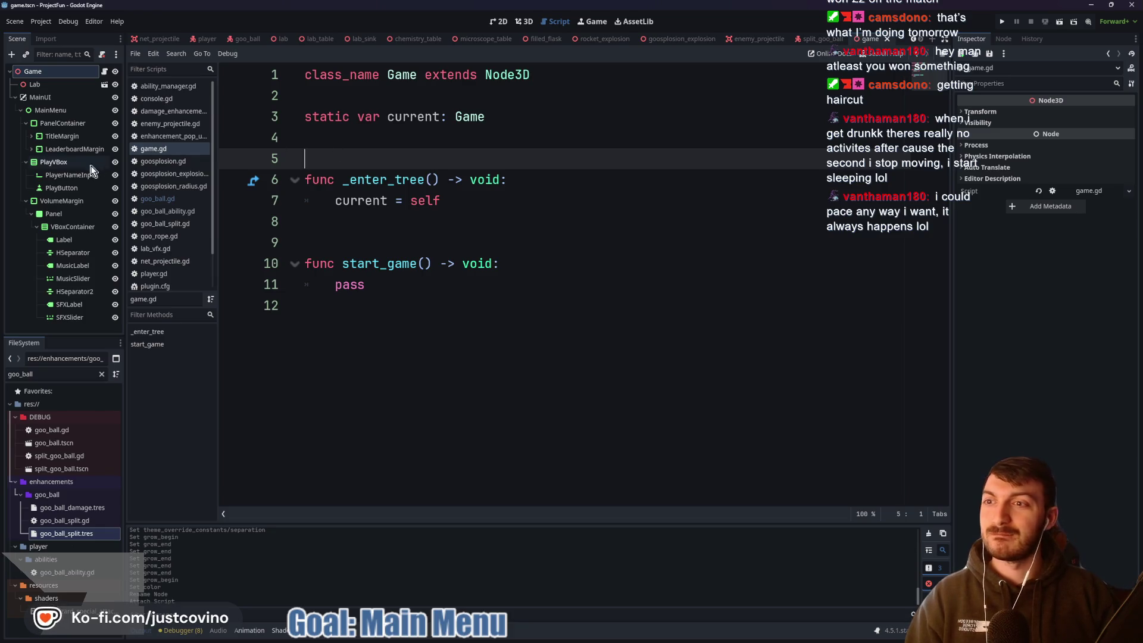
Step: Collapse the VolumeMargin branch, clear the goo_ball file filter, and collapse the enhancements and player folders
{"action": "left_click", "coordinate": [26, 201]}
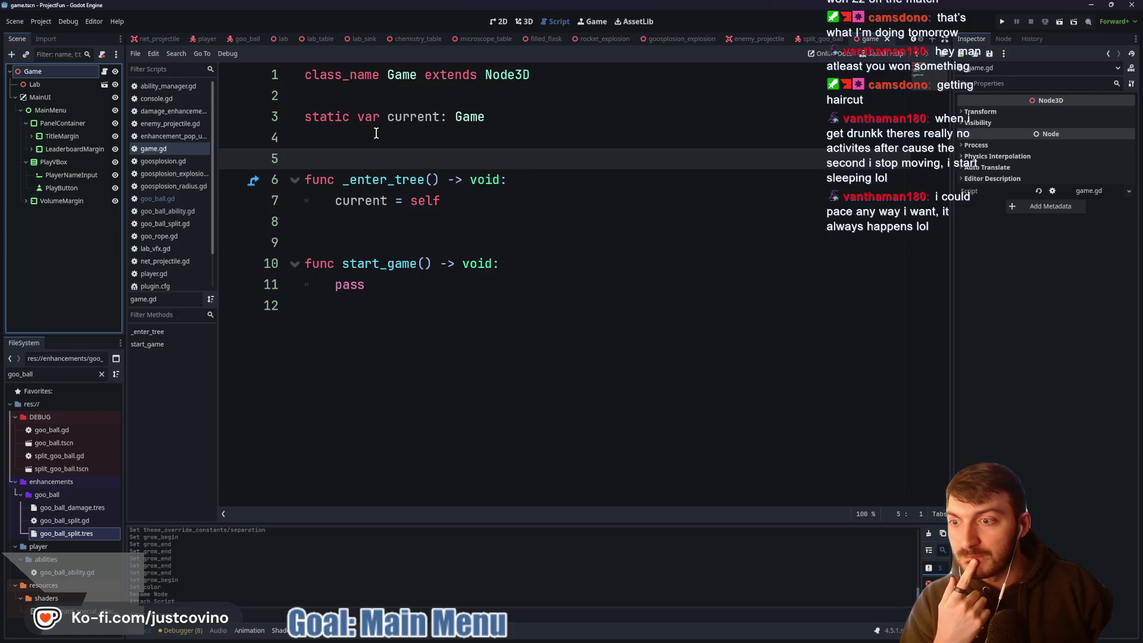
{"action": "left_click", "coordinate": [102, 375]}
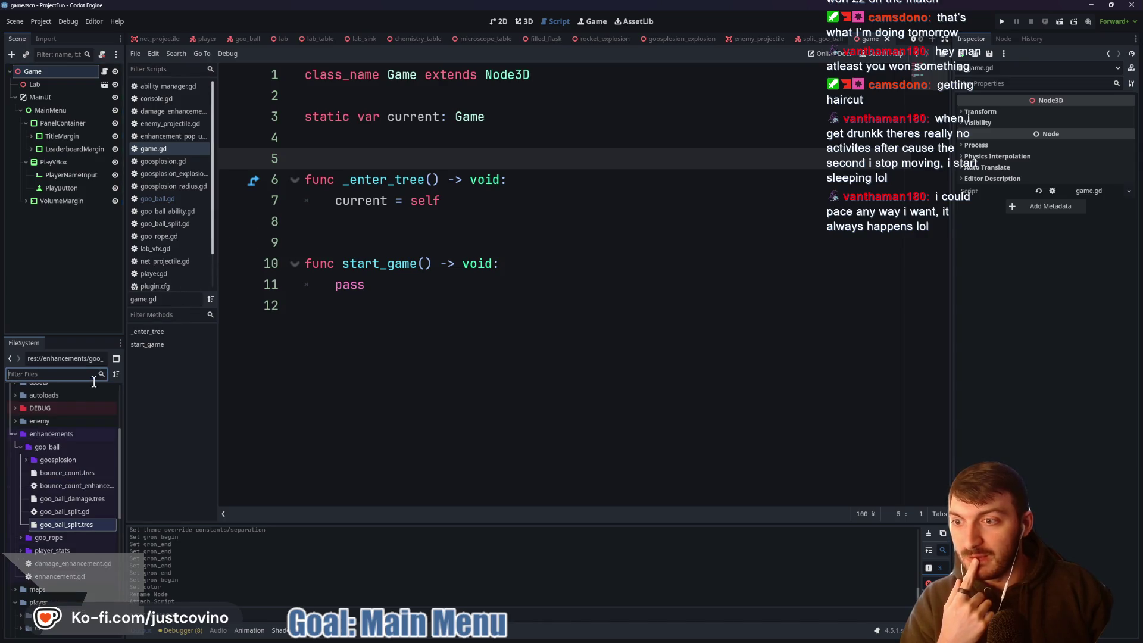
{"action": "left_click", "coordinate": [16, 435]}
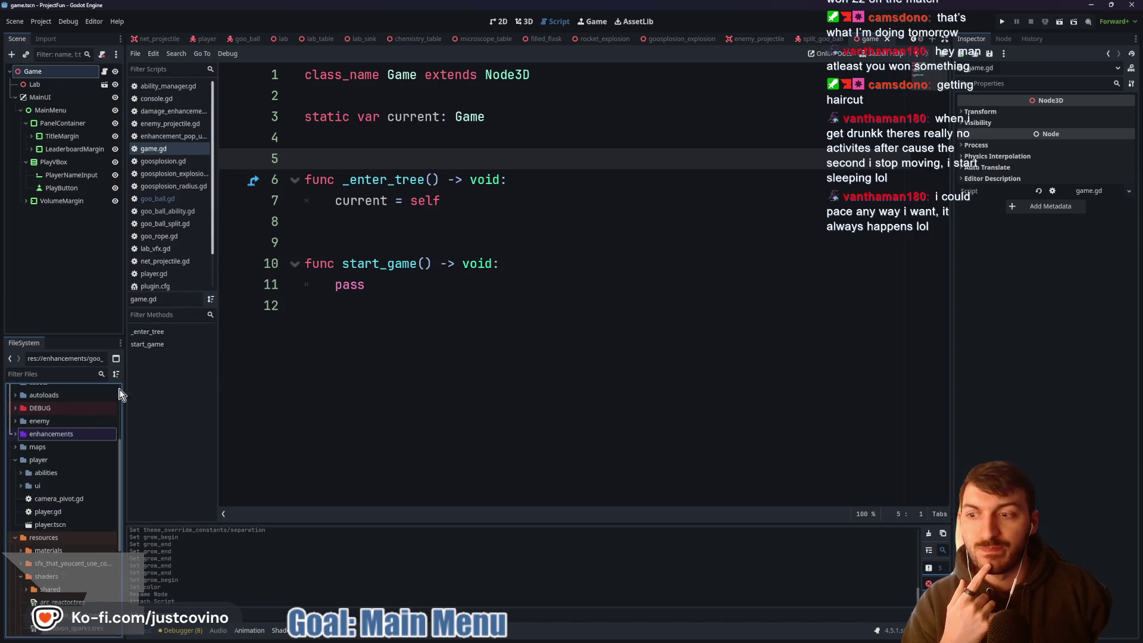
{"action": "left_click", "coordinate": [17, 460]}
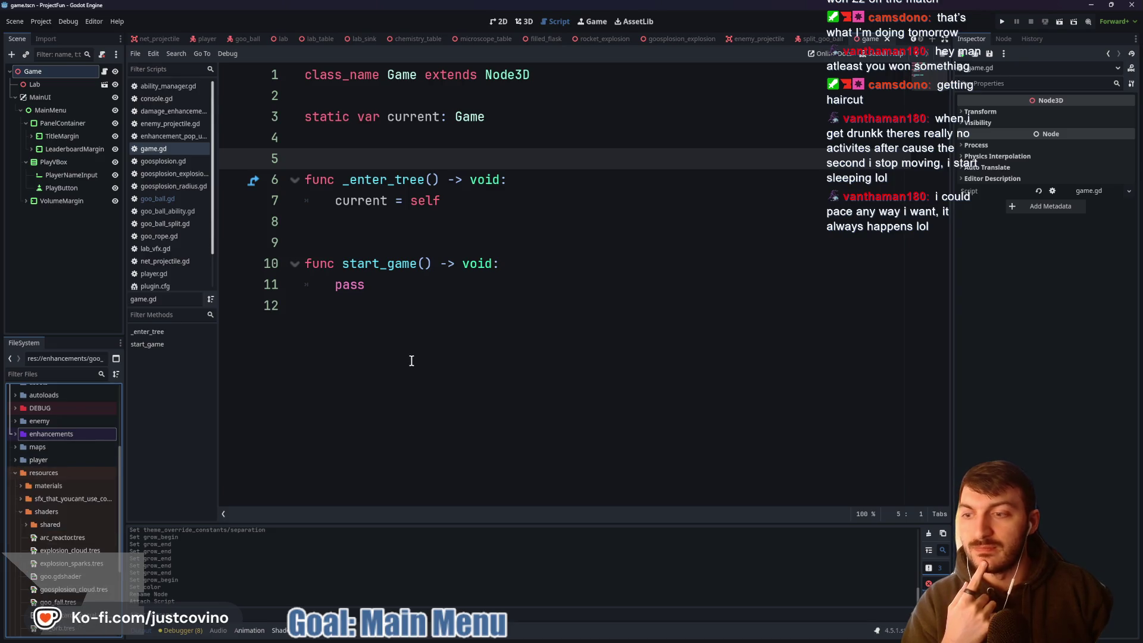
Step: Collapse the console and addons folders, expand autoloads to show enums.gd, then run the project
{"action": "mouse_move", "coordinate": [427, 180]}
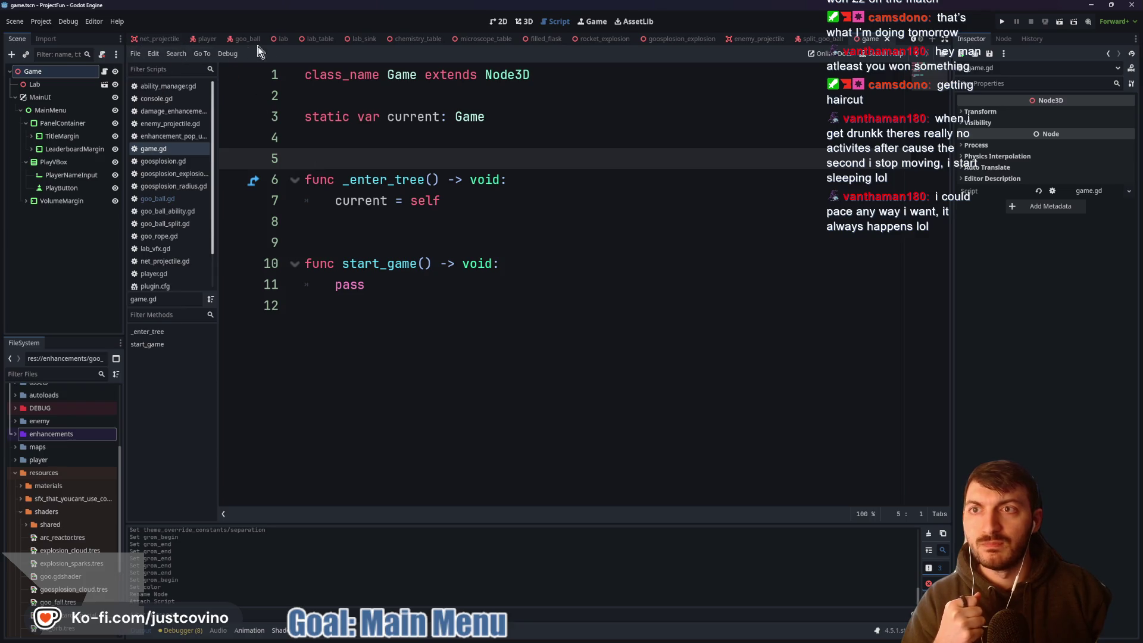
{"action": "scroll", "coordinate": [262, 42], "scroll_direction": "up", "scroll_amount": 1}
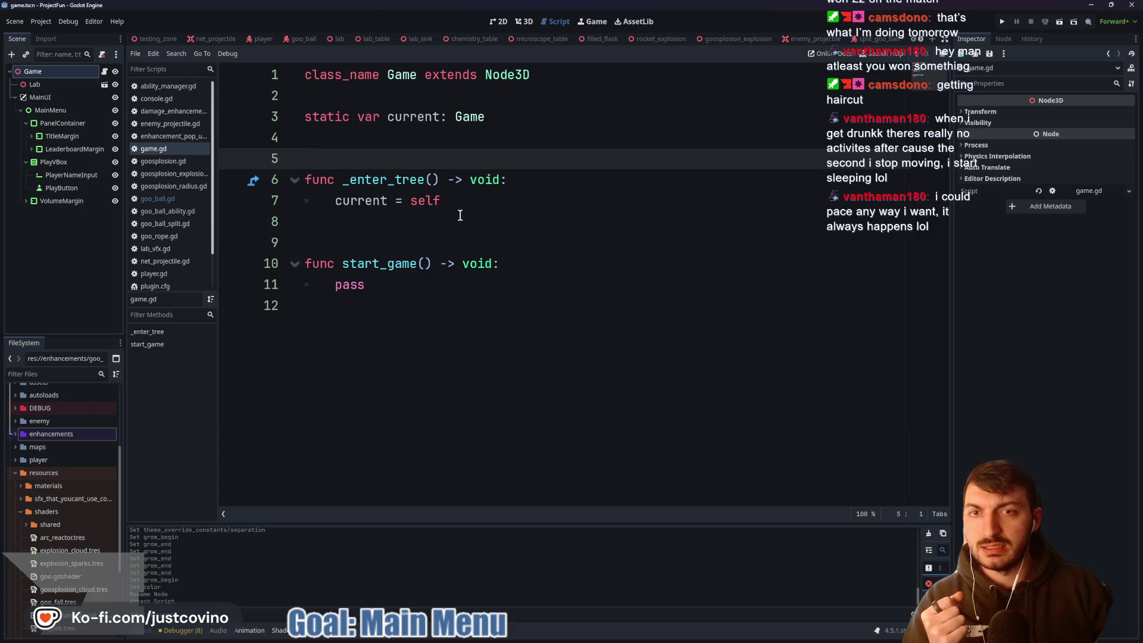
{"action": "left_click", "coordinate": [401, 145]}
{"action": "scroll", "coordinate": [59, 432], "scroll_direction": "up", "scroll_amount": 5}
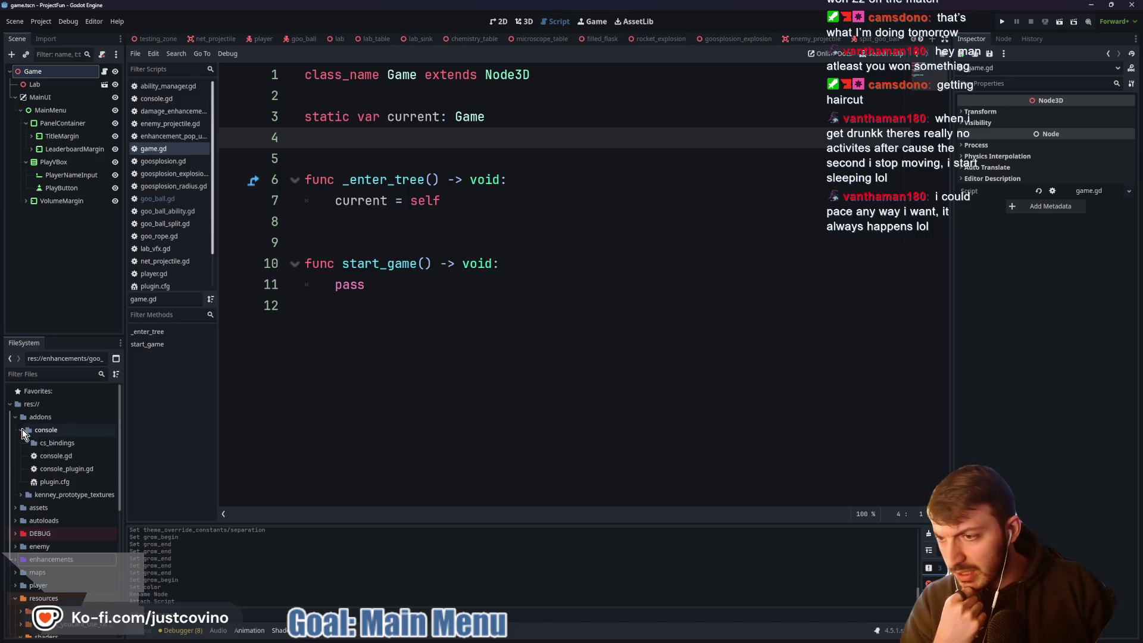
{"action": "left_click", "coordinate": [21, 430]}
{"action": "left_click", "coordinate": [16, 417]}
{"action": "left_click", "coordinate": [17, 444]}
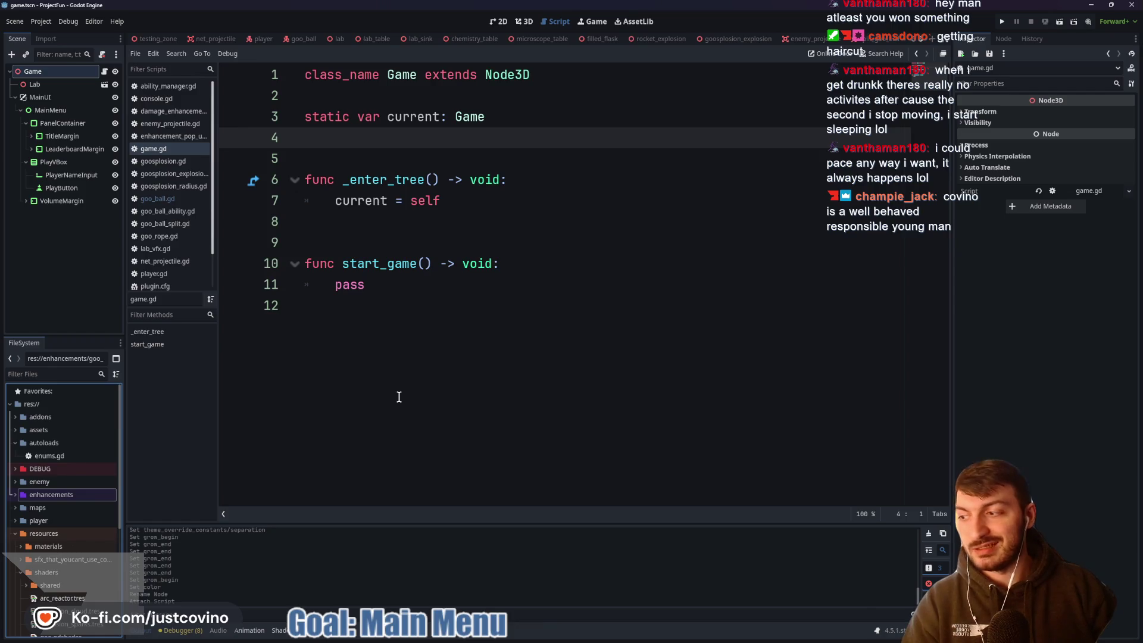
{"action": "left_click", "coordinate": [379, 244]}
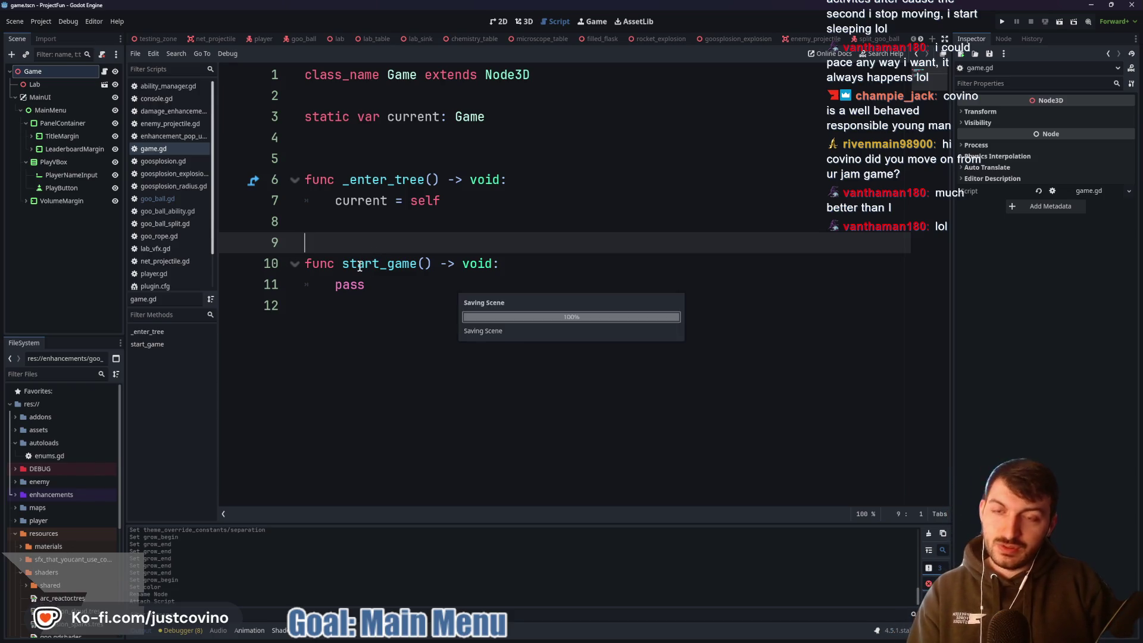
{"action": "left_click", "coordinate": [350, 158]}
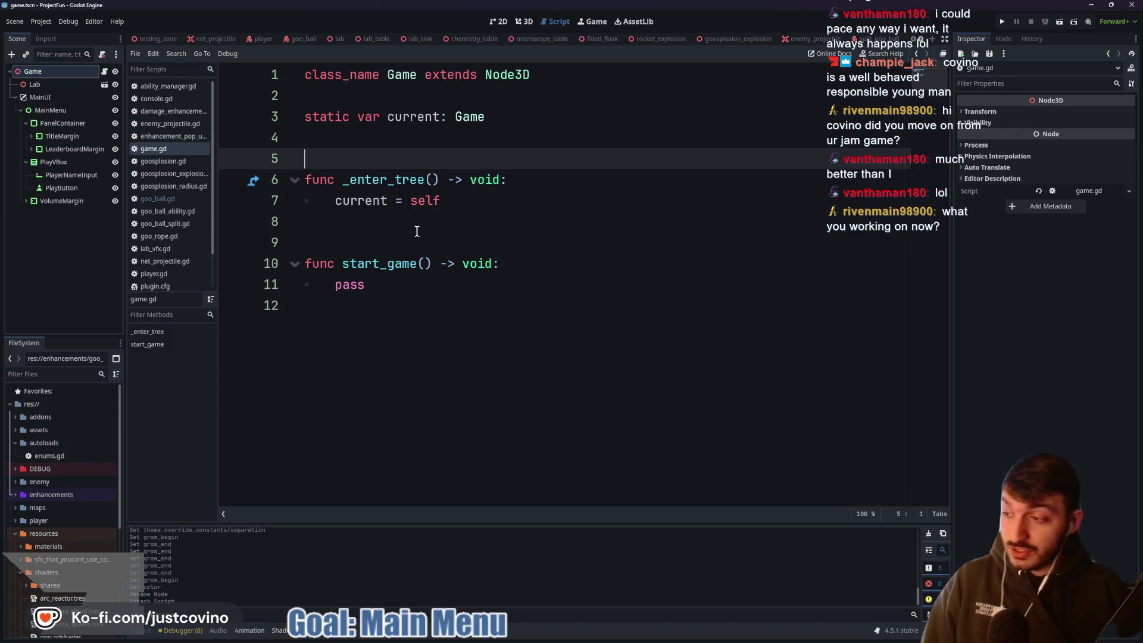
{"action": "left_click", "coordinate": [999, 24]}
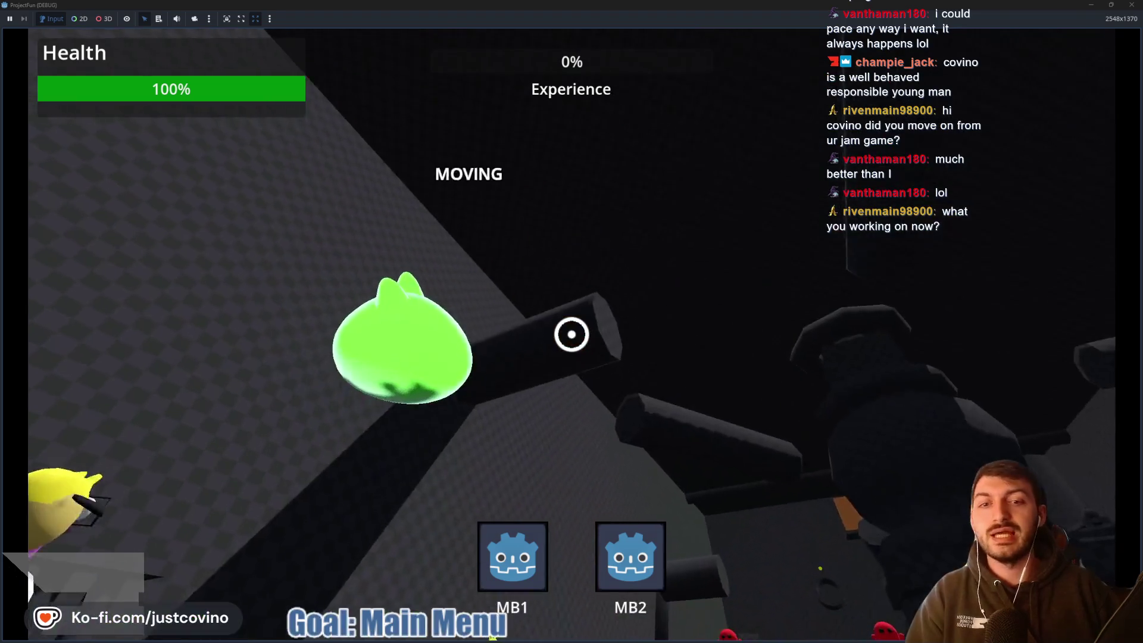
Step: Playtest grapple swinging, the secondary ability and slams, walking to the Equip me! item, then stop with F8
{"action": "left_click", "coordinate": [572, 334]}
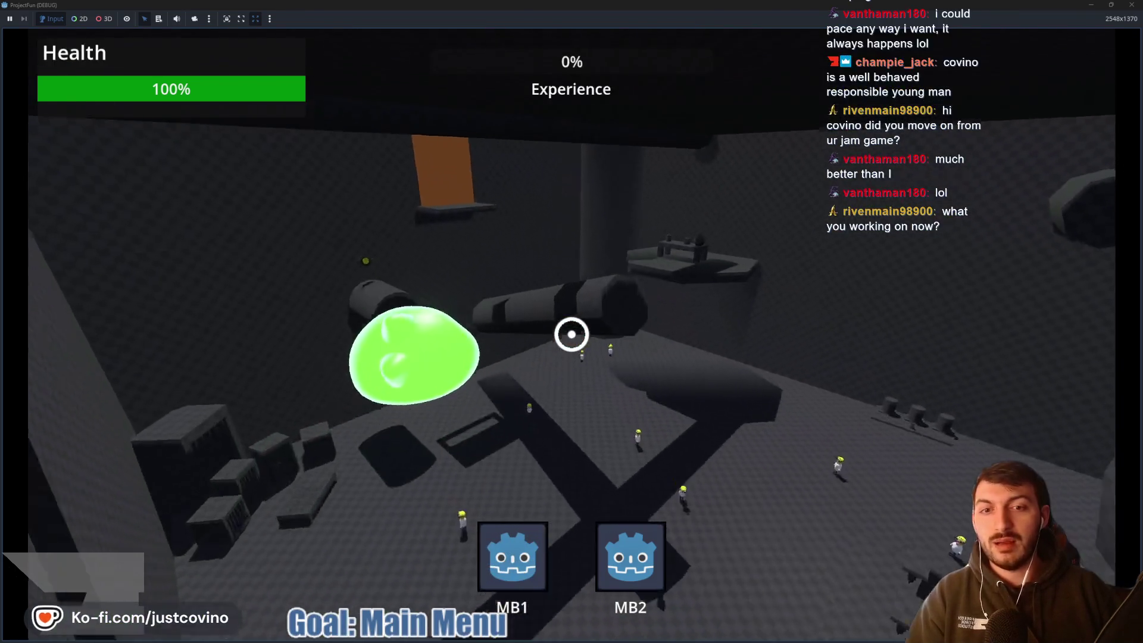
{"action": "left_click", "coordinate": [572, 334]}
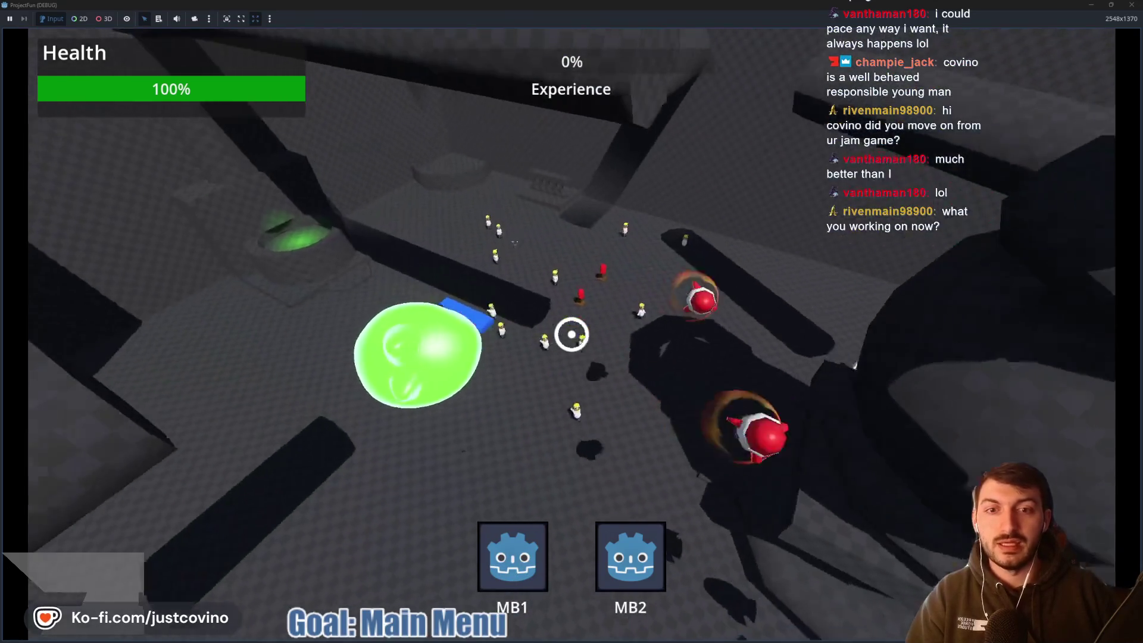
{"action": "left_click", "coordinate": [572, 334]}
{"action": "right_click", "coordinate": [572, 334]}
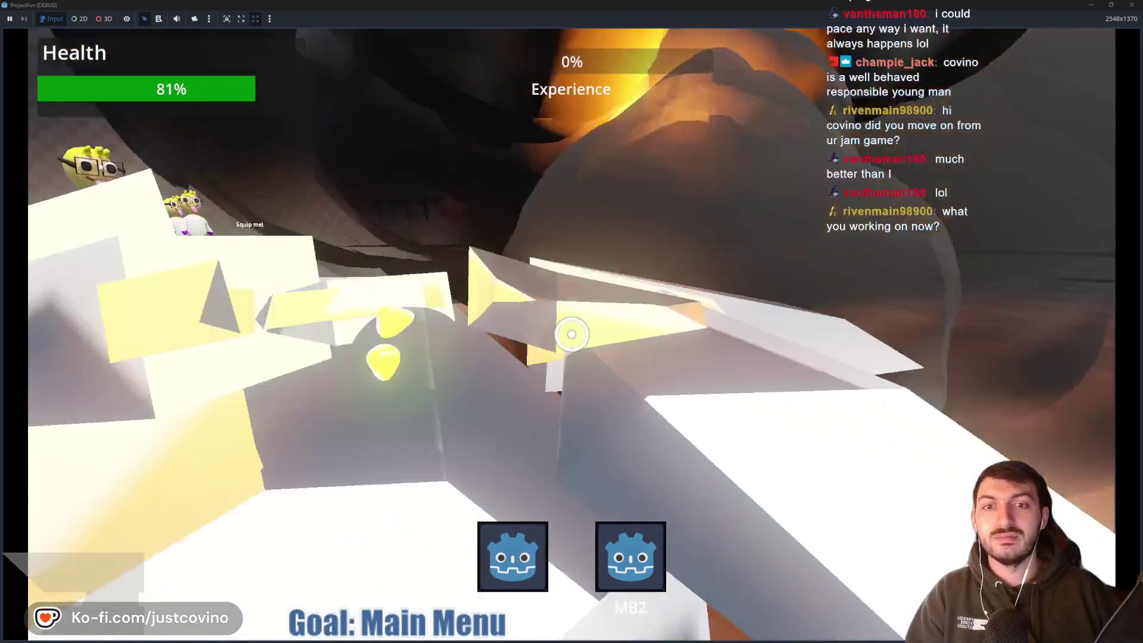
{"action": "key", "text": "w"}
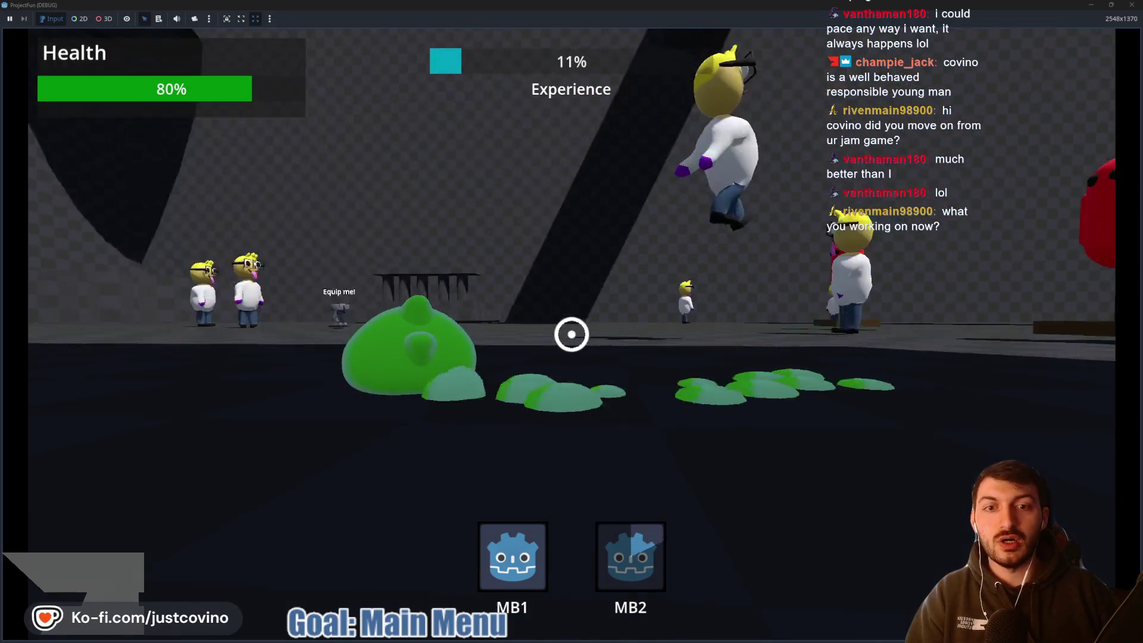
{"action": "key", "text": "w"}
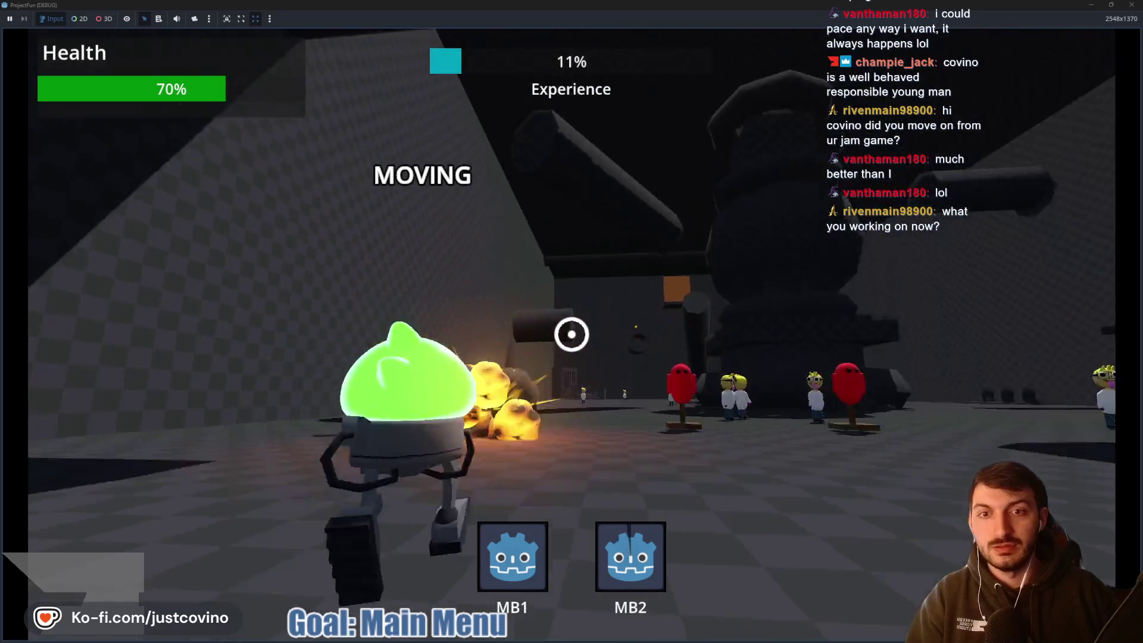
{"action": "left_click", "coordinate": [571, 334]}
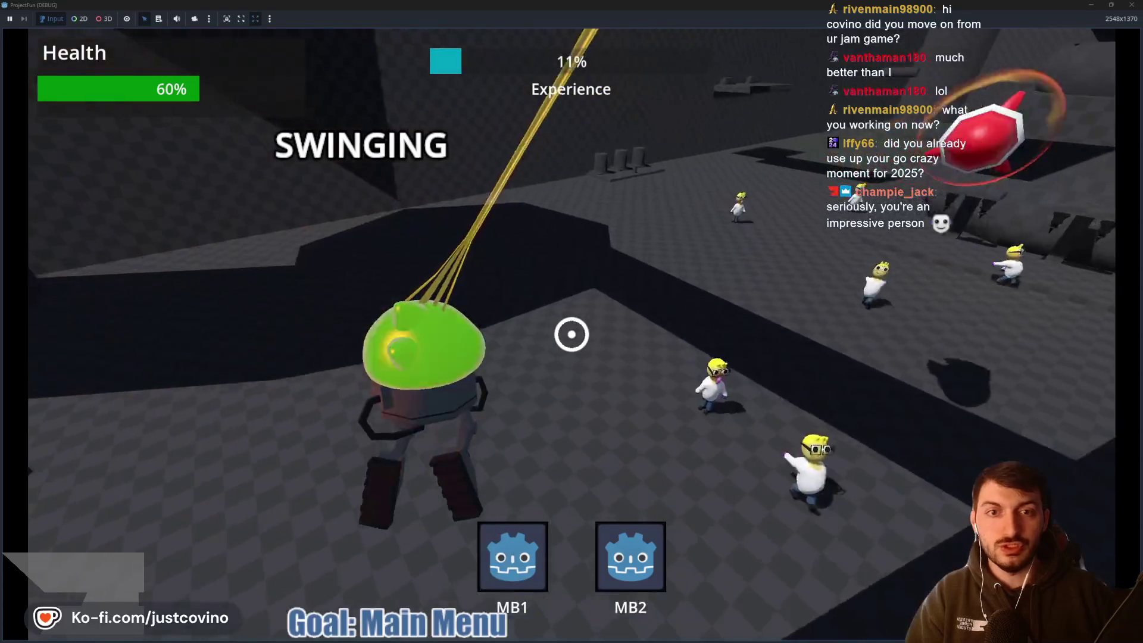
{"action": "key", "text": "space"}
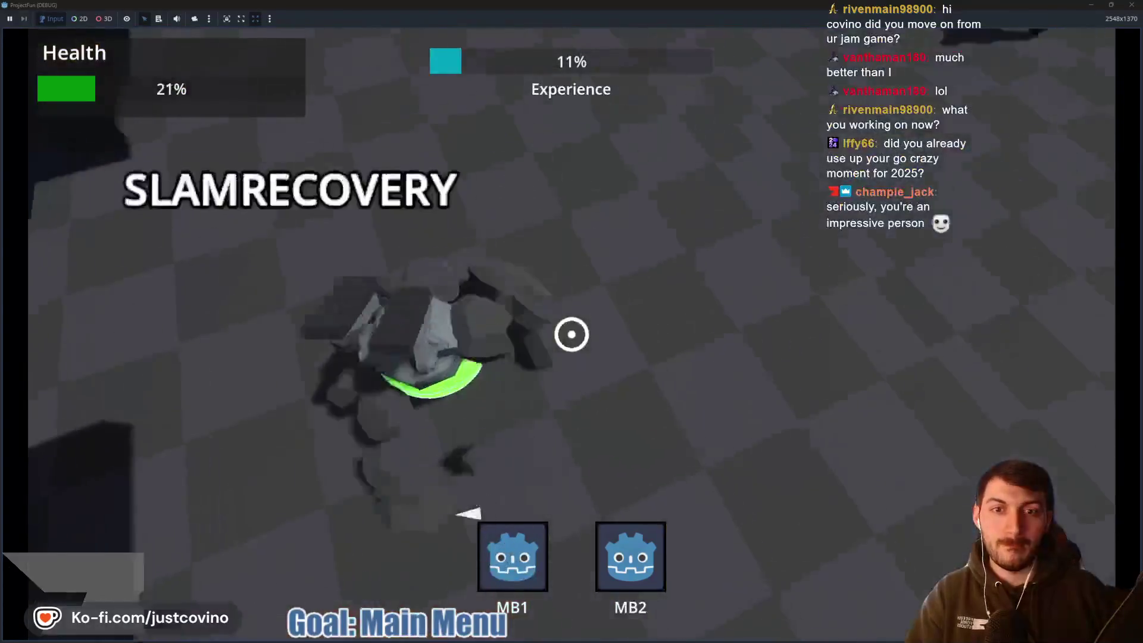
{"action": "key", "text": "space"}
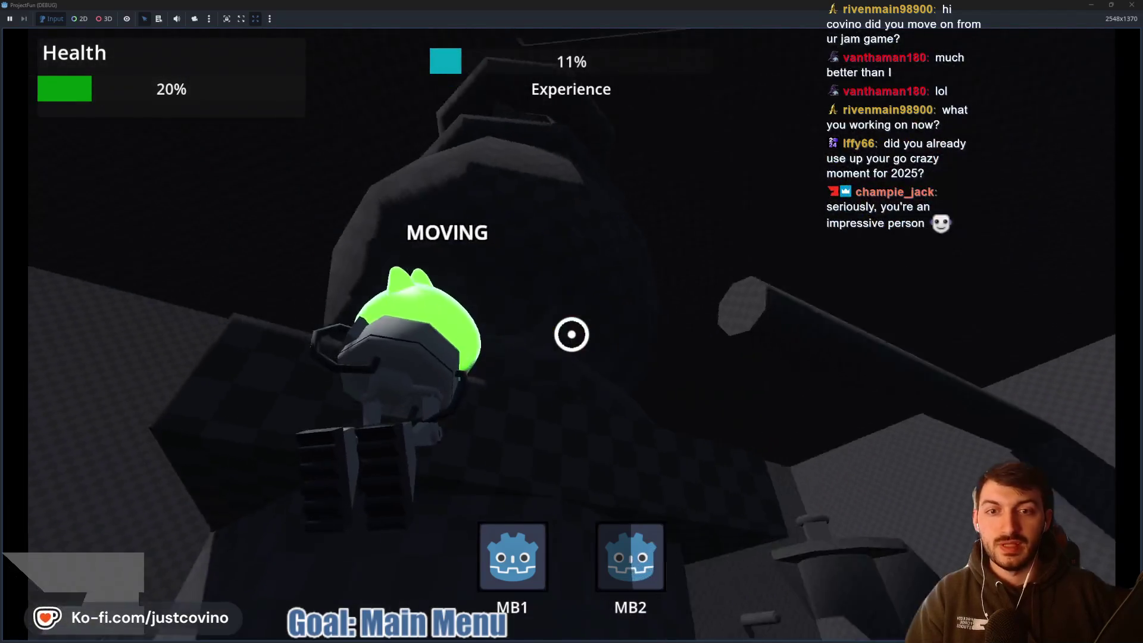
{"action": "left_click", "coordinate": [572, 334]}
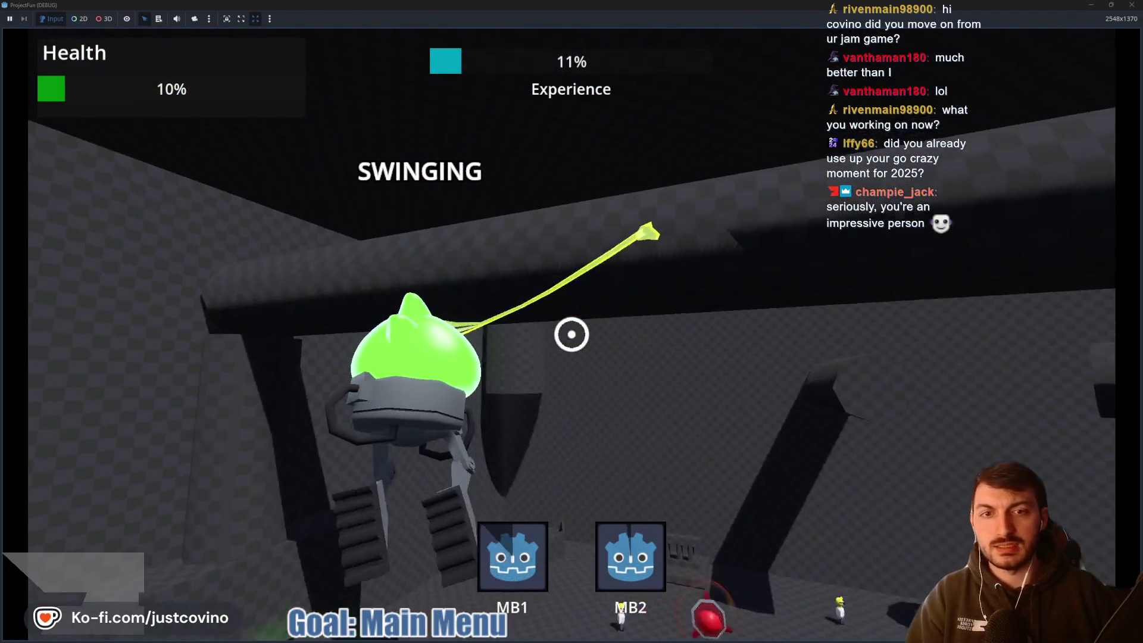
{"action": "key", "text": "F8"}
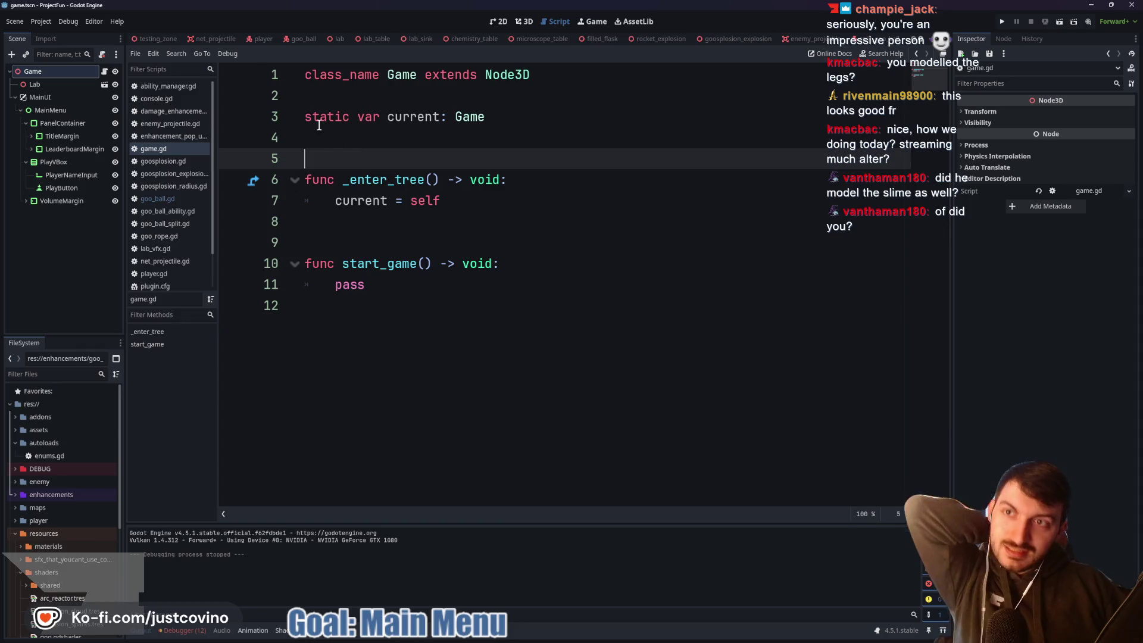
Step: Switch the editor to the player scene tab
{"action": "right_click", "coordinate": [256, 38]}
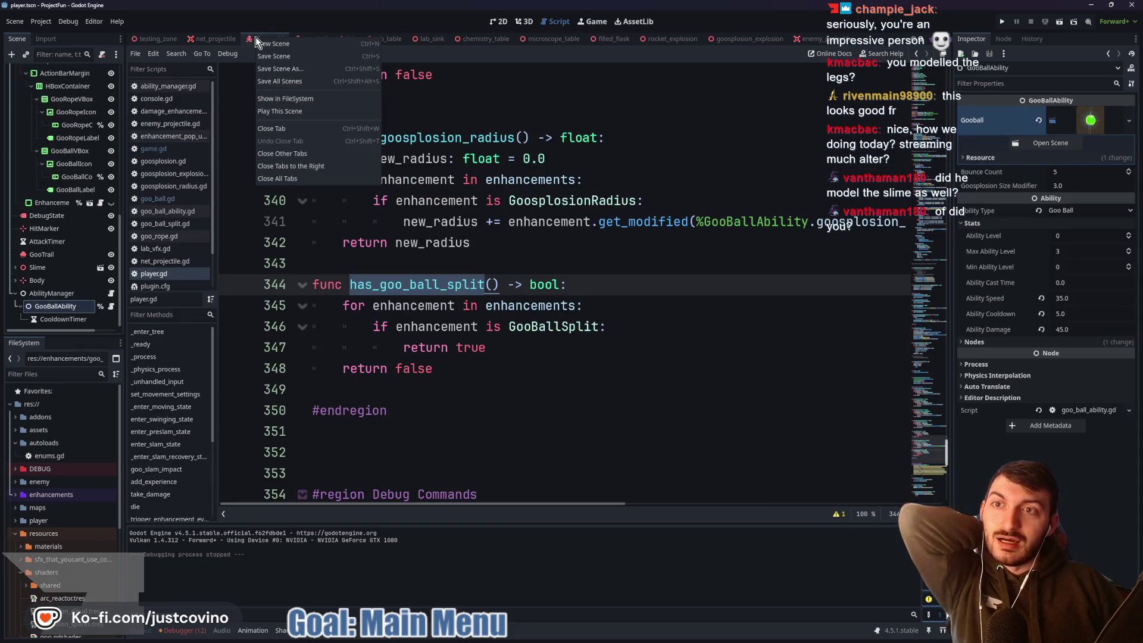
{"action": "left_click", "coordinate": [416, 114]}
Step: Show the player scene in the 3D workspace and unhide the SlimeWizard model
{"action": "left_click", "coordinate": [416, 114]}
{"action": "left_click", "coordinate": [524, 21]}
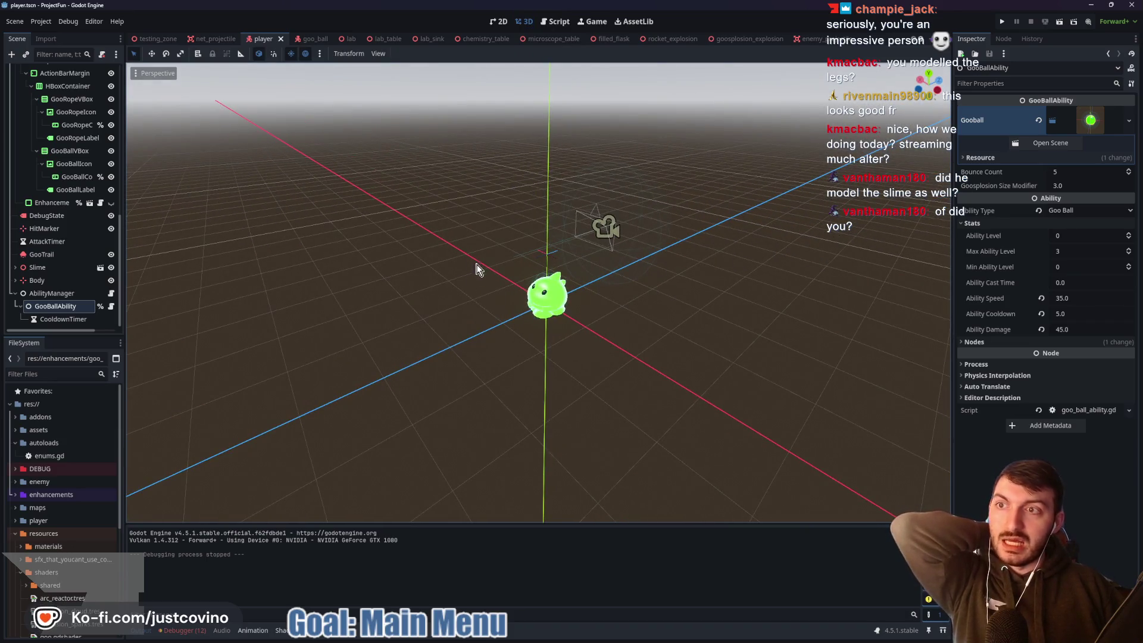
{"action": "scroll", "coordinate": [80, 236], "scroll_direction": "up", "scroll_amount": 10}
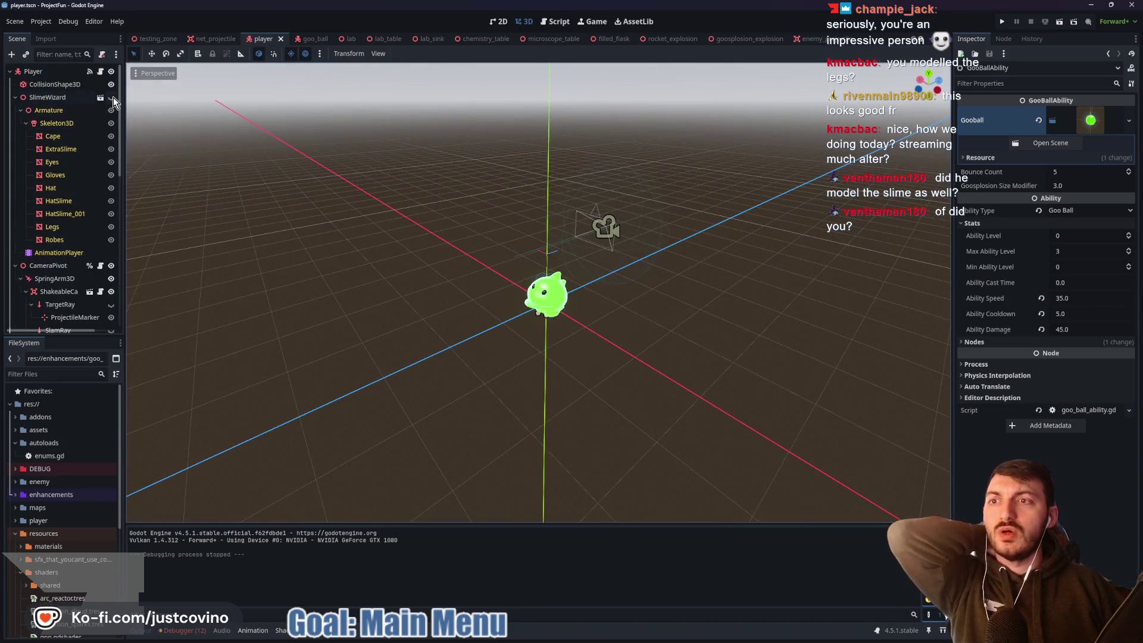
{"action": "left_click", "coordinate": [112, 96]}
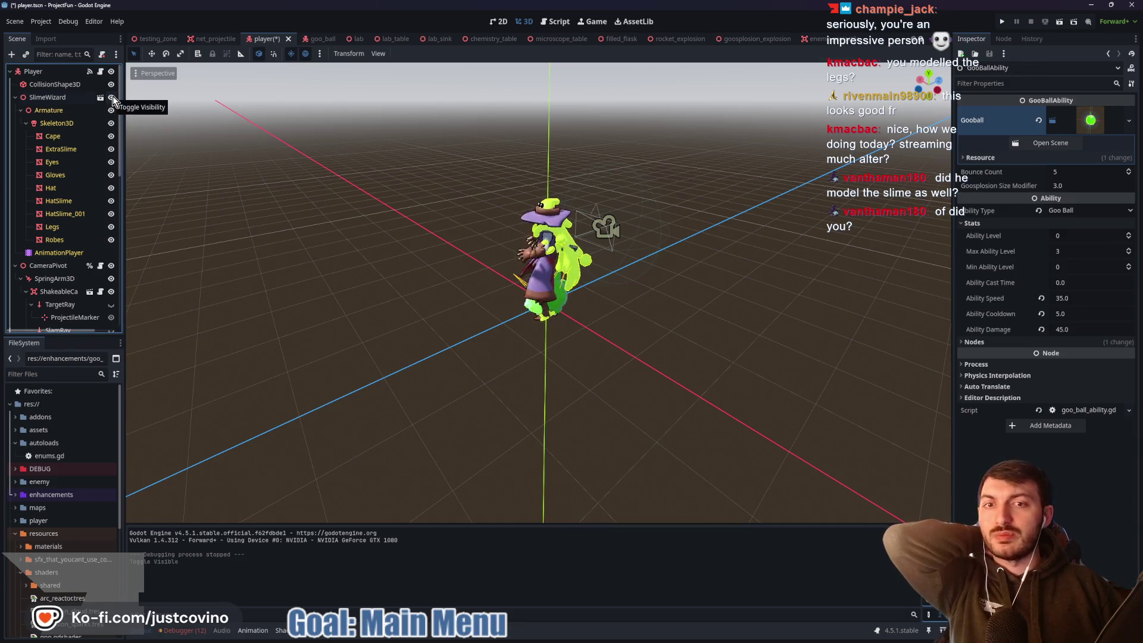
{"action": "left_click", "coordinate": [112, 97]}
Step: Toggle SlimeWizard's visibility repeatedly, leave it hidden, save the player scene, and open net_projectile
{"action": "left_click", "coordinate": [112, 97]}
{"action": "left_click", "coordinate": [112, 97]}
{"action": "left_click", "coordinate": [113, 97]}
{"action": "left_click", "coordinate": [113, 97]}
{"action": "left_click", "coordinate": [113, 97]}
{"action": "left_click", "coordinate": [112, 97]}
{"action": "left_click", "coordinate": [112, 97]}
{"action": "left_click", "coordinate": [113, 97]}
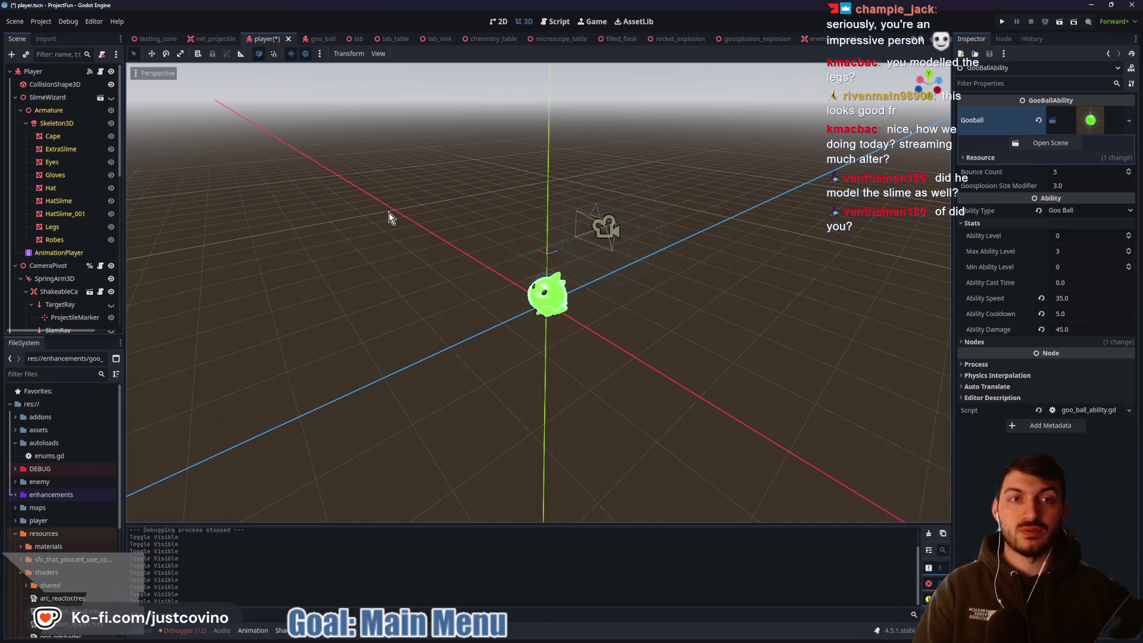
{"action": "key", "text": "ctrl+s"}
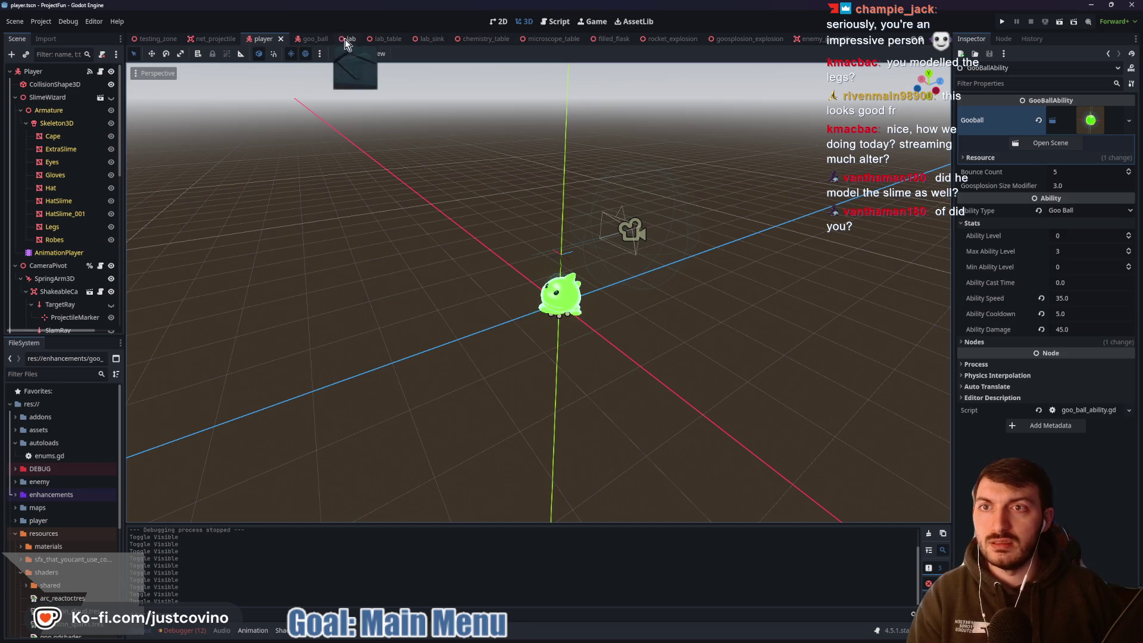
{"action": "left_click", "coordinate": [209, 38]}
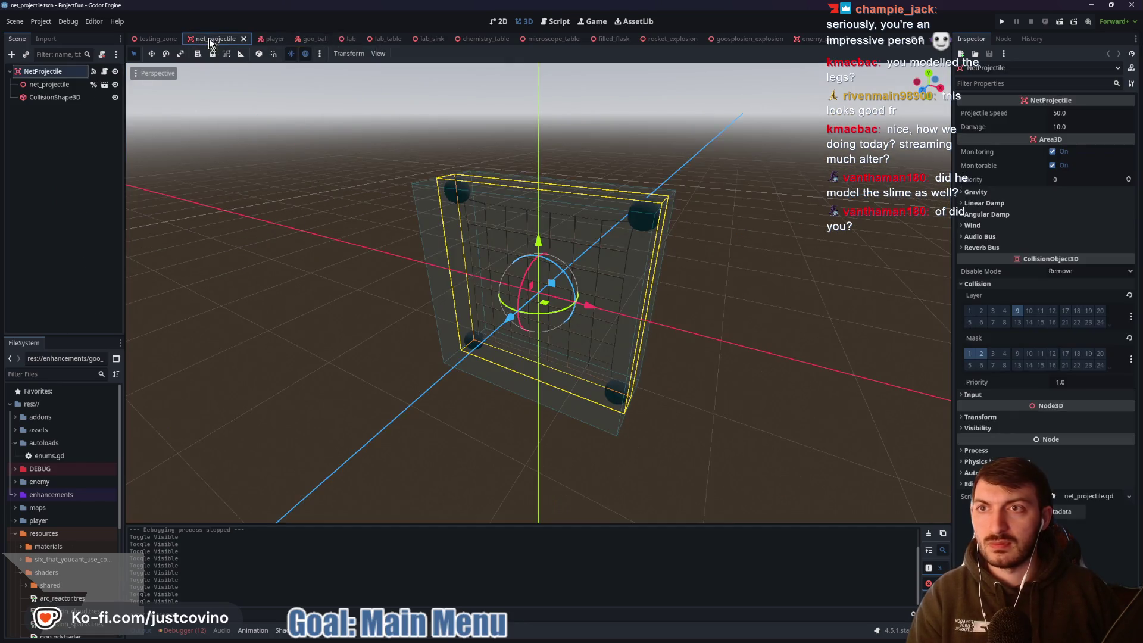
Step: Deselect NetProjectile and orbit the view to face the net head-on
{"action": "left_click", "coordinate": [751, 185]}
{"action": "scroll", "coordinate": [759, 250], "scroll_direction": "up", "scroll_amount": 5}
{"action": "mouse_move", "coordinate": [761, 296]}
{"action": "left_mouse_down"}
{"action": "mouse_move", "coordinate": [477, 289]}
{"action": "mouse_move", "coordinate": [779, 312]}
{"action": "mouse_move", "coordinate": [752, 277]}
{"action": "left_mouse_up"}
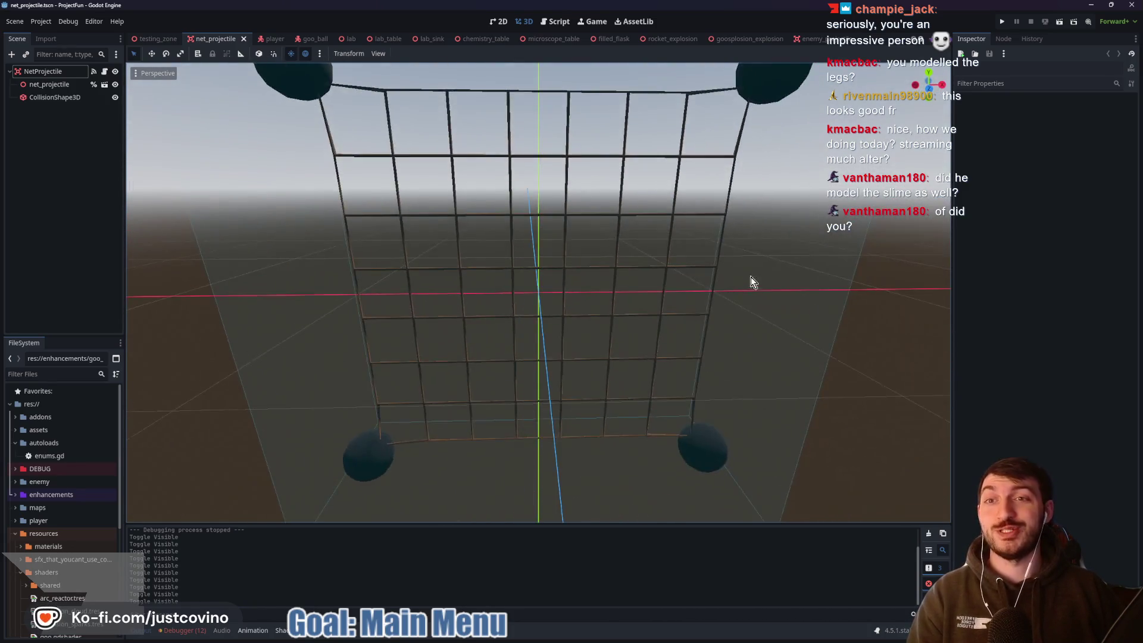
{"action": "scroll", "coordinate": [751, 277], "scroll_direction": "down", "scroll_amount": 3}
Step: Open the lab scene and fly the view past the forklift, orb machine and slime pipe
{"action": "left_click", "coordinate": [339, 39]}
{"action": "mouse_move", "coordinate": [539, 292]}
{"action": "left_mouse_down"}
{"action": "mouse_move", "coordinate": [572, 280]}
{"action": "mouse_move", "coordinate": [530, 291]}
{"action": "left_mouse_up"}
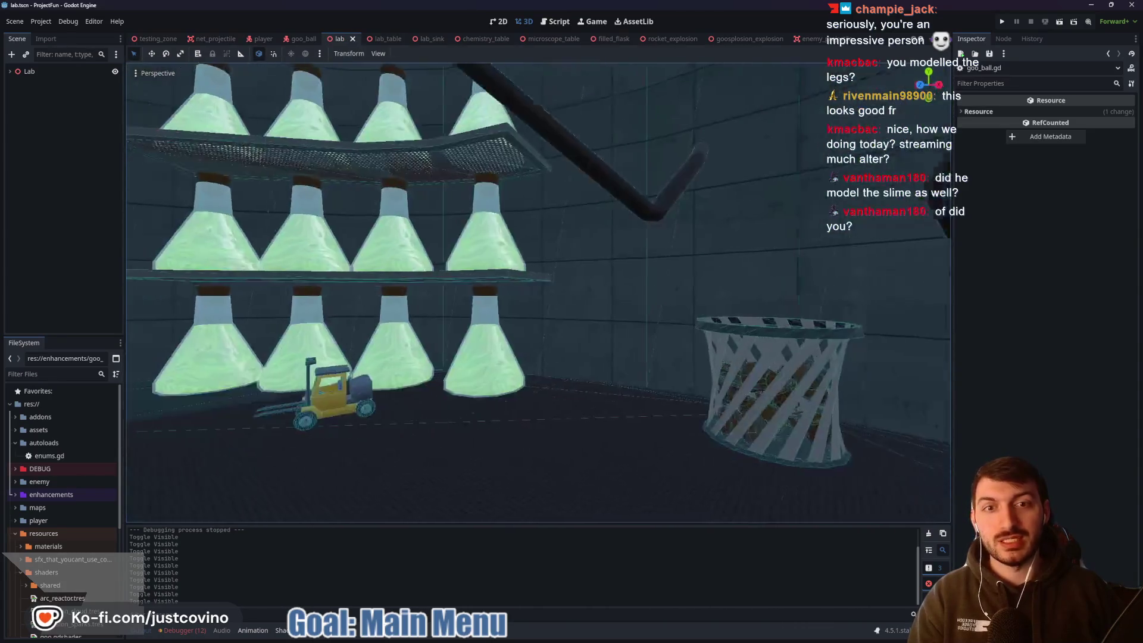
{"action": "key", "text": "w"}
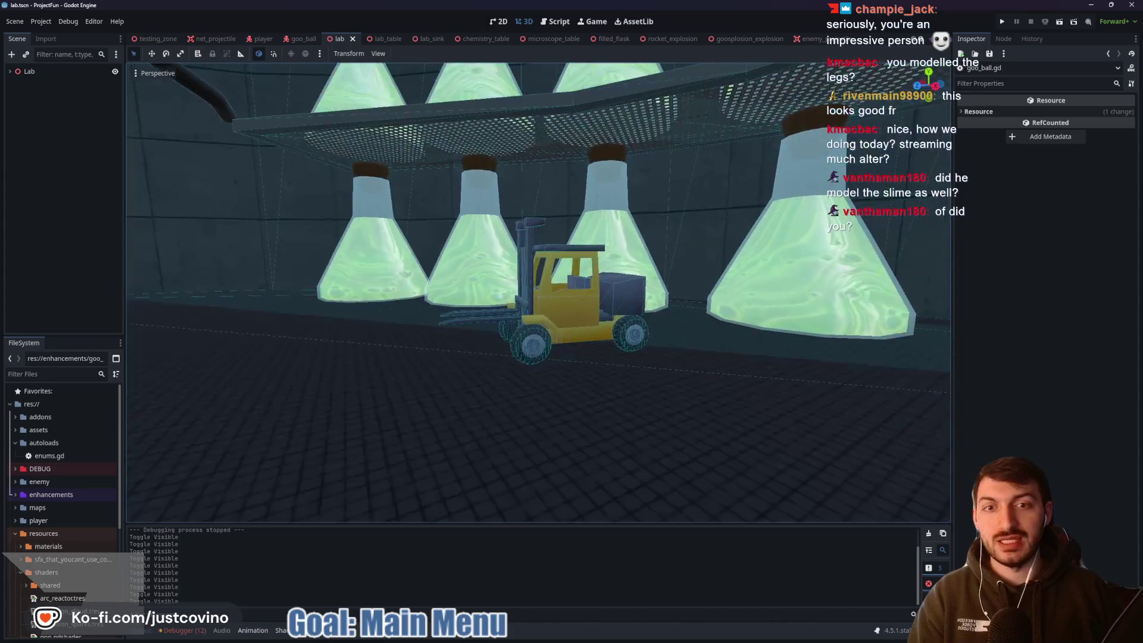
{"action": "key", "text": "w"}
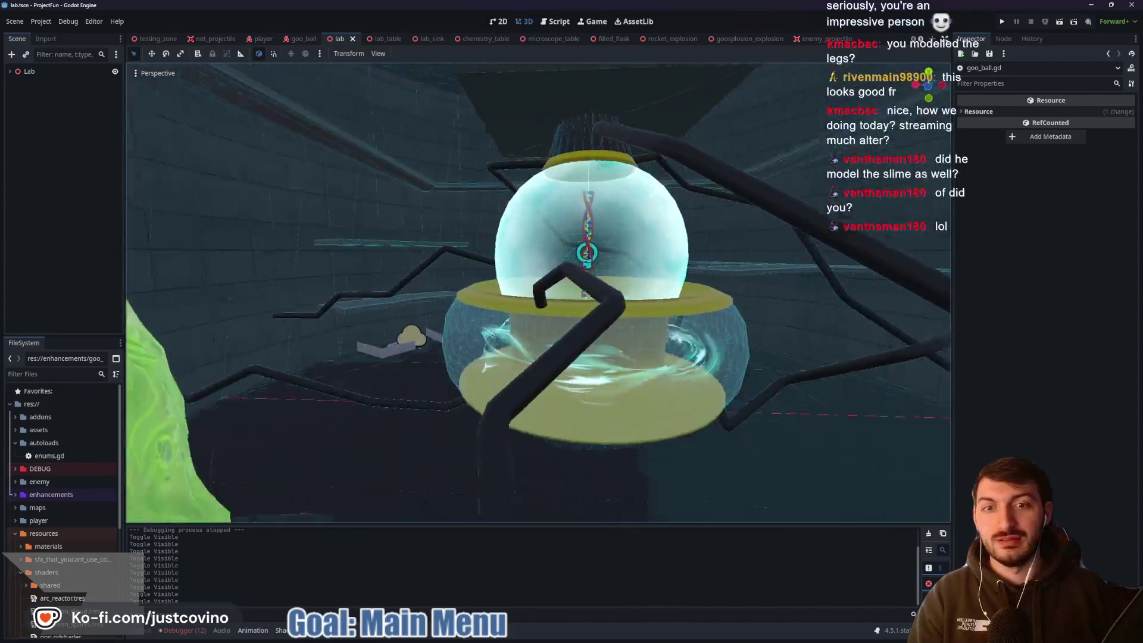
{"action": "key", "text": "w"}
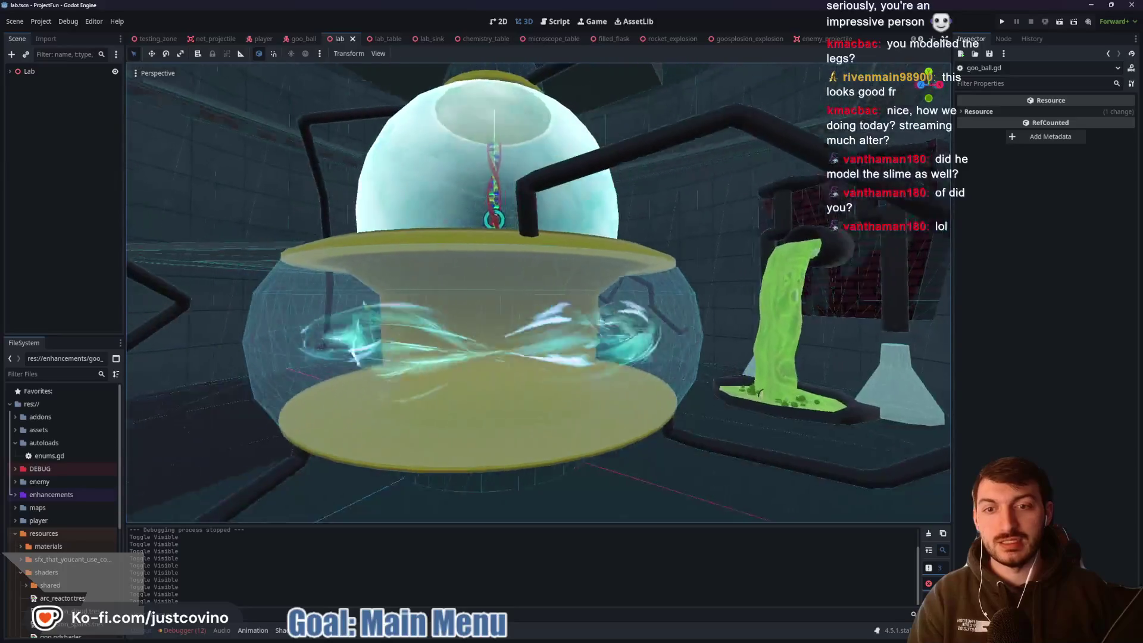
{"action": "key", "text": "w"}
{"action": "key", "text": "w"}
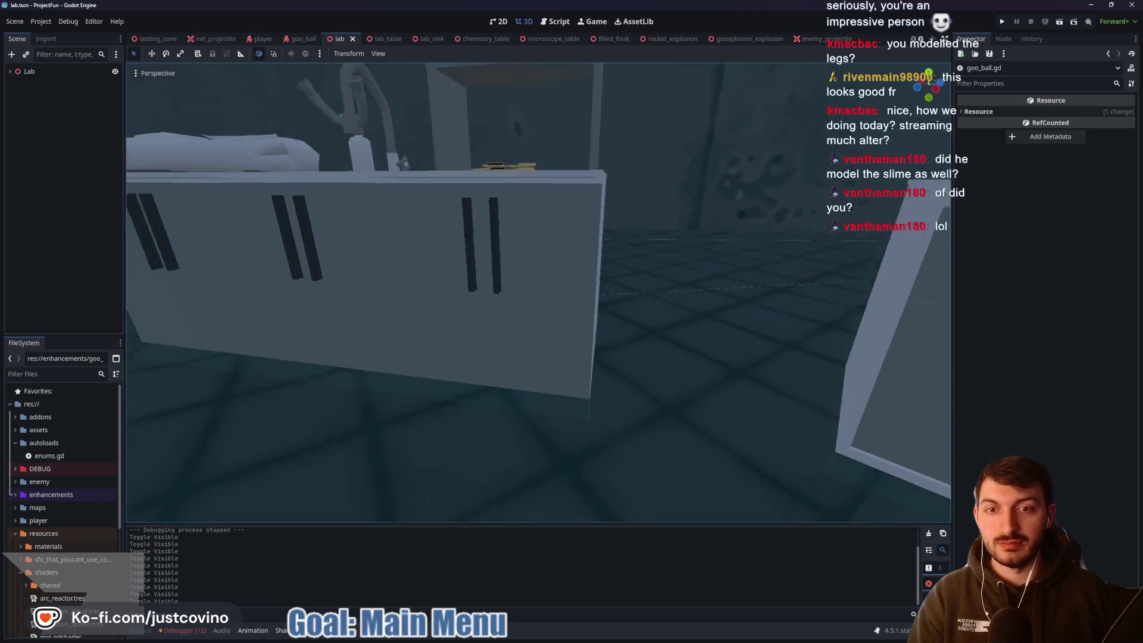
{"action": "key", "text": "w"}
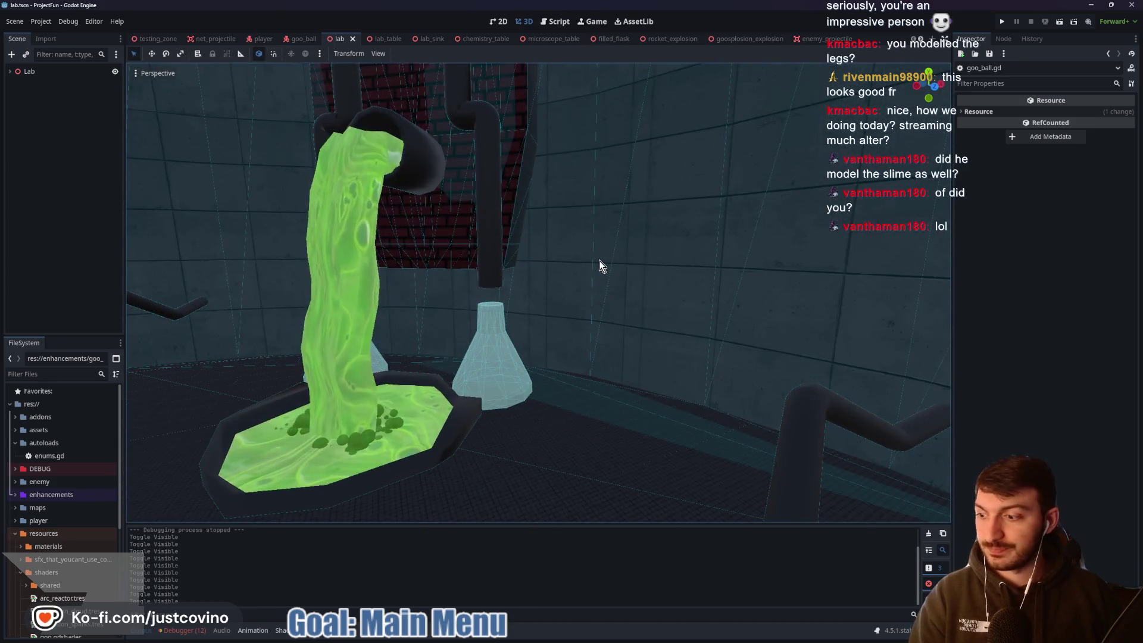
{"action": "left_click_drag", "start_coordinate": [637, 249], "coordinate": [647, 254]}
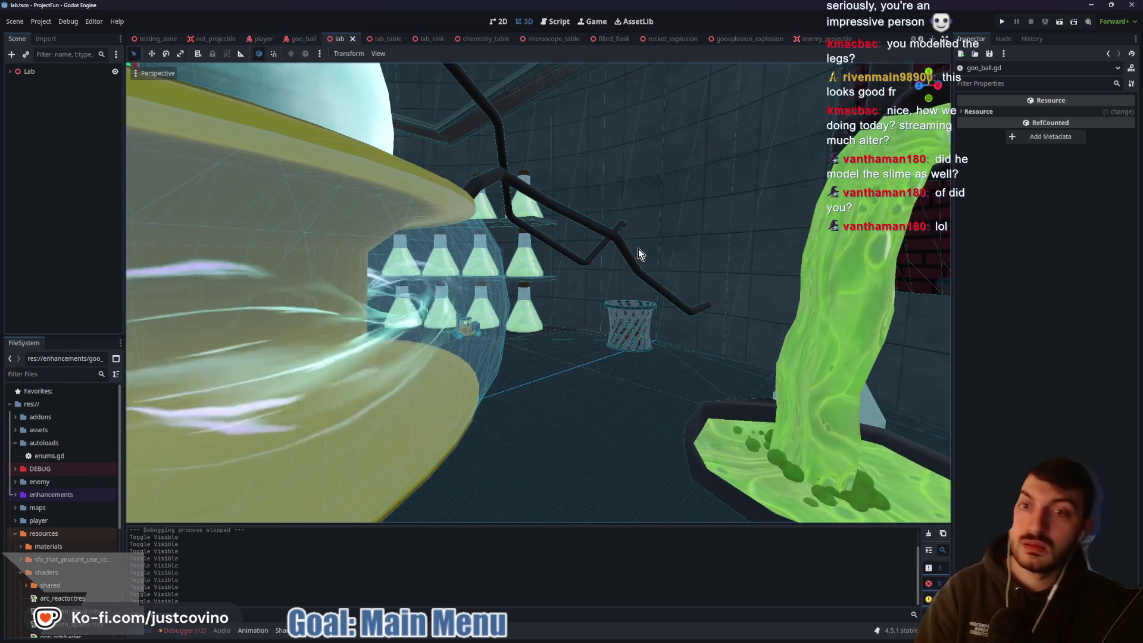
Step: Return to the script editor, open game.gd and place the cursor after pass on line 11
{"action": "left_click", "coordinate": [553, 25]}
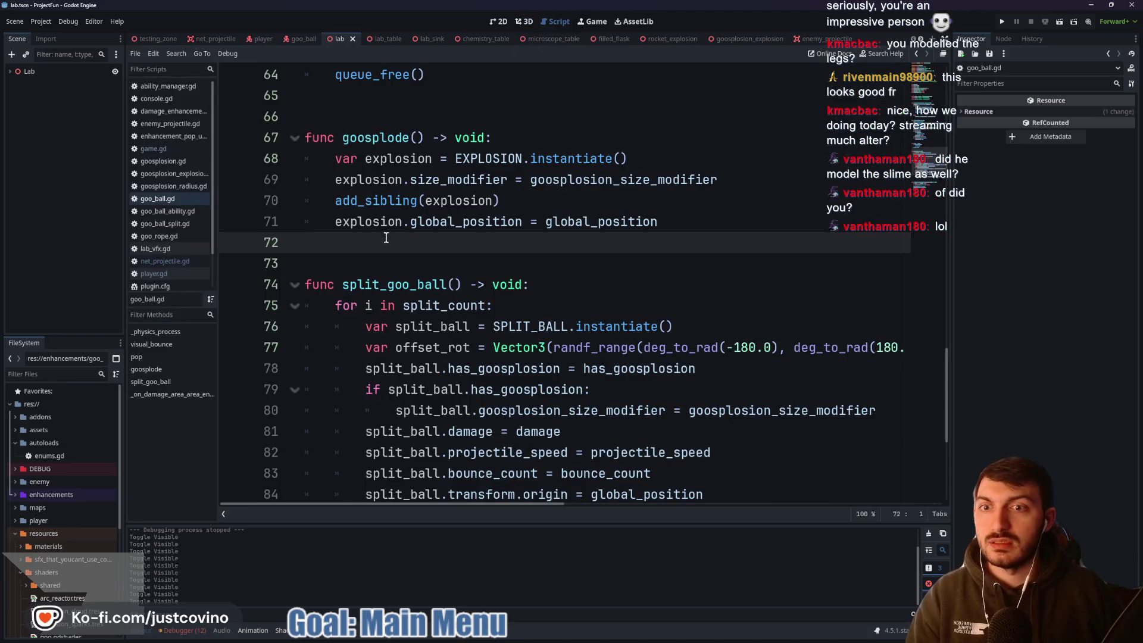
{"action": "left_click", "coordinate": [395, 262]}
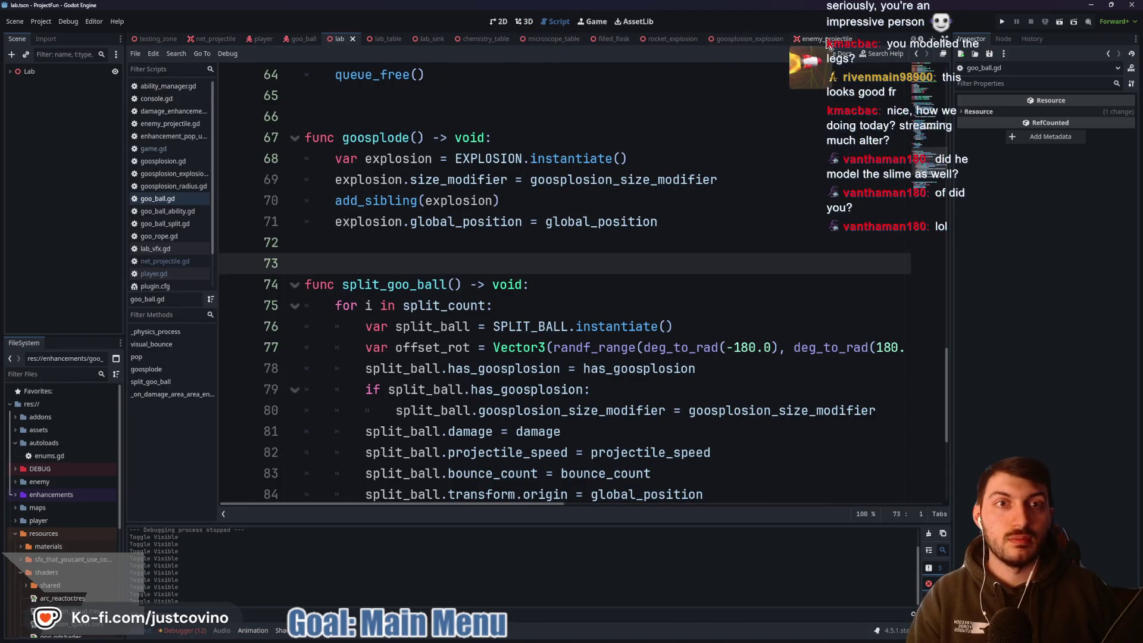
{"action": "left_click", "coordinate": [871, 39]}
{"action": "left_click", "coordinate": [446, 222]}
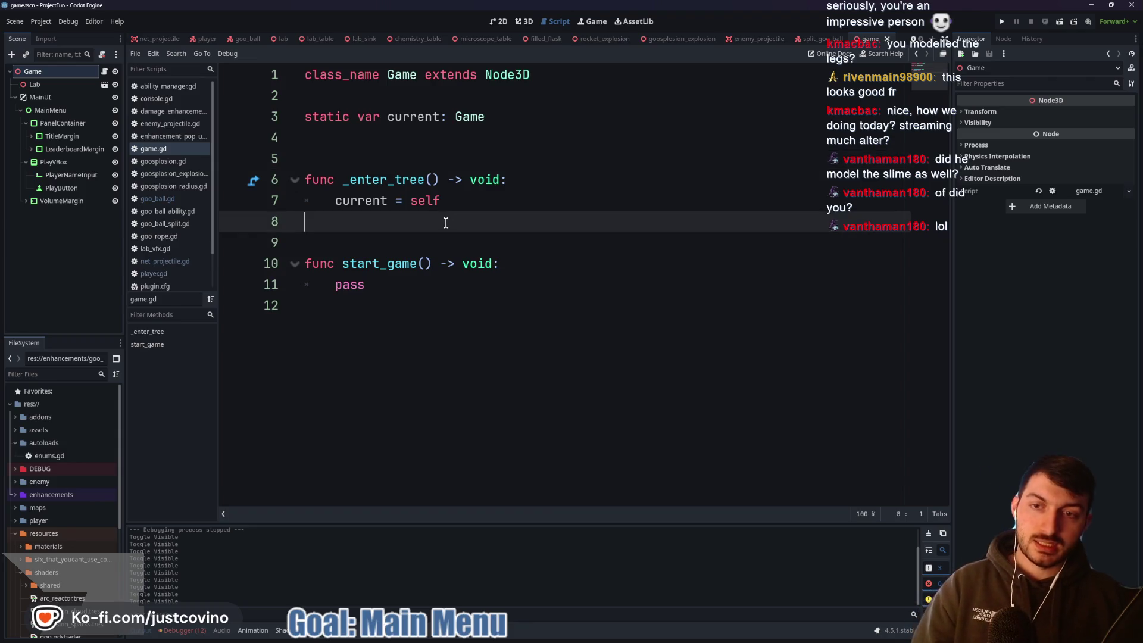
{"action": "left_click", "coordinate": [407, 284]}
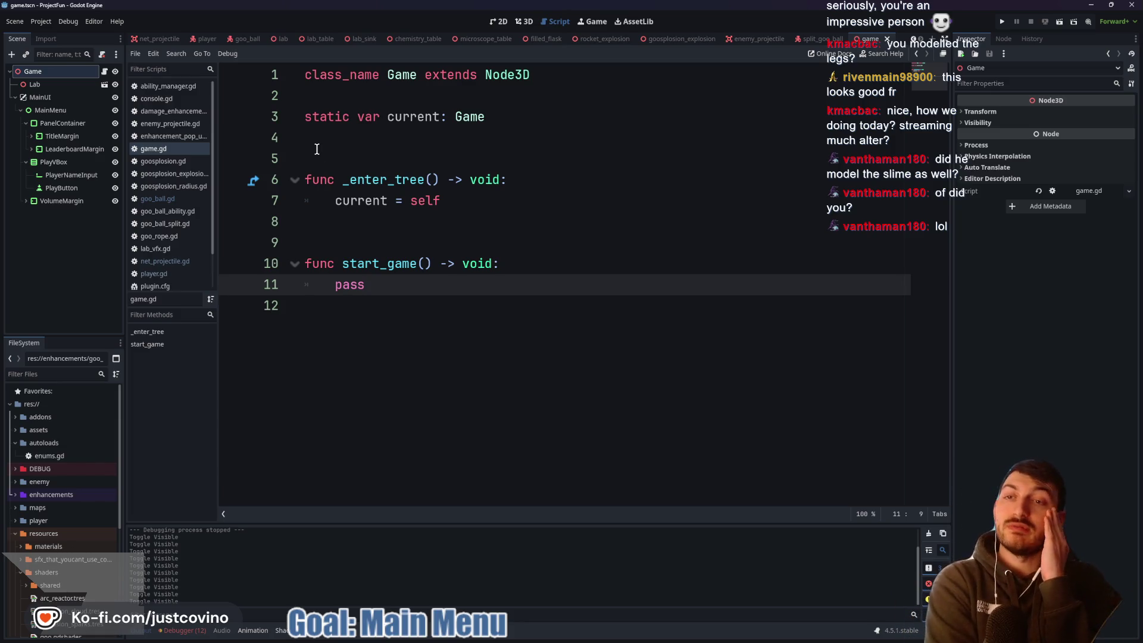
Step: Open player.gd at trigger_enhancement_event and put the caret on empty line 296
{"action": "left_click", "coordinate": [206, 38]}
{"action": "scroll", "coordinate": [62, 216], "scroll_direction": "up", "scroll_amount": 10}
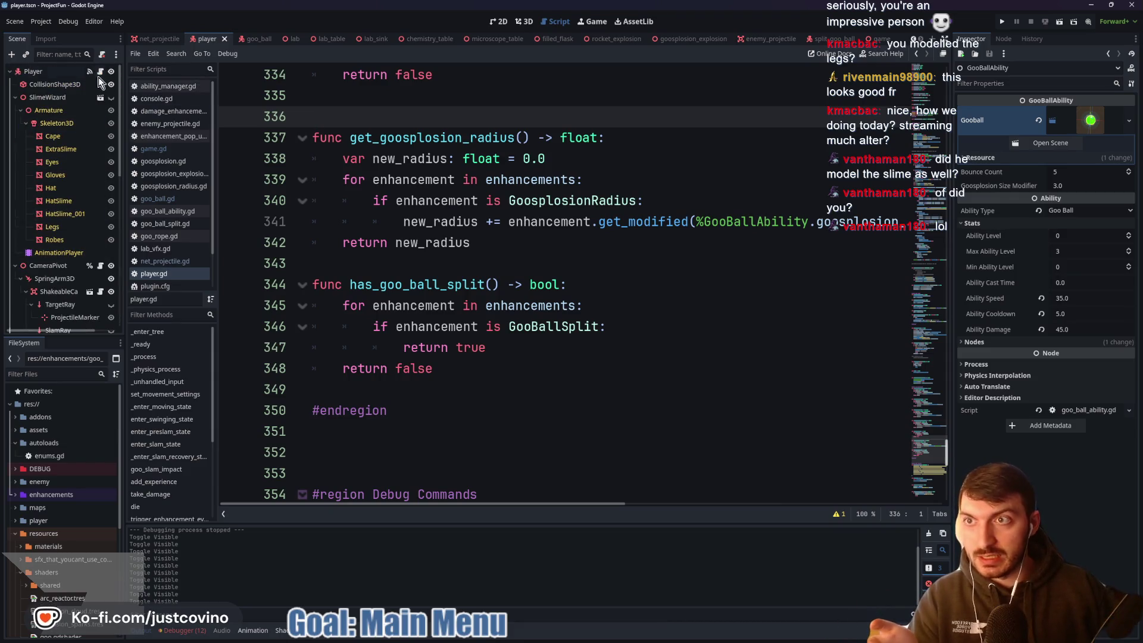
{"action": "scroll", "coordinate": [409, 222], "scroll_direction": "down", "scroll_amount": 8}
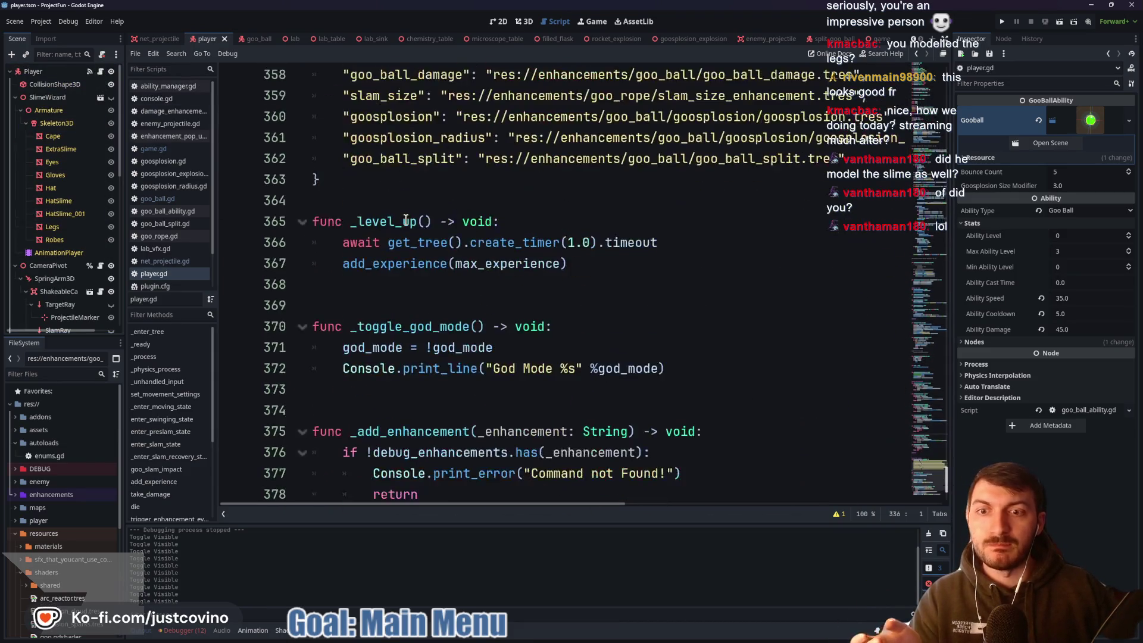
{"action": "scroll", "coordinate": [405, 220], "scroll_direction": "up", "scroll_amount": 3}
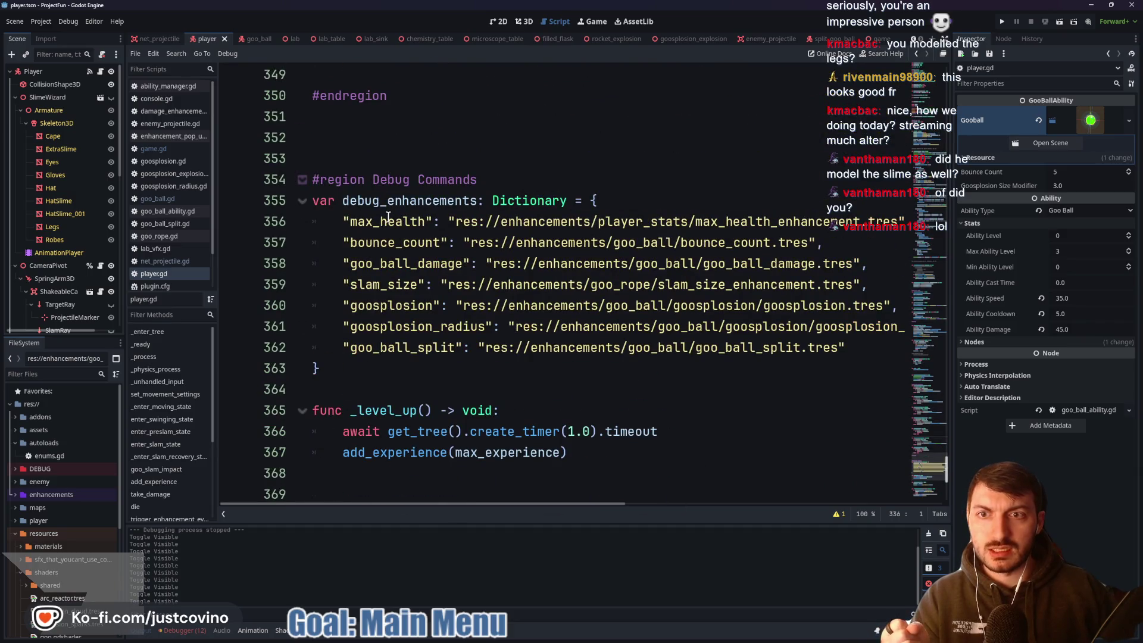
{"action": "scroll", "coordinate": [390, 219], "scroll_direction": "up", "scroll_amount": 7}
{"action": "scroll", "coordinate": [393, 222], "scroll_direction": "down", "scroll_amount": 4}
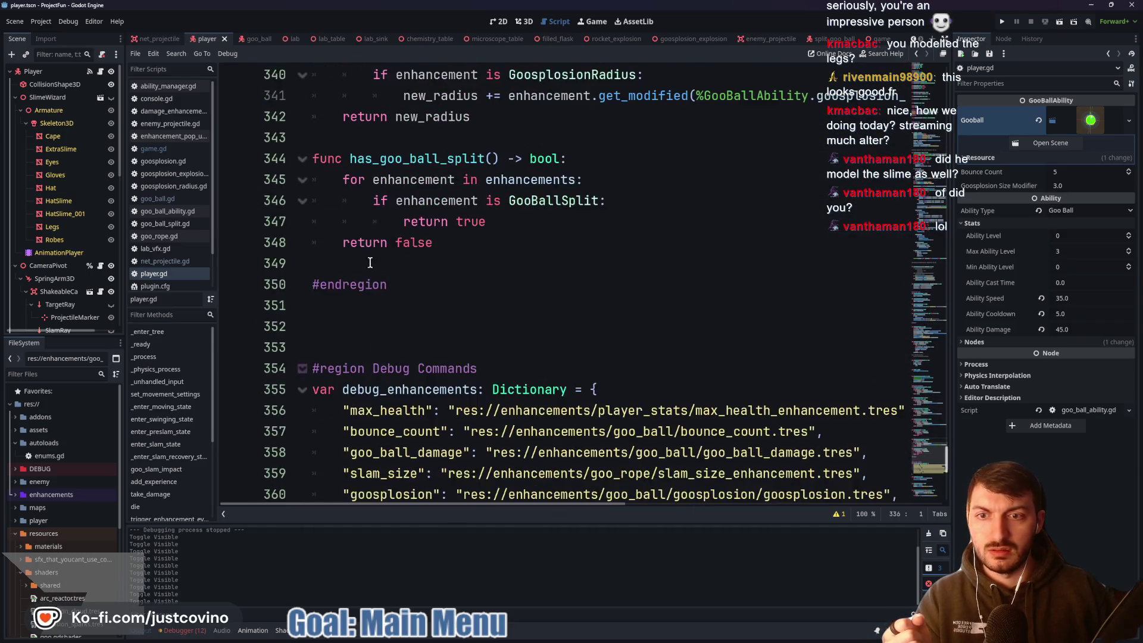
{"action": "scroll", "coordinate": [334, 286], "scroll_direction": "up", "scroll_amount": 13}
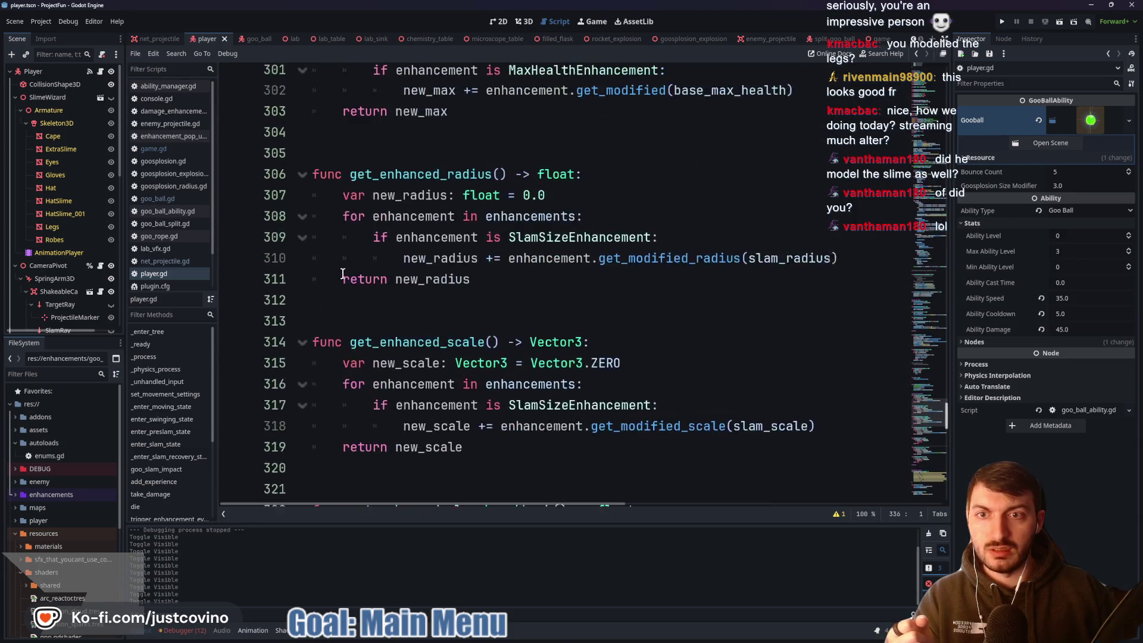
{"action": "scroll", "coordinate": [341, 275], "scroll_direction": "up", "scroll_amount": 1}
{"action": "scroll", "coordinate": [338, 277], "scroll_direction": "up", "scroll_amount": 3}
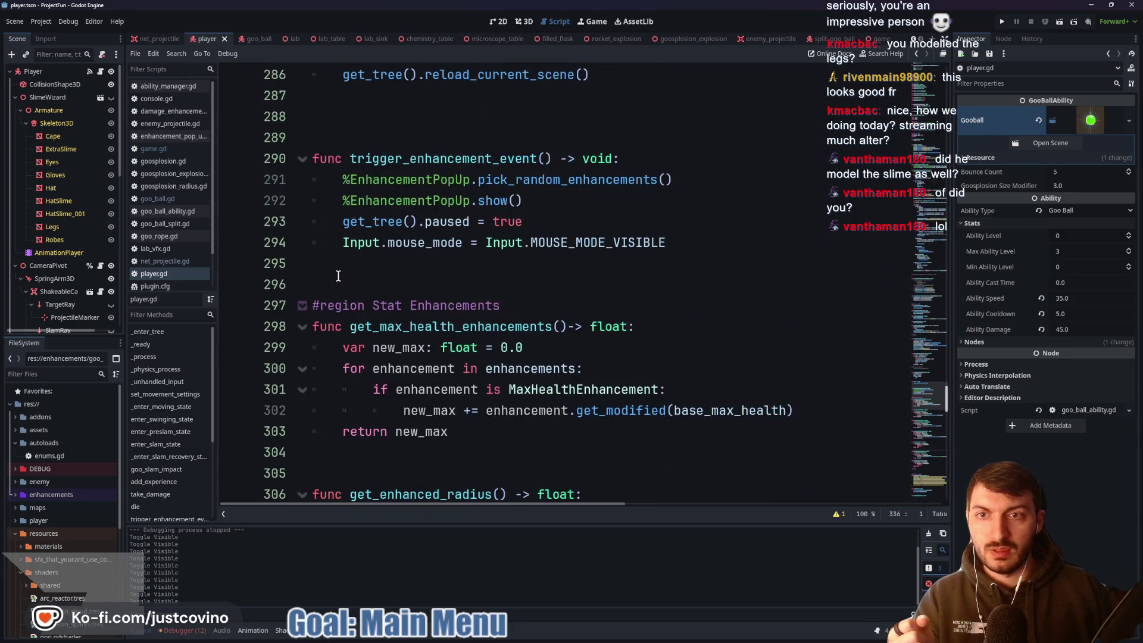
{"action": "left_click", "coordinate": [348, 288]}
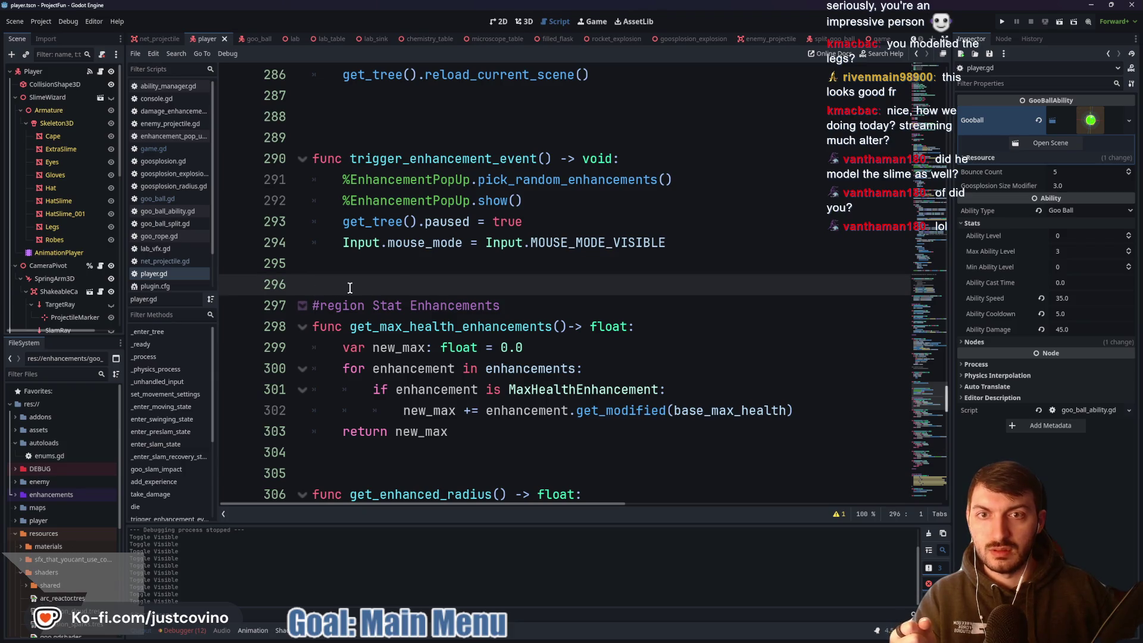
Step: Write a trial clear_enhancements() -> void function setting enhancements = [], and save player.gd
{"action": "key", "text": "Return"}
{"action": "key", "text": "Return"}
{"action": "key", "text": "Up"}
{"action": "key", "text": "Up"}
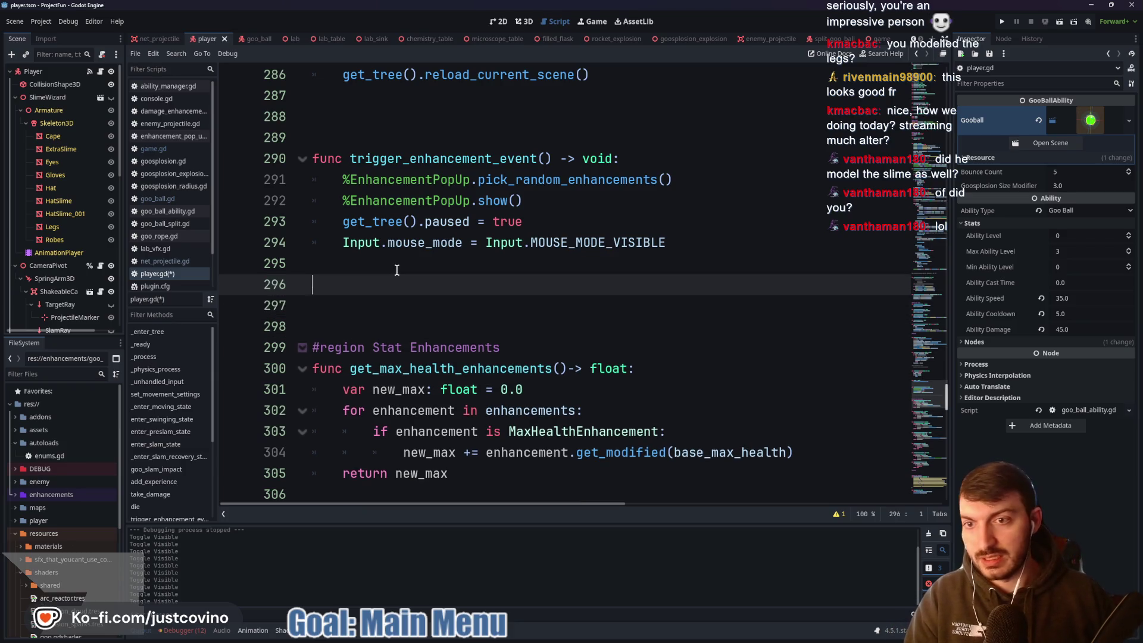
{"action": "type", "text": "func clear_en"}
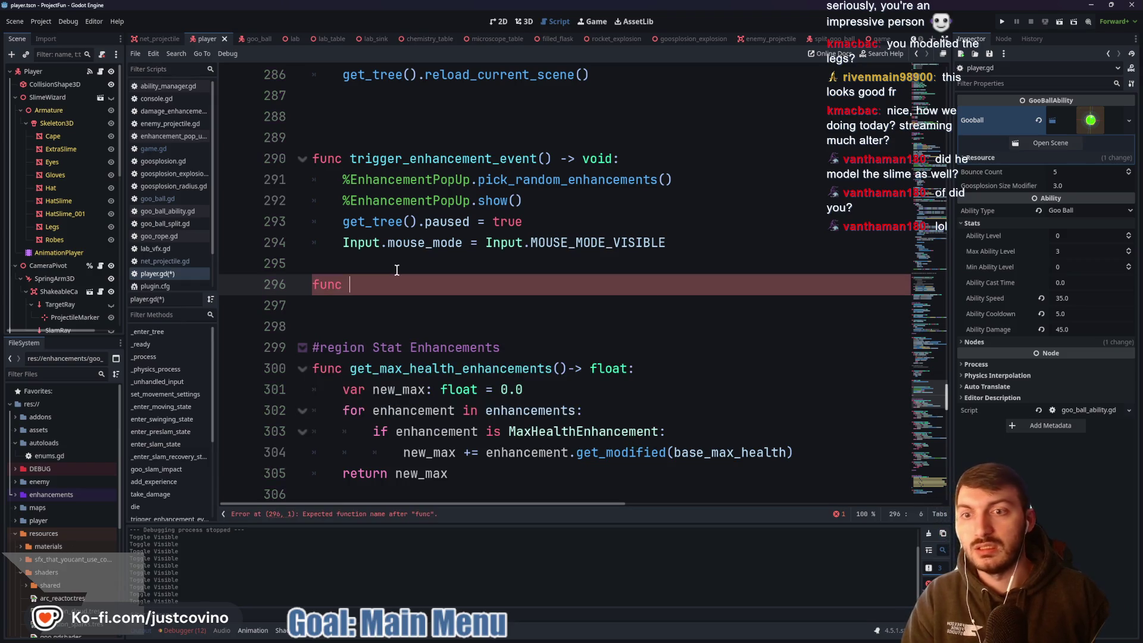
{"action": "type", "text": "hancements -> "}
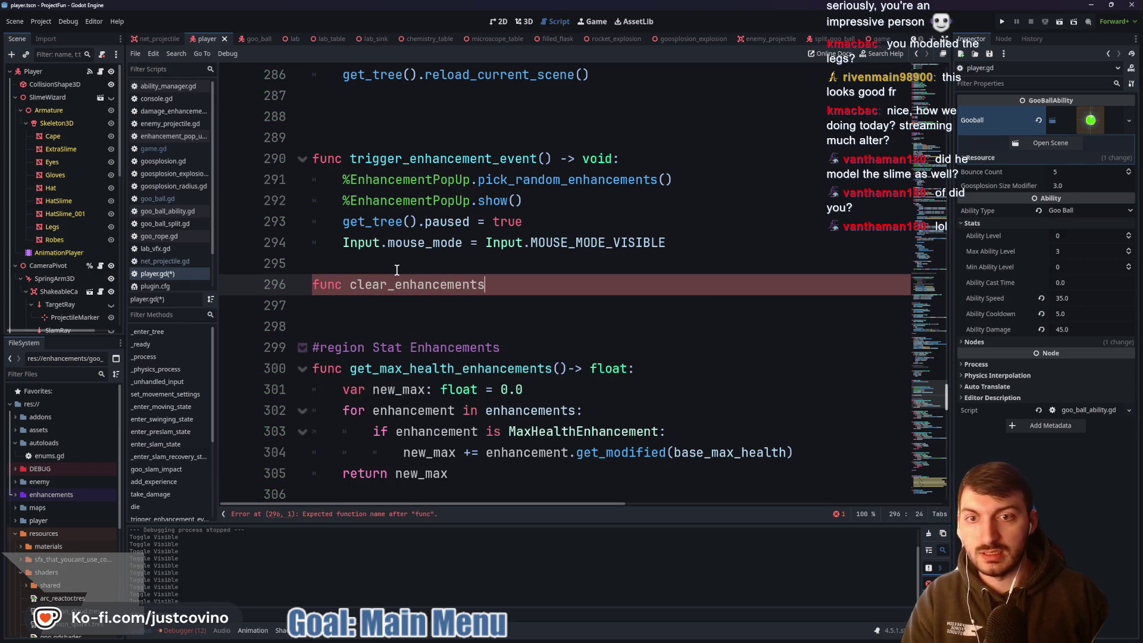
{"action": "type", "text": "void"}
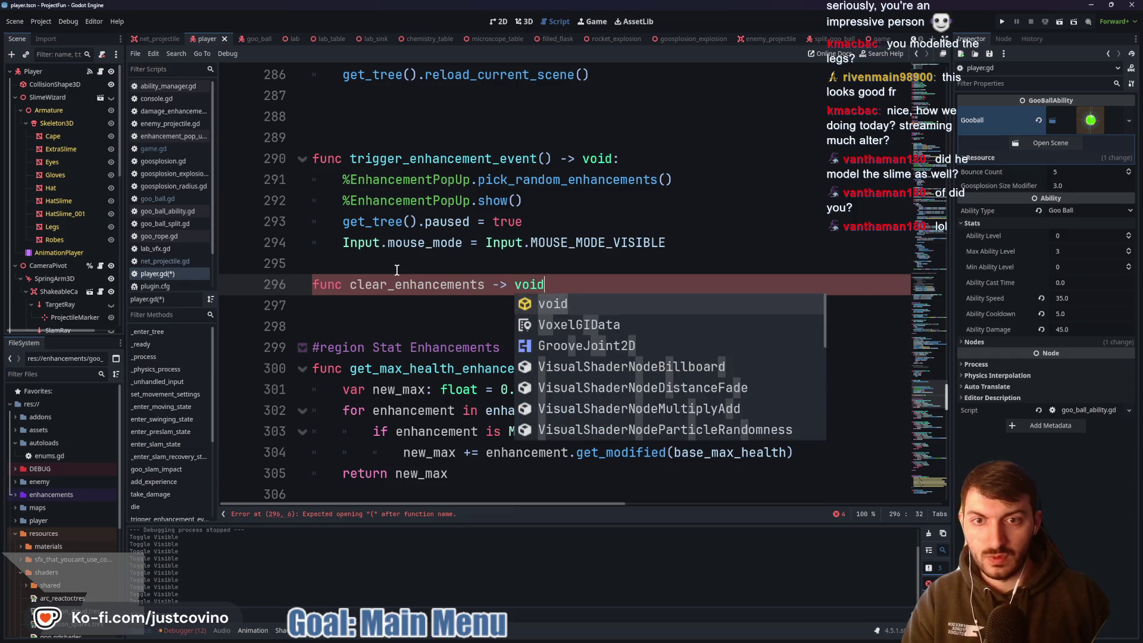
{"action": "type", "text": ":"}
{"action": "key", "text": "Return"}
{"action": "left_click", "coordinate": [358, 262]}
{"action": "key", "text": "Return"}
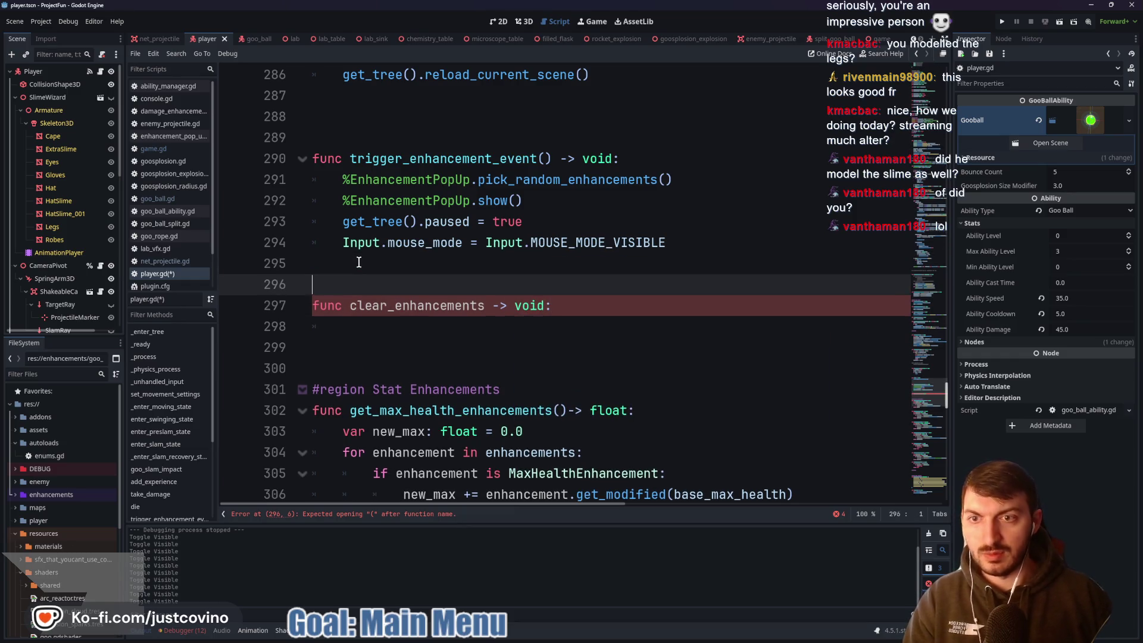
{"action": "left_click", "coordinate": [384, 331]}
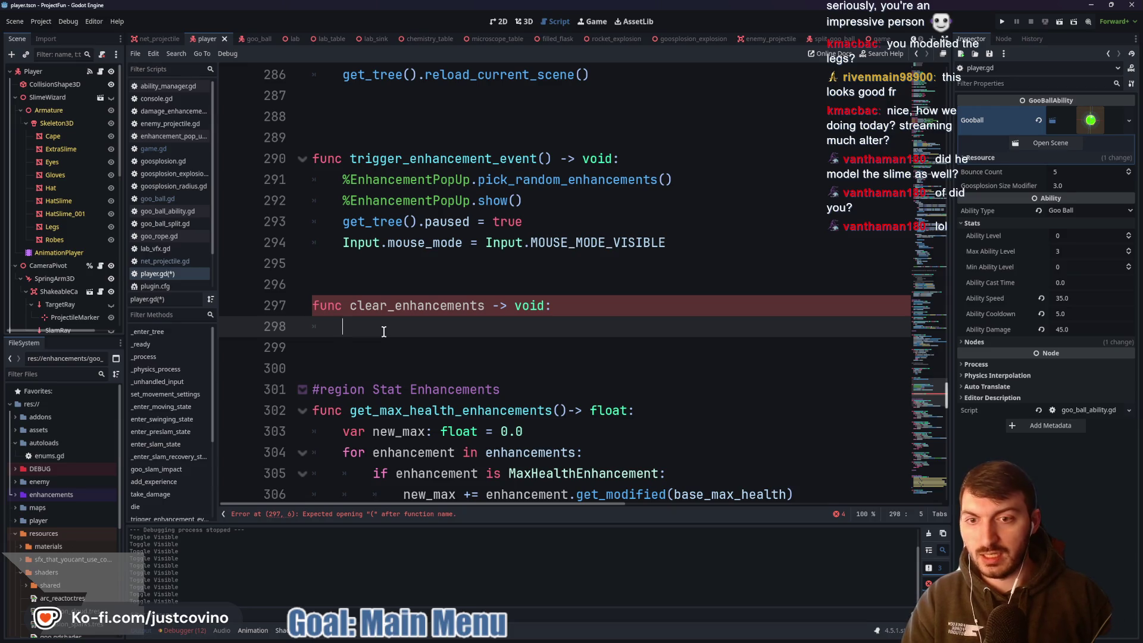
{"action": "type", "text": "nha"}
{"action": "key", "text": "Return"}
{"action": "type", "text": "= "}
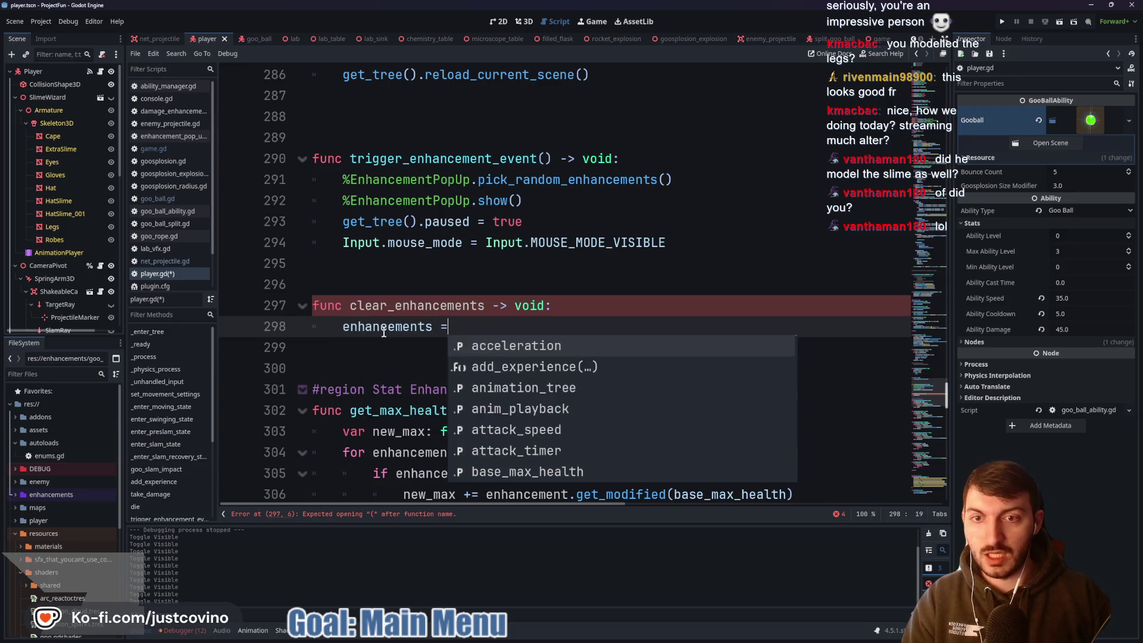
{"action": "type", "text": "[]"}
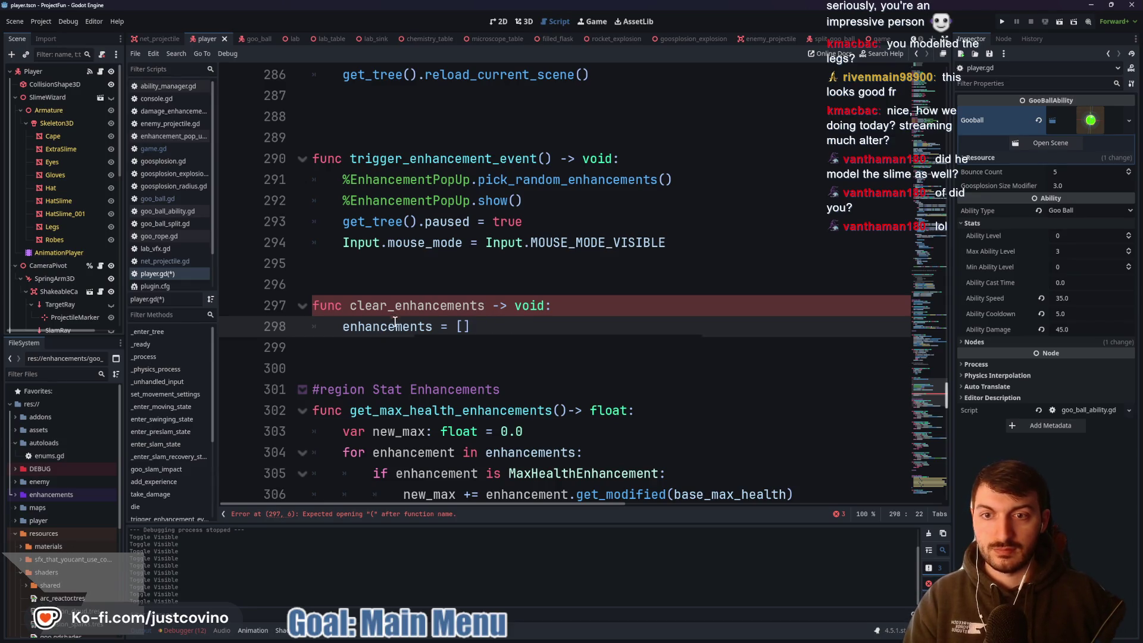
{"action": "left_click", "coordinate": [487, 305]}
{"action": "type", "text": "()"}
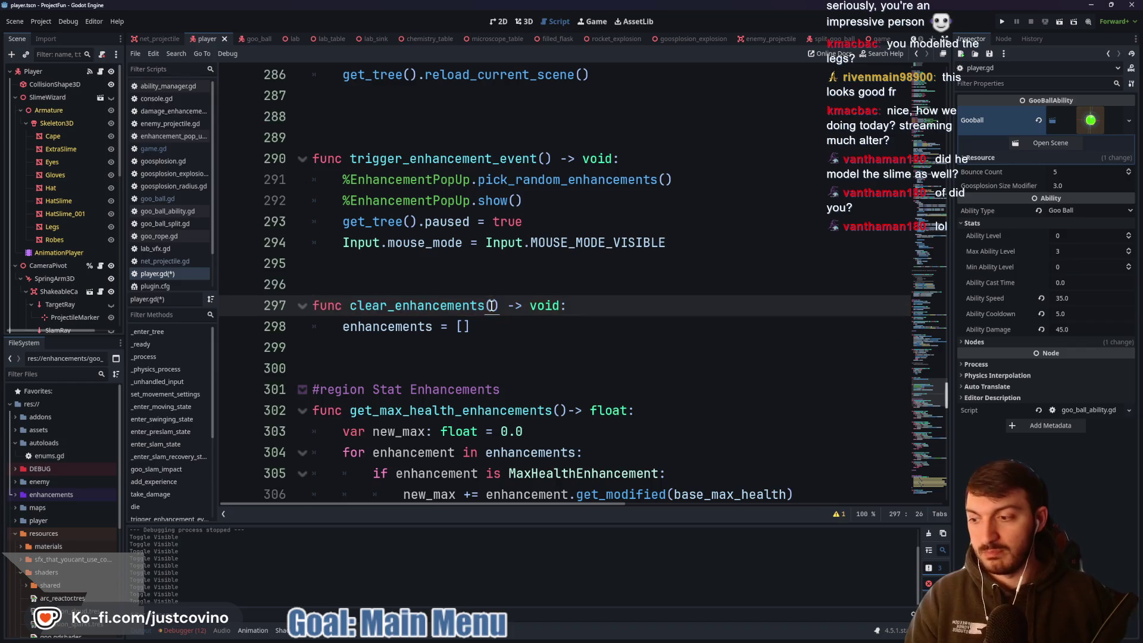
{"action": "left_click", "coordinate": [515, 323]}
{"action": "key", "text": "ctrl+s"}
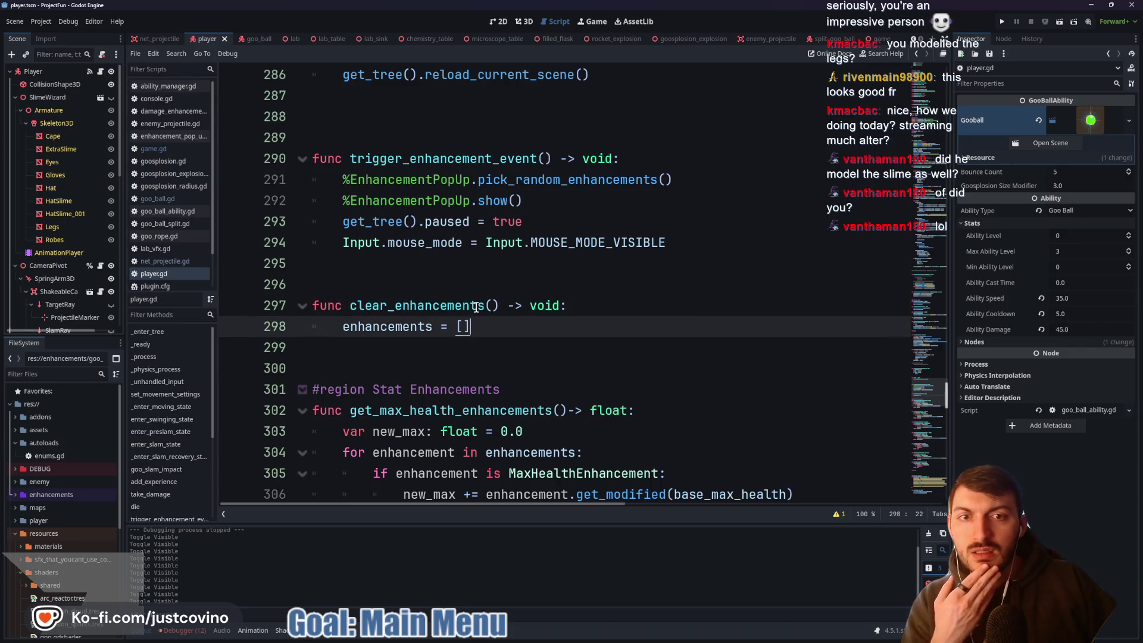
Step: Delete the clear_enhancements function, save player.gd, and go back to game.gd's line 8
{"action": "scroll", "coordinate": [538, 314], "scroll_direction": "down", "scroll_amount": 2}
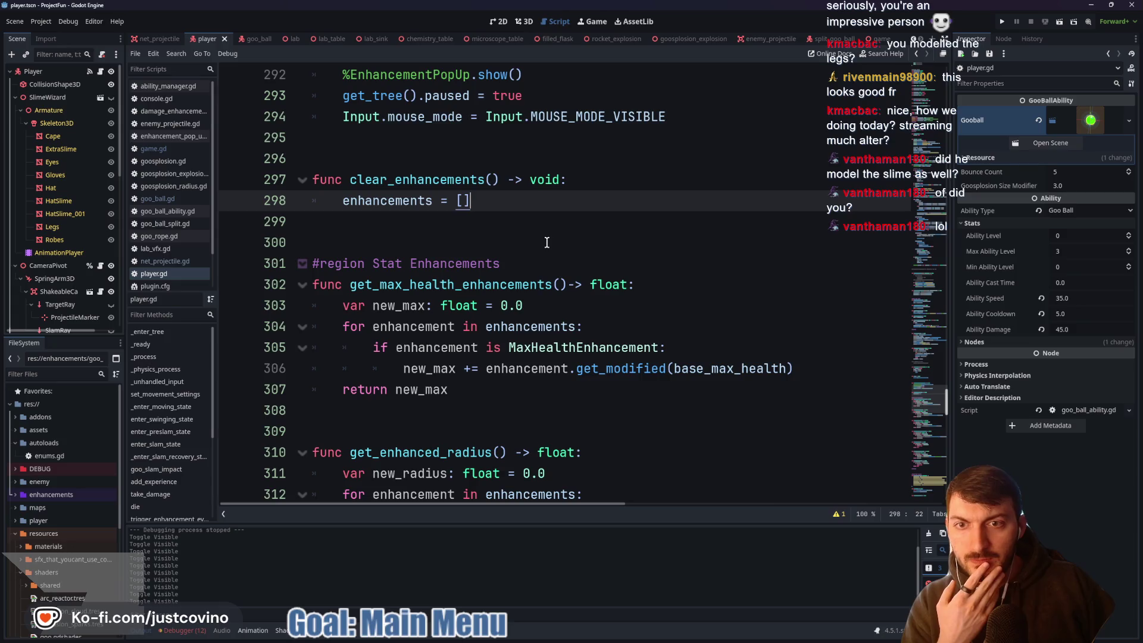
{"action": "scroll", "coordinate": [547, 242], "scroll_direction": "up", "scroll_amount": 10}
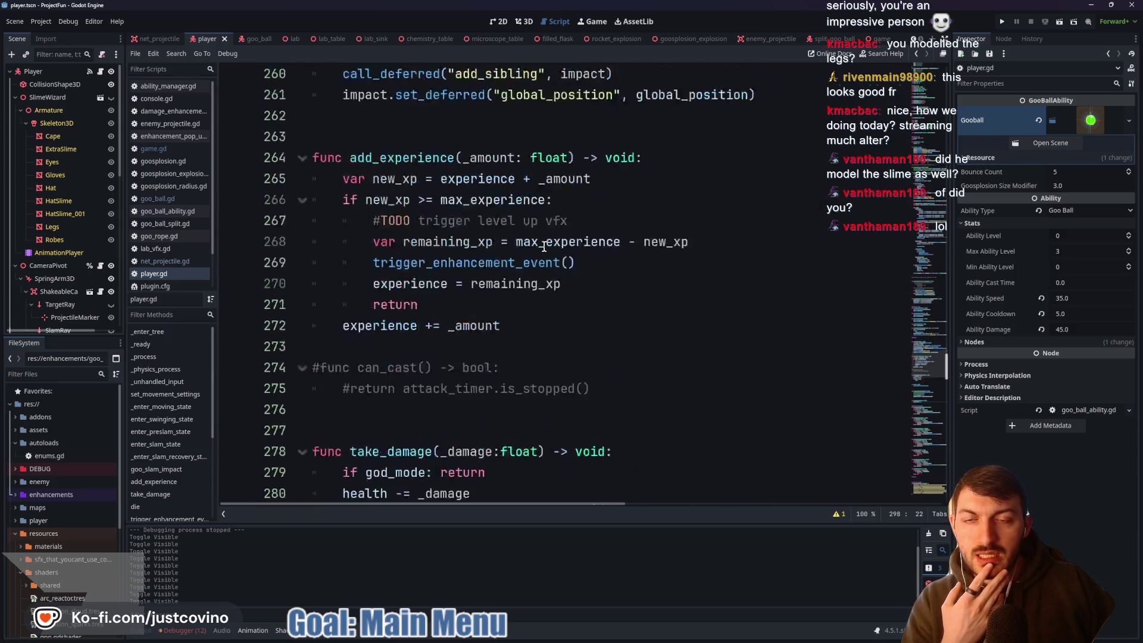
{"action": "scroll", "coordinate": [543, 246], "scroll_direction": "up", "scroll_amount": 15}
{"action": "scroll", "coordinate": [533, 245], "scroll_direction": "down", "scroll_amount": 20}
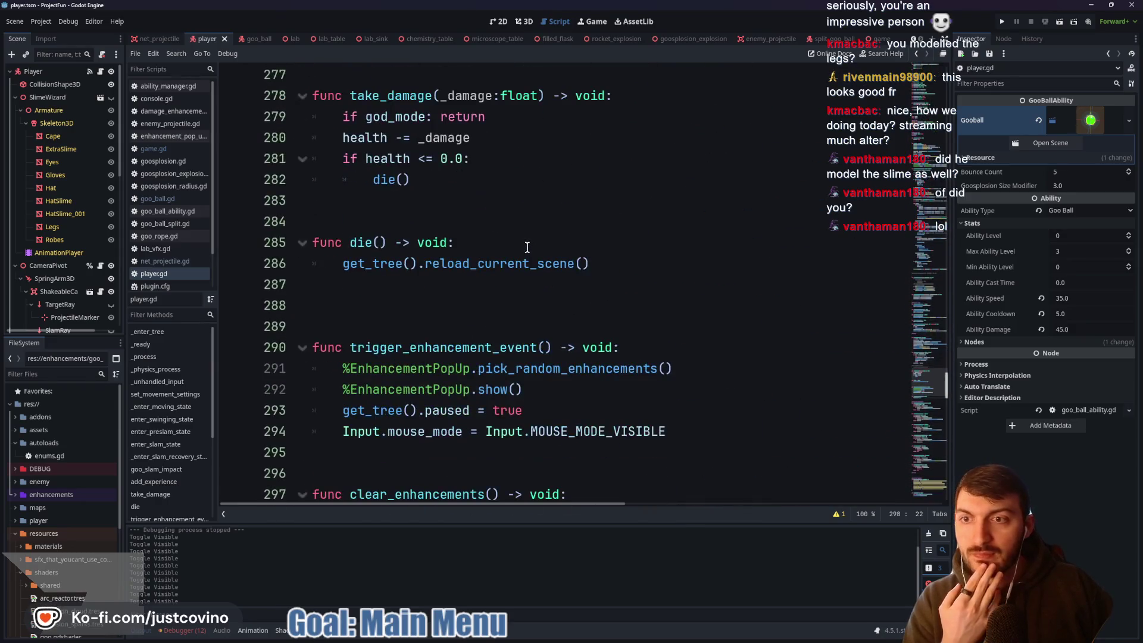
{"action": "scroll", "coordinate": [521, 259], "scroll_direction": "down", "scroll_amount": 3}
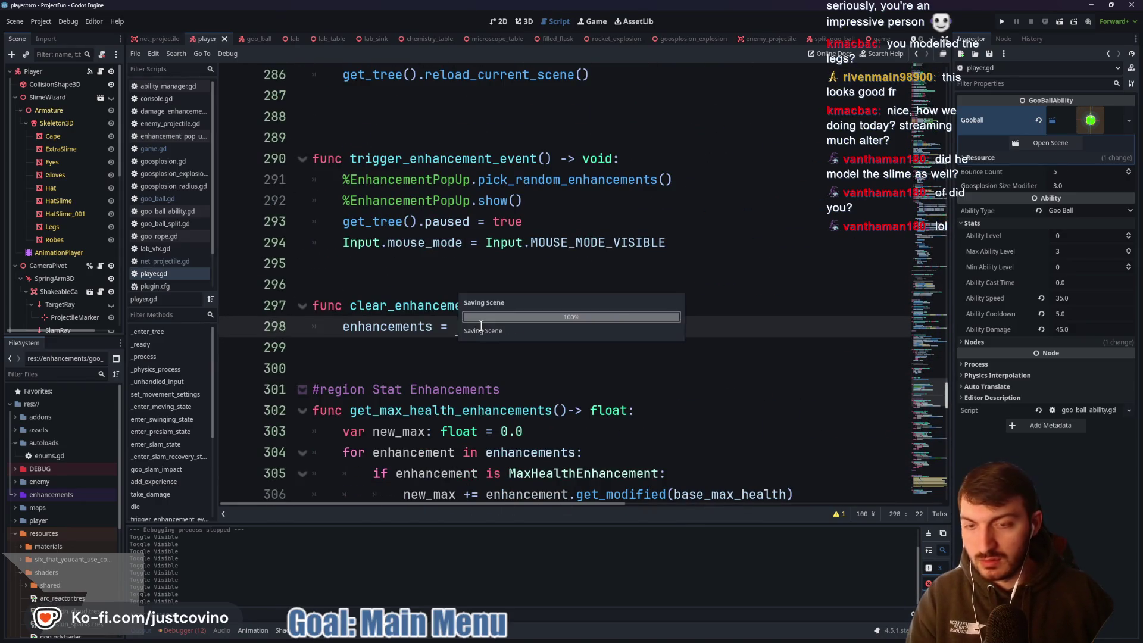
{"action": "left_click_drag", "start_coordinate": [492, 328], "coordinate": [280, 307]}
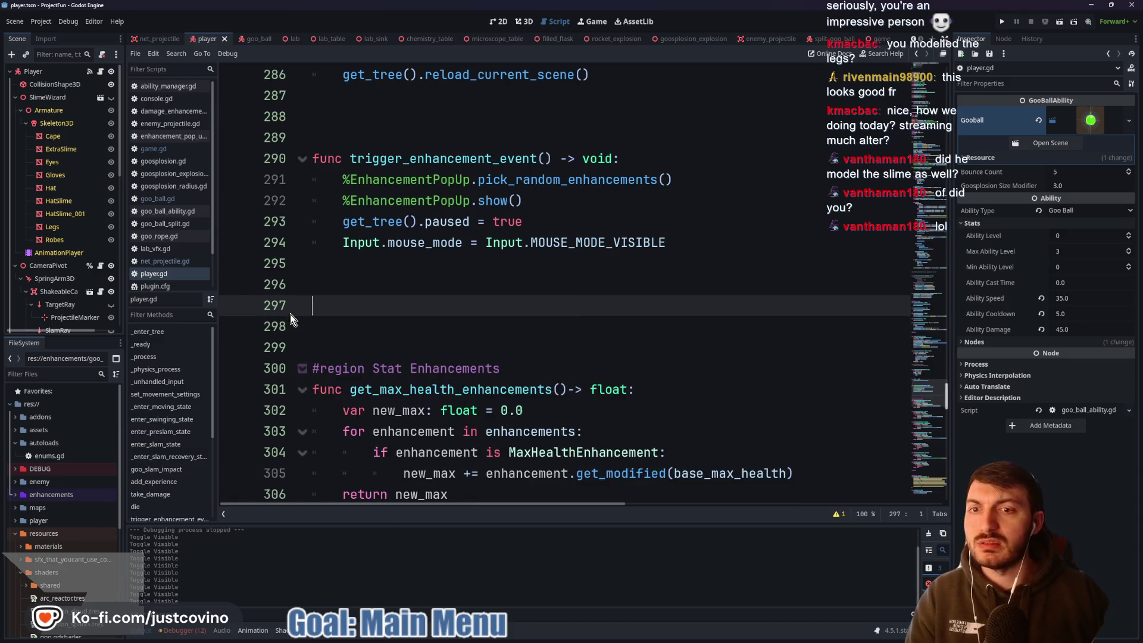
{"action": "key", "text": "BackSpace"}
{"action": "key", "text": "BackSpace"}
{"action": "key", "text": "ctrl+s"}
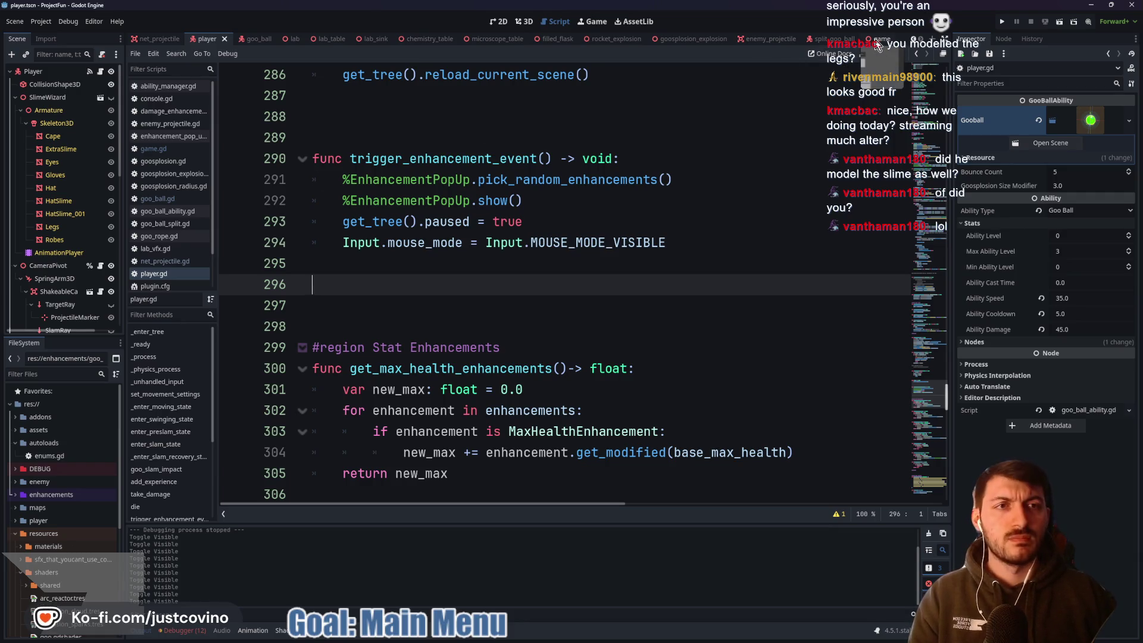
{"action": "left_click", "coordinate": [876, 40]}
{"action": "left_click", "coordinate": [441, 226]}
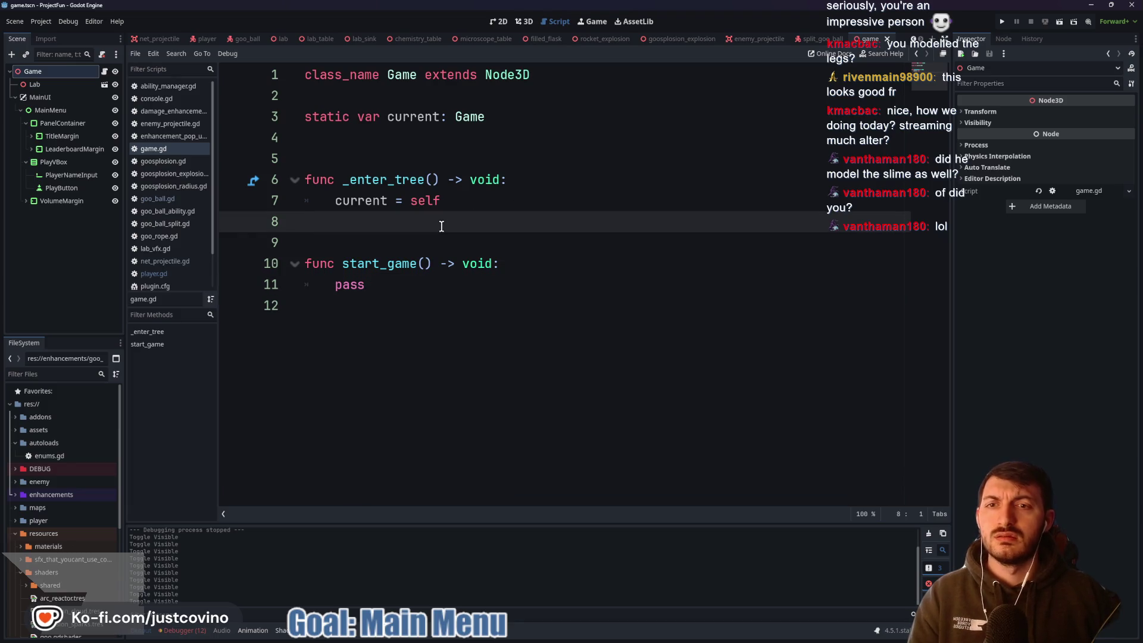
Step: Replace pass in start_game with a PLAYER.instantiate() call
{"action": "left_click", "coordinate": [407, 288]}
{"action": "key", "text": "BackSpace"}
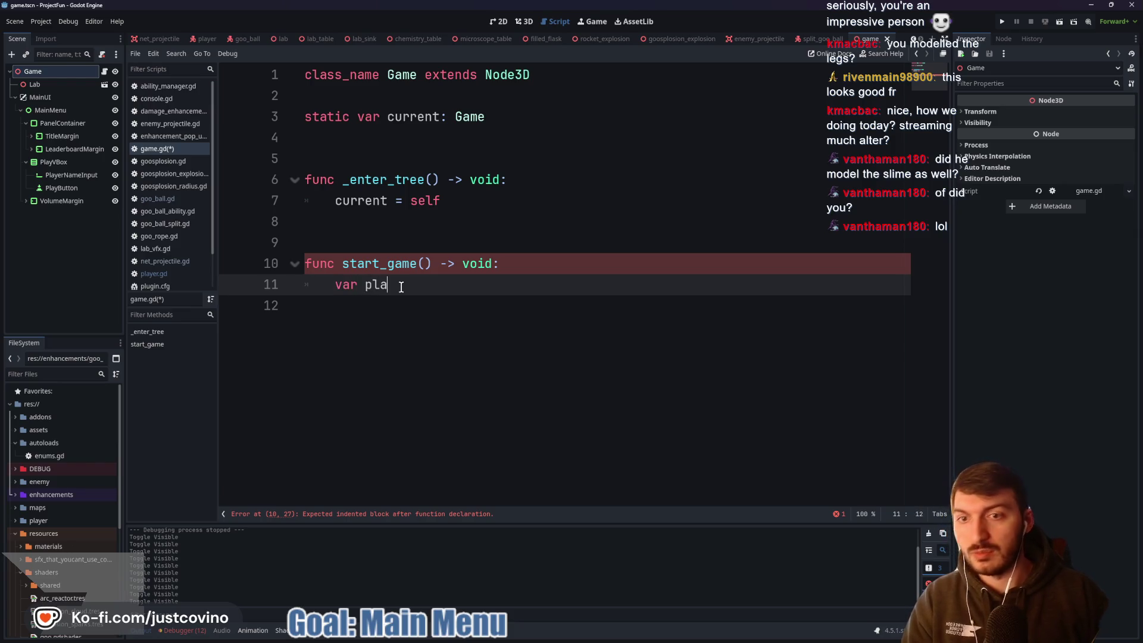
{"action": "type", "text": "= PLATER"}
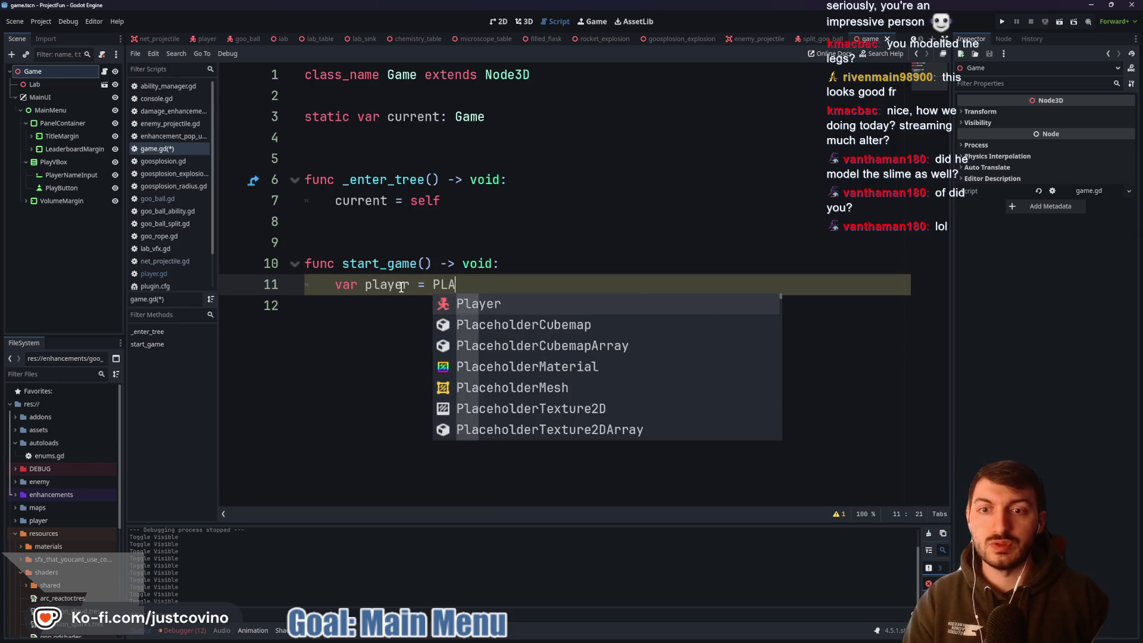
{"action": "key", "text": "BackSpace"}
{"action": "key", "text": "BackSpace"}
{"action": "key", "text": "BackSpace"}
{"action": "type", "text": "YER.i"}
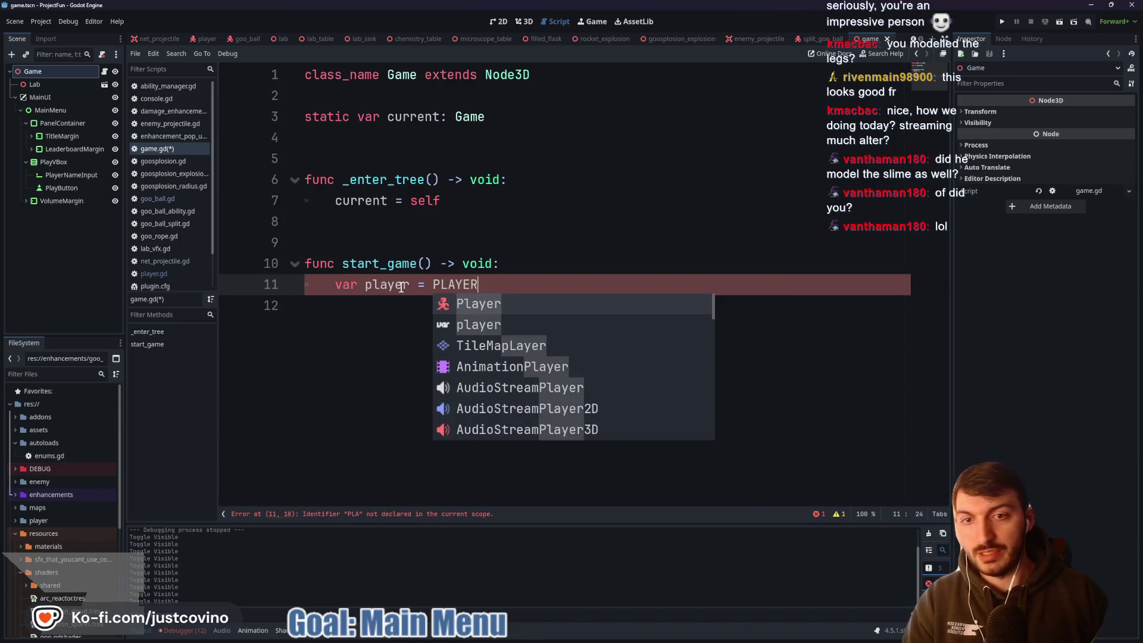
{"action": "type", "text": "nstantiate("}
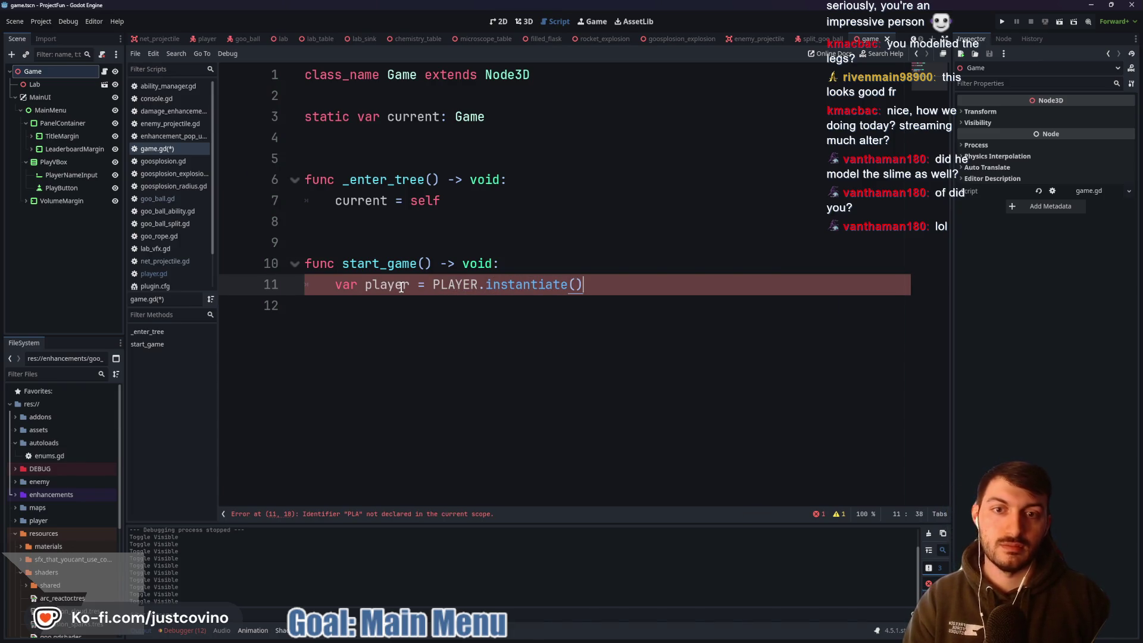
{"action": "left_click", "coordinate": [408, 154]}
{"action": "left_click", "coordinate": [374, 139]}
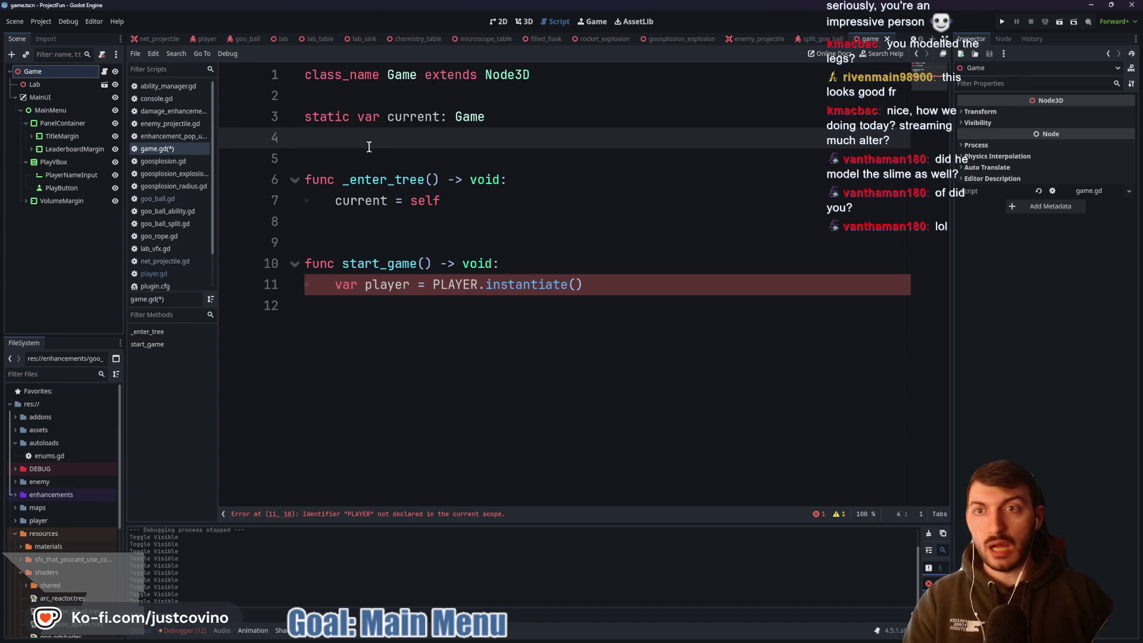
{"action": "key", "text": "Return"}
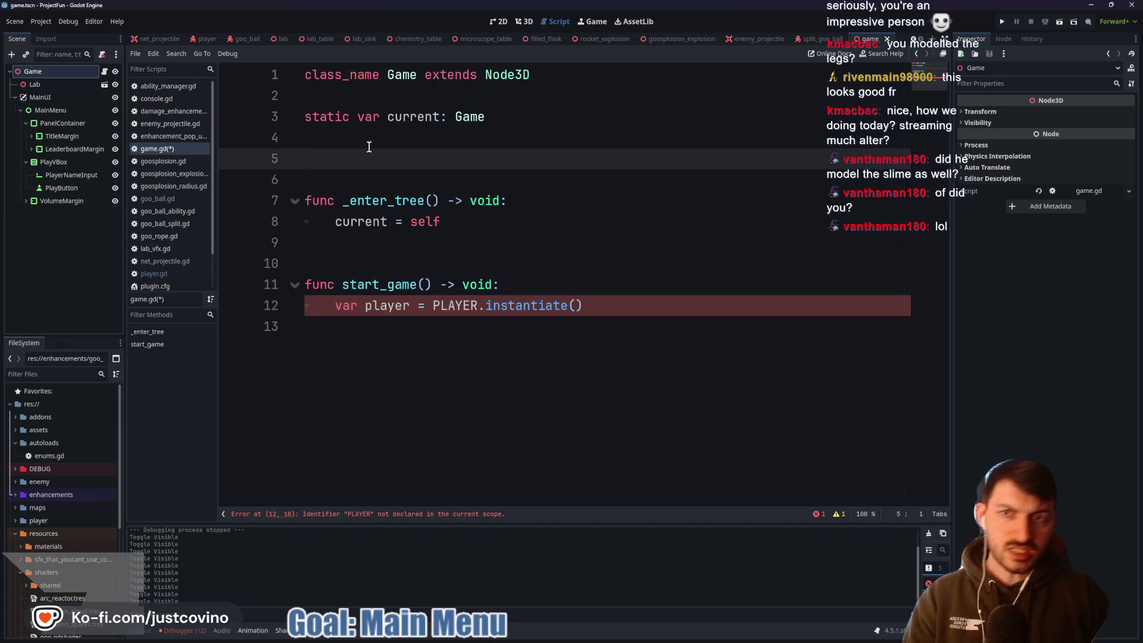
{"action": "type", "text": "@export "}
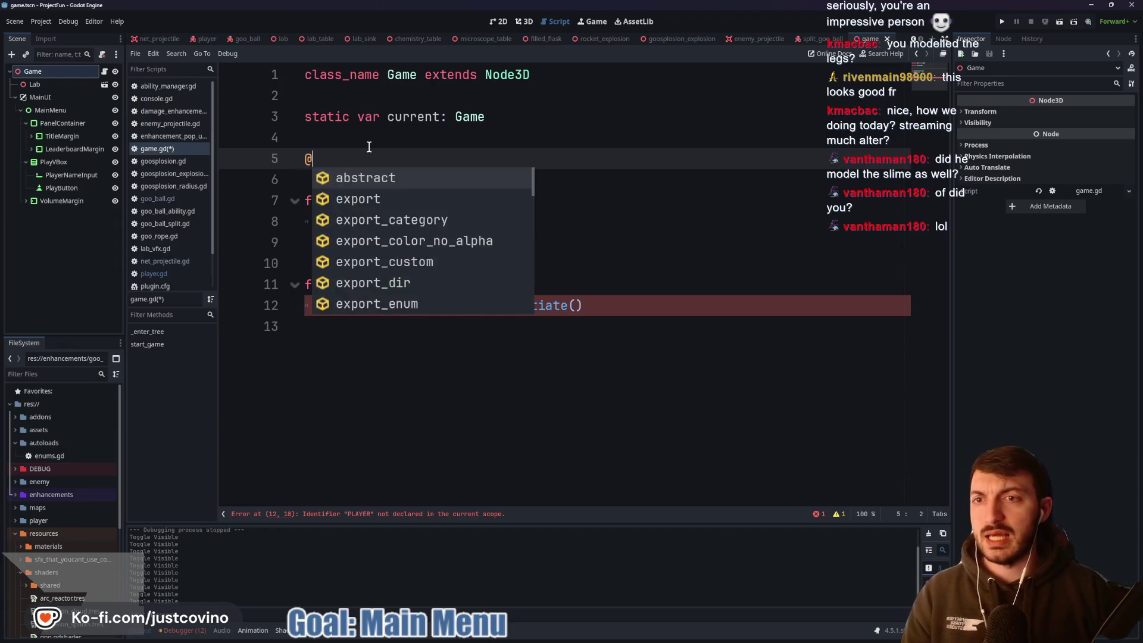
{"action": "type", "text": "var P"}
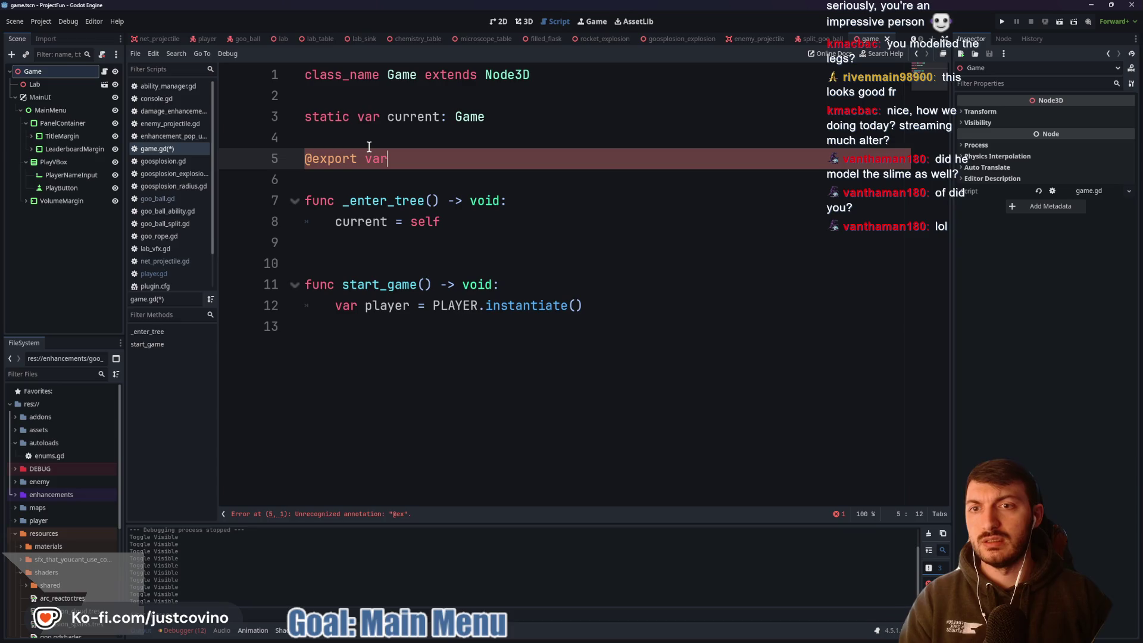
{"action": "type", "text": "LAYER: PackedScene"}
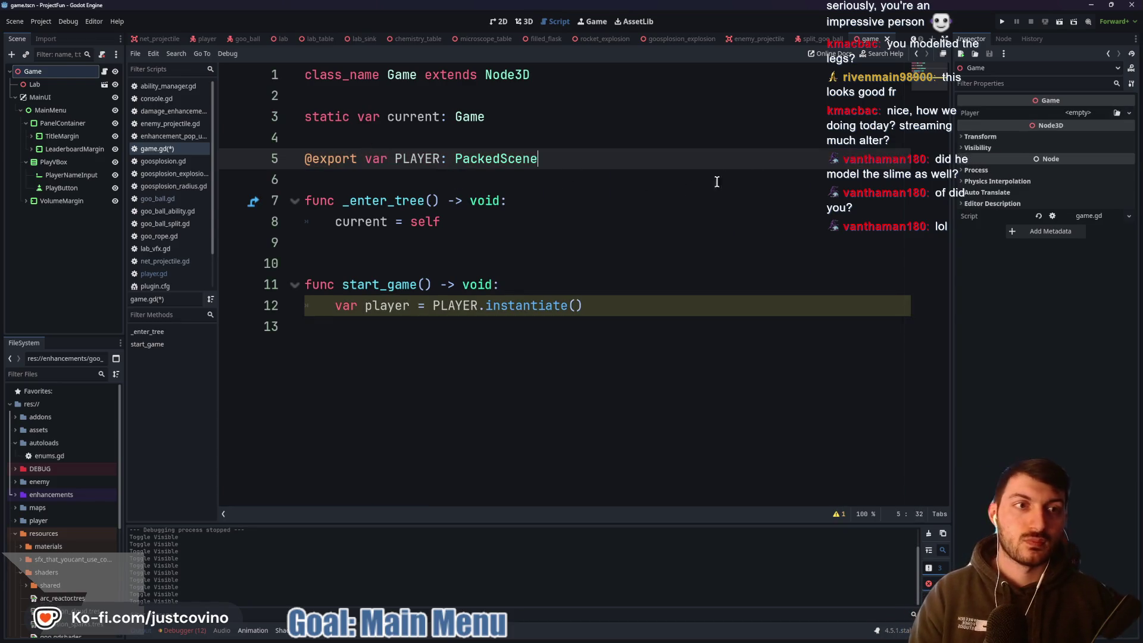
{"action": "left_click", "coordinate": [606, 304]}
{"action": "key", "text": "ctrl+s"}
Step: Quick Load player.tscn into the Inspector's Player property
{"action": "left_click", "coordinate": [1129, 112]}
{"action": "left_click", "coordinate": [1093, 153]}
{"action": "type", "text": "player"}
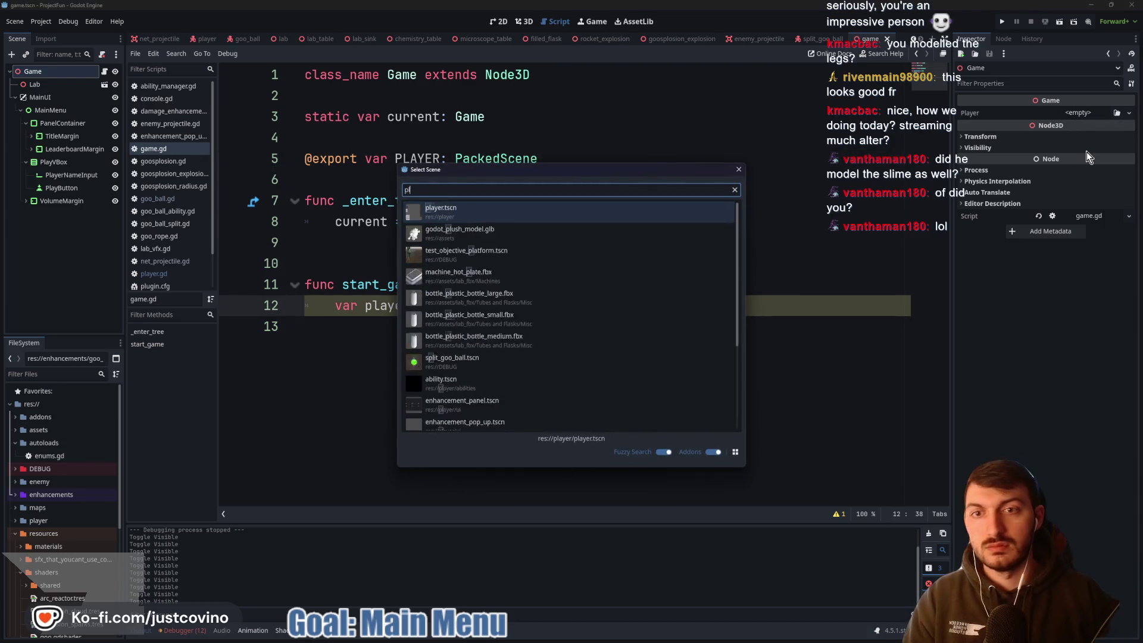
{"action": "left_click", "coordinate": [499, 210]}
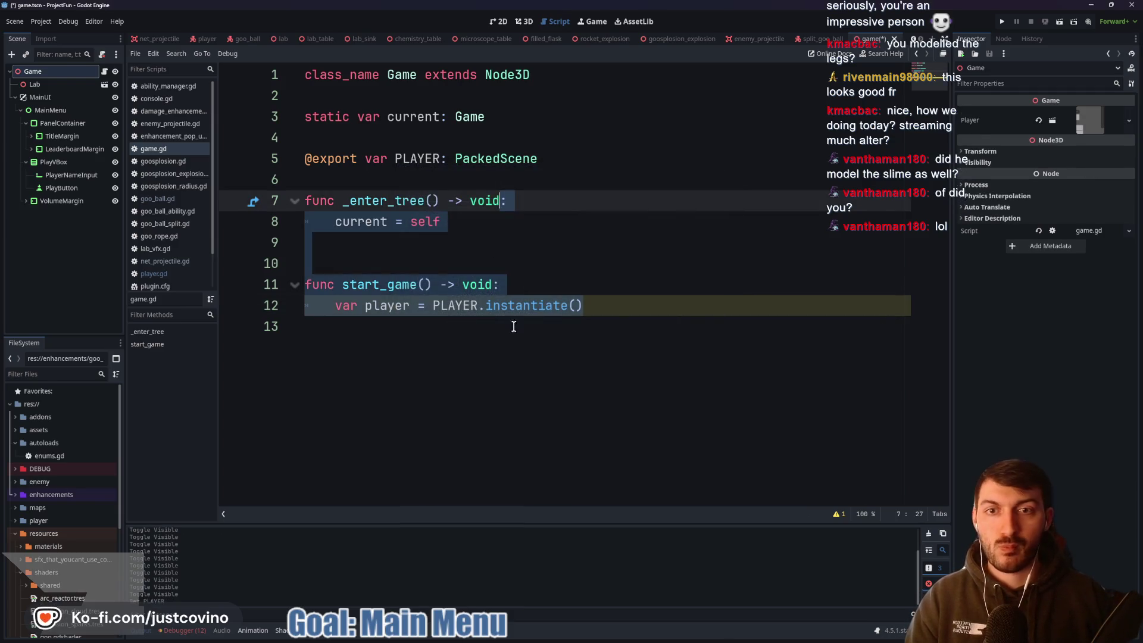
{"action": "left_click", "coordinate": [443, 327]}
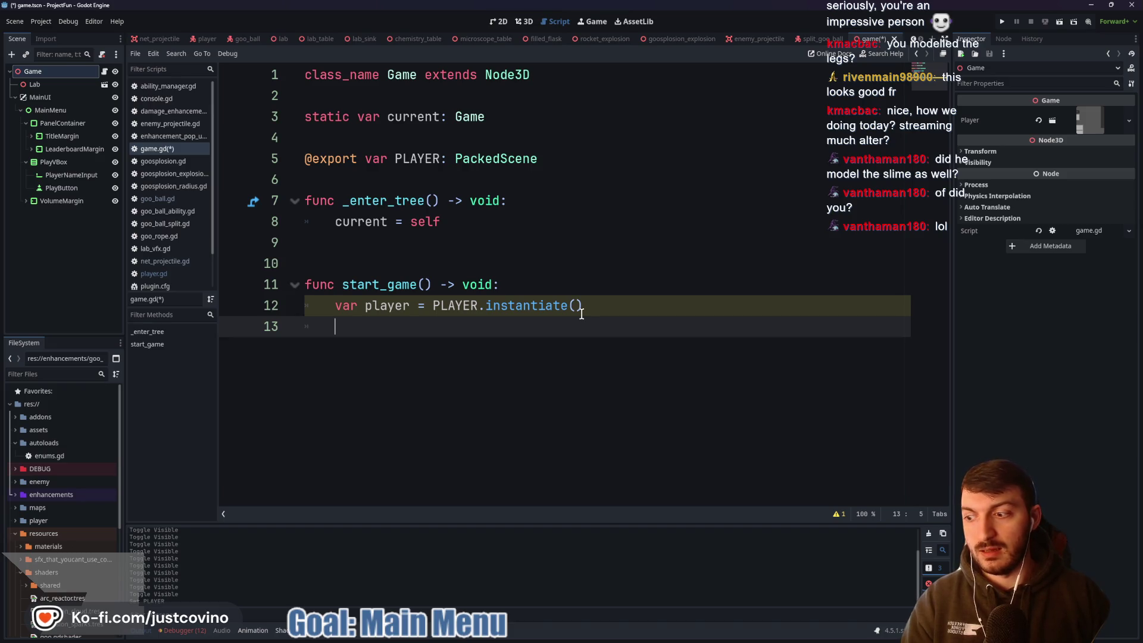
Step: Add $Lab.add_child(player) to start_game
{"action": "type", "text": "ayer."}
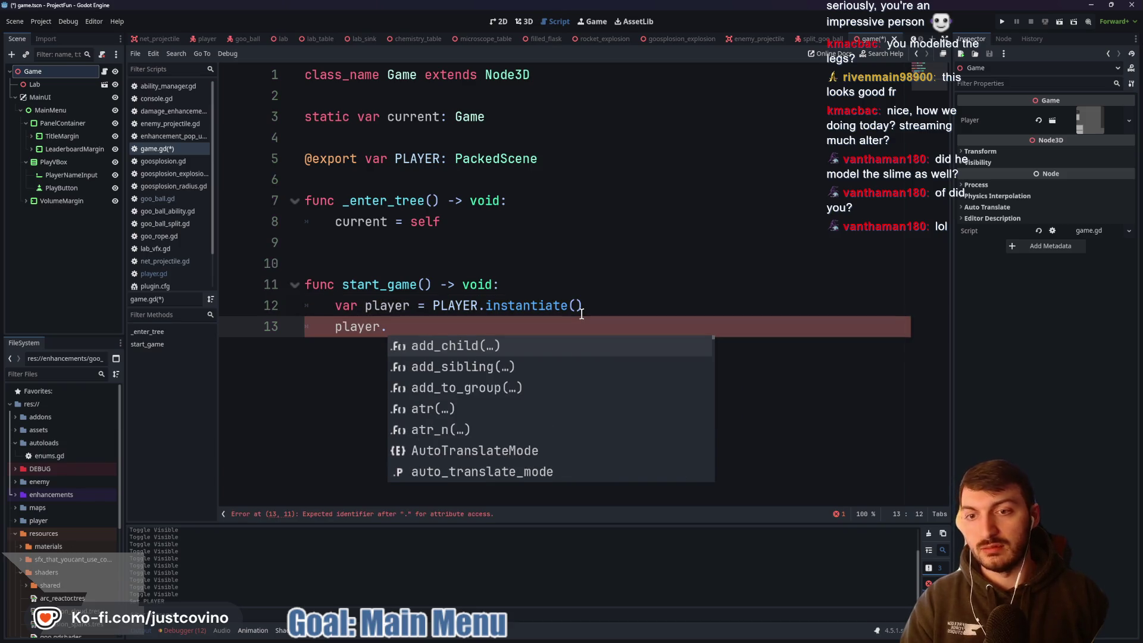
{"action": "key", "text": "BackSpace"}
{"action": "key", "text": "BackSpace"}
{"action": "key", "text": "BackSpace"}
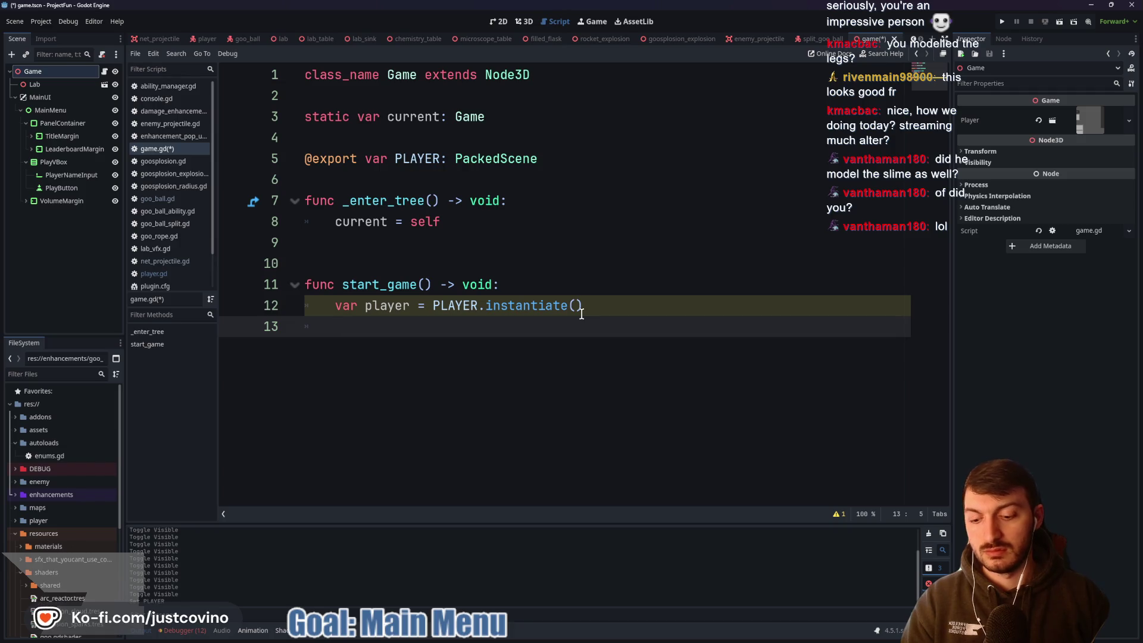
{"action": "type", "text": "lab"}
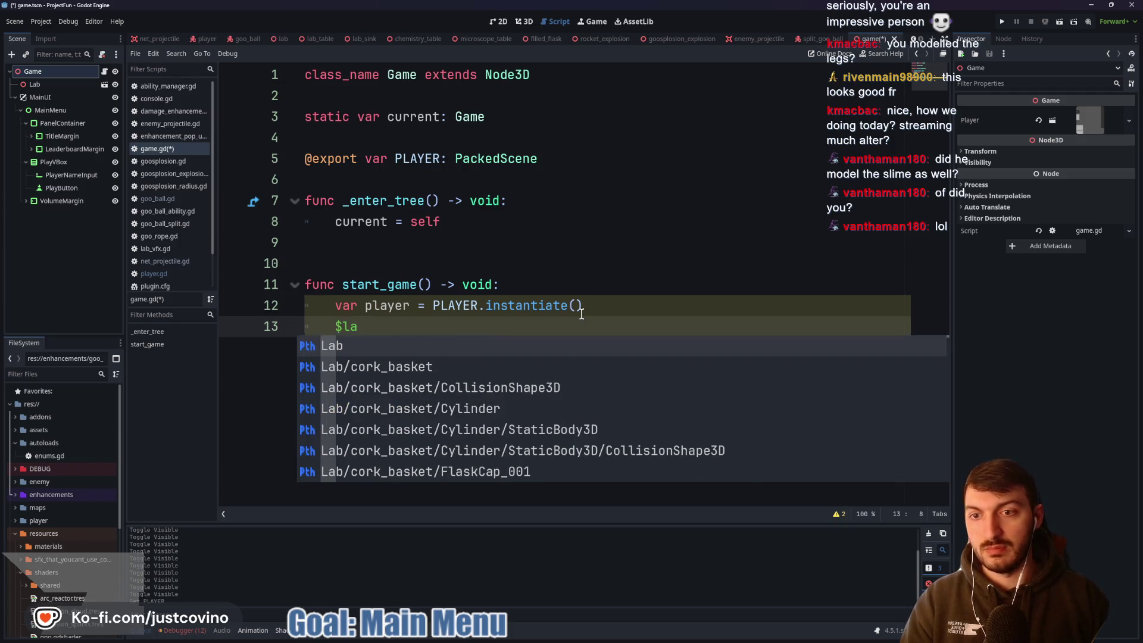
{"action": "key", "text": "Return"}
{"action": "type", "text": ".add"}
{"action": "key", "text": "Down"}
{"action": "key", "text": "Return"}
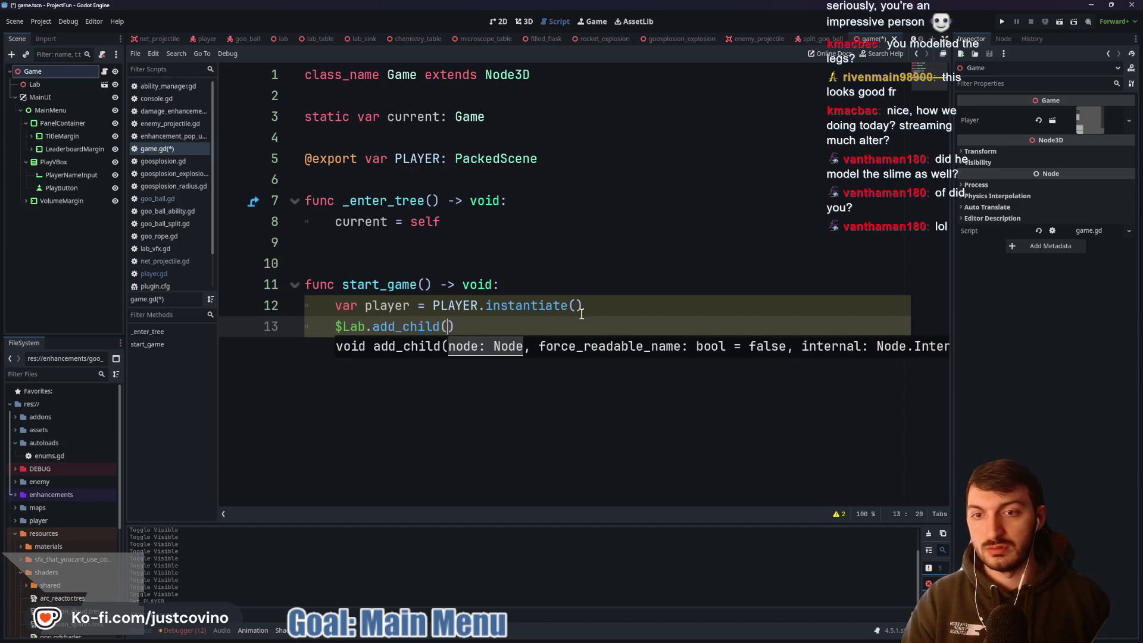
{"action": "type", "text": "player"}
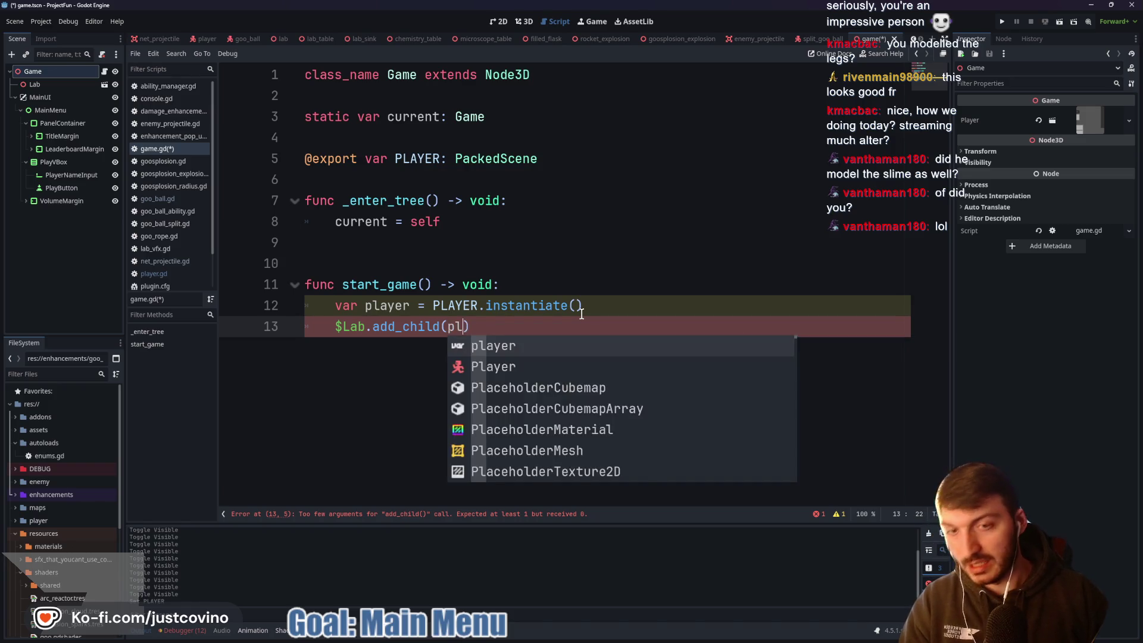
Step: Set player.global_position to $Lab.player_spawnpoint.global_position and save game.gd
{"action": "left_click", "coordinate": [533, 326]}
{"action": "key", "text": "Return"}
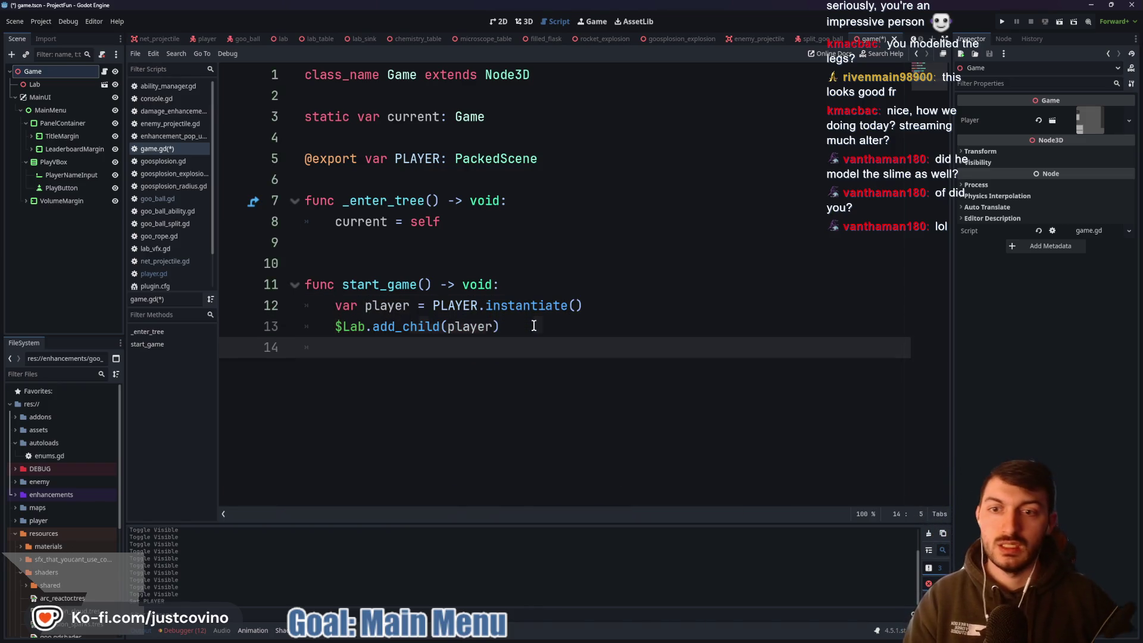
{"action": "type", "text": "player.global_position"}
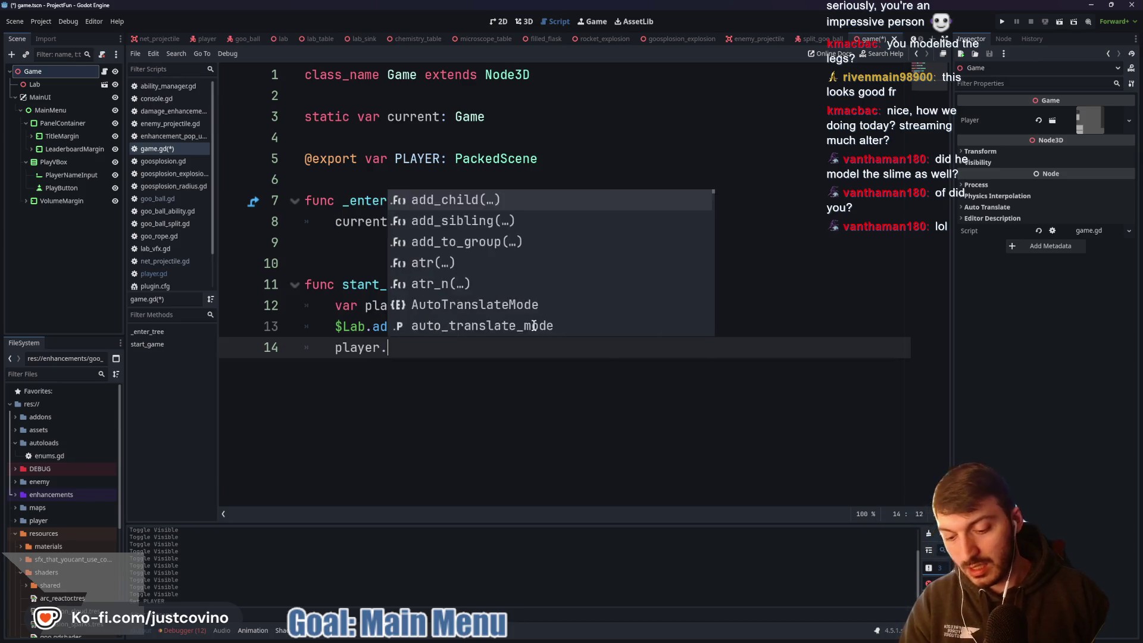
{"action": "type", "text": " = $"}
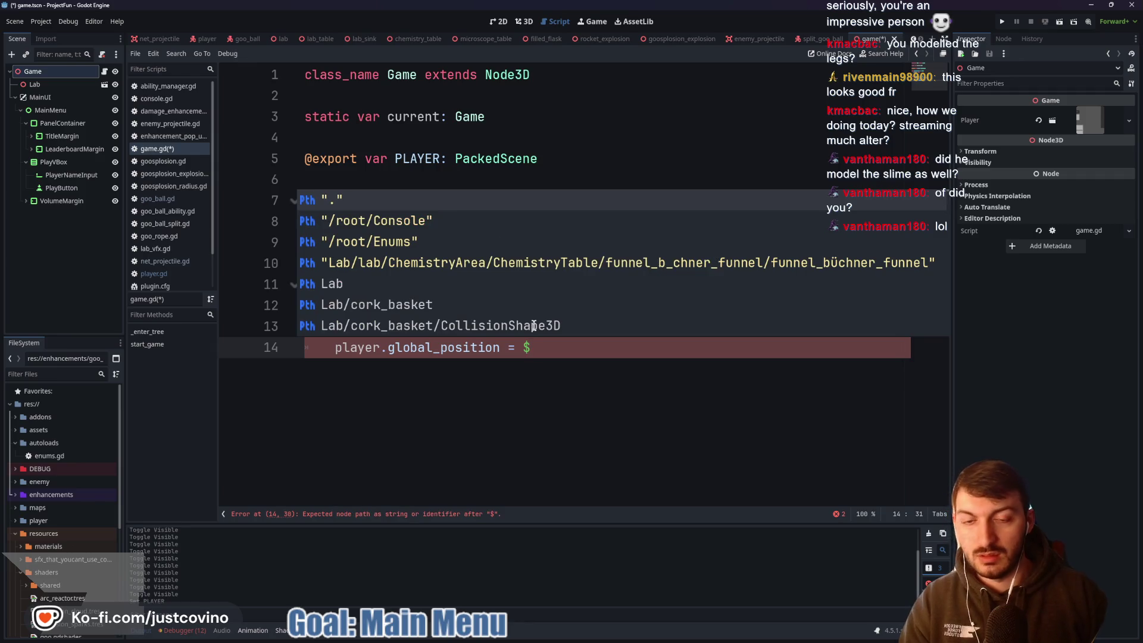
{"action": "type", "text": "Lab."}
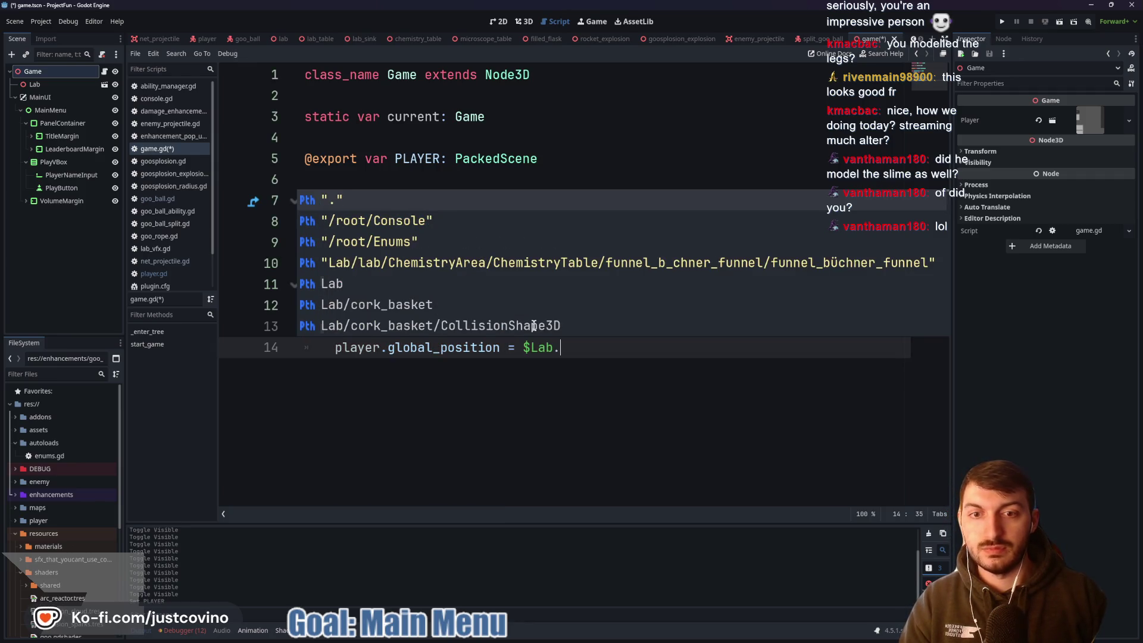
{"action": "type", "text": "player_spawnpoint."}
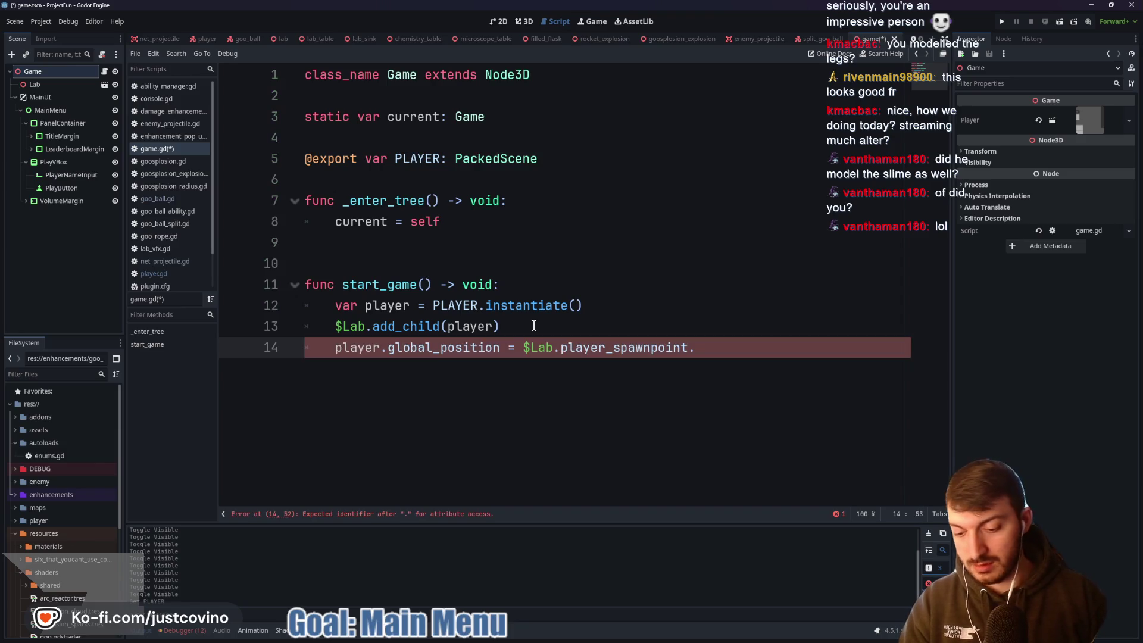
{"action": "type", "text": "postiion"}
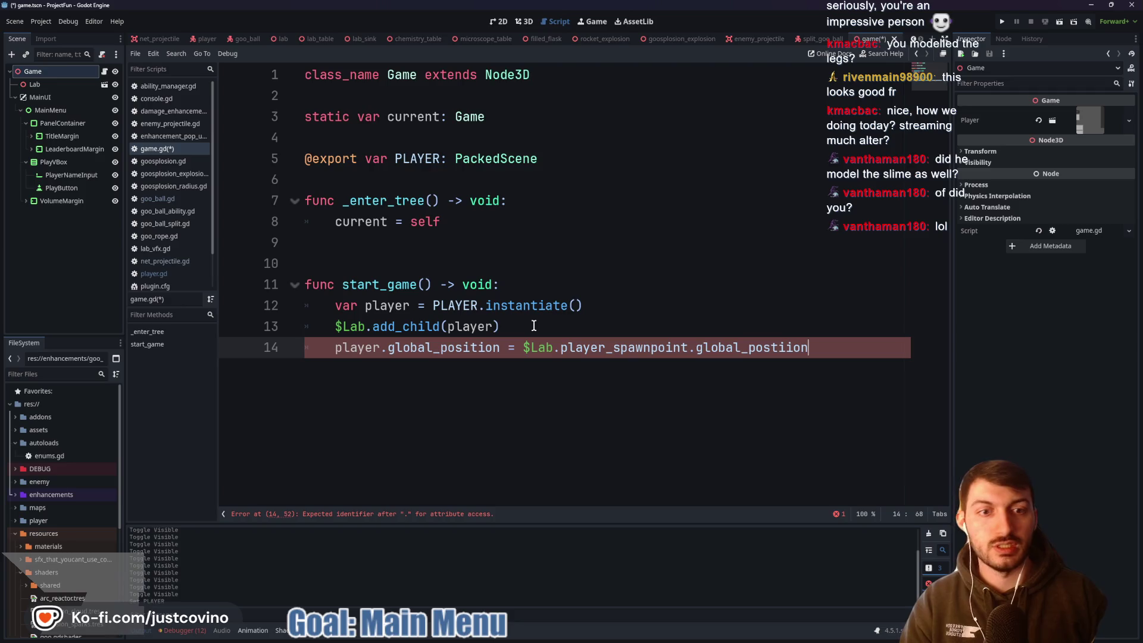
{"action": "left_click", "coordinate": [772, 348]}
{"action": "type", "text": "i"}
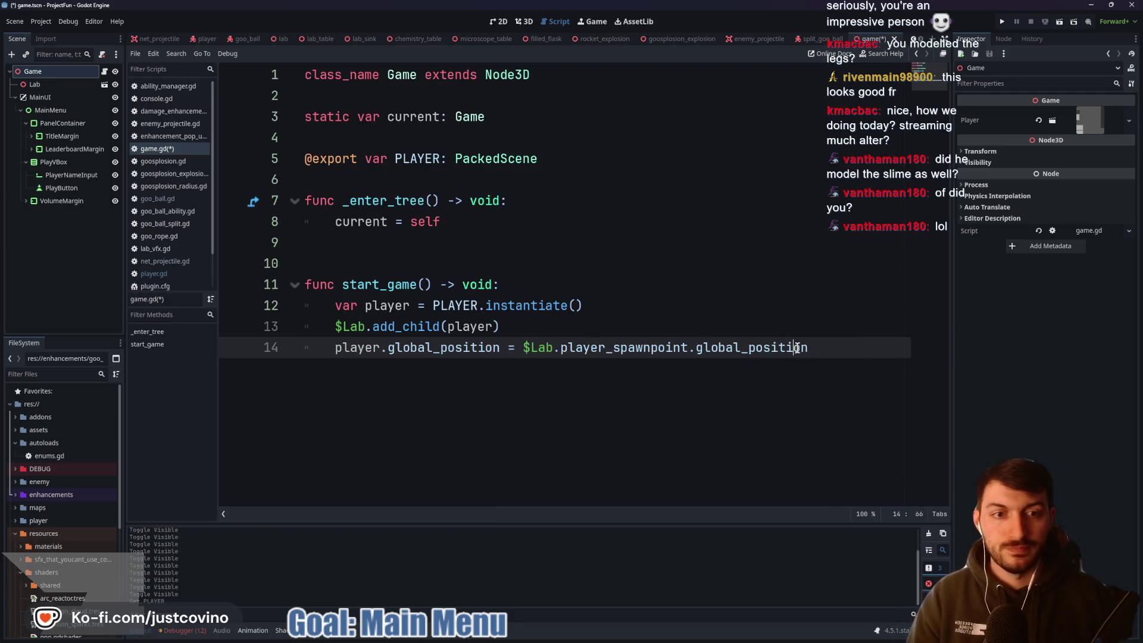
{"action": "key", "text": "ctrl+s"}
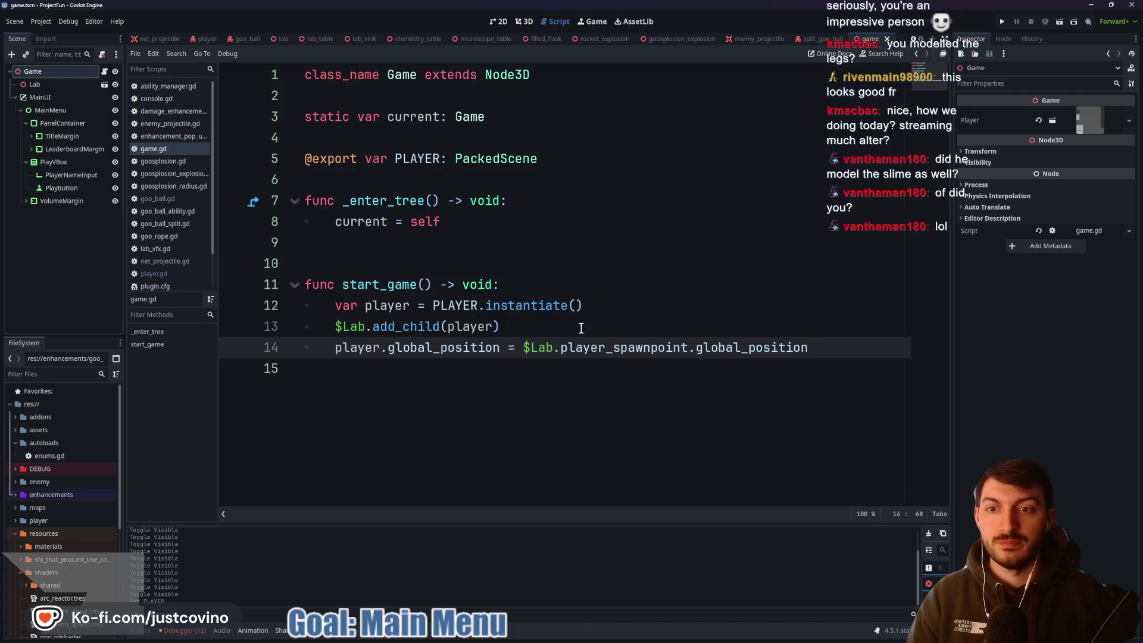
{"action": "left_click", "coordinate": [288, 40]}
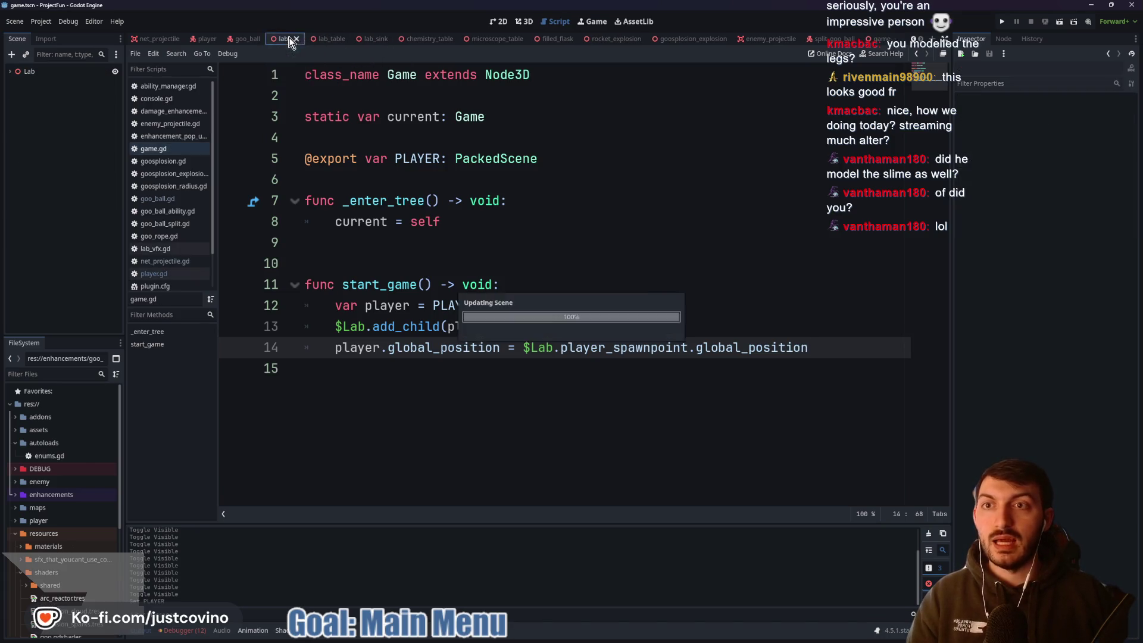
Step: Fly the 3D view past the slime pipe, flask shelves and yellow table, then select Lab
{"action": "left_click", "coordinate": [529, 21]}
{"action": "key", "text": "w"}
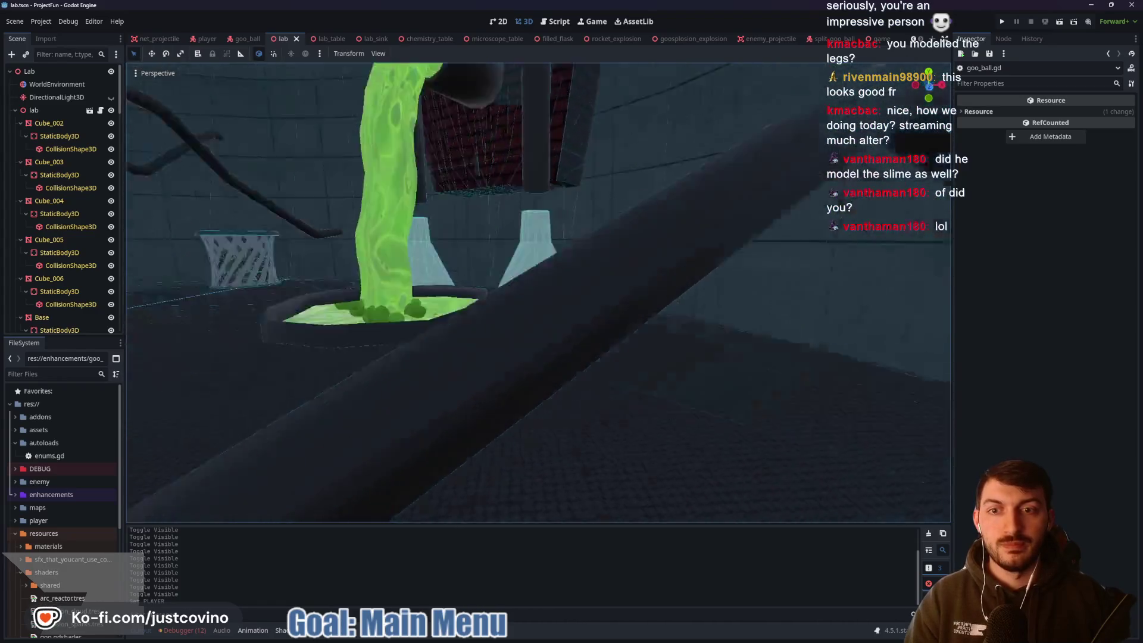
{"action": "key", "text": "w"}
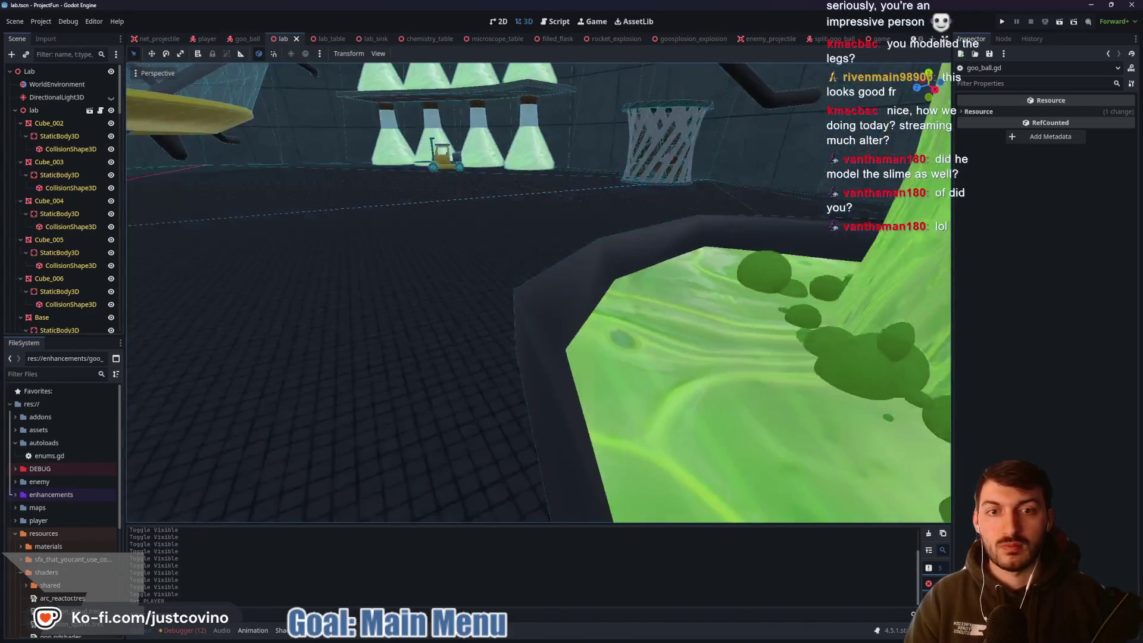
{"action": "key", "text": "w"}
{"action": "key", "text": "w"}
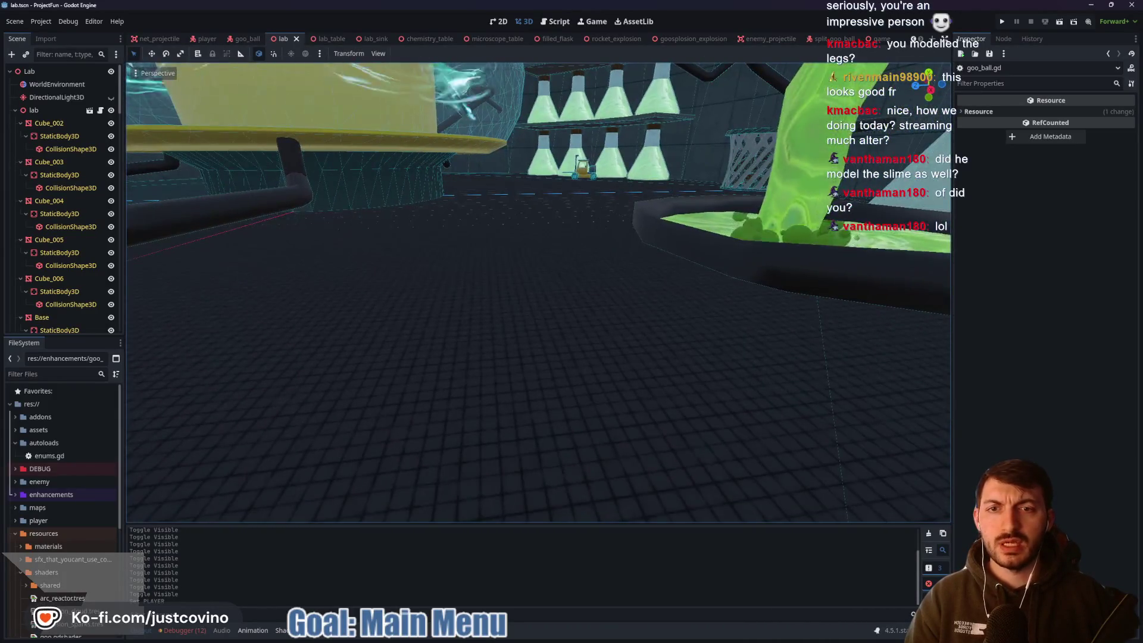
{"action": "key", "text": "w"}
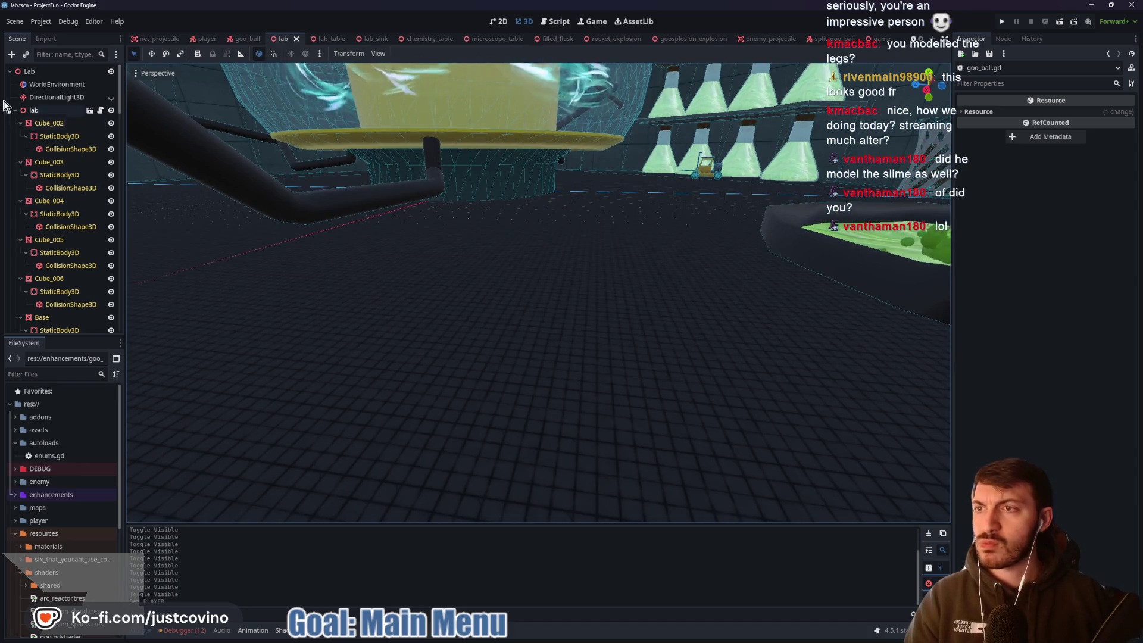
{"action": "left_click", "coordinate": [14, 111]}
{"action": "left_click", "coordinate": [59, 72]}
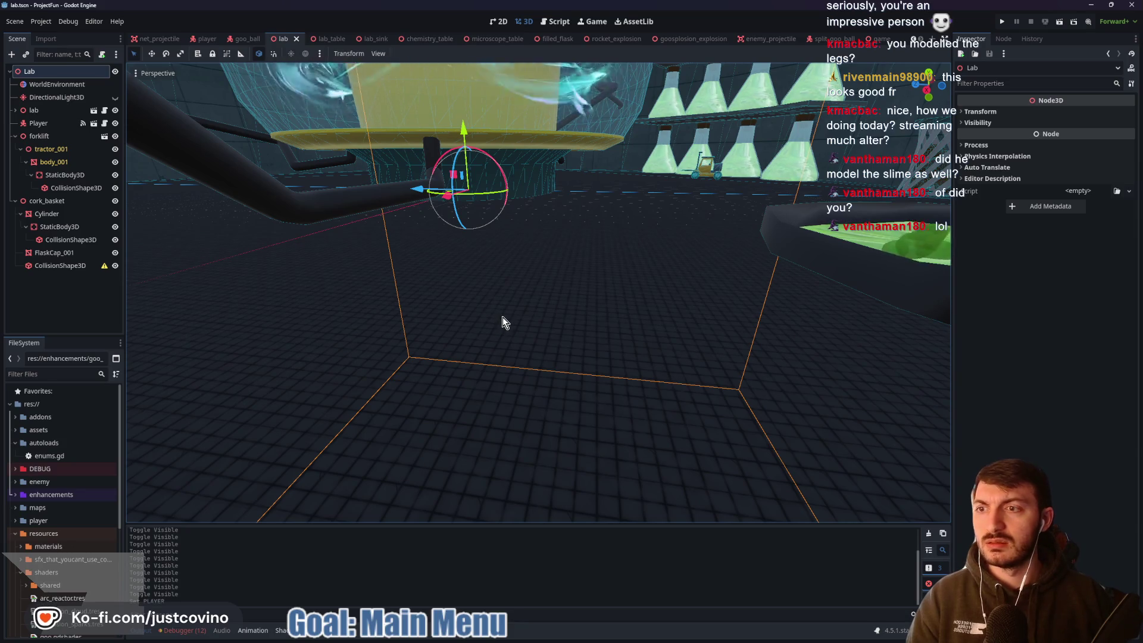
Step: Add a Marker3D named PlayerSpawnpoint, move it along X, and save the lab scene
{"action": "key", "text": "ctrl+a"}
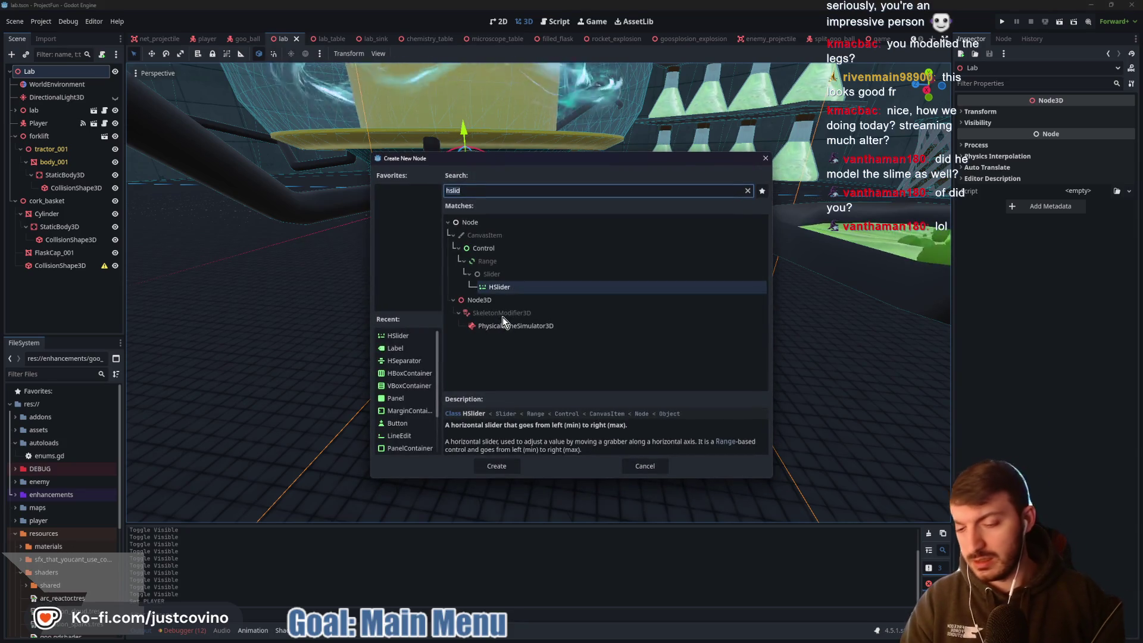
{"action": "key", "text": "Return"}
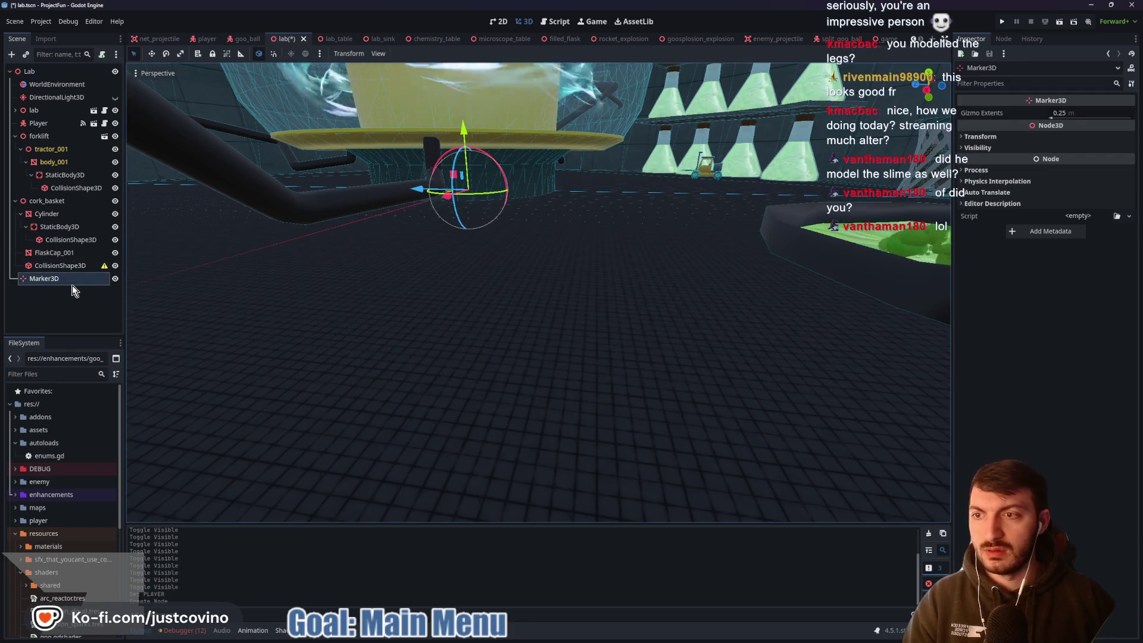
{"action": "double_click", "coordinate": [70, 280]}
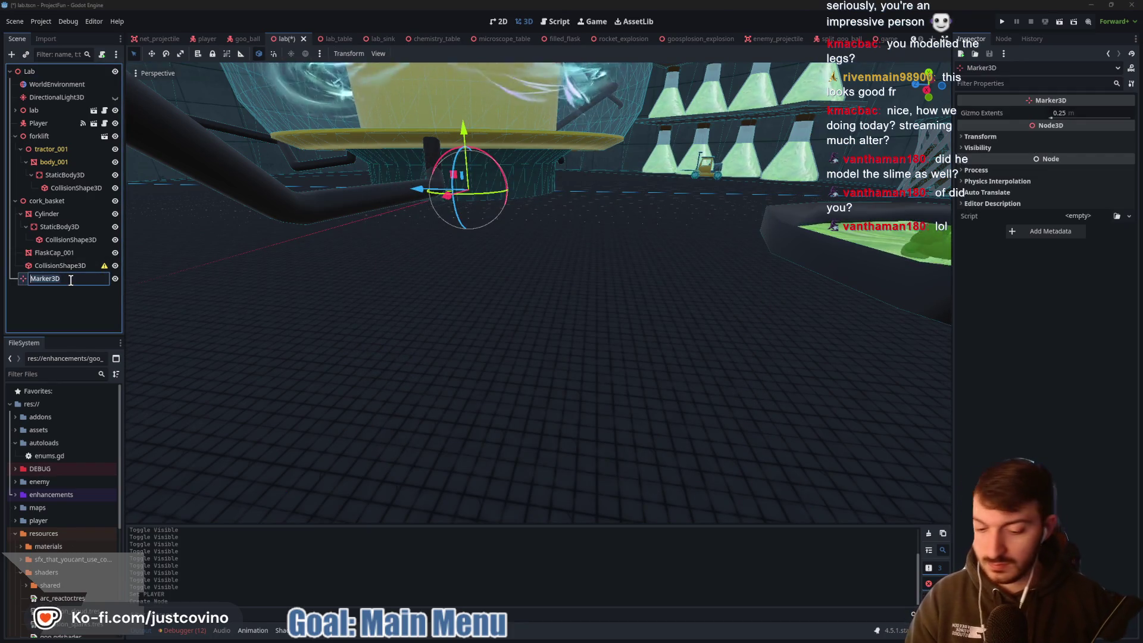
{"action": "type", "text": "PlayerSpawnpoint"}
{"action": "key", "text": "Return"}
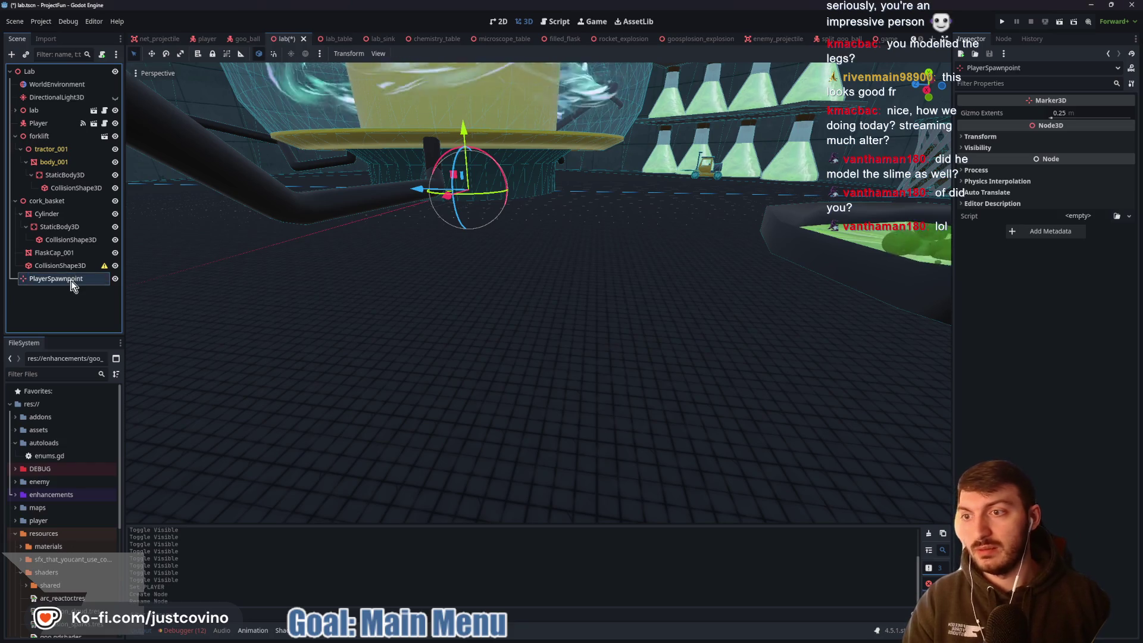
{"action": "mouse_move", "coordinate": [447, 197]}
{"action": "left_mouse_down"}
{"action": "mouse_move", "coordinate": [222, 402]}
{"action": "mouse_move", "coordinate": [396, 345]}
{"action": "mouse_move", "coordinate": [417, 238]}
{"action": "mouse_move", "coordinate": [495, 278]}
{"action": "mouse_move", "coordinate": [409, 209]}
{"action": "mouse_move", "coordinate": [341, 200]}
{"action": "mouse_move", "coordinate": [257, 310]}
{"action": "left_mouse_up"}
{"action": "key", "text": "f"}
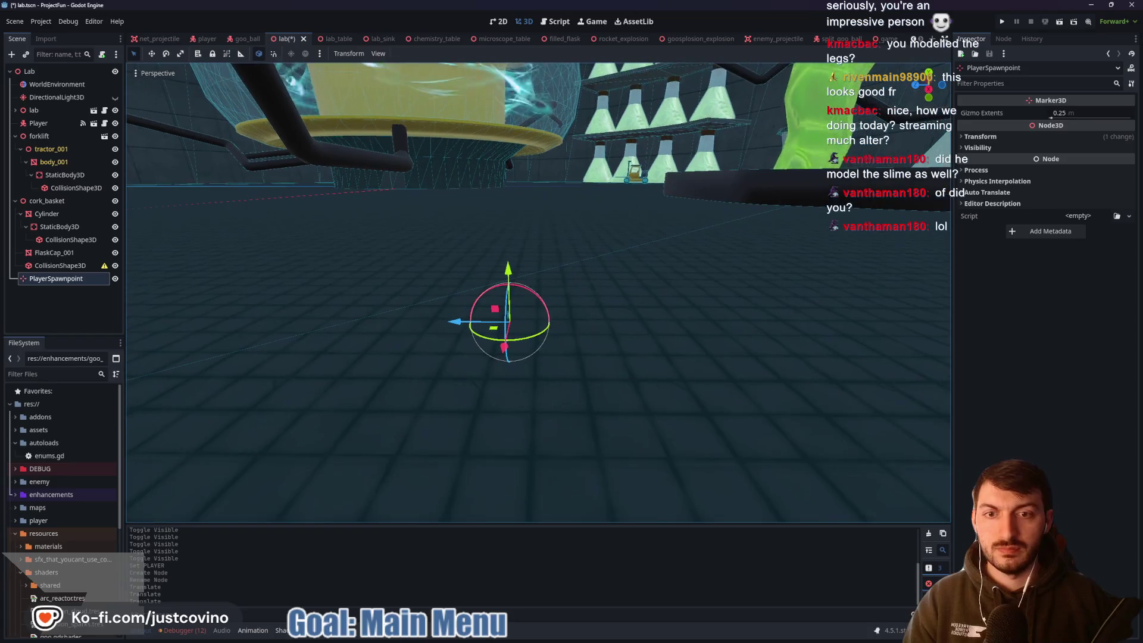
{"action": "key", "text": "ctrl+s"}
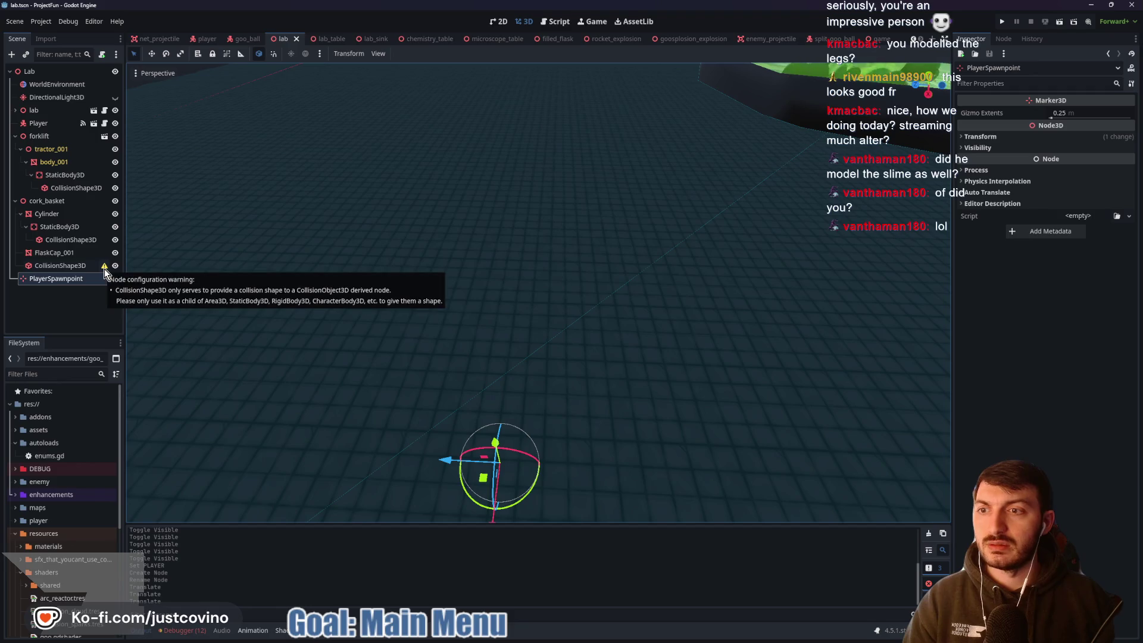
Step: Frame the lab's CollisionShape3D and FlaskCap_001 nodes in the viewport
{"action": "left_click", "coordinate": [82, 270]}
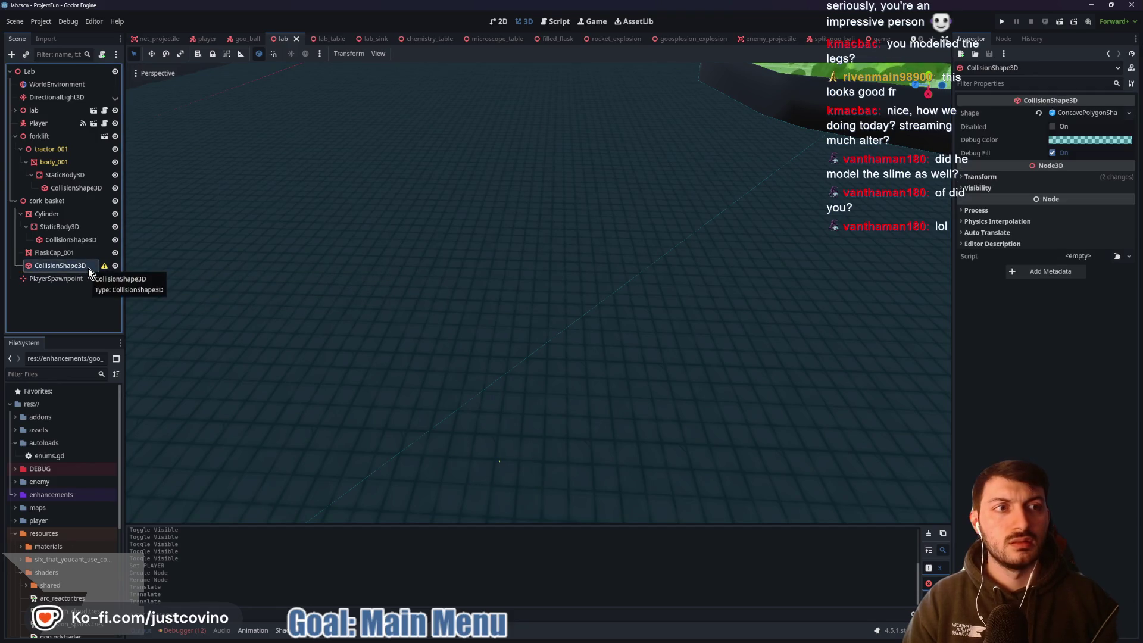
{"action": "mouse_move", "coordinate": [104, 267]}
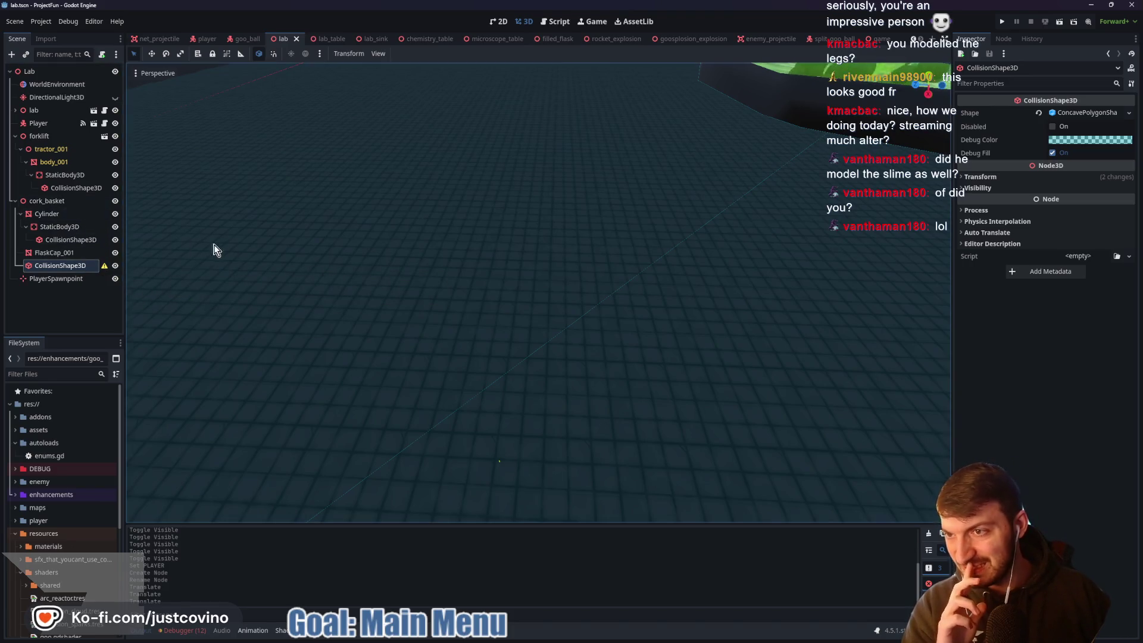
{"action": "scroll", "coordinate": [539, 292], "scroll_direction": "up", "scroll_amount": 10}
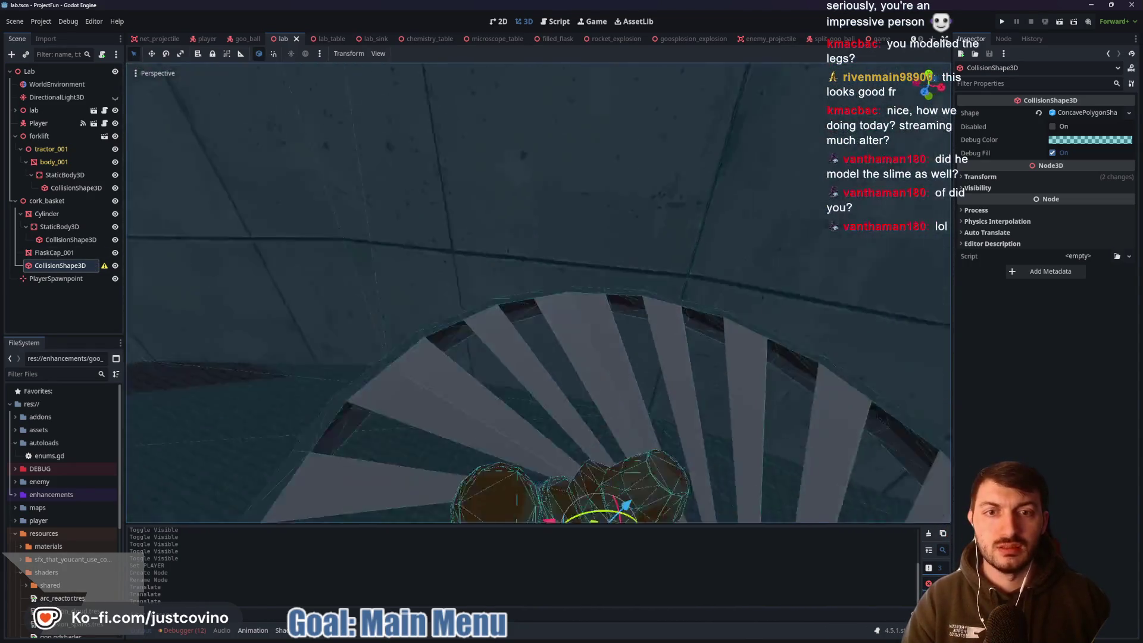
{"action": "double_click", "coordinate": [77, 266]}
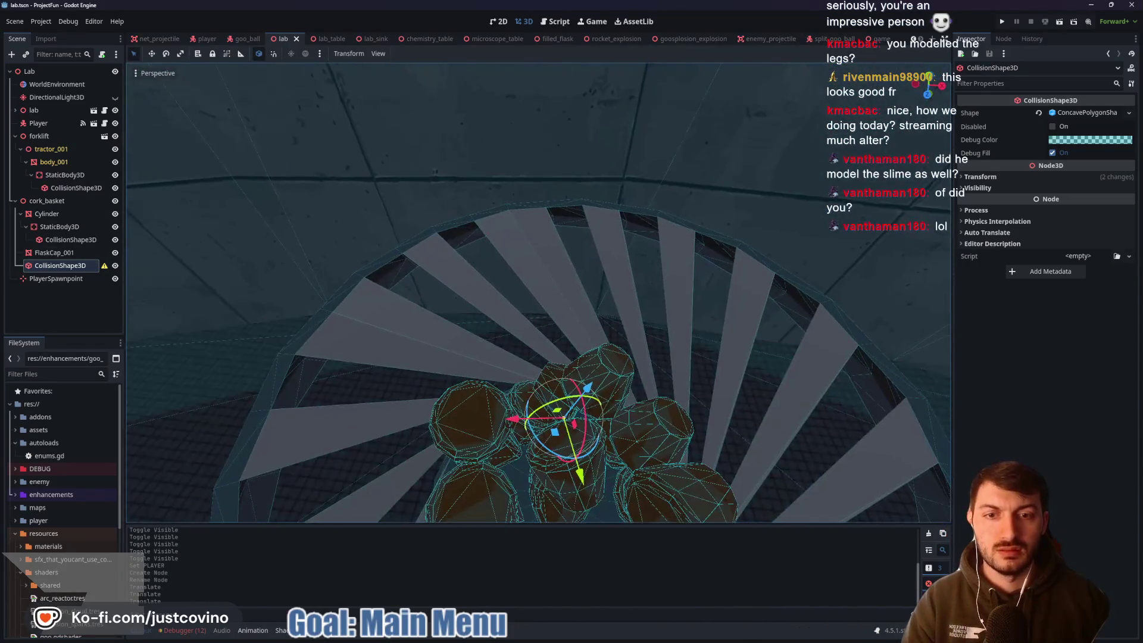
{"action": "left_click", "coordinate": [54, 252]}
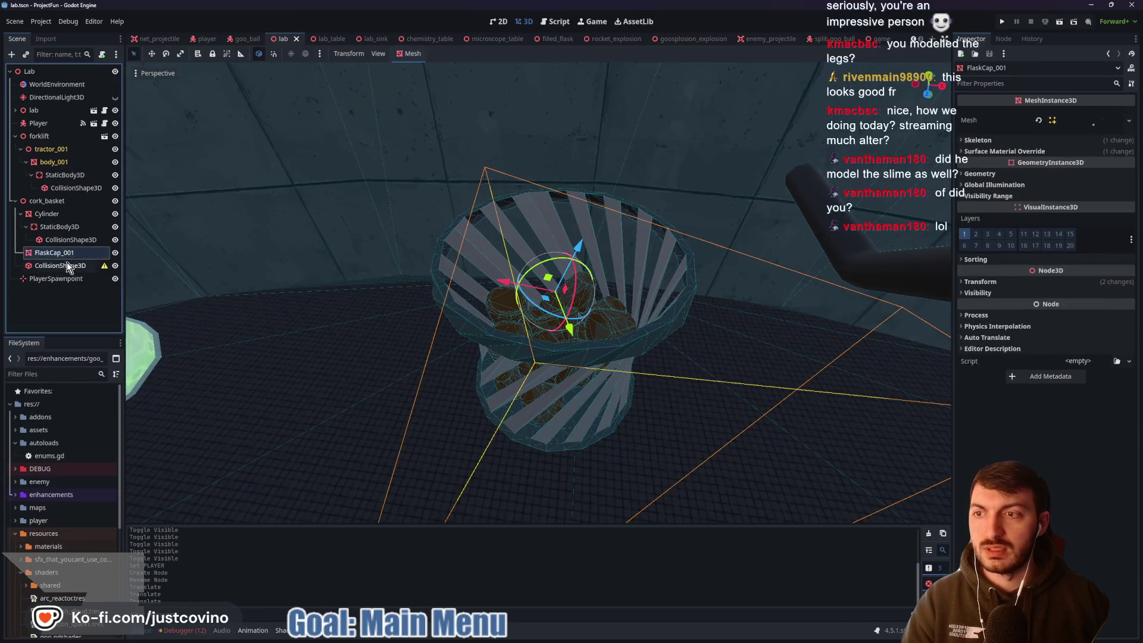
{"action": "double_click", "coordinate": [54, 253]}
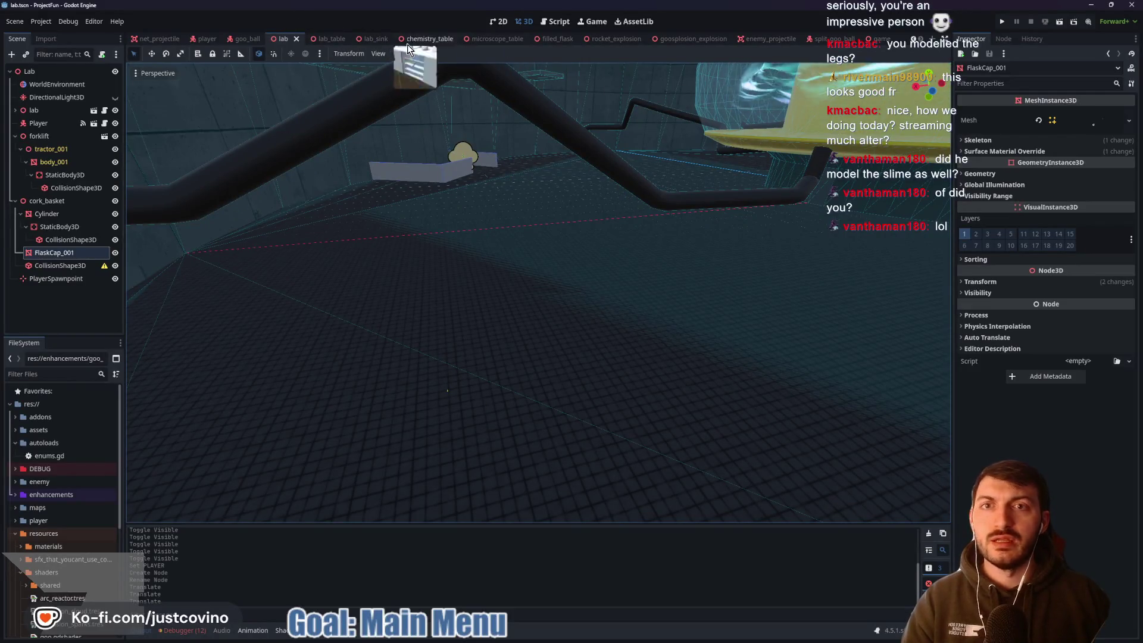
{"action": "left_click", "coordinate": [870, 39]}
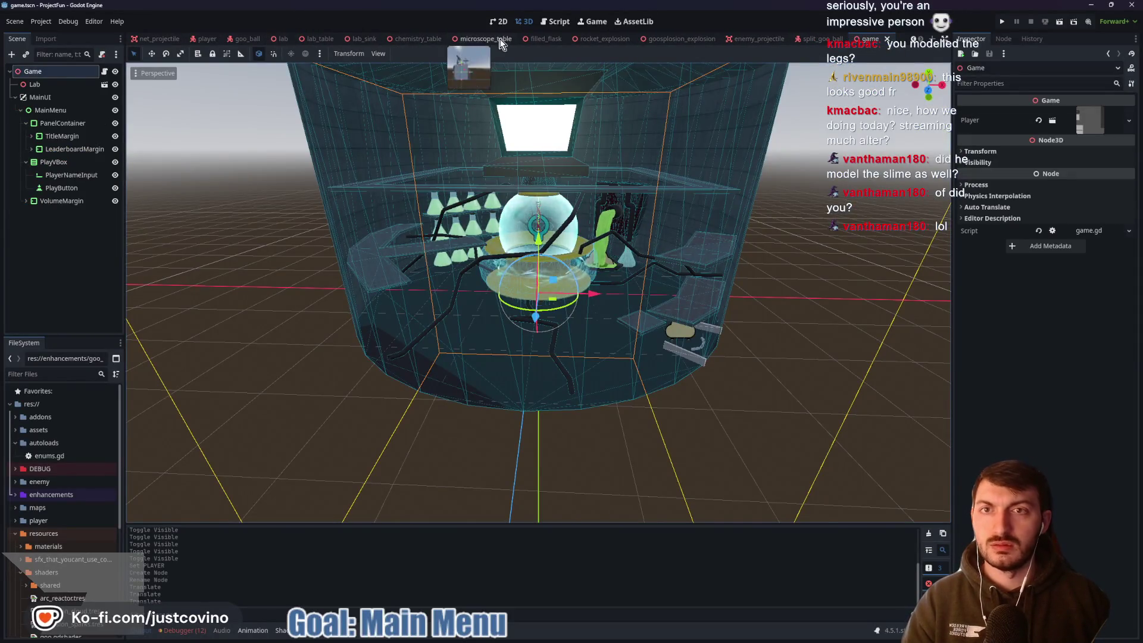
Step: Change line 14 to $Lab.get_node("PlayerSpawnpoint").global_position and save game.gd
{"action": "left_click", "coordinate": [559, 22]}
{"action": "left_click_drag", "start_coordinate": [821, 349], "coordinate": [562, 350]}
{"action": "type", "text": "get_no"}
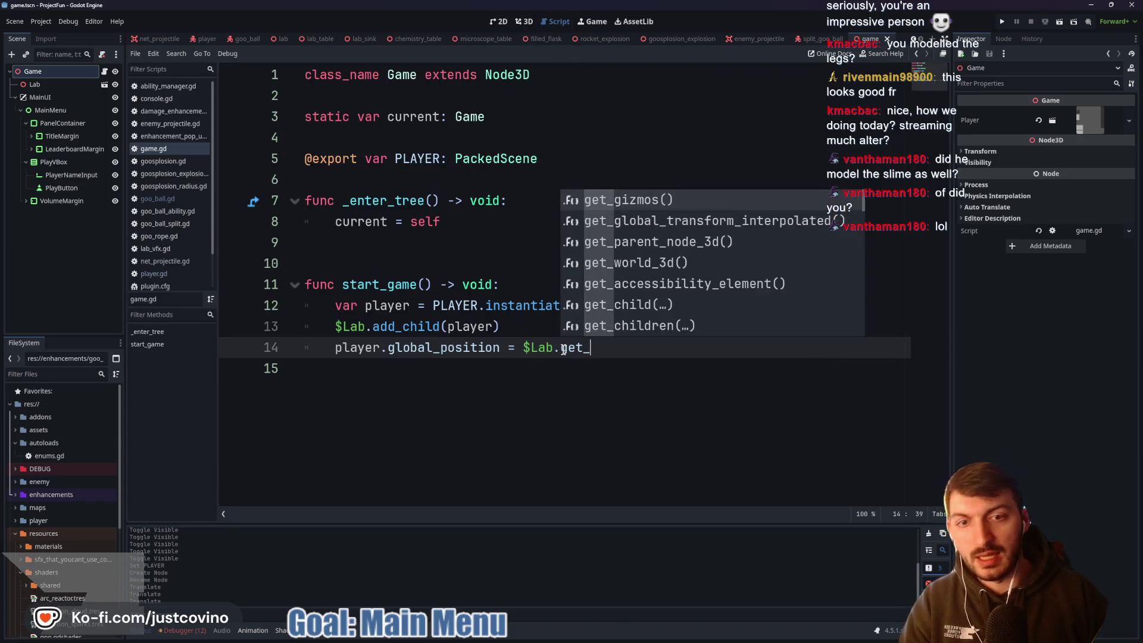
{"action": "key", "text": "Return"}
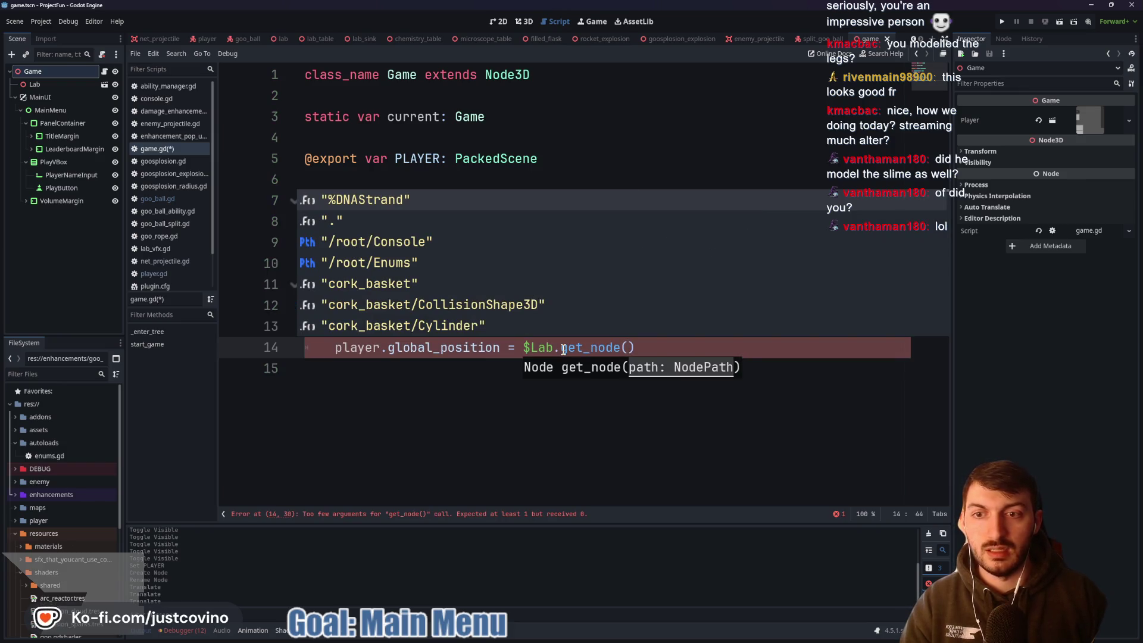
{"action": "type", "text": "\"p"}
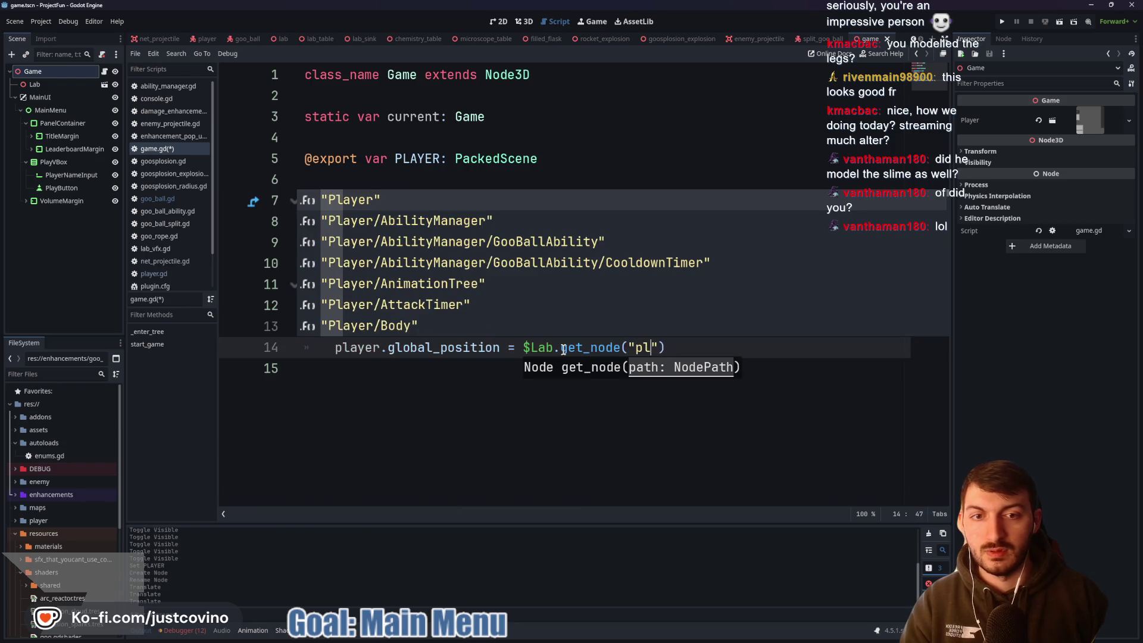
{"action": "key", "text": "BackSpace"}
{"action": "type", "text": "PlayerSpaw"}
{"action": "key", "text": "Return"}
{"action": "left_click", "coordinate": [798, 340]}
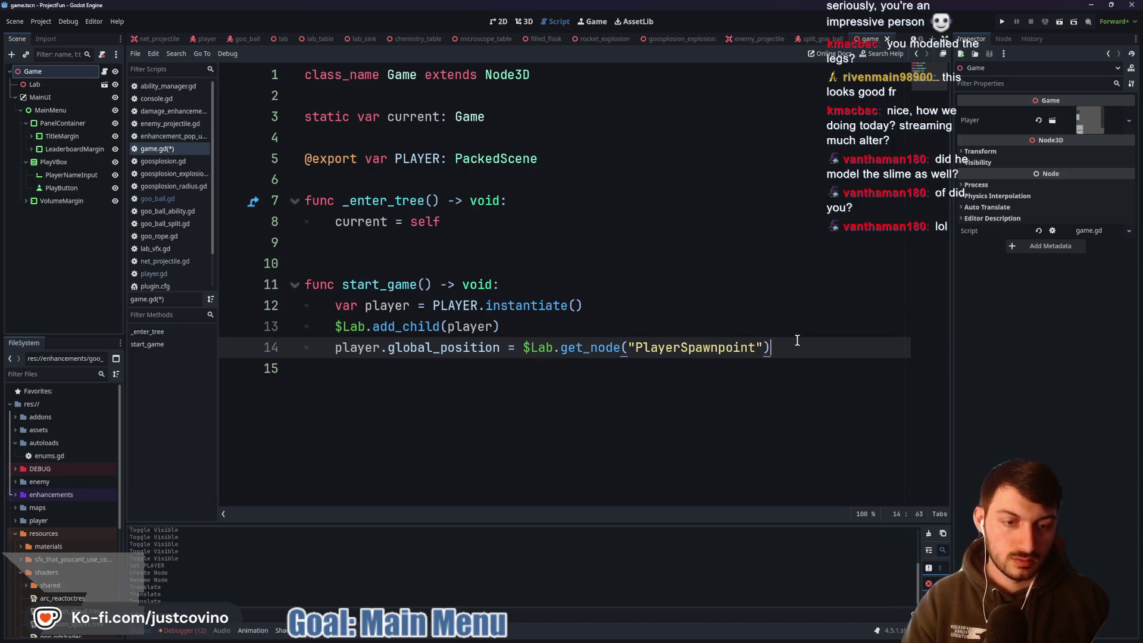
{"action": "type", "text": ".global_pos"}
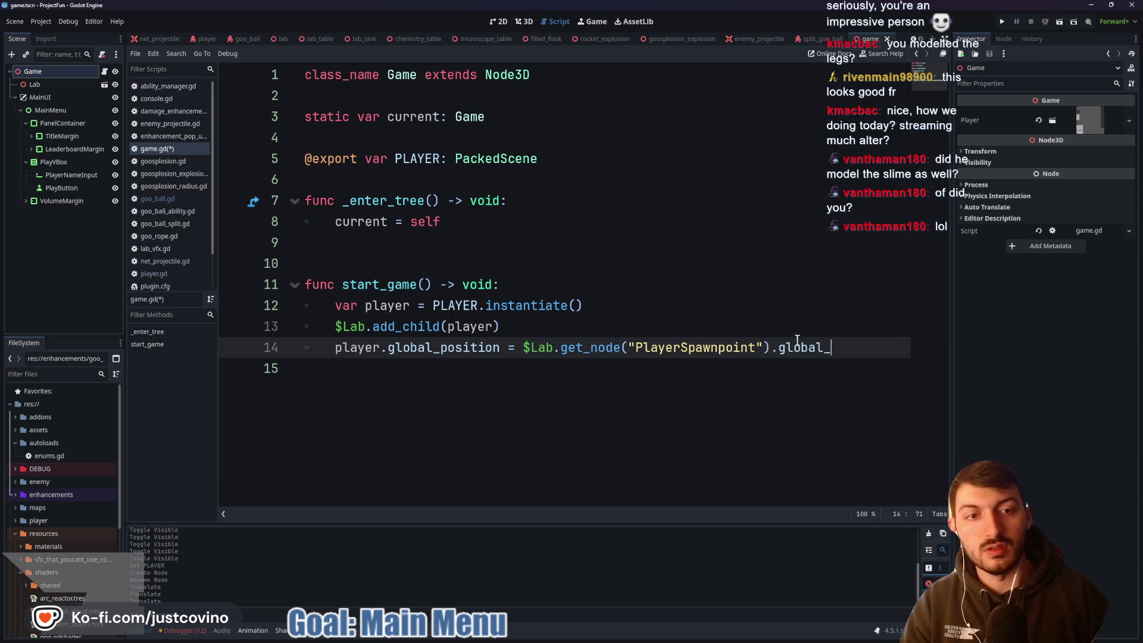
{"action": "type", "text": "itin"}
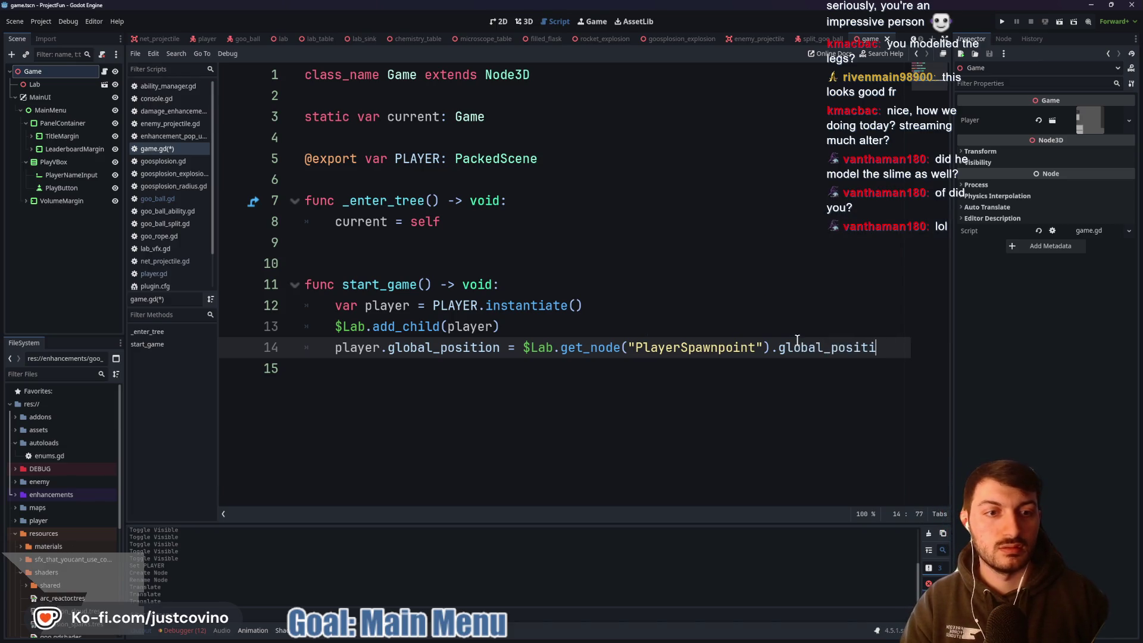
{"action": "key", "text": "ctrl+s"}
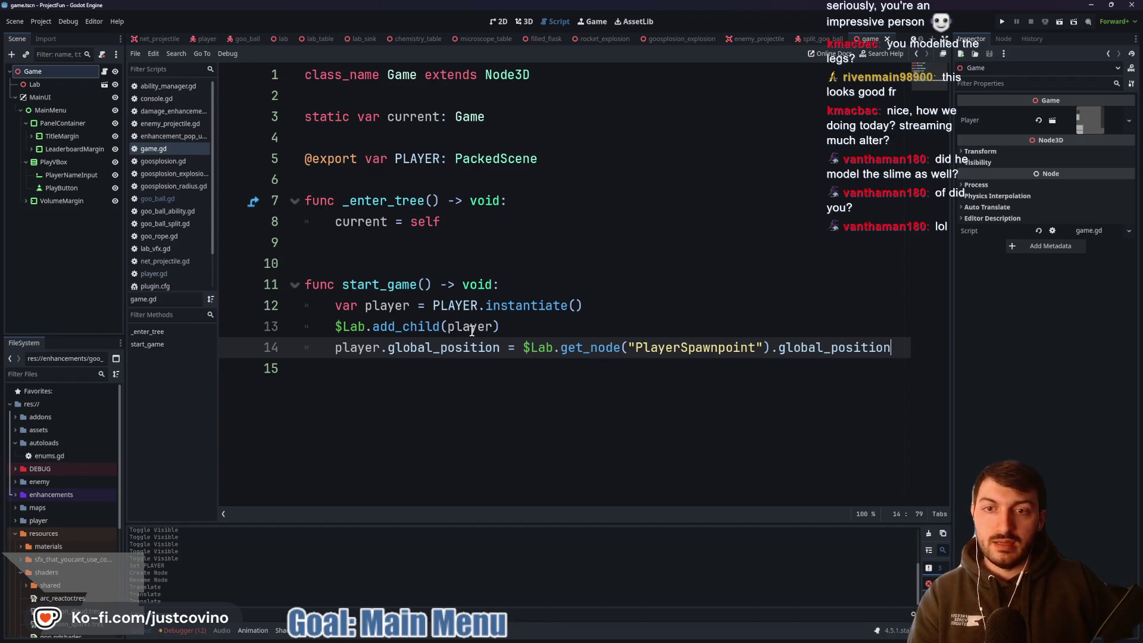
{"action": "left_click", "coordinate": [373, 369]}
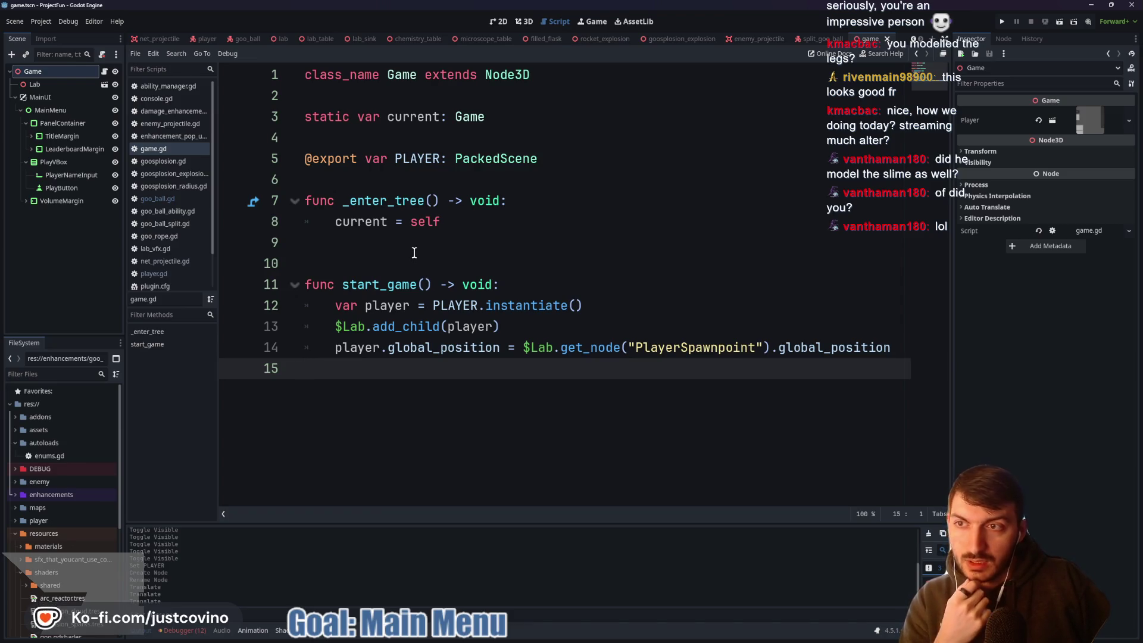
{"action": "left_click", "coordinate": [392, 265]}
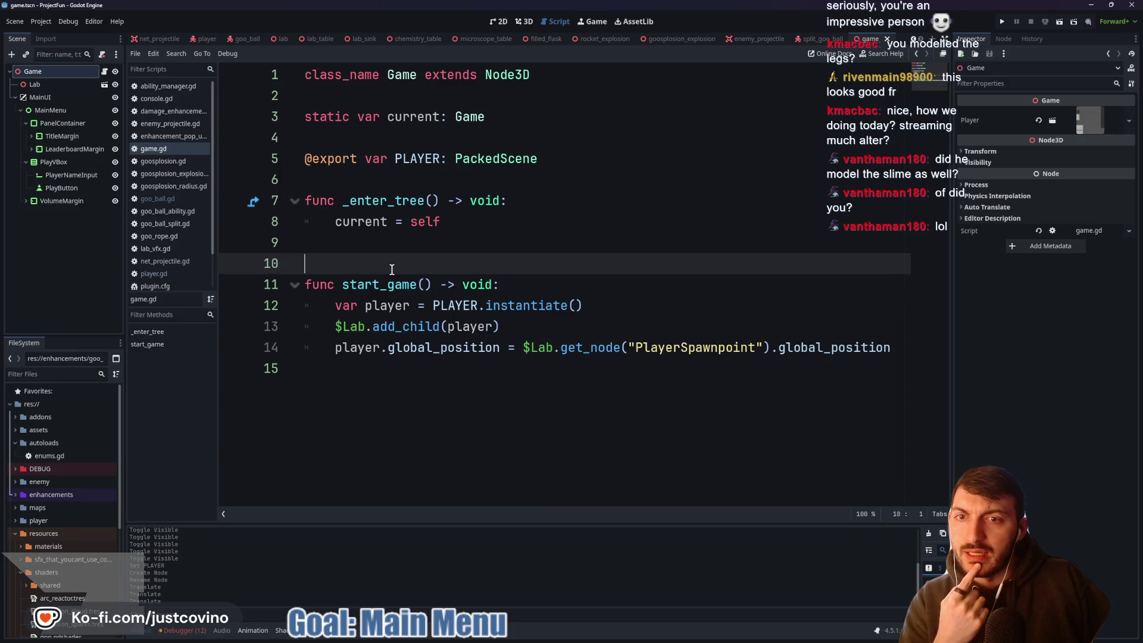
{"action": "left_click", "coordinate": [388, 371]}
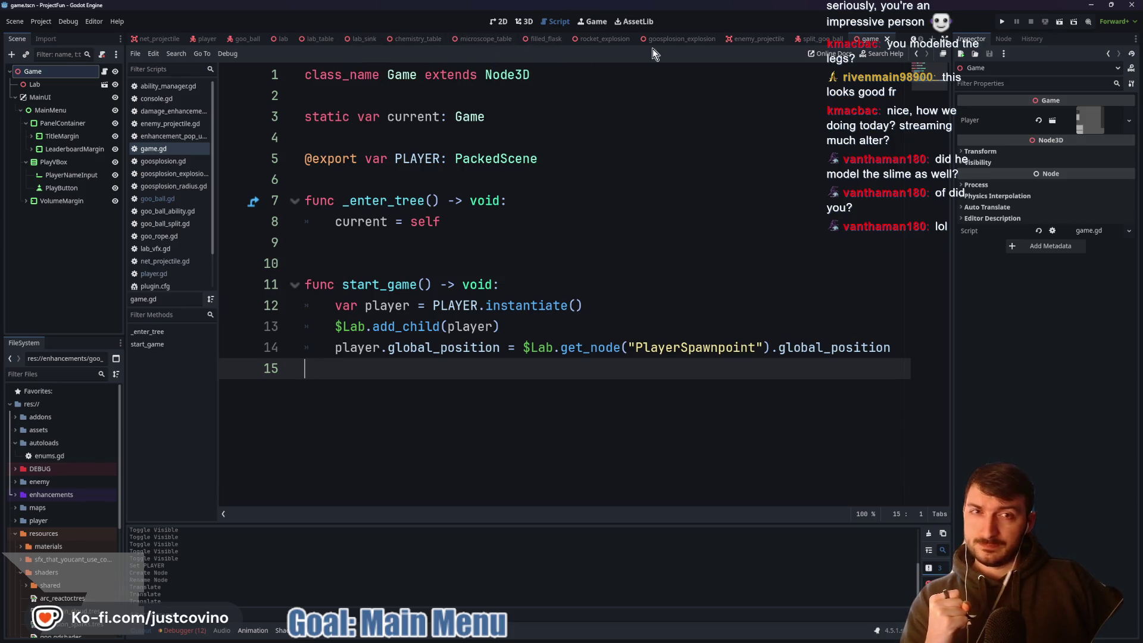
Step: Look around the lab in 3D toward the flask, slime, wall and bench, then open the player scene
{"action": "left_click", "coordinate": [282, 39]}
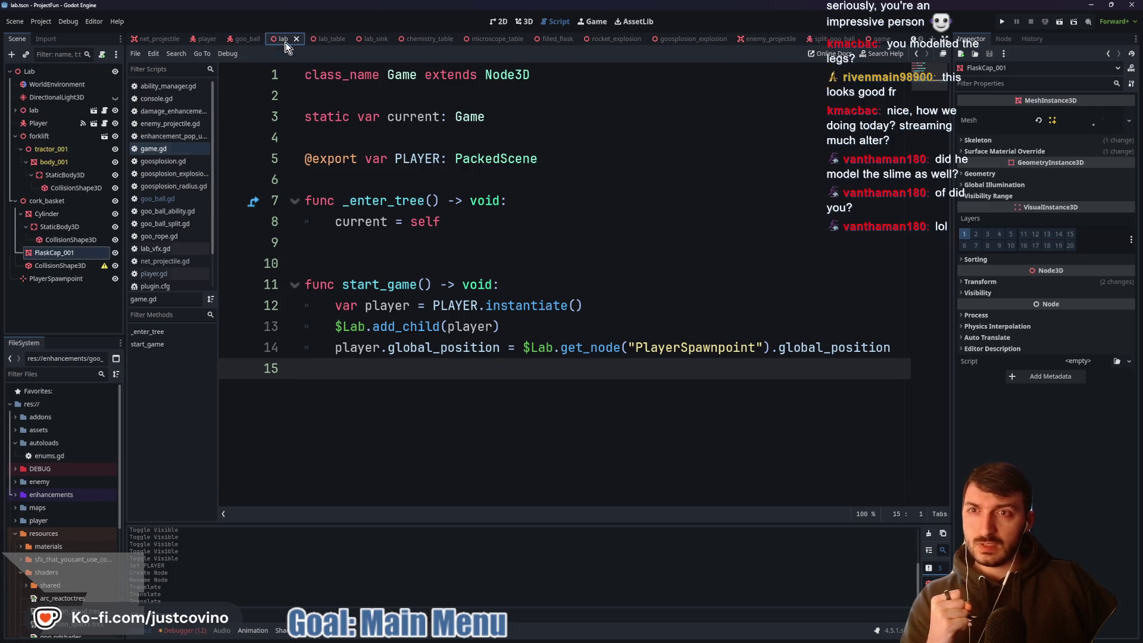
{"action": "left_click", "coordinate": [524, 22]}
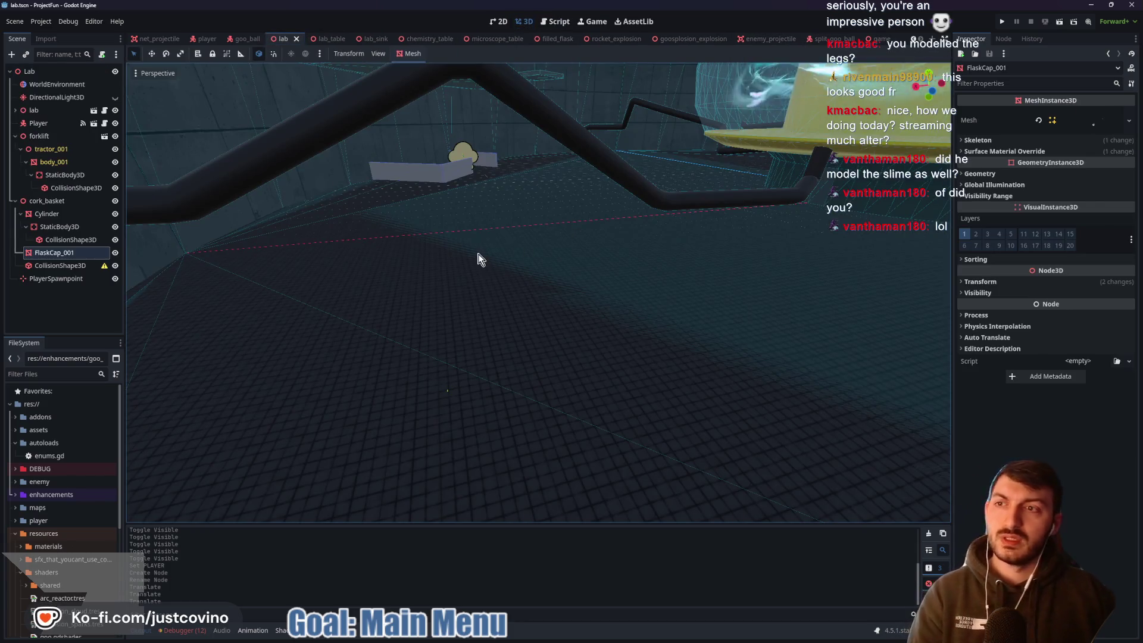
{"action": "mouse_move", "coordinate": [163, 203]}
{"action": "left_mouse_down"}
{"action": "mouse_move", "coordinate": [286, 221]}
{"action": "mouse_move", "coordinate": [238, 220]}
{"action": "mouse_move", "coordinate": [268, 223]}
{"action": "left_mouse_up"}
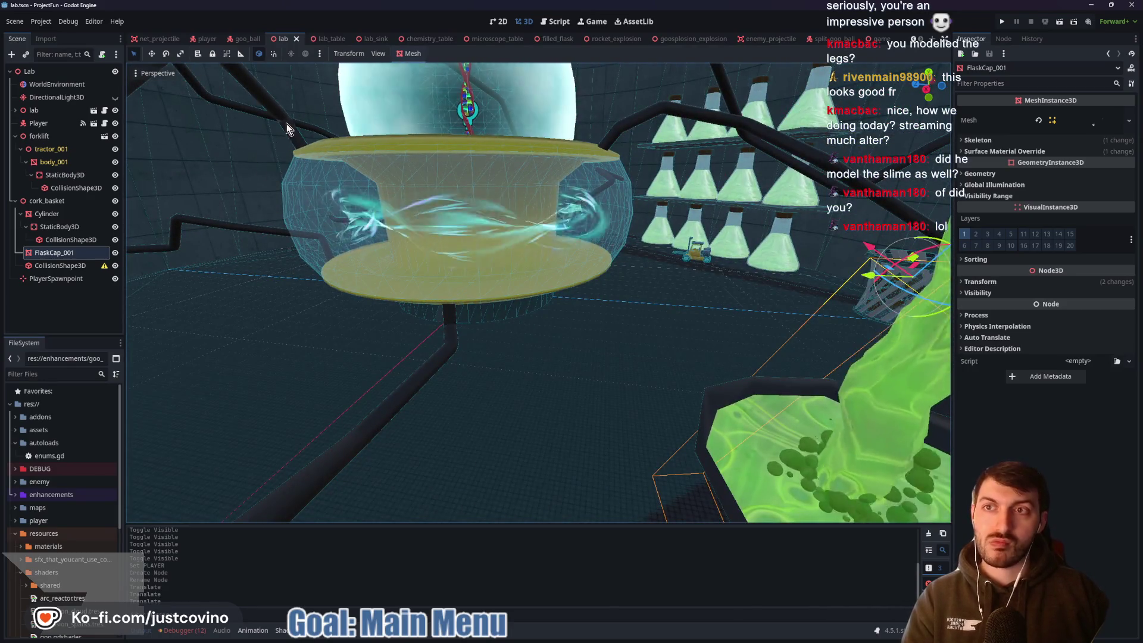
{"action": "mouse_move", "coordinate": [472, 251]}
{"action": "left_mouse_down"}
{"action": "mouse_move", "coordinate": [447, 249]}
{"action": "mouse_move", "coordinate": [494, 252]}
{"action": "mouse_move", "coordinate": [480, 250]}
{"action": "left_mouse_up"}
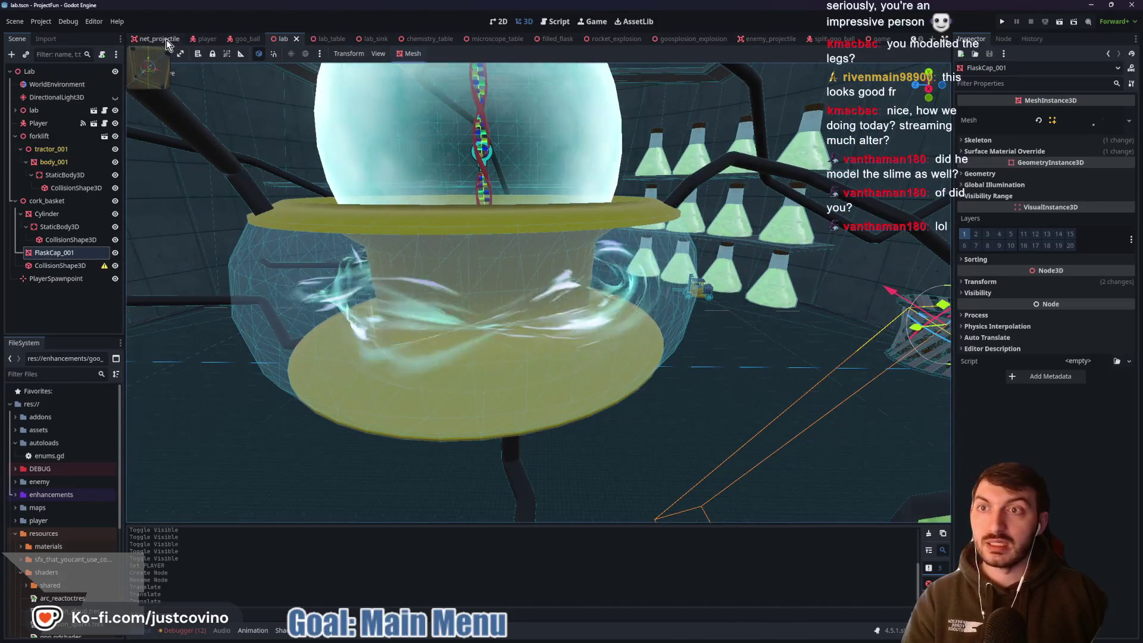
{"action": "left_click", "coordinate": [208, 40]}
Step: Go via net_projectile to testing_zone and open the EnemySpawner's enemy_spawner.gd script
{"action": "scroll", "coordinate": [107, 89], "scroll_direction": "down", "scroll_amount": 5}
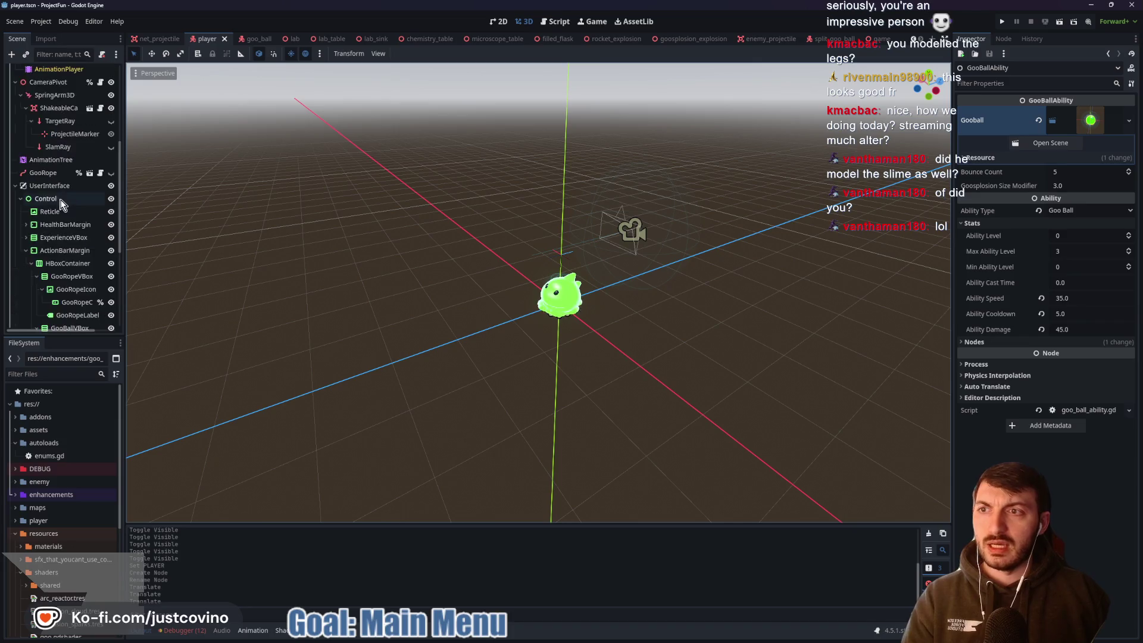
{"action": "scroll", "coordinate": [108, 89], "scroll_direction": "up", "scroll_amount": 3}
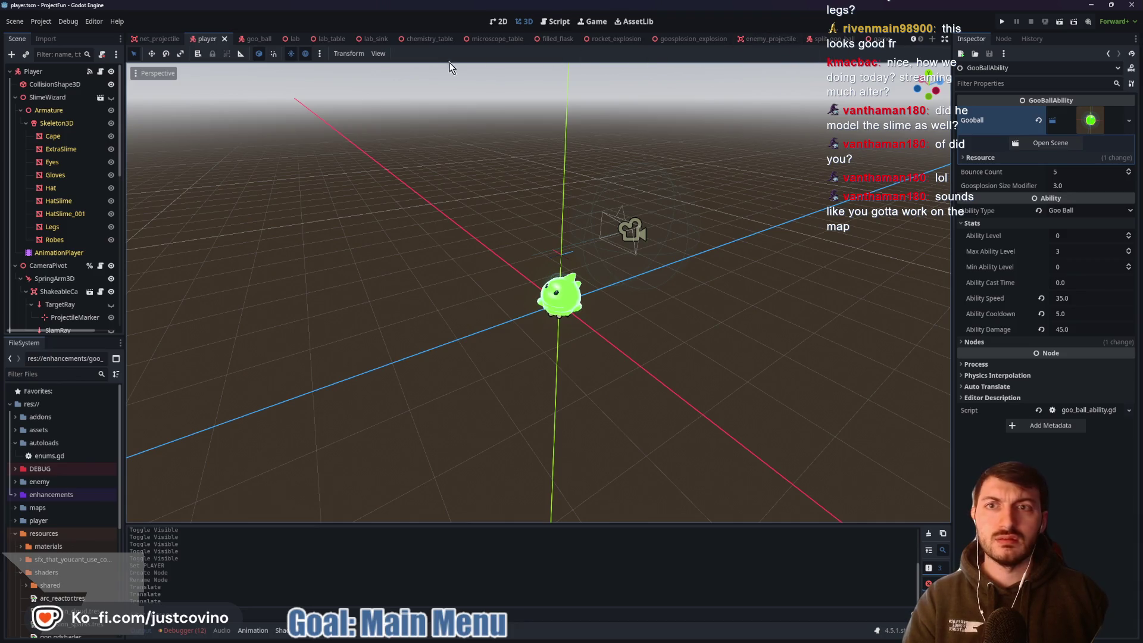
{"action": "left_click", "coordinate": [156, 41]}
{"action": "scroll", "coordinate": [167, 45], "scroll_direction": "up", "scroll_amount": 1}
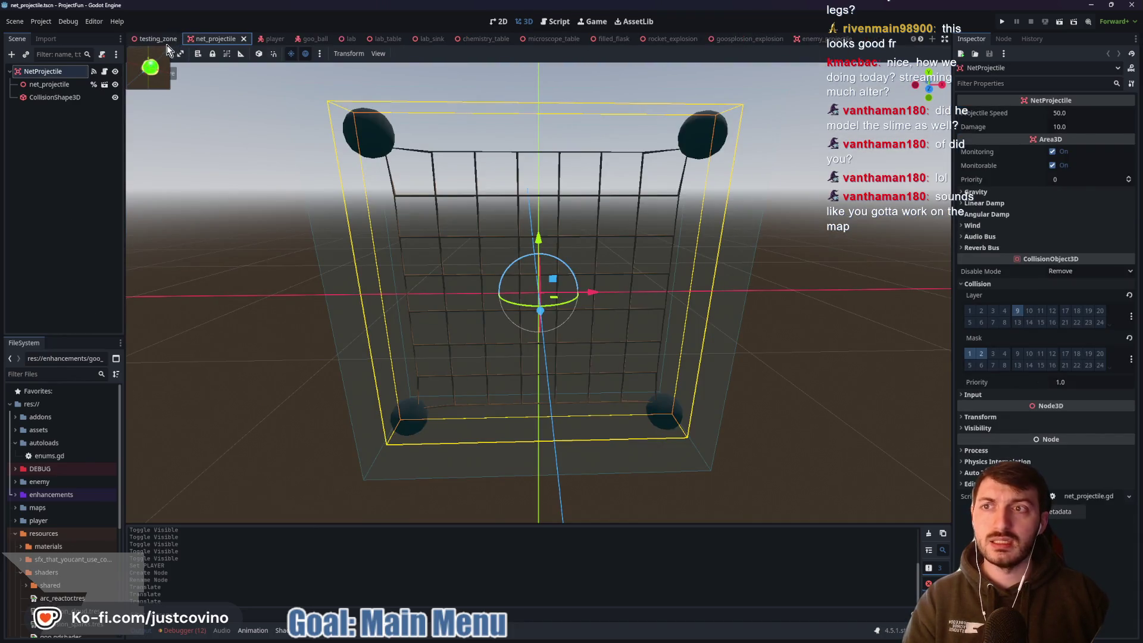
{"action": "left_click", "coordinate": [159, 38]}
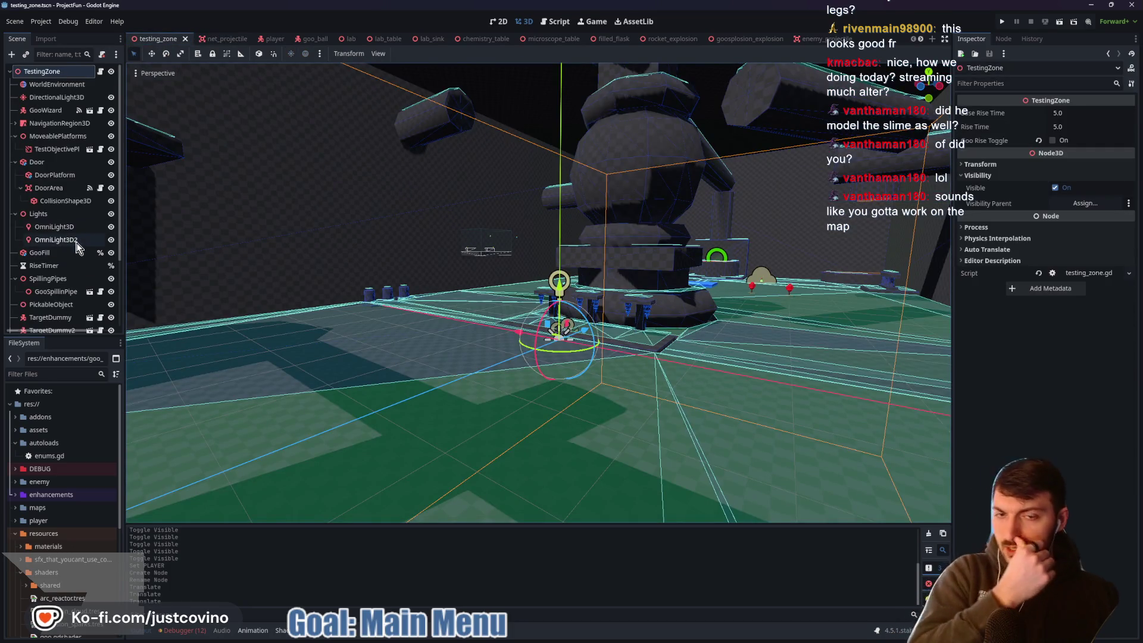
{"action": "scroll", "coordinate": [69, 237], "scroll_direction": "down", "scroll_amount": 1}
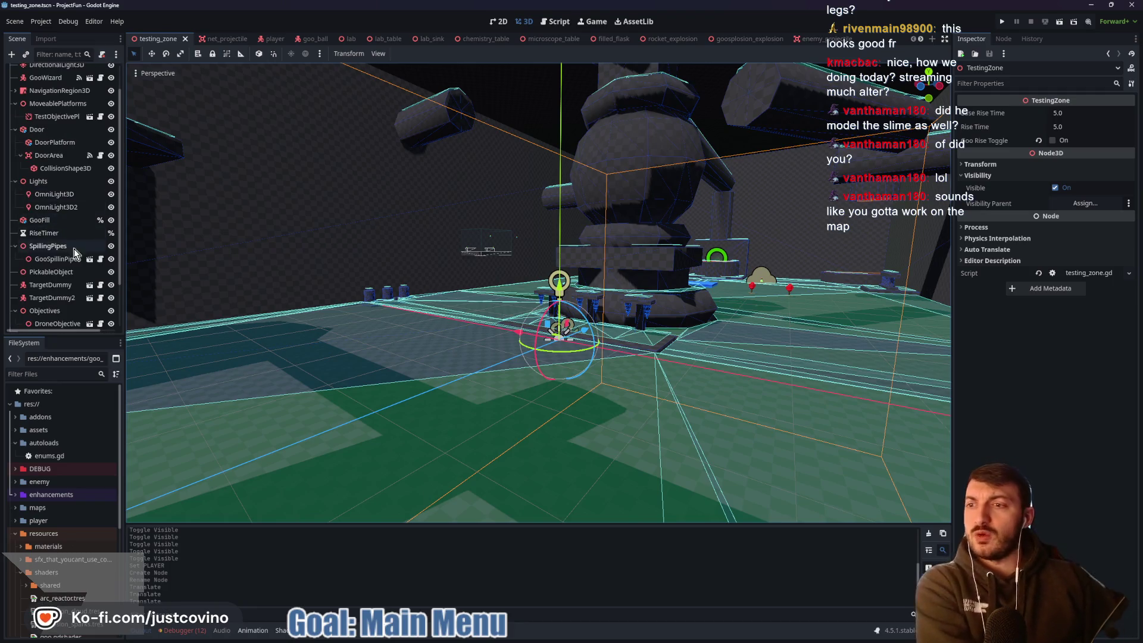
{"action": "scroll", "coordinate": [74, 248], "scroll_direction": "down", "scroll_amount": 2}
{"action": "left_click", "coordinate": [99, 307]}
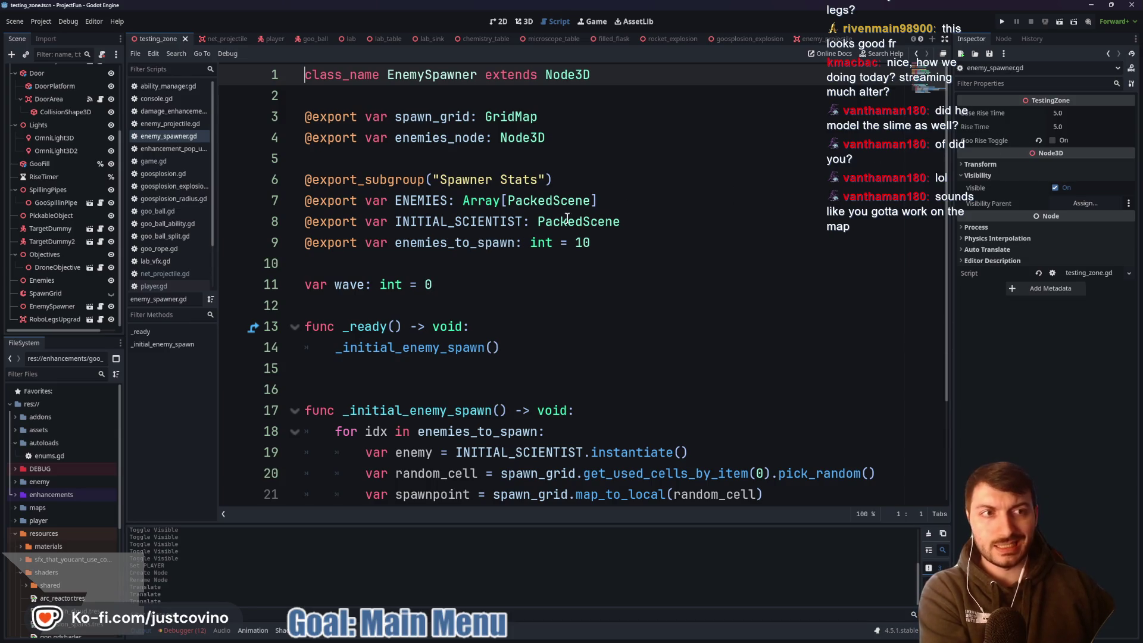
Step: Look over the current script, then open testing_zone.gd from the TestingZone node
{"action": "left_click", "coordinate": [509, 257]}
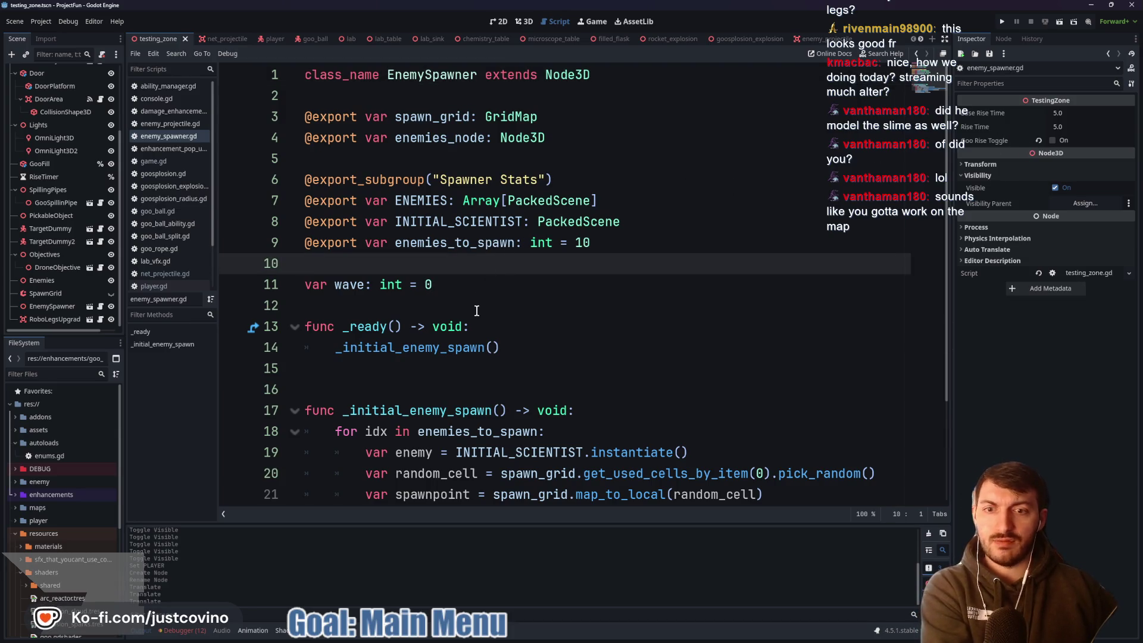
{"action": "scroll", "coordinate": [477, 310], "scroll_direction": "down", "scroll_amount": 2}
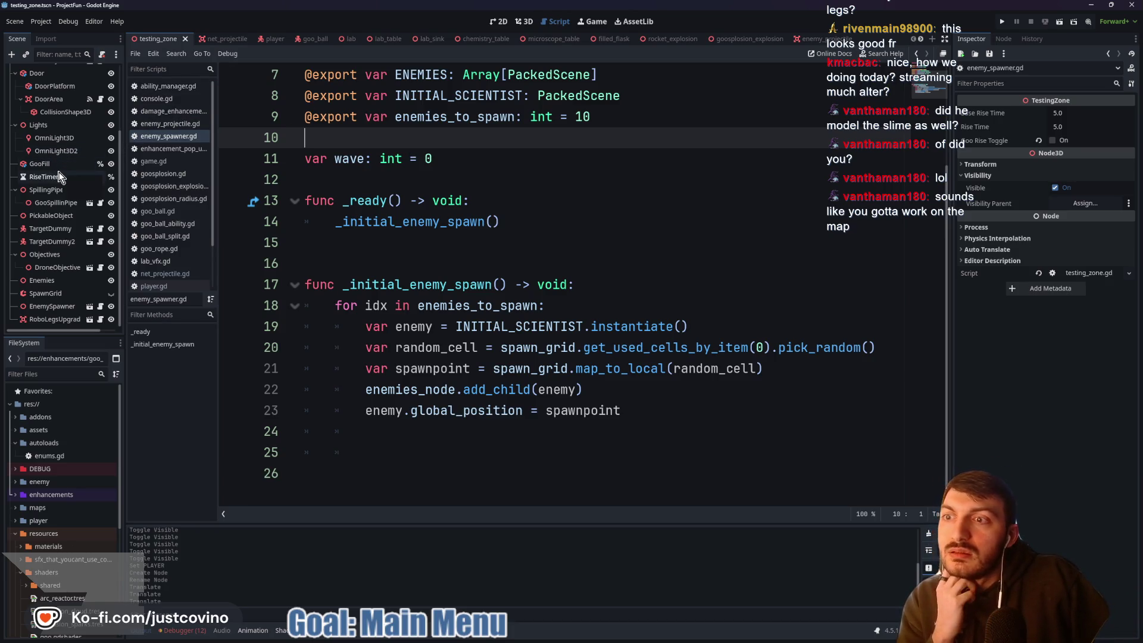
{"action": "scroll", "coordinate": [59, 176], "scroll_direction": "up", "scroll_amount": 3}
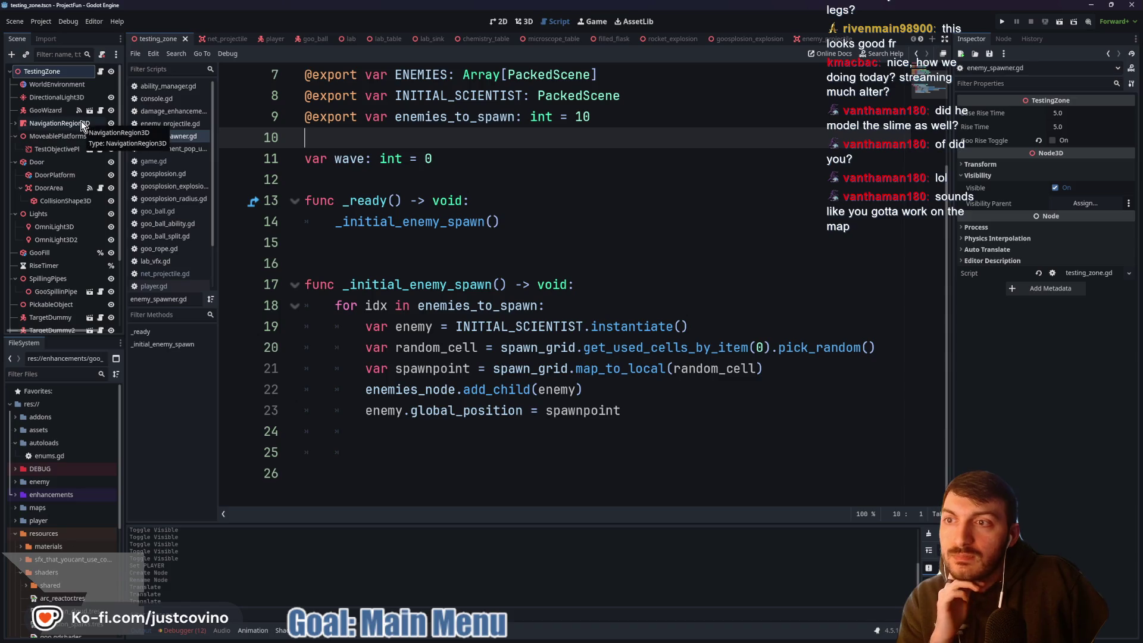
{"action": "left_click", "coordinate": [100, 71]}
{"action": "scroll", "coordinate": [485, 164], "scroll_direction": "down", "scroll_amount": 6}
{"action": "scroll", "coordinate": [500, 167], "scroll_direction": "up", "scroll_amount": 7}
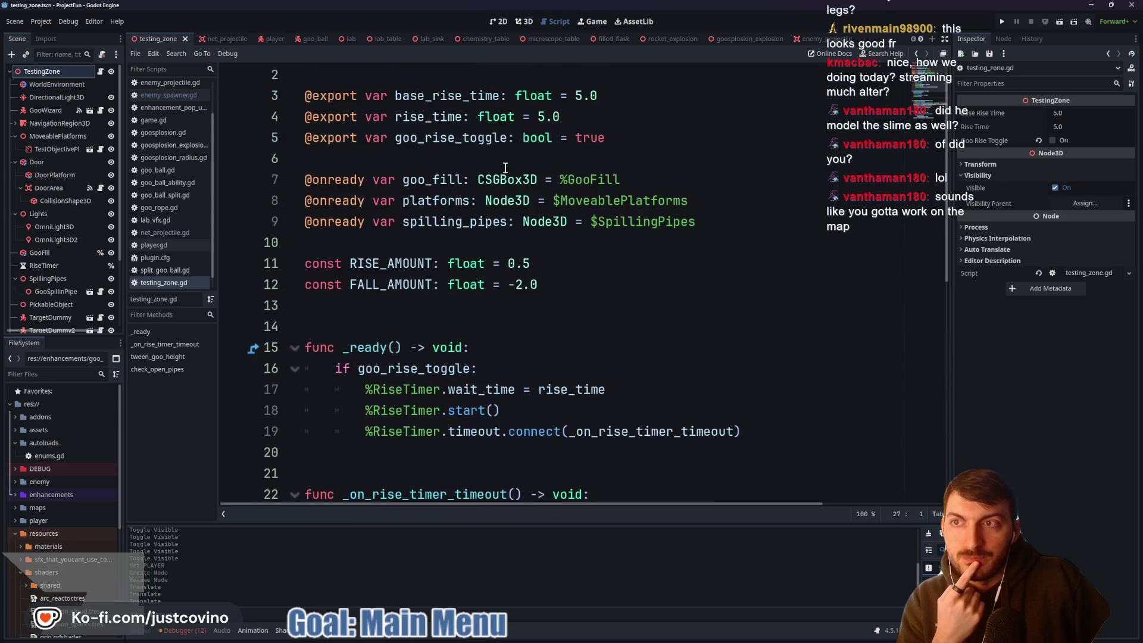
{"action": "scroll", "coordinate": [494, 161], "scroll_direction": "down", "scroll_amount": 8}
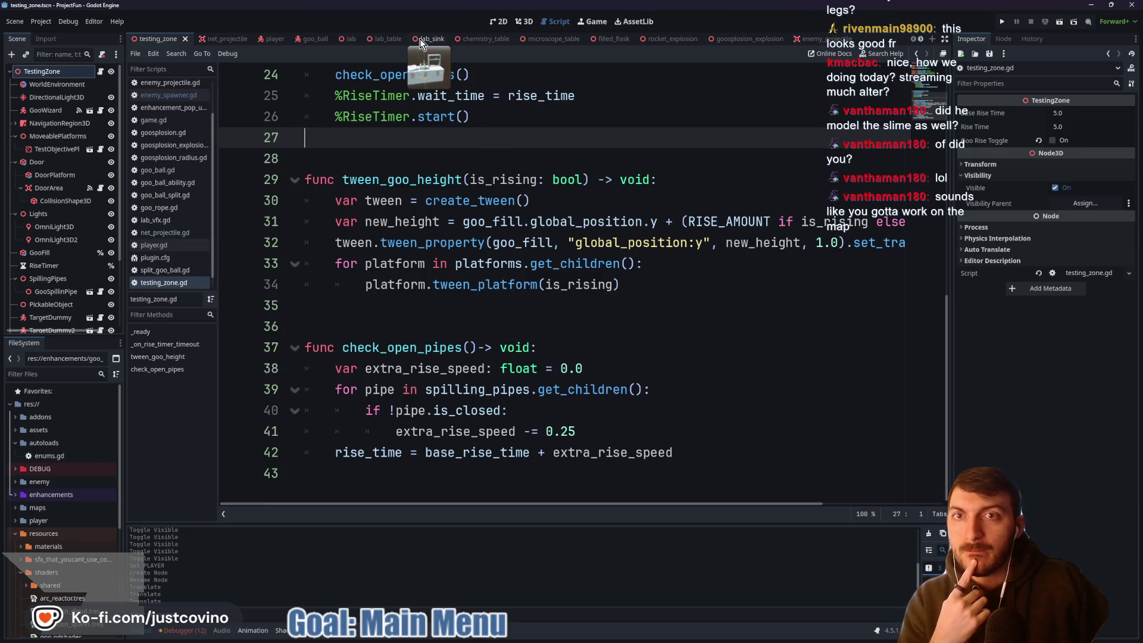
Step: In the player scene, open the EnhancementPopUp node's script
{"action": "left_click", "coordinate": [269, 39]}
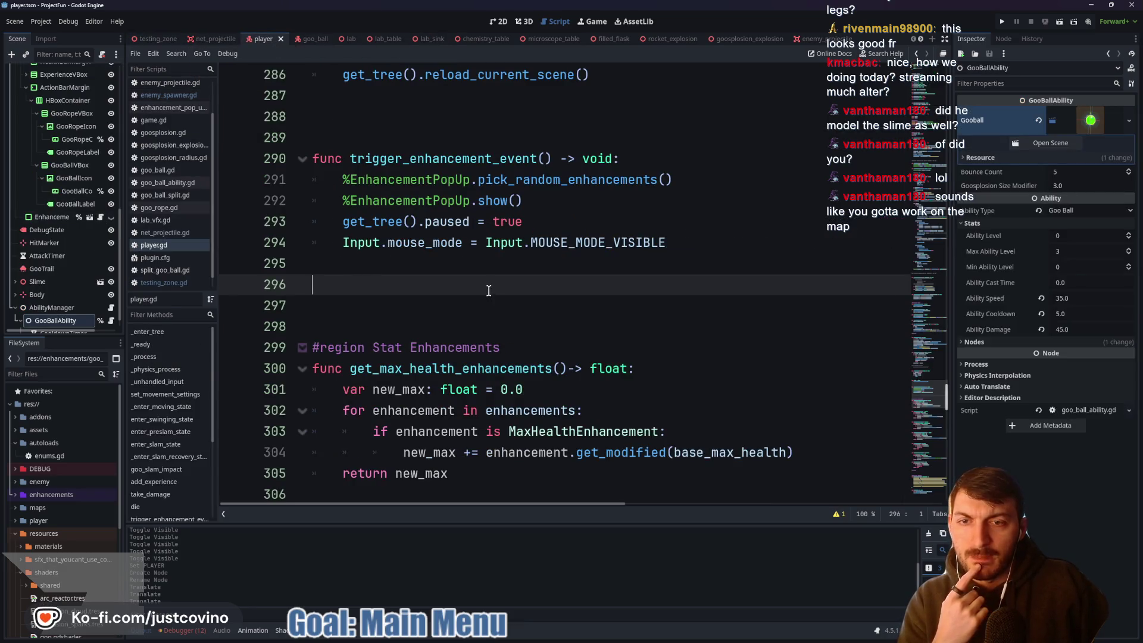
{"action": "scroll", "coordinate": [67, 244], "scroll_direction": "down", "scroll_amount": 1}
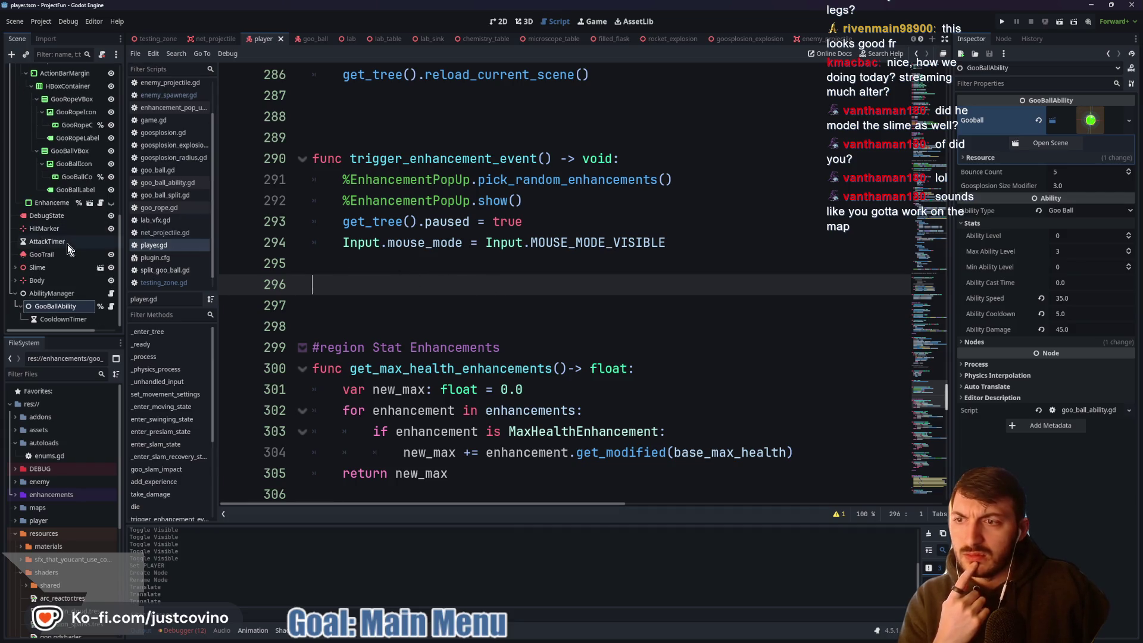
{"action": "left_click", "coordinate": [68, 204]}
Step: Show the EnhancementPopUp node in the player scene's 2D view
{"action": "left_click", "coordinate": [100, 203]}
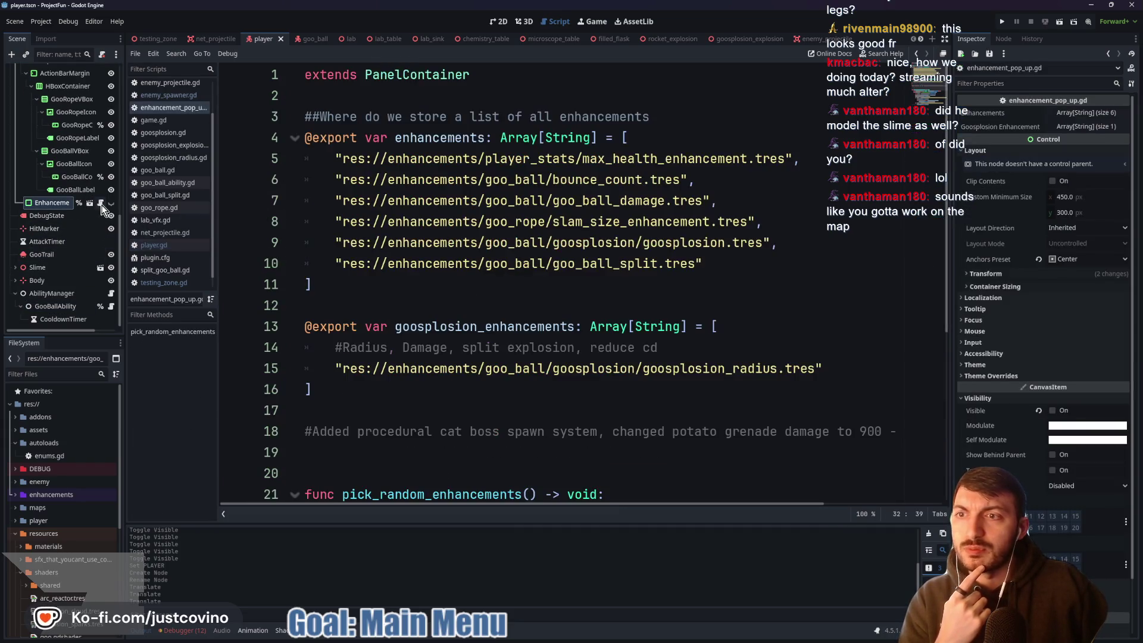
{"action": "left_click", "coordinate": [499, 22]}
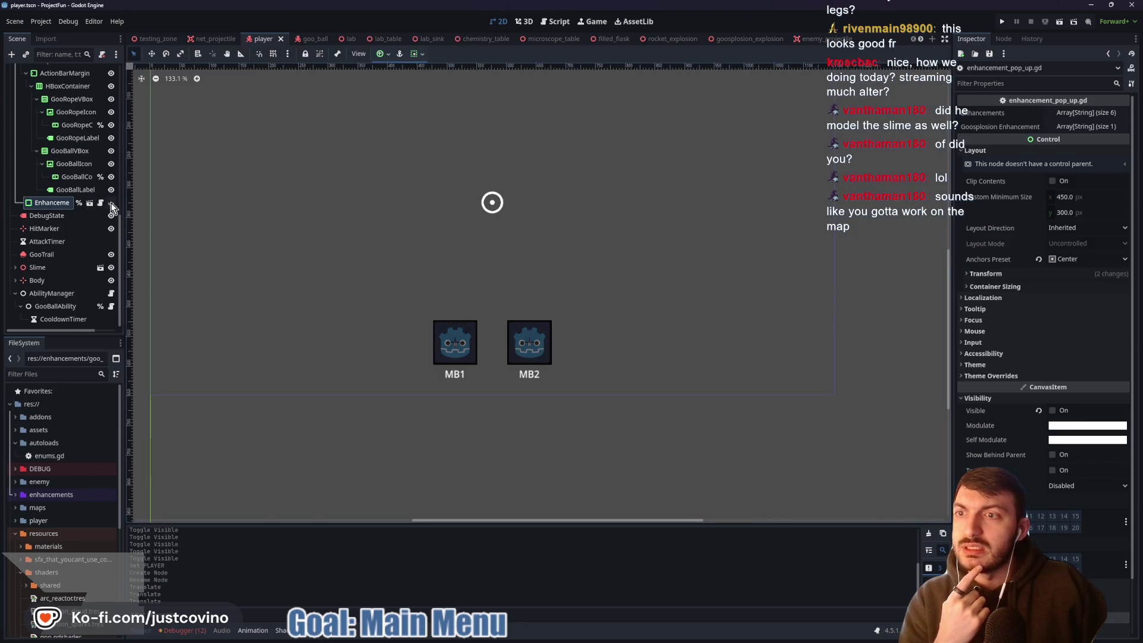
{"action": "left_click", "coordinate": [111, 203]}
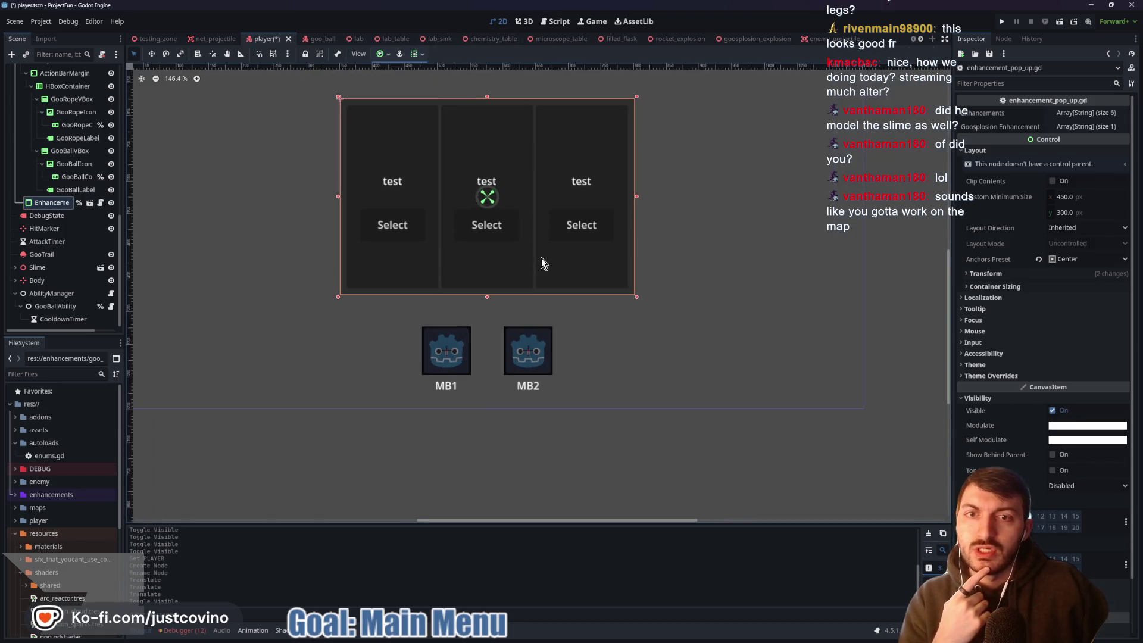
{"action": "scroll", "coordinate": [543, 274], "scroll_direction": "up", "scroll_amount": 1}
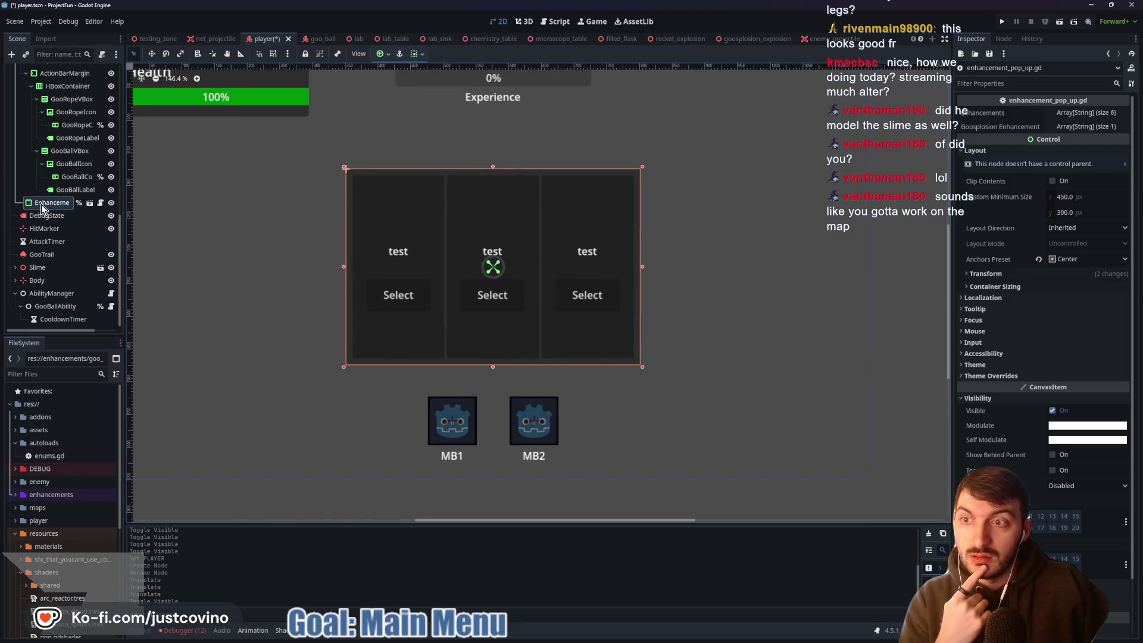
Step: Open the enhancement_pop_up scene and expose its root's Theme Overrides Panel style
{"action": "left_click", "coordinate": [89, 203]}
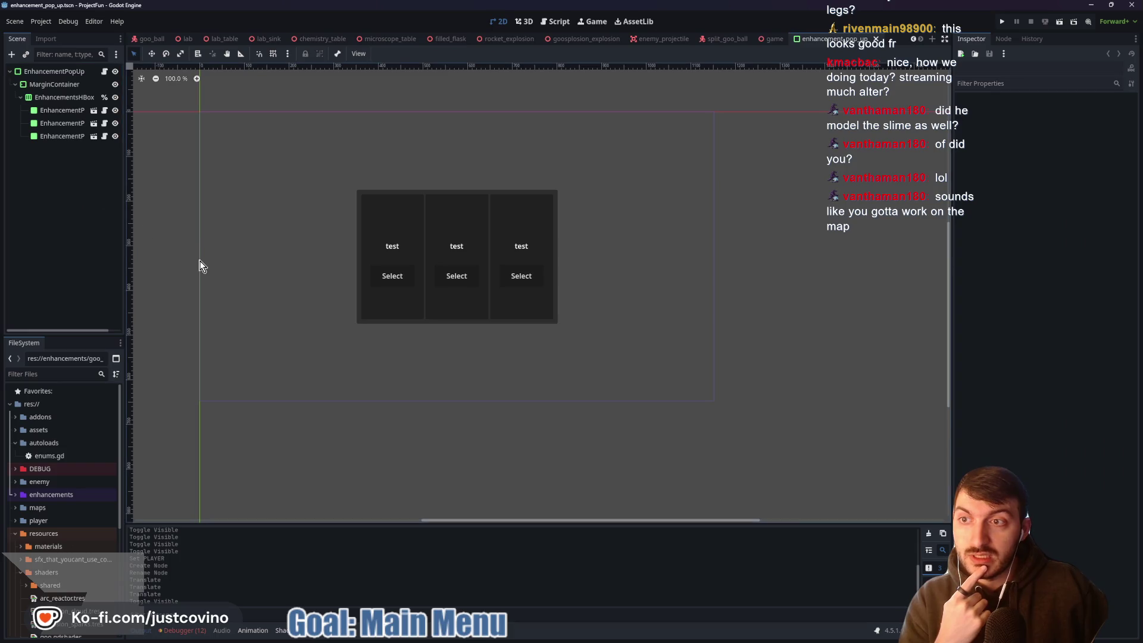
{"action": "left_click", "coordinate": [50, 87]}
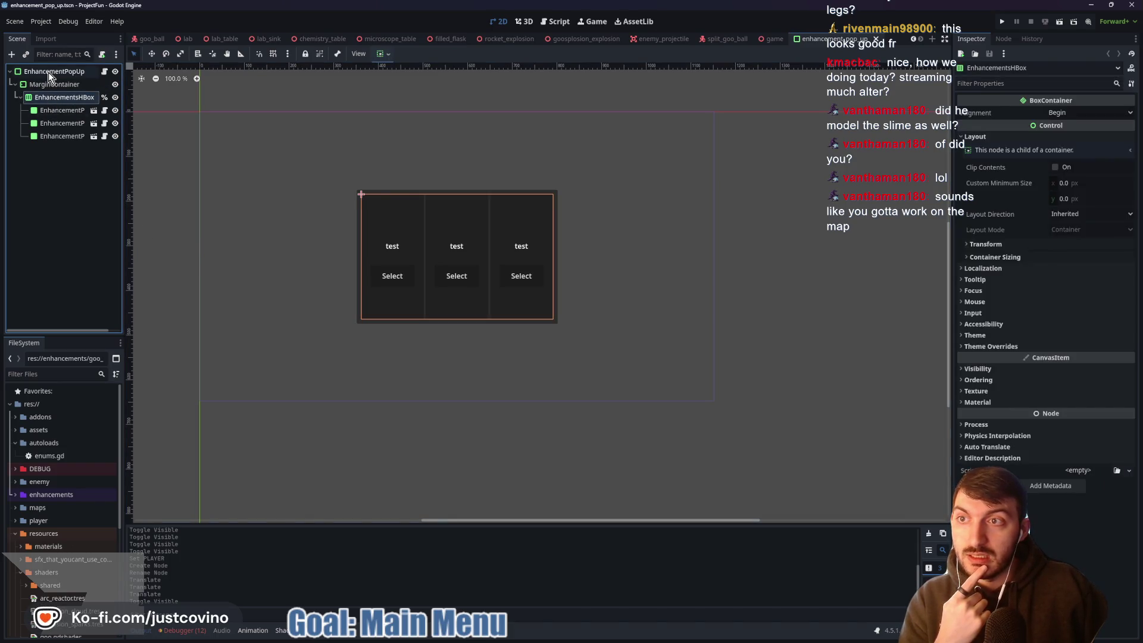
{"action": "left_click", "coordinate": [48, 73]}
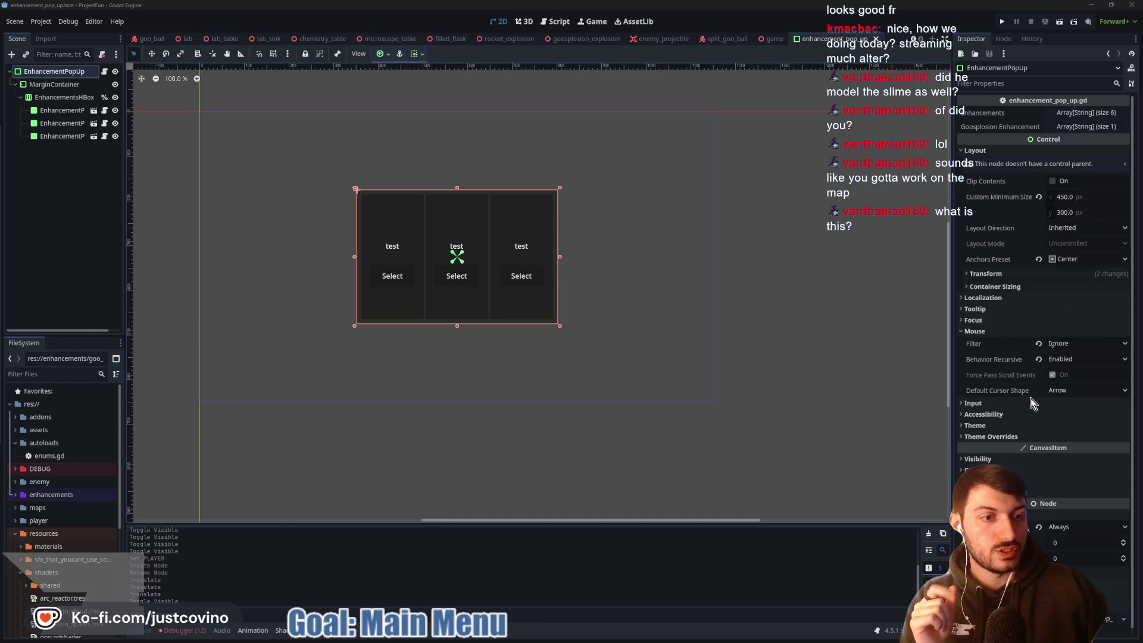
{"action": "scroll", "coordinate": [1027, 391], "scroll_direction": "down", "scroll_amount": 1}
{"action": "left_click", "coordinate": [1042, 430]}
{"action": "left_click", "coordinate": [1066, 442]}
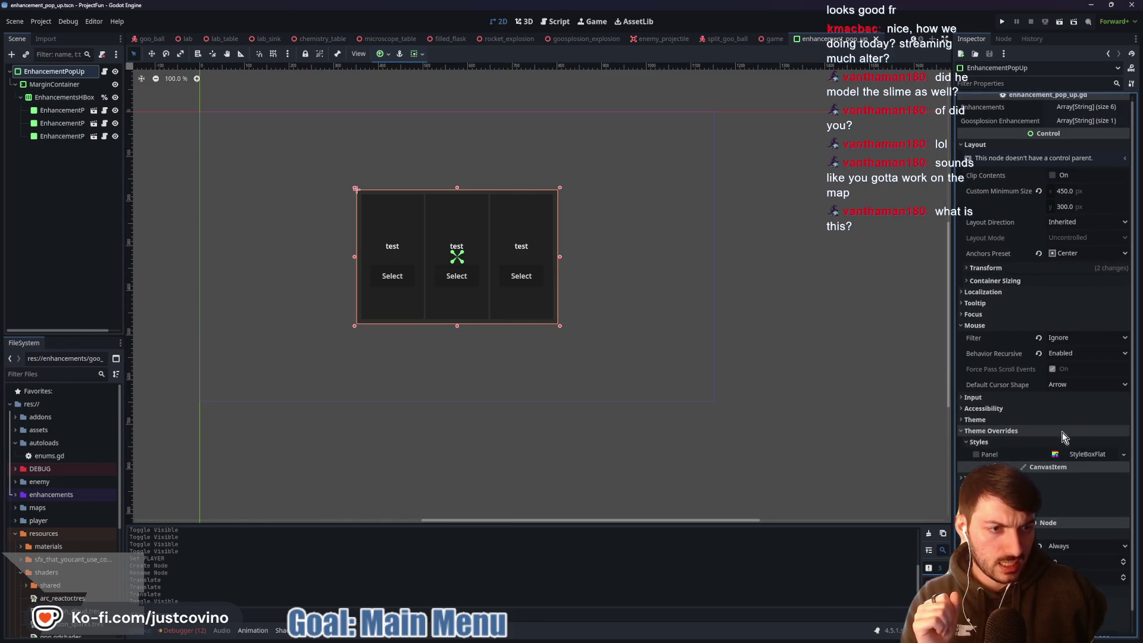
Step: Make the Panel style a New StyleBoxTexture using science_button.png as its texture
{"action": "right_click", "coordinate": [1078, 458]}
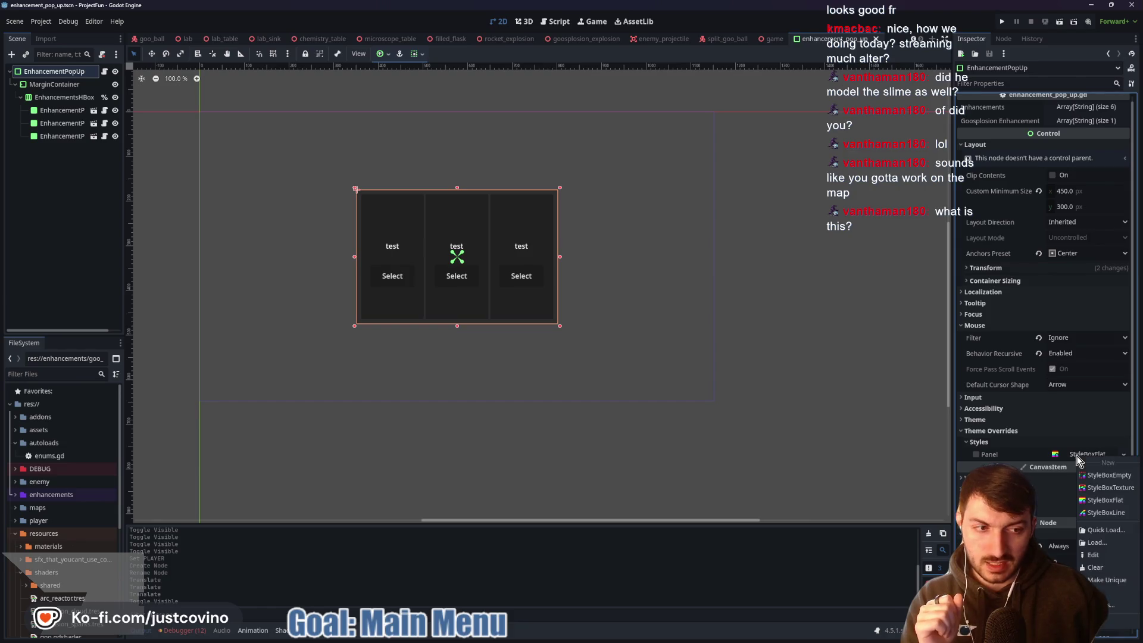
{"action": "left_click", "coordinate": [1104, 488]}
{"action": "right_click", "coordinate": [1081, 456]}
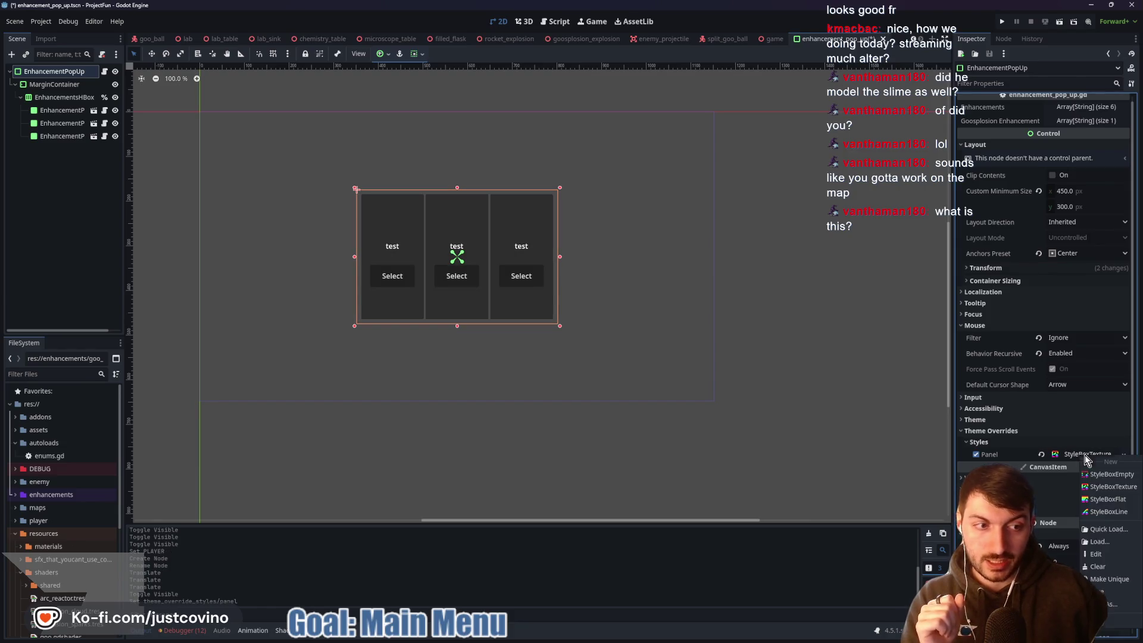
{"action": "left_click", "coordinate": [1109, 529]}
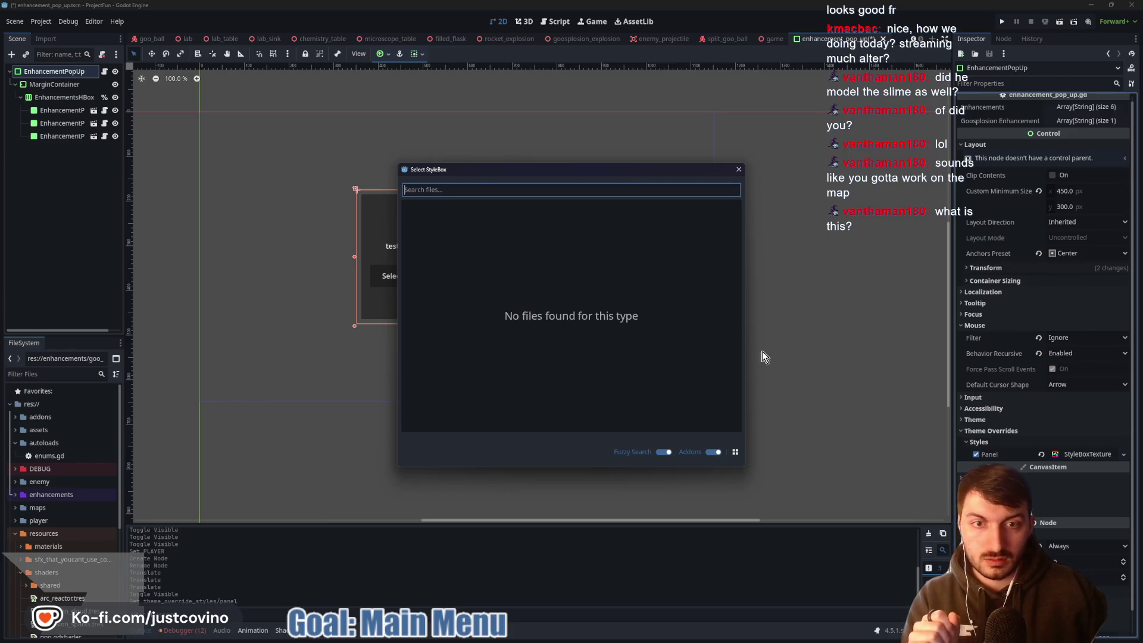
{"action": "key", "text": "Escape"}
{"action": "left_click", "coordinate": [1090, 452]}
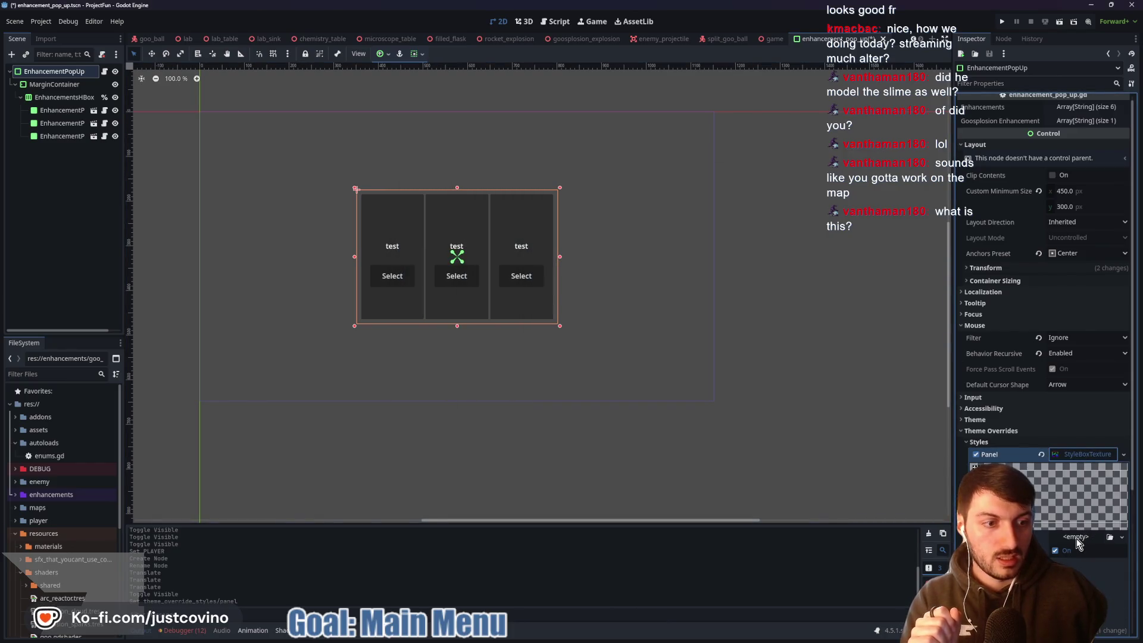
{"action": "left_click", "coordinate": [1076, 539]}
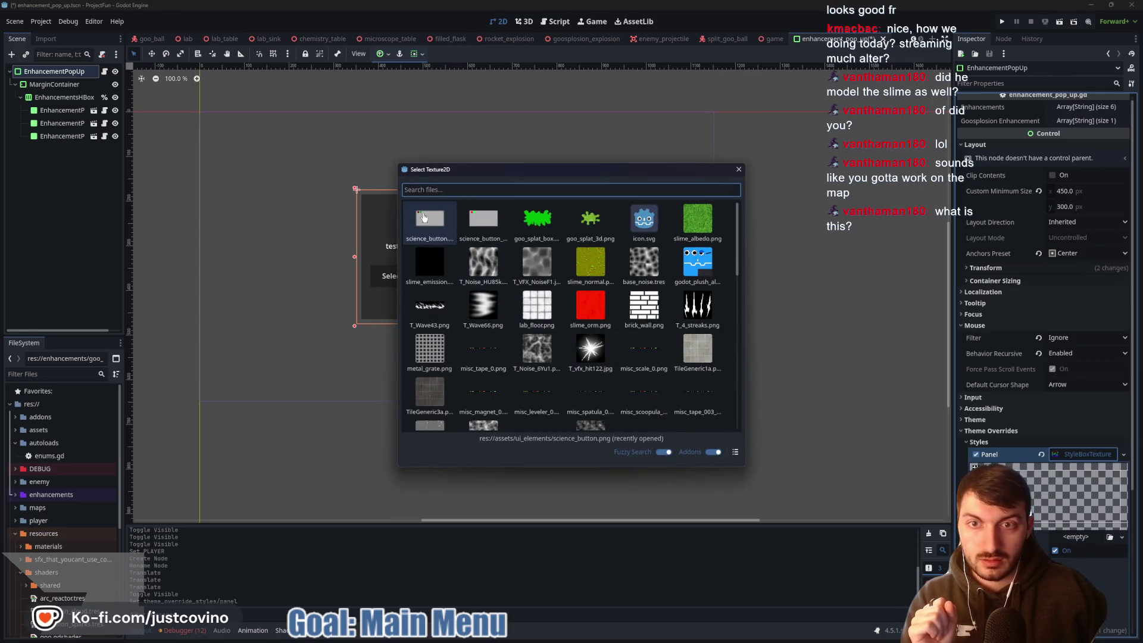
{"action": "double_click", "coordinate": [431, 220]}
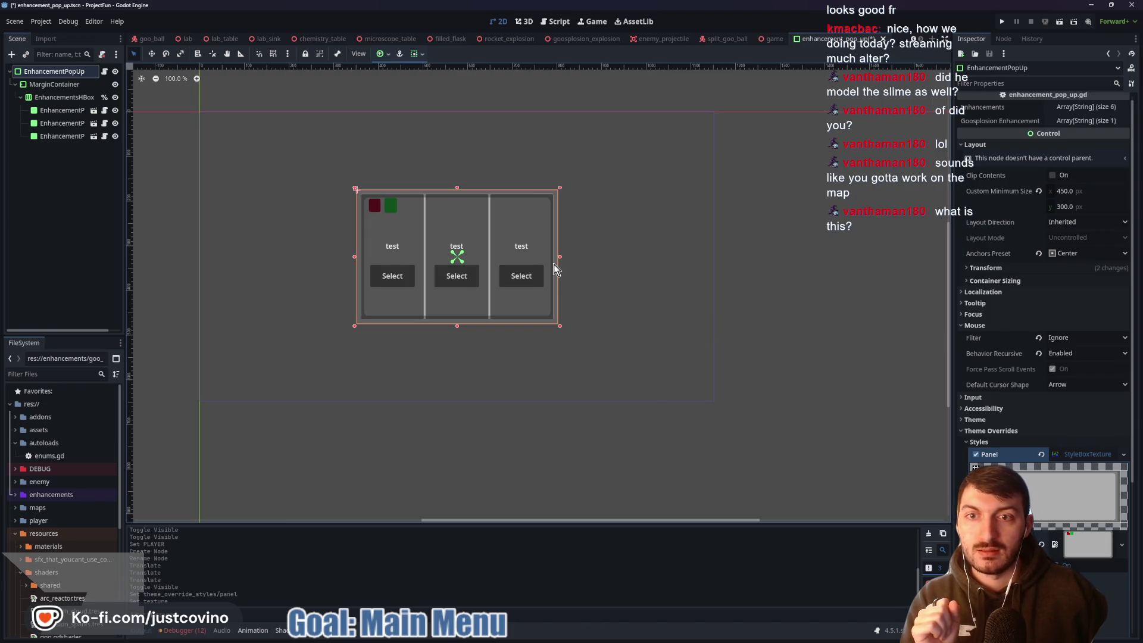
Step: Clear the panel texture and reapply science_button.png through Quick Load
{"action": "scroll", "coordinate": [549, 259], "scroll_direction": "up", "scroll_amount": 2}
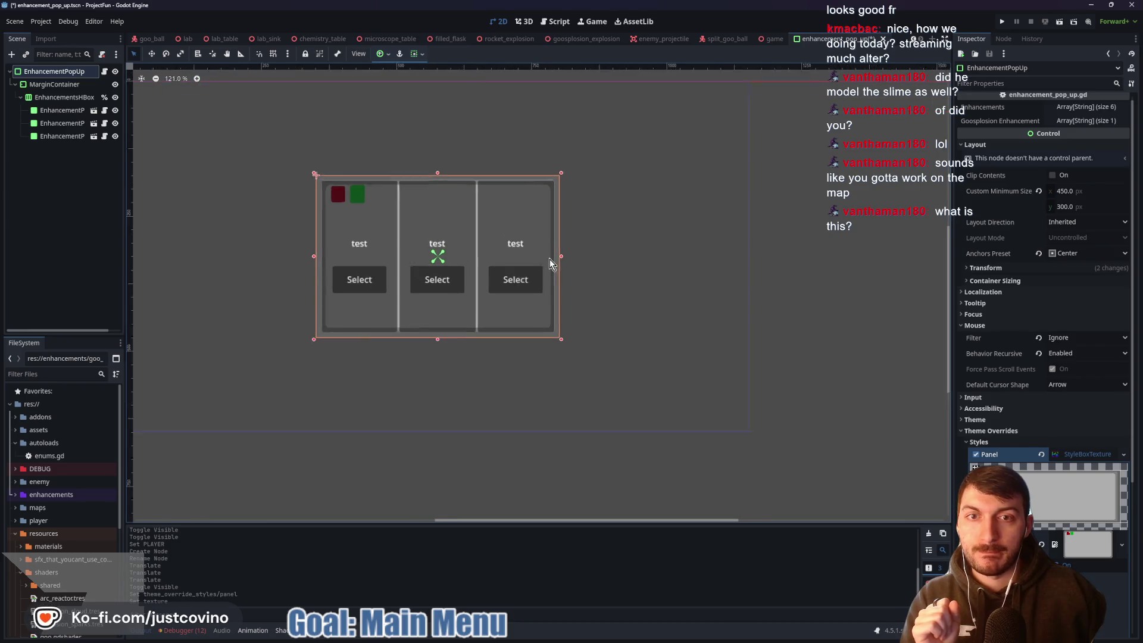
{"action": "scroll", "coordinate": [549, 259], "scroll_direction": "up", "scroll_amount": 2}
{"action": "scroll", "coordinate": [549, 259], "scroll_direction": "down", "scroll_amount": 2}
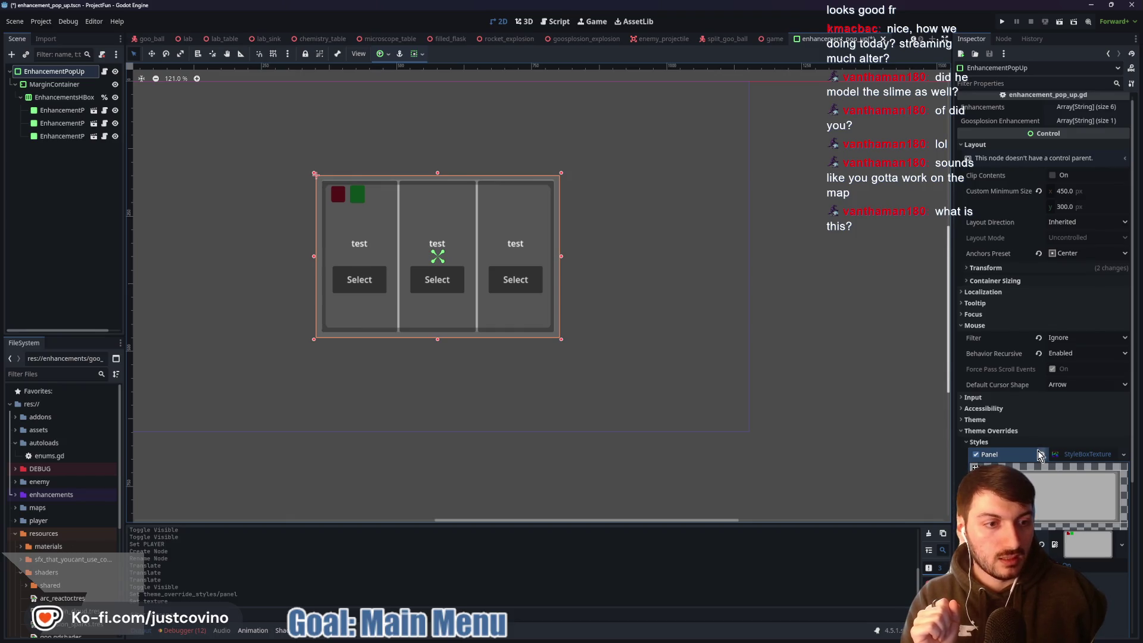
{"action": "left_click", "coordinate": [1042, 542]}
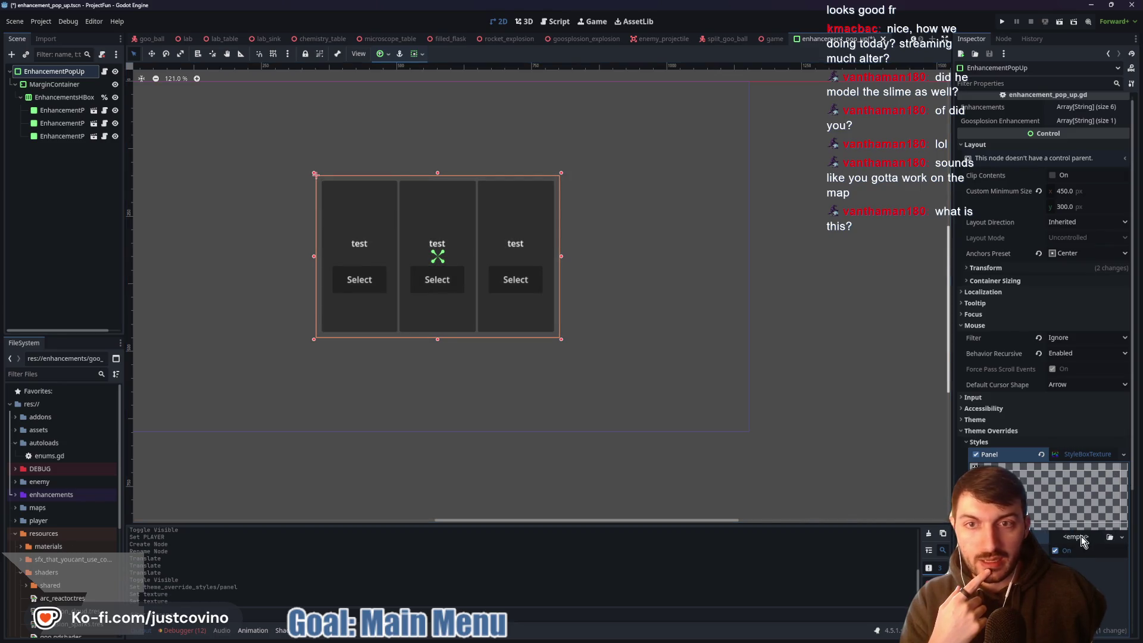
{"action": "left_click", "coordinate": [1092, 538]}
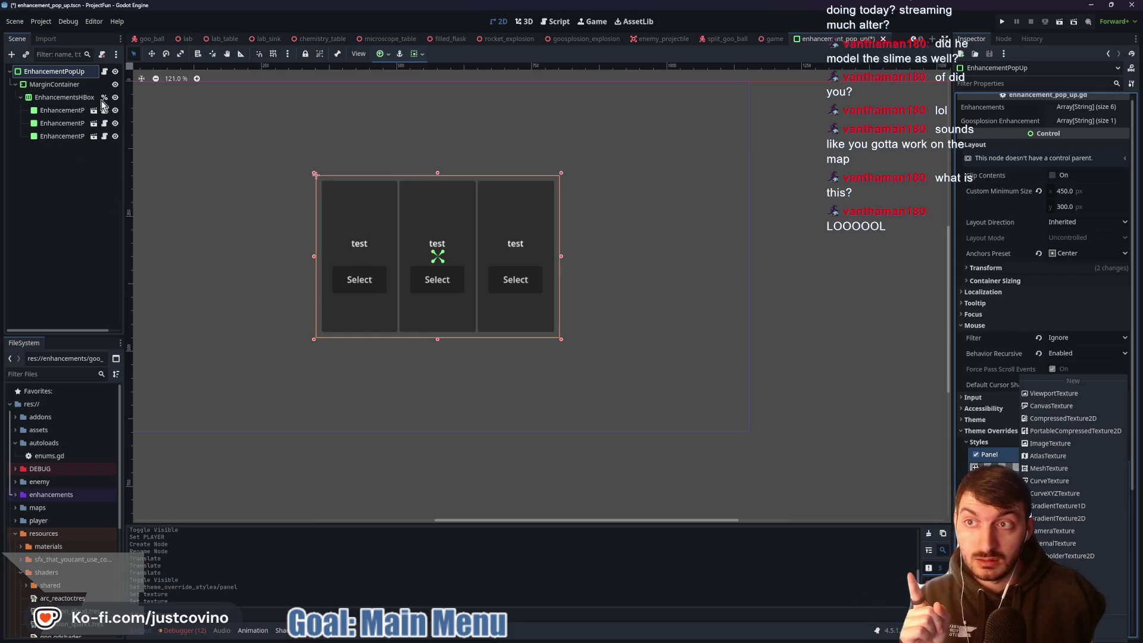
{"action": "key", "text": "Escape"}
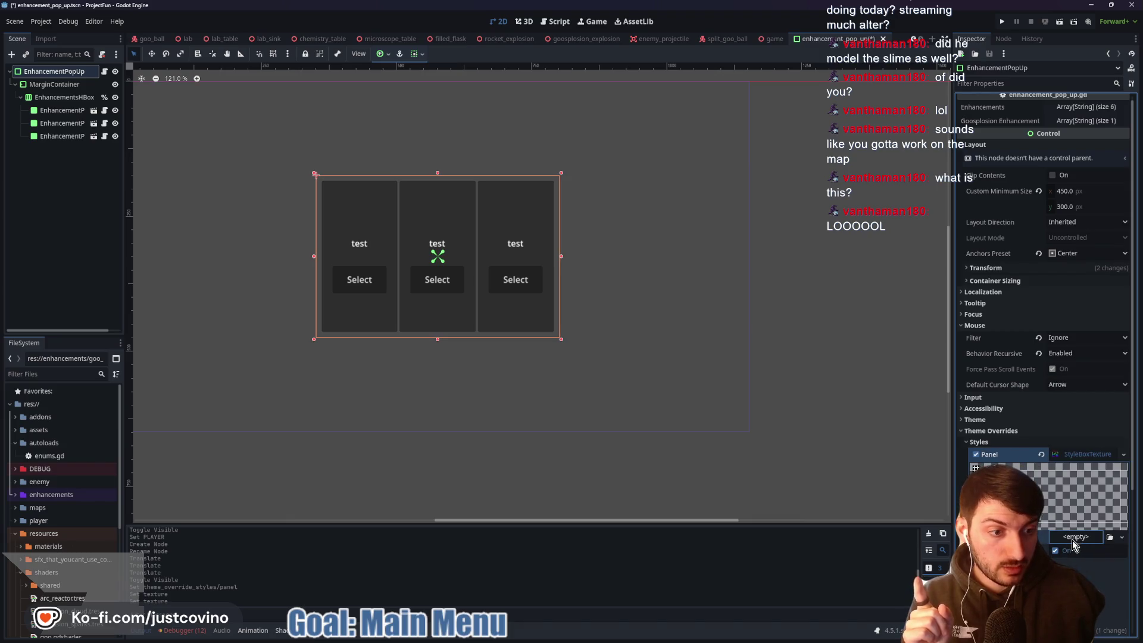
{"action": "left_click", "coordinate": [1051, 486]}
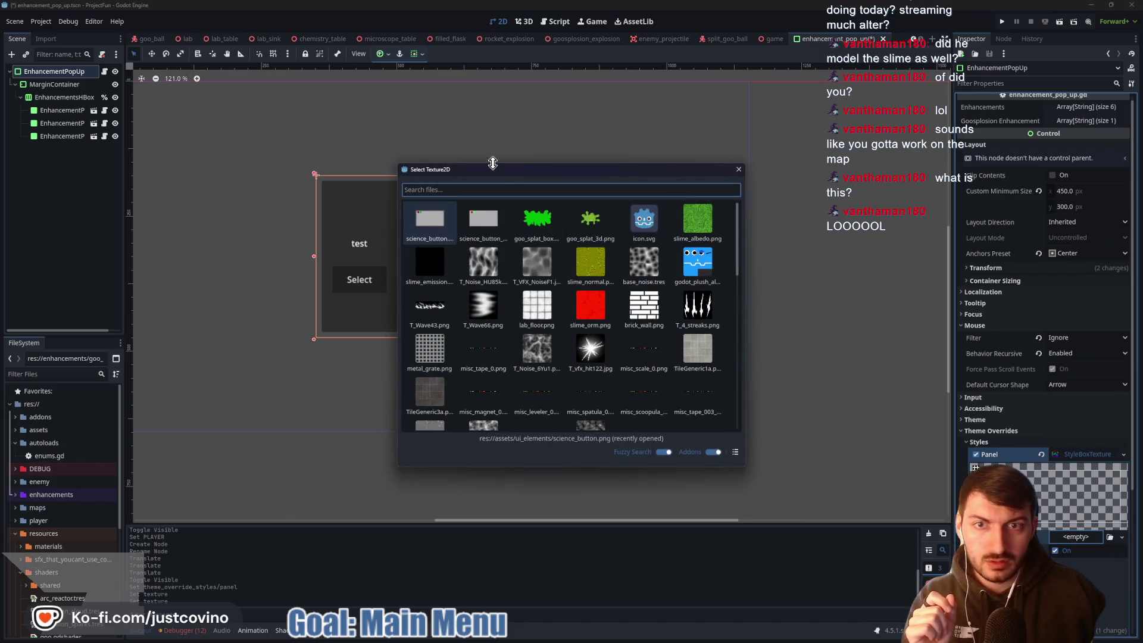
{"action": "double_click", "coordinate": [439, 222]}
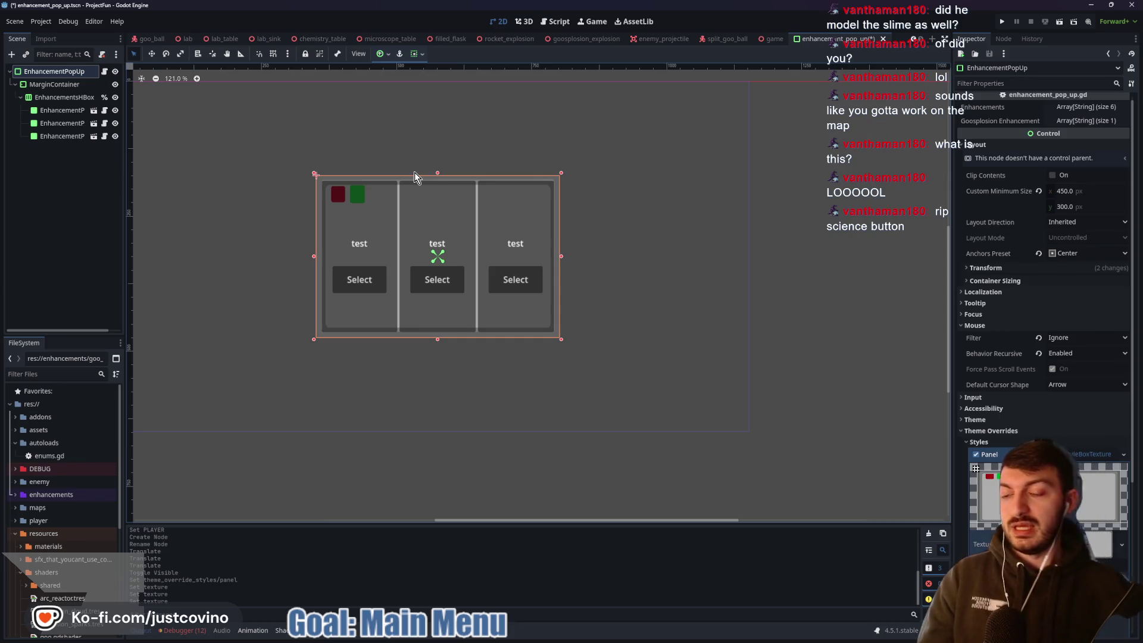
Step: Set the EnhancementPopUp's Custom Minimum Size to 500 x 350
{"action": "left_click", "coordinate": [1084, 192]}
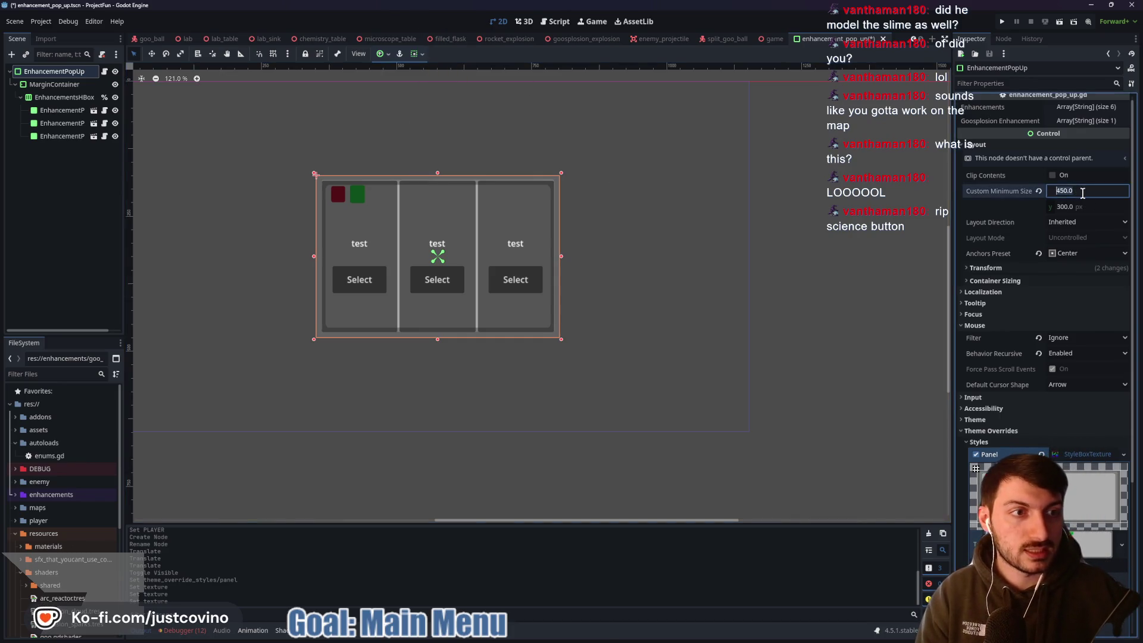
{"action": "type", "text": "0"}
{"action": "key", "text": "Return"}
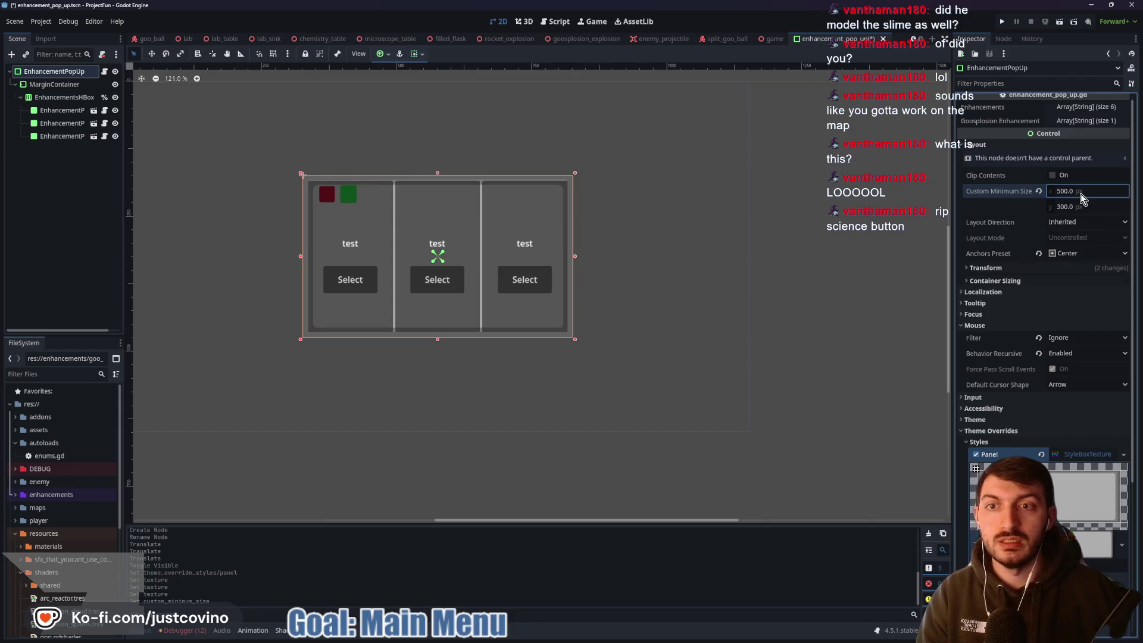
{"action": "left_click", "coordinate": [1077, 207]}
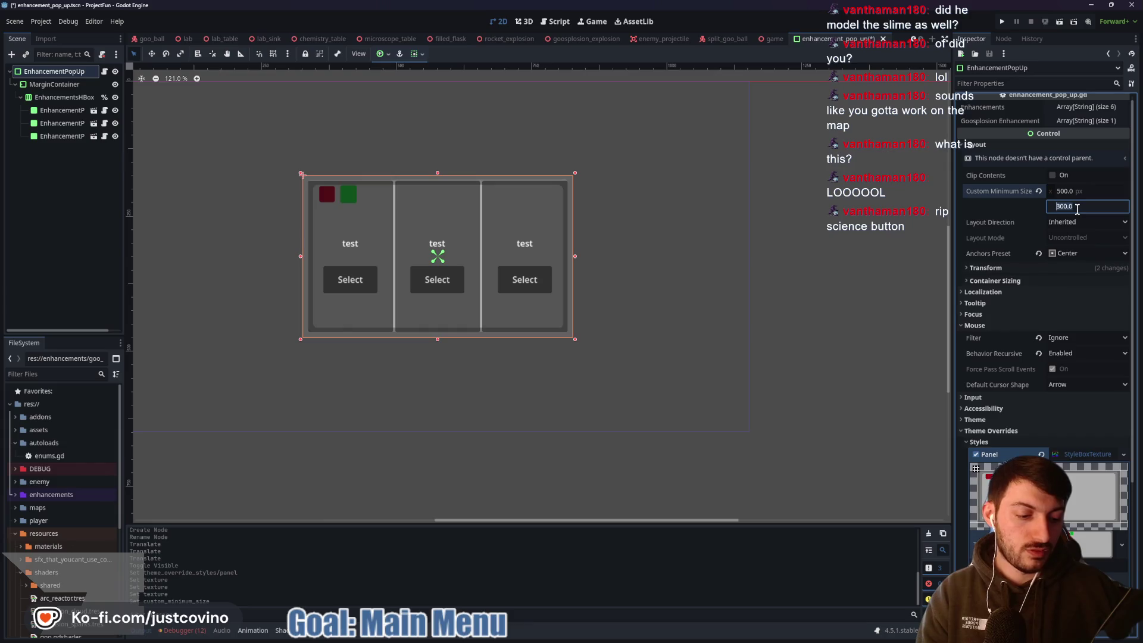
{"action": "key", "text": "Return"}
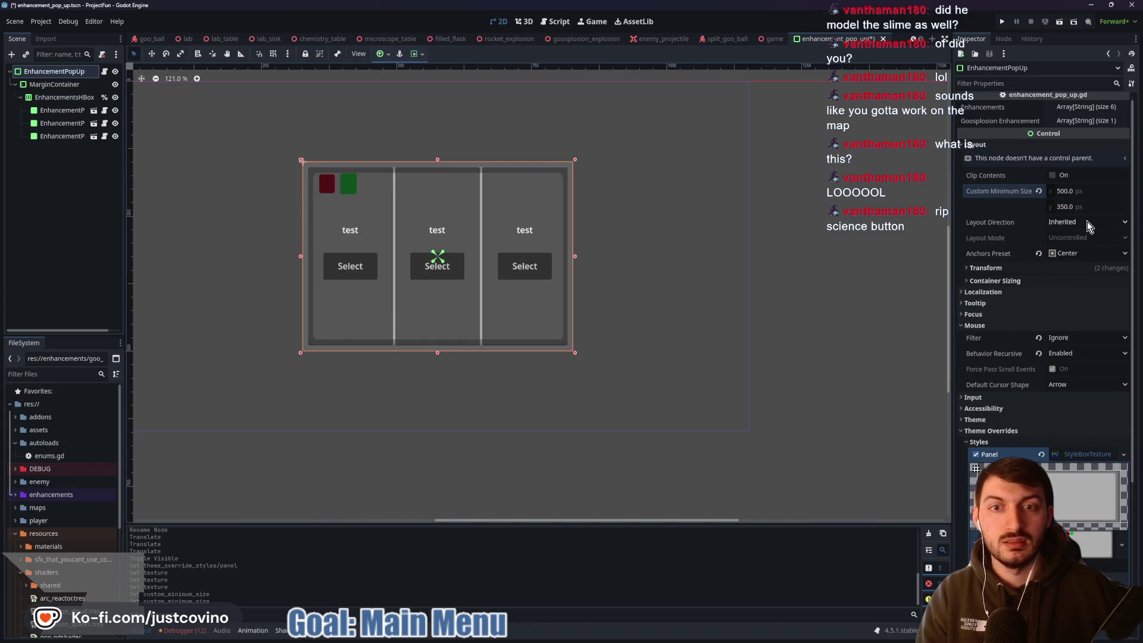
{"action": "left_click", "coordinate": [1085, 209]}
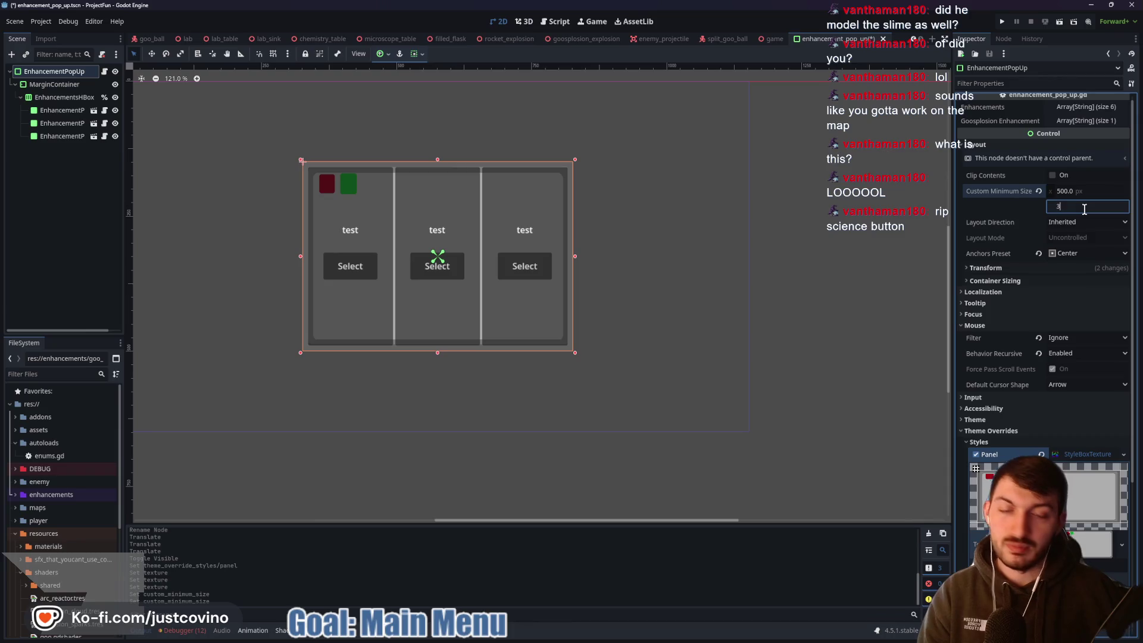
{"action": "type", "text": "0"}
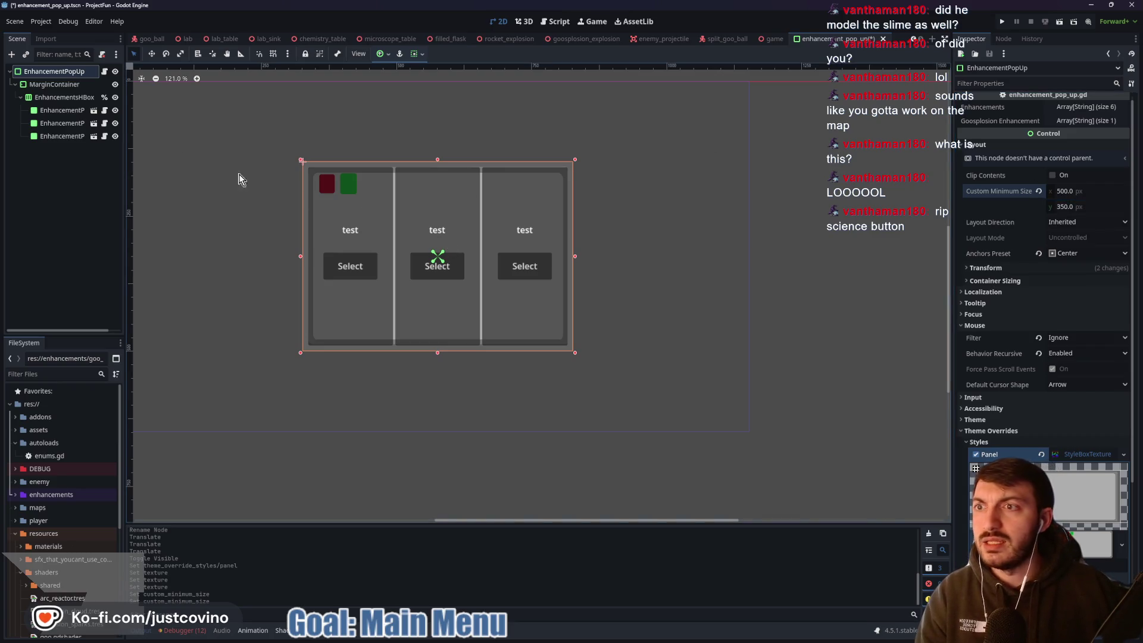
Step: Set all four MarginContainer margin constants to 20
{"action": "left_click", "coordinate": [43, 87]}
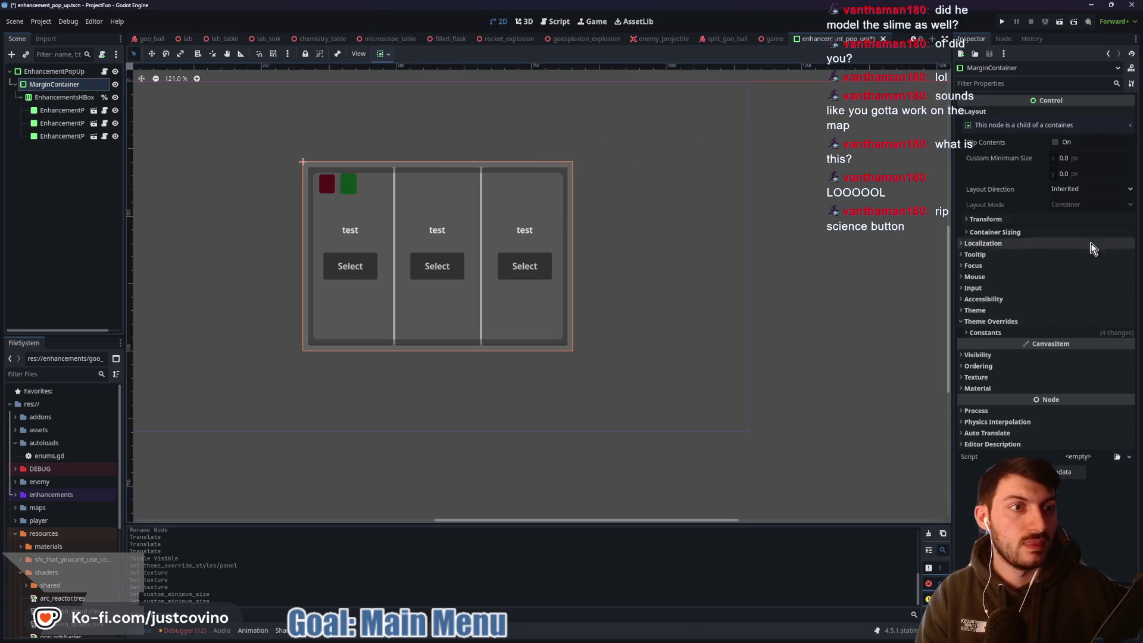
{"action": "left_click", "coordinate": [1012, 332]}
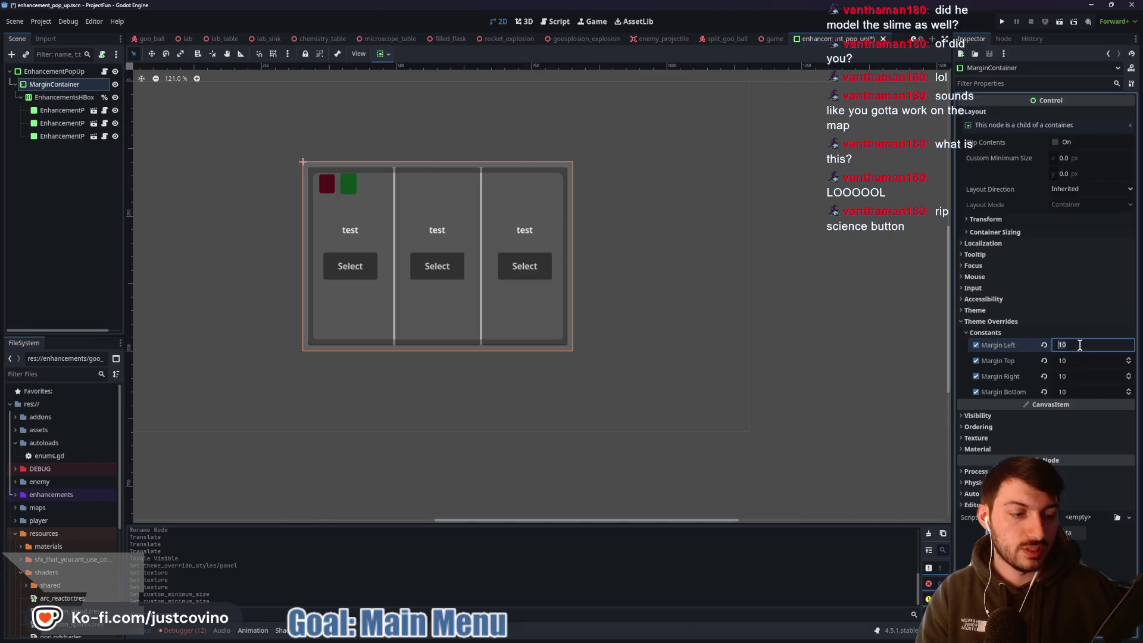
{"action": "type", "text": "20"}
{"action": "key", "text": "Tab"}
{"action": "type", "text": "20"}
{"action": "key", "text": "Tab"}
{"action": "type", "text": "20"}
{"action": "key", "text": "Tab"}
{"action": "type", "text": "20"}
{"action": "key", "text": "Return"}
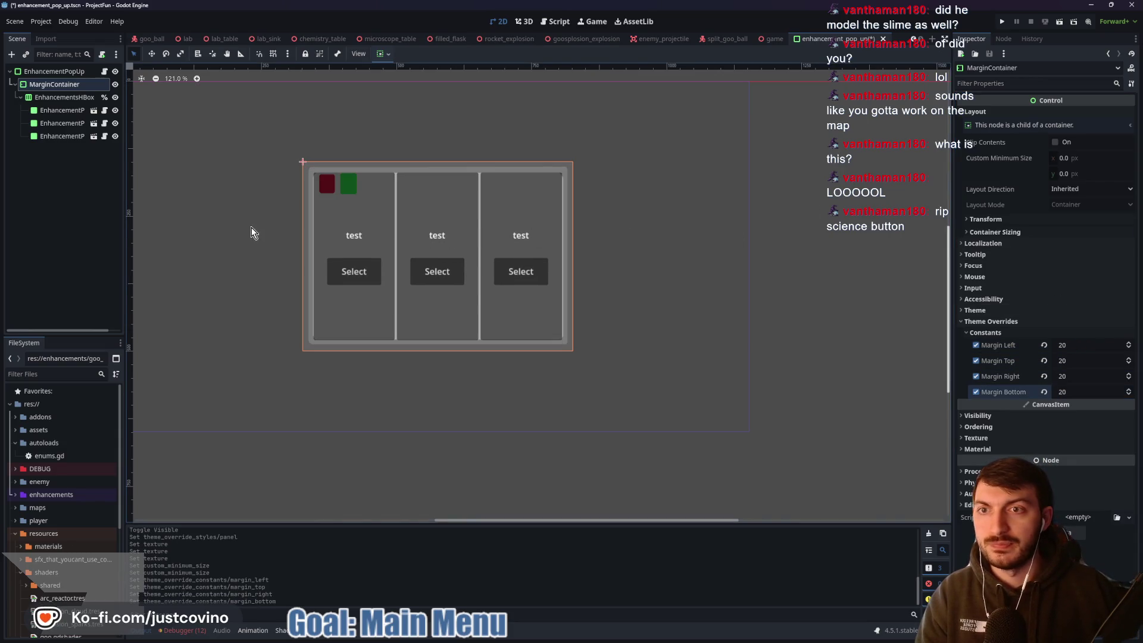
Step: Reselect the EnhancementPopUp root and frame the enlarged popup in the viewport
{"action": "left_click", "coordinate": [30, 72]}
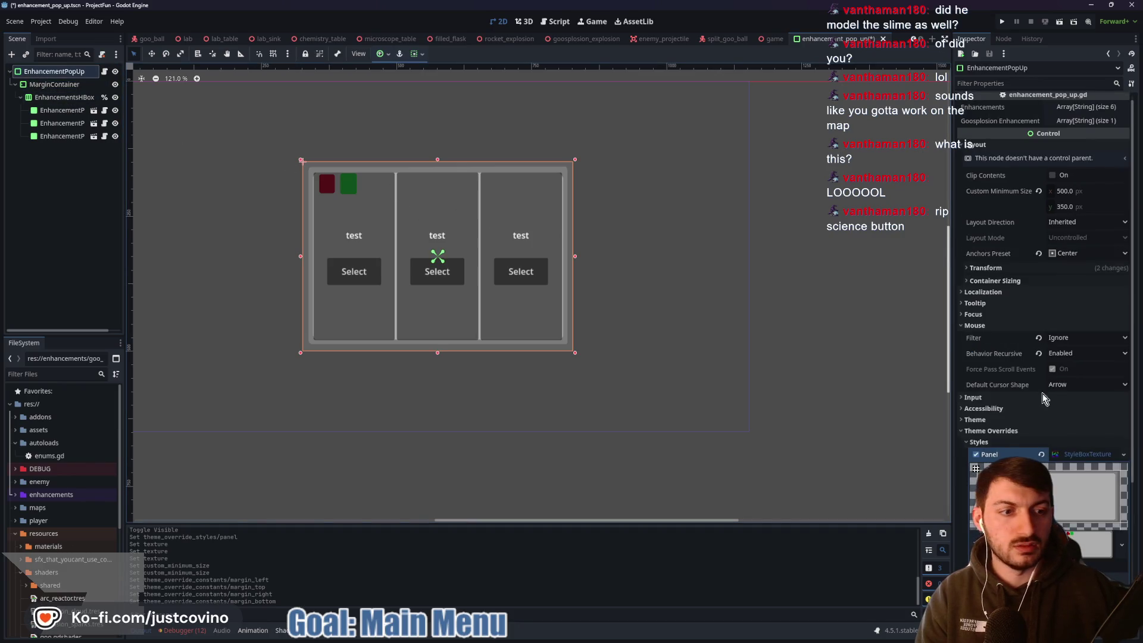
{"action": "scroll", "coordinate": [1043, 399], "scroll_direction": "down", "scroll_amount": 5}
{"action": "scroll", "coordinate": [454, 248], "scroll_direction": "up", "scroll_amount": 4}
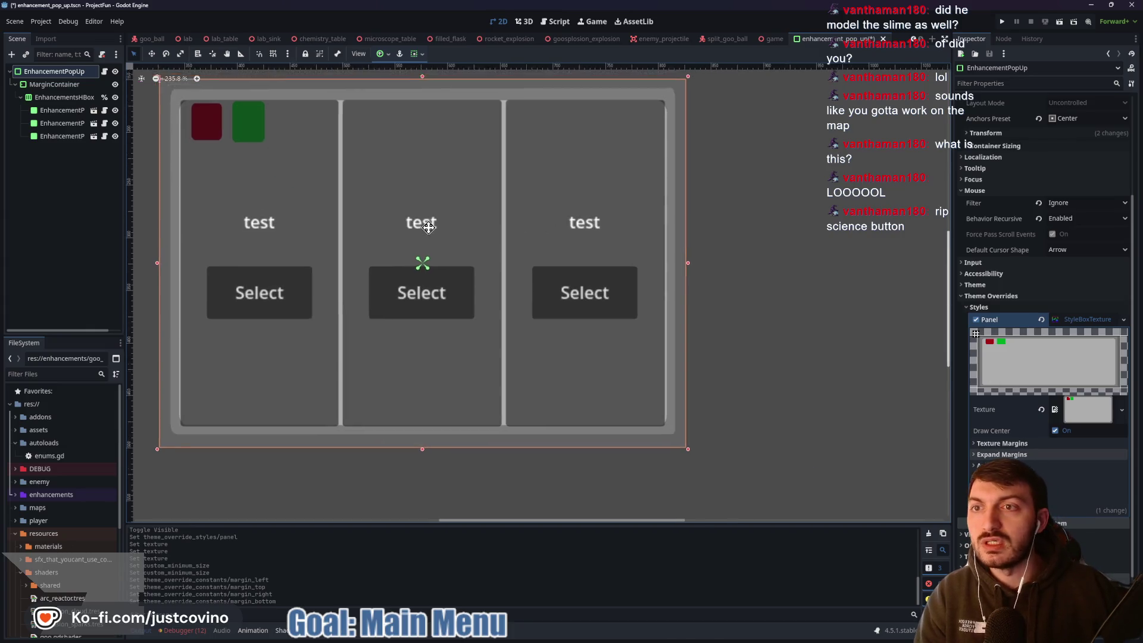
{"action": "left_click_drag", "start_coordinate": [428, 228], "coordinate": [566, 338]}
{"action": "scroll", "coordinate": [457, 293], "scroll_direction": "down", "scroll_amount": 1}
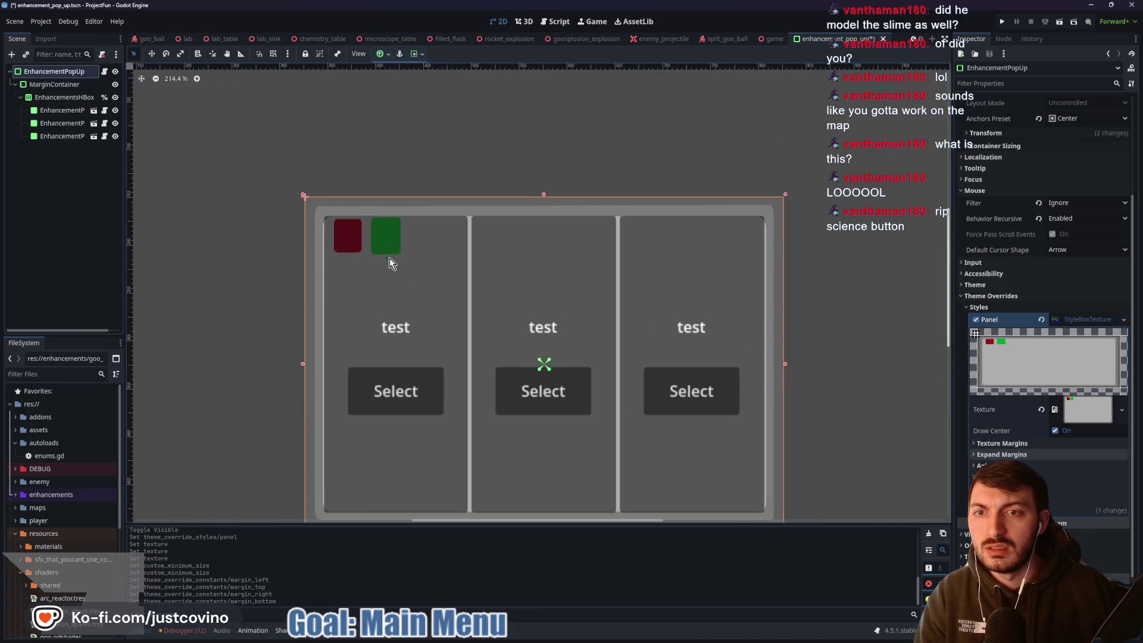
{"action": "scroll", "coordinate": [482, 266], "scroll_direction": "down", "scroll_amount": 3}
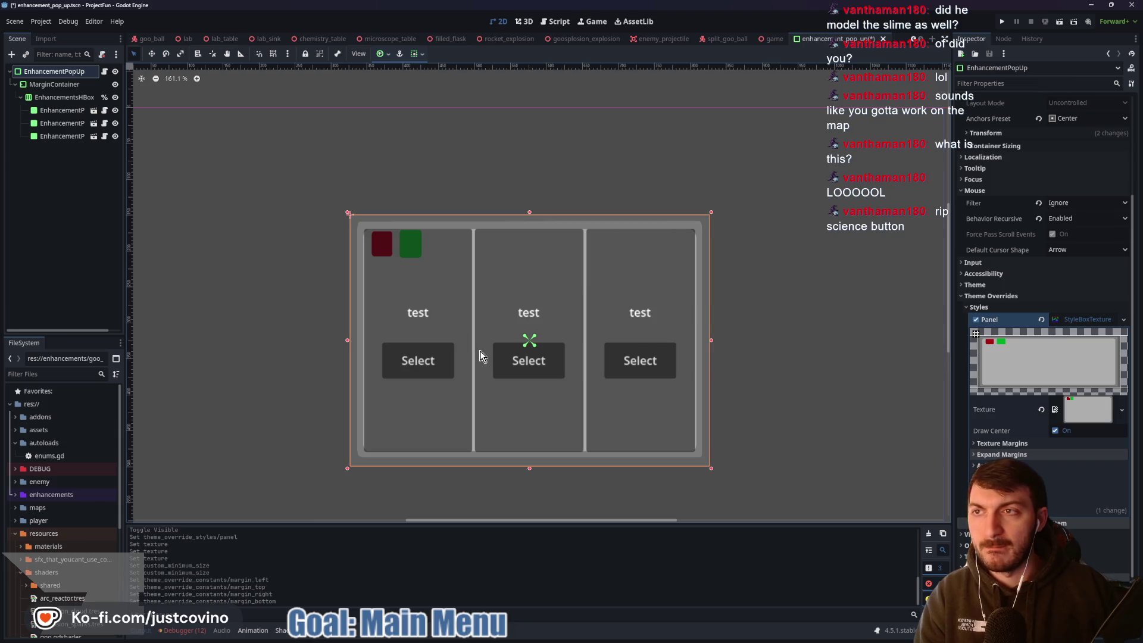
Step: Clear the texture from the Panel's StyleBoxTexture
{"action": "left_click", "coordinate": [1047, 400]}
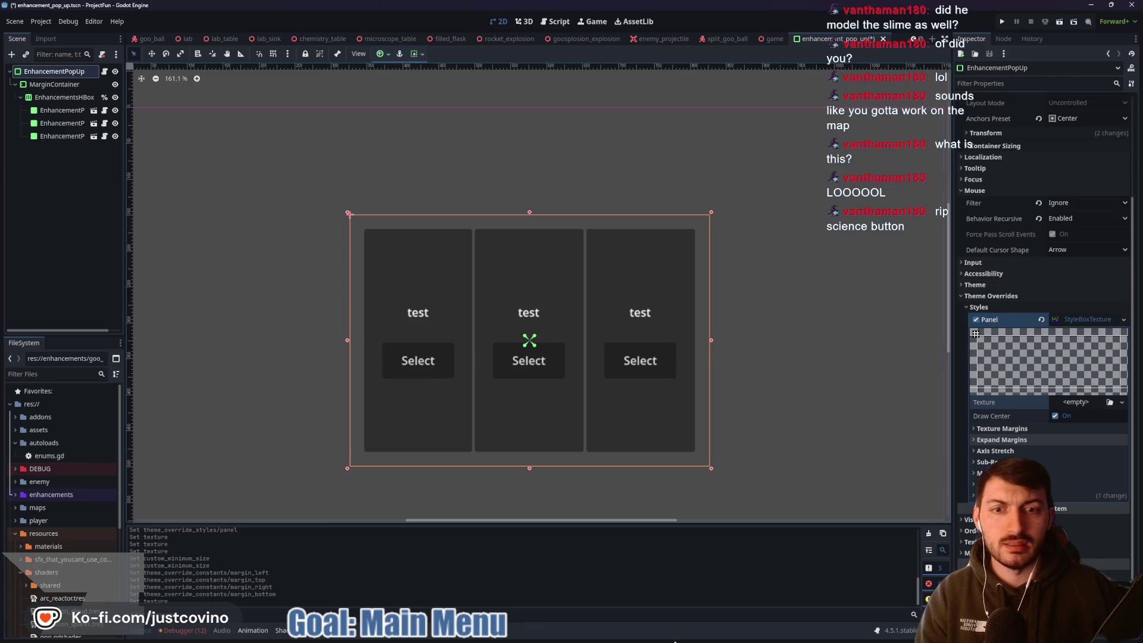
{"action": "left_click", "coordinate": [678, 636]}
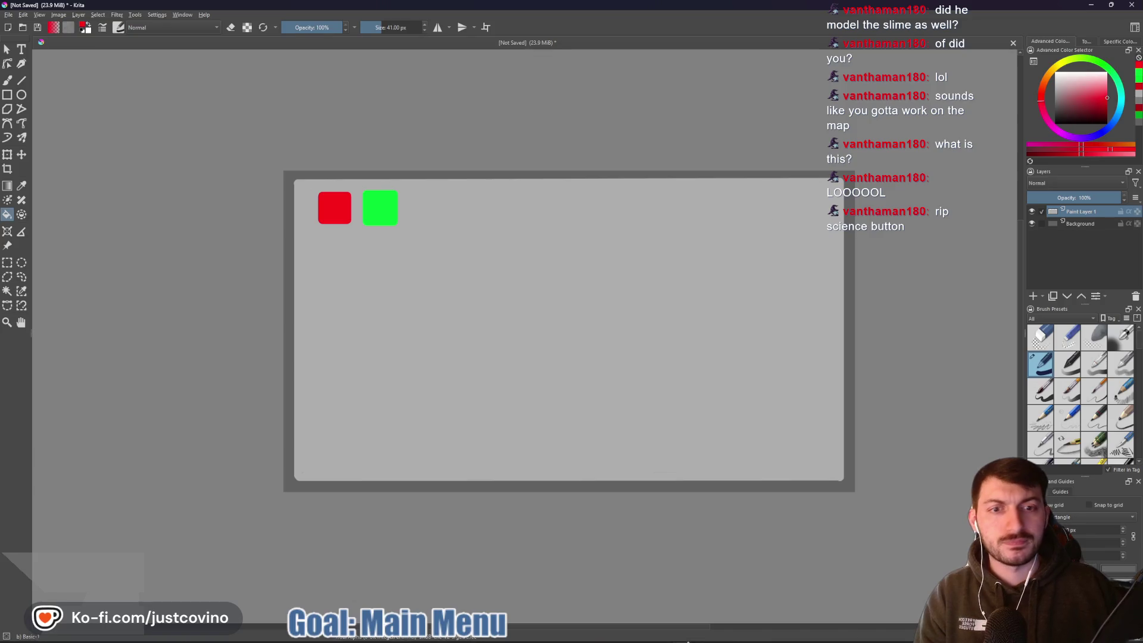
{"action": "left_click", "coordinate": [682, 634]}
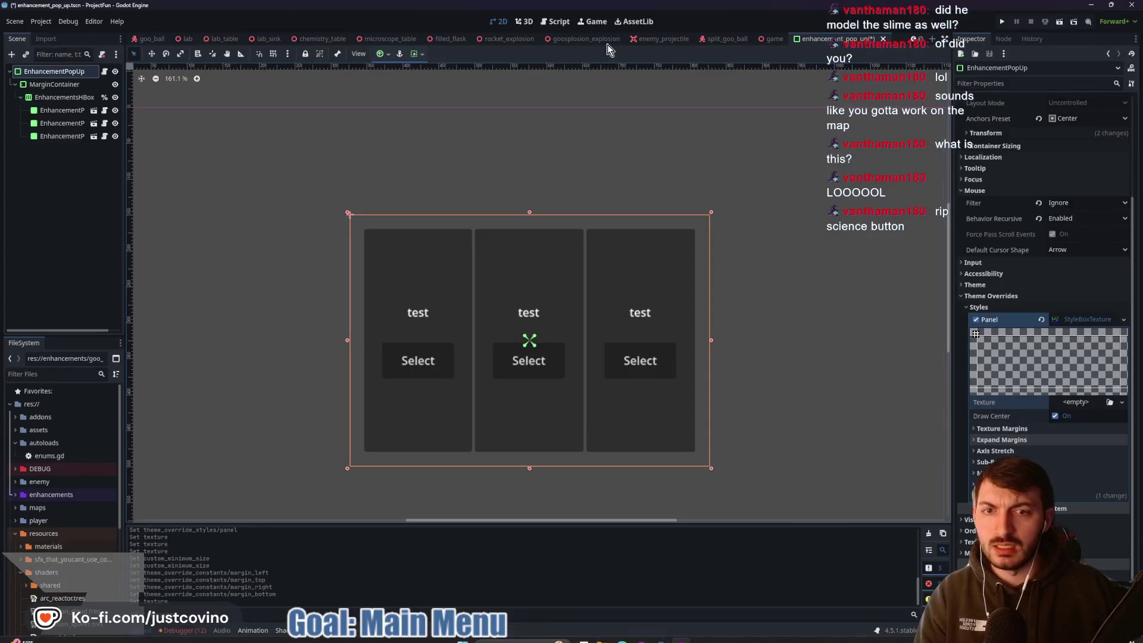
Step: Reset the MarginContainer's four margin overrides and set each to 10
{"action": "left_click", "coordinate": [53, 84]}
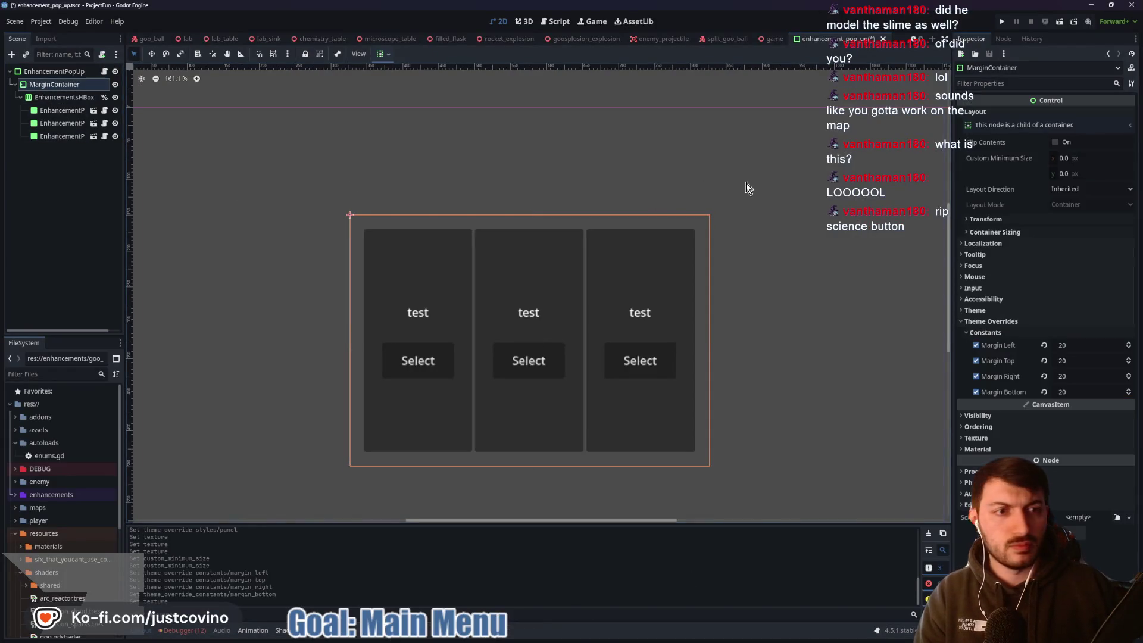
{"action": "left_click", "coordinate": [1044, 345]}
{"action": "left_click", "coordinate": [1043, 361]}
{"action": "left_click", "coordinate": [1044, 376]}
{"action": "left_click", "coordinate": [1043, 392]}
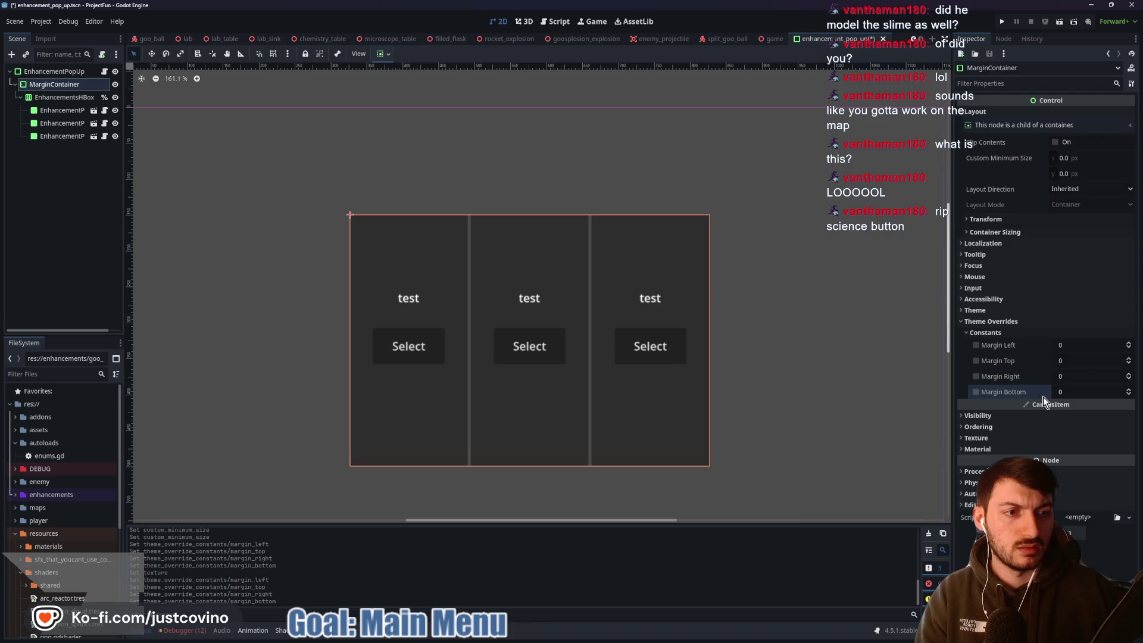
{"action": "left_click", "coordinate": [1070, 345]}
{"action": "type", "text": "10"}
{"action": "key", "text": "Tab"}
{"action": "type", "text": "10"}
{"action": "key", "text": "Tab"}
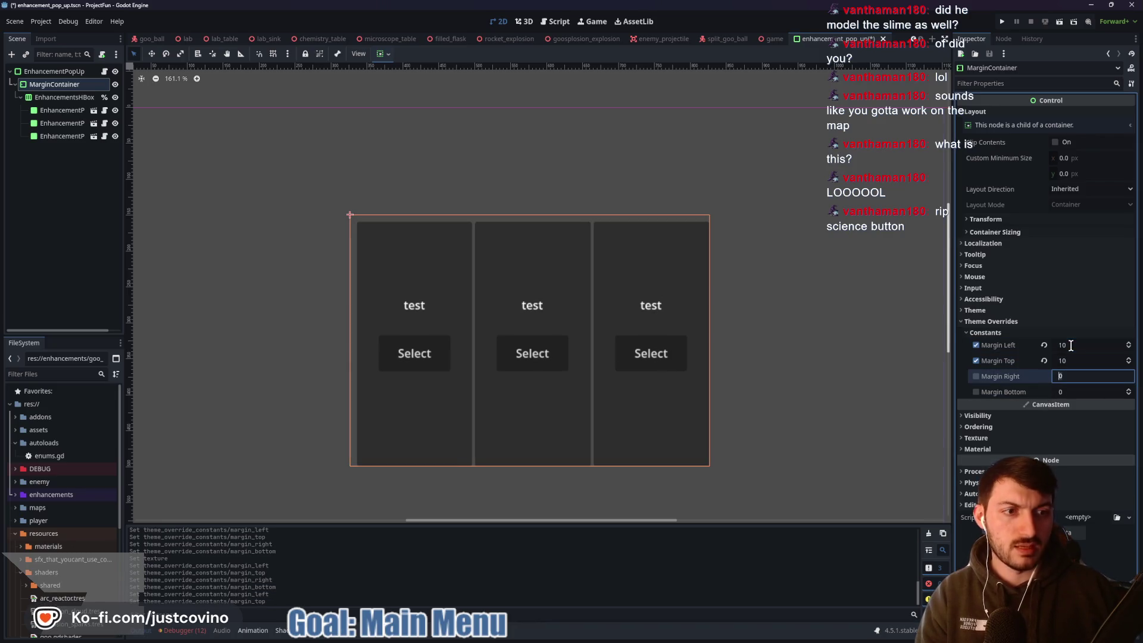
{"action": "type", "text": "10"}
{"action": "key", "text": "Tab"}
{"action": "type", "text": "10"}
{"action": "key", "text": "Return"}
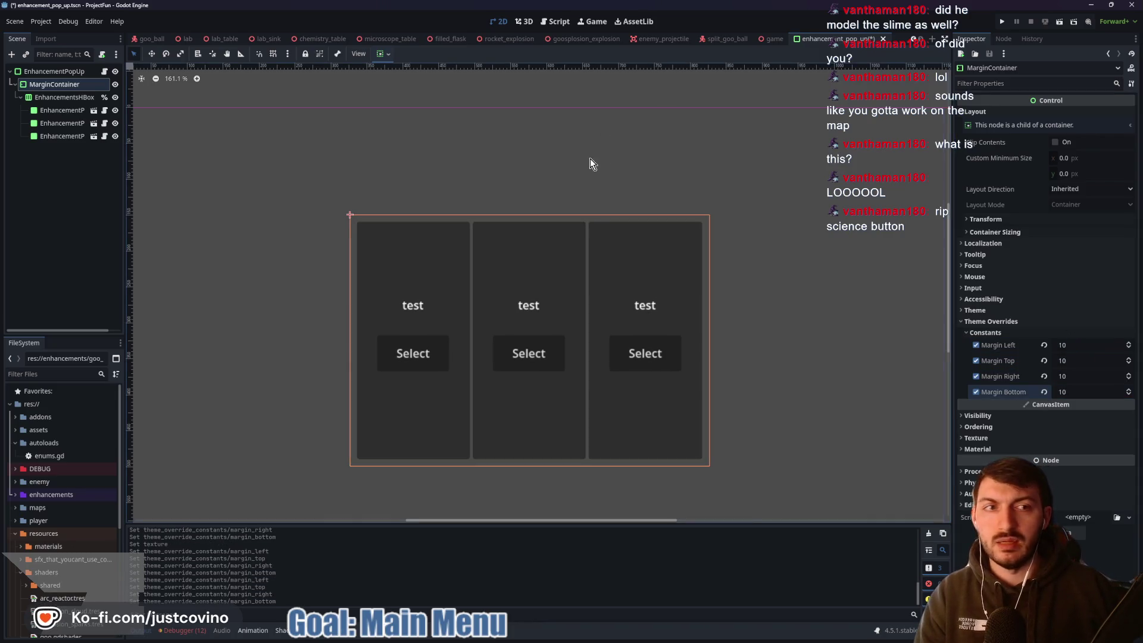
Step: Revert the root's Panel style override to the plain dark default, then return to Krita
{"action": "left_click", "coordinate": [52, 72]}
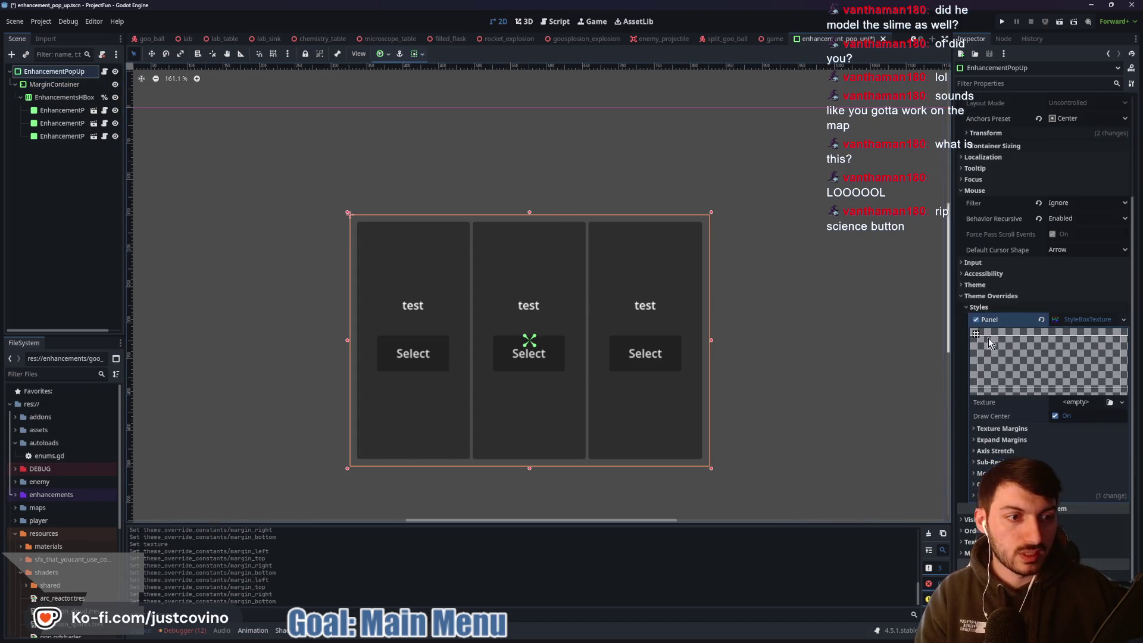
{"action": "left_click", "coordinate": [1041, 320]}
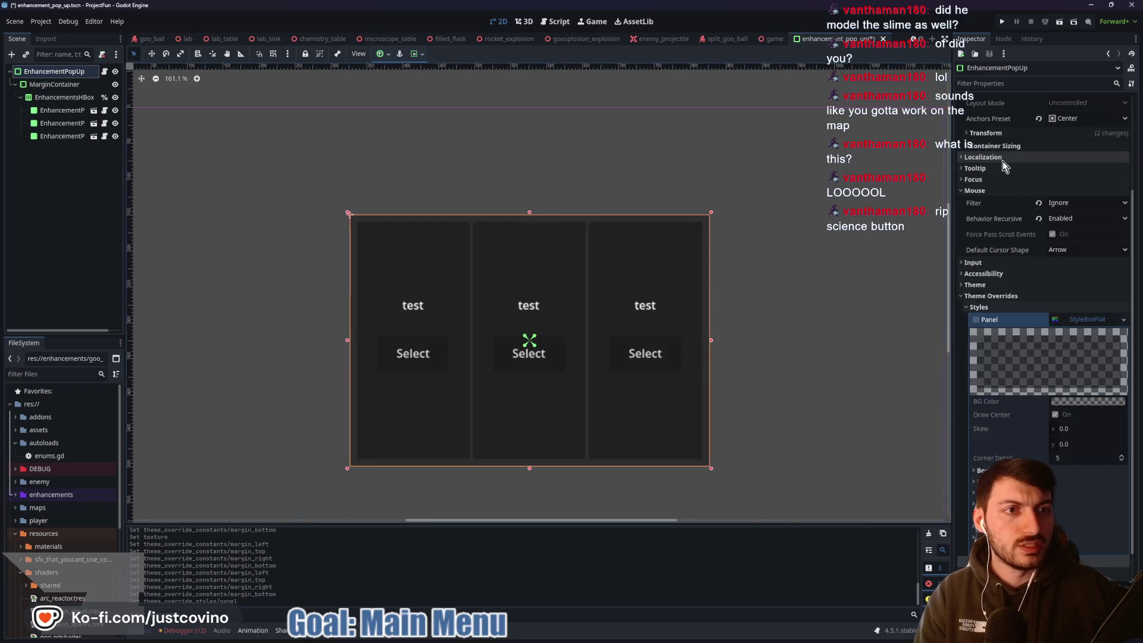
{"action": "left_click", "coordinate": [989, 134]}
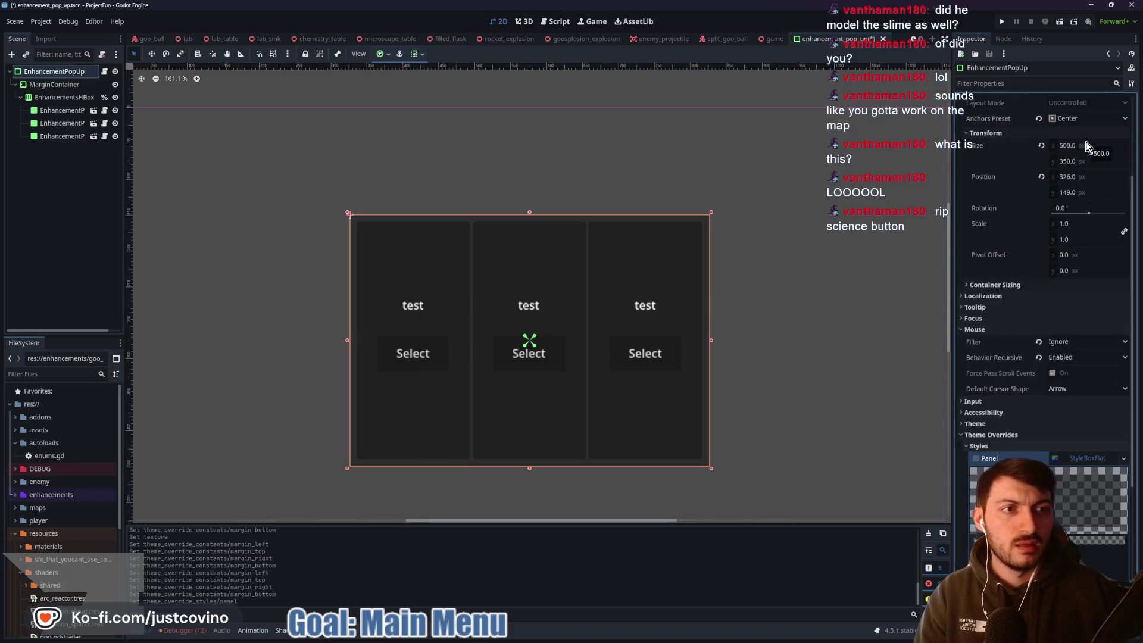
{"action": "scroll", "coordinate": [684, 301], "scroll_direction": "down", "scroll_amount": 4}
{"action": "left_click_drag", "start_coordinate": [690, 349], "coordinate": [694, 364]}
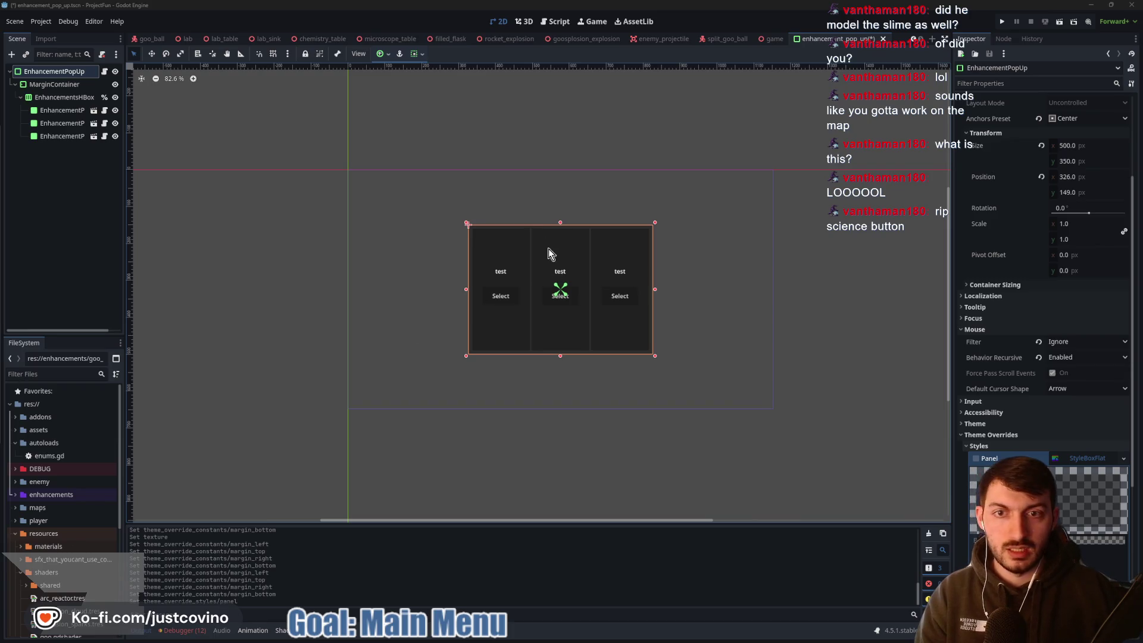
{"action": "scroll", "coordinate": [548, 248], "scroll_direction": "up", "scroll_amount": 5}
{"action": "left_click", "coordinate": [337, 195]}
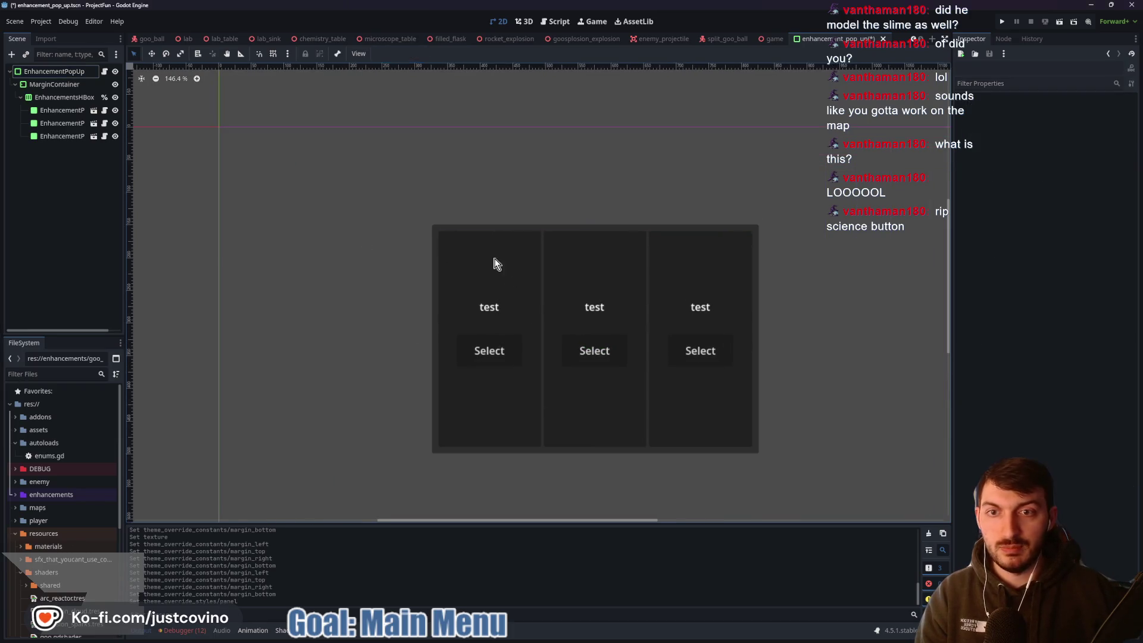
{"action": "scroll", "coordinate": [492, 263], "scroll_direction": "up", "scroll_amount": 3}
{"action": "scroll", "coordinate": [534, 273], "scroll_direction": "down", "scroll_amount": 1}
{"action": "left_click_drag", "start_coordinate": [606, 277], "coordinate": [581, 271]}
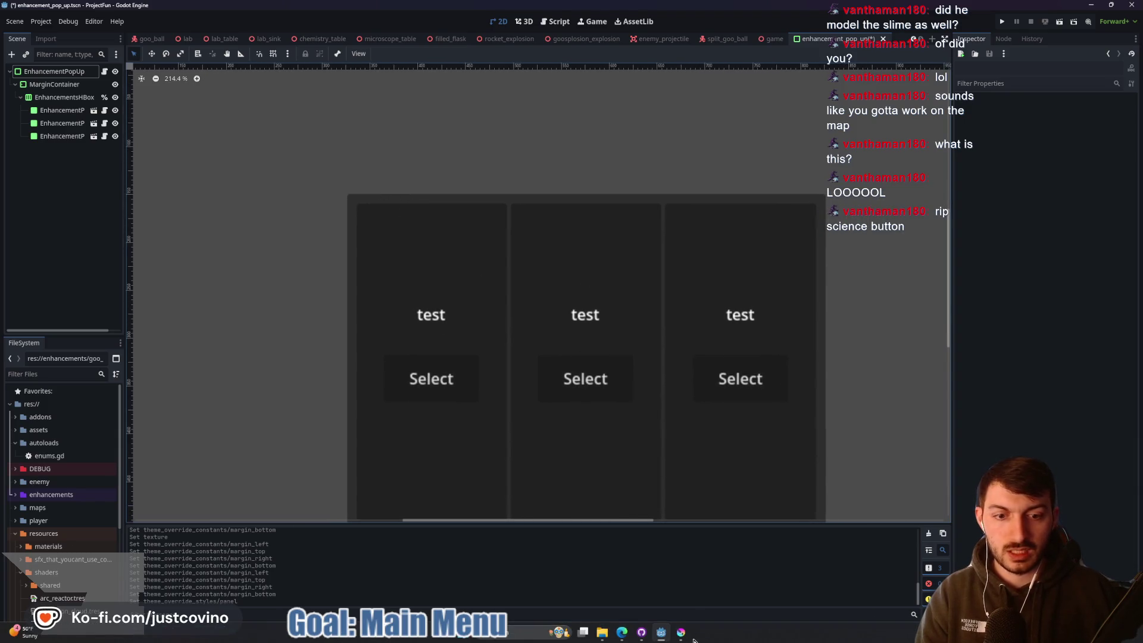
{"action": "left_click", "coordinate": [680, 633]}
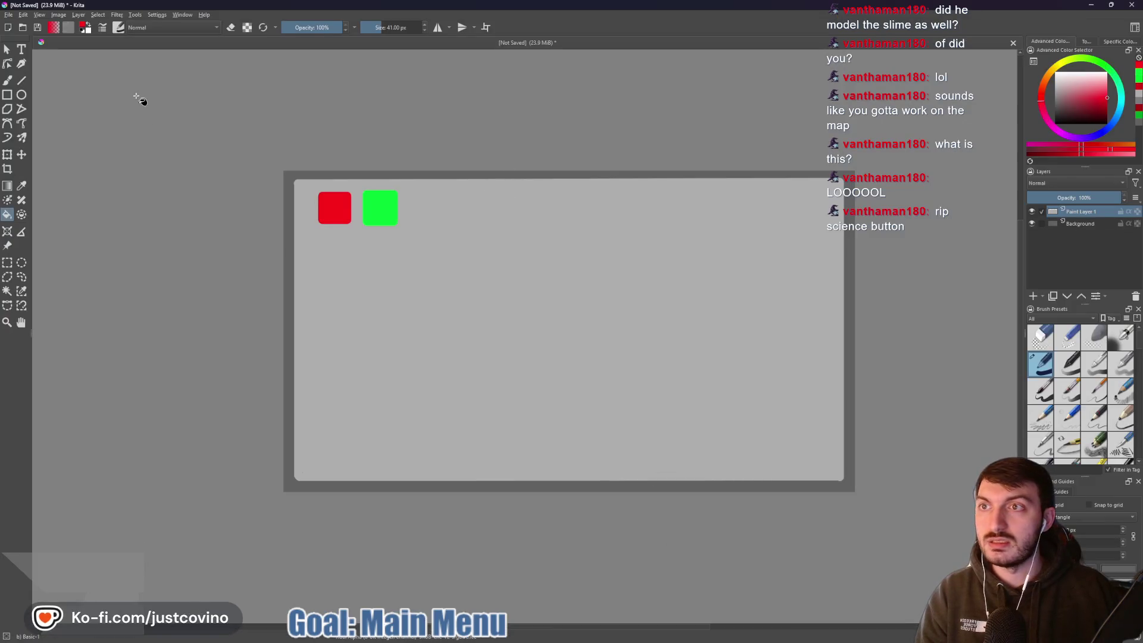
Step: Close Krita without saving Untitled, then relaunch it from Windows search
{"action": "left_click", "coordinate": [1132, 5]}
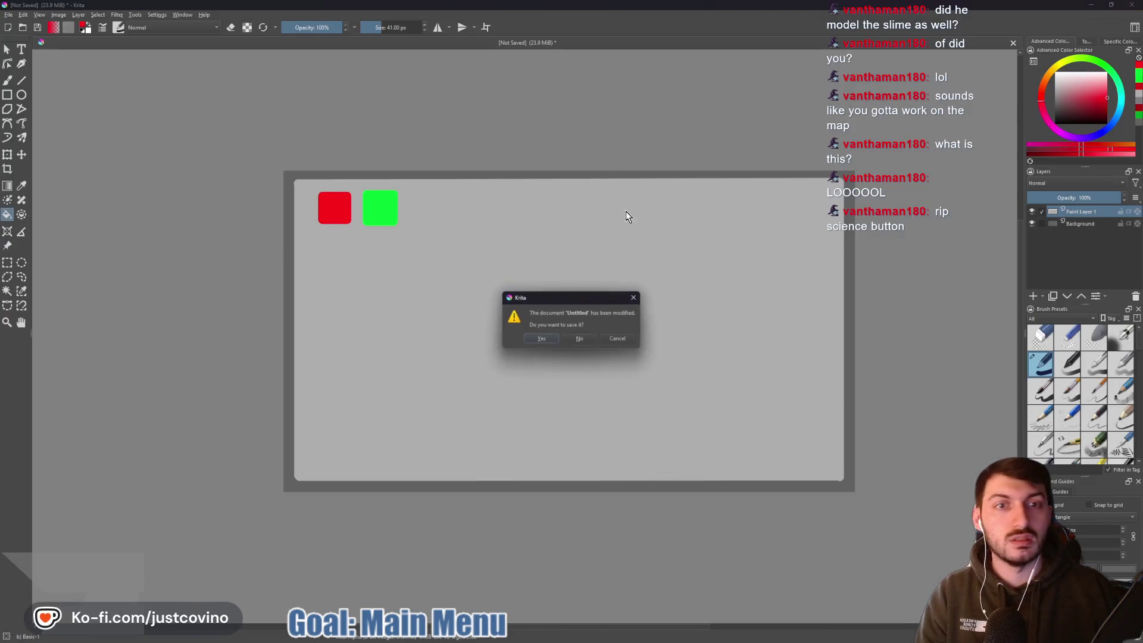
{"action": "left_click", "coordinate": [581, 338]}
{"action": "key", "text": "super"}
{"action": "type", "text": "kri"}
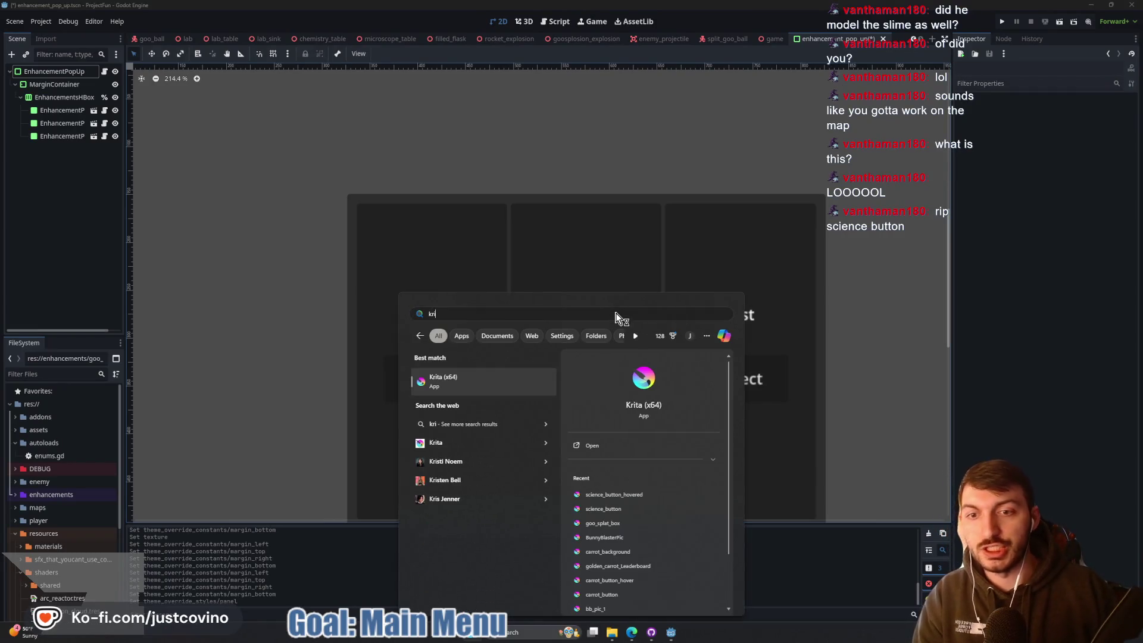
{"action": "key", "text": "Return"}
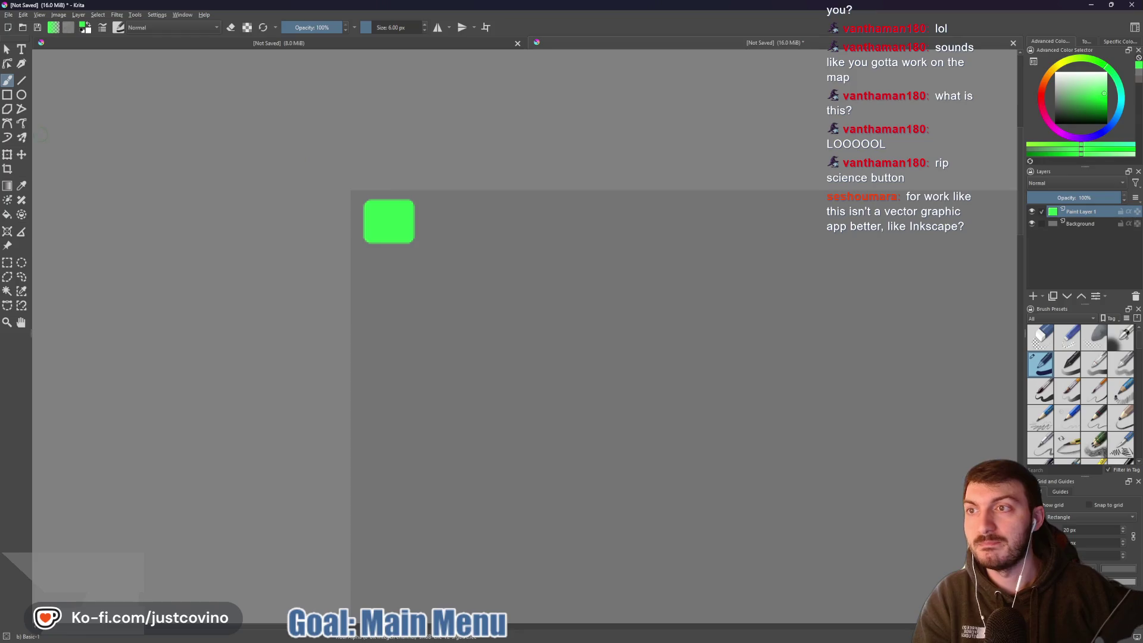
Step: Draw a filled red rounded rectangle to the right of the green square
{"action": "left_click", "coordinate": [7, 94]}
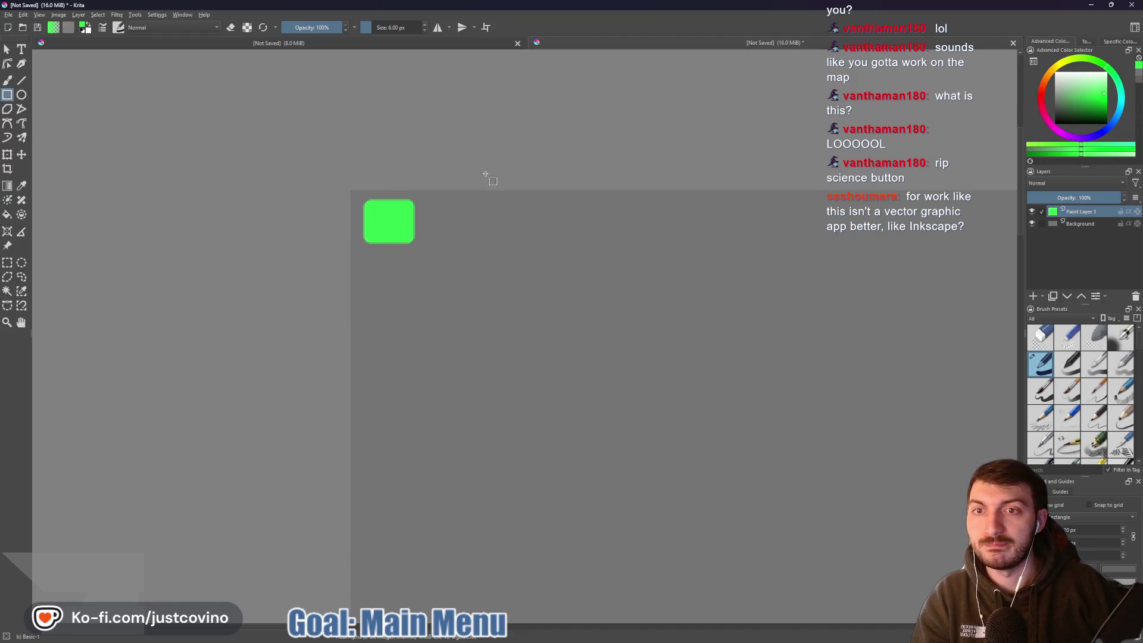
{"action": "left_click_drag", "start_coordinate": [1049, 100], "coordinate": [1042, 98]}
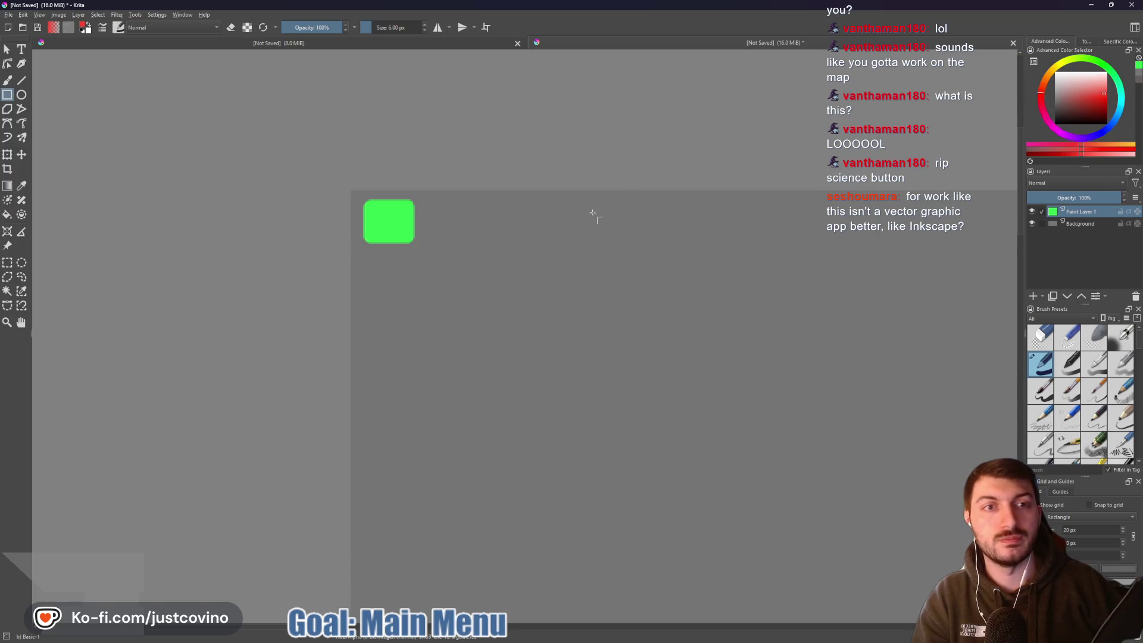
{"action": "mouse_move", "coordinate": [438, 205]}
{"action": "left_mouse_down"}
{"action": "mouse_move", "coordinate": [484, 242]}
{"action": "mouse_move", "coordinate": [469, 235]}
{"action": "left_mouse_up"}
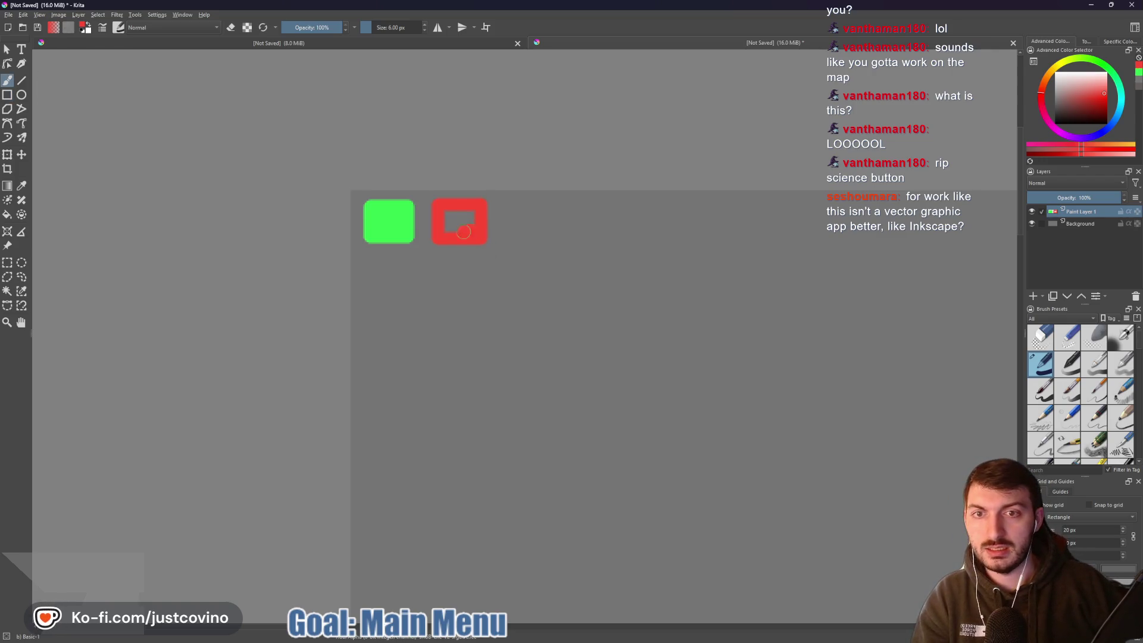
{"action": "left_click_drag", "start_coordinate": [452, 211], "coordinate": [471, 218]}
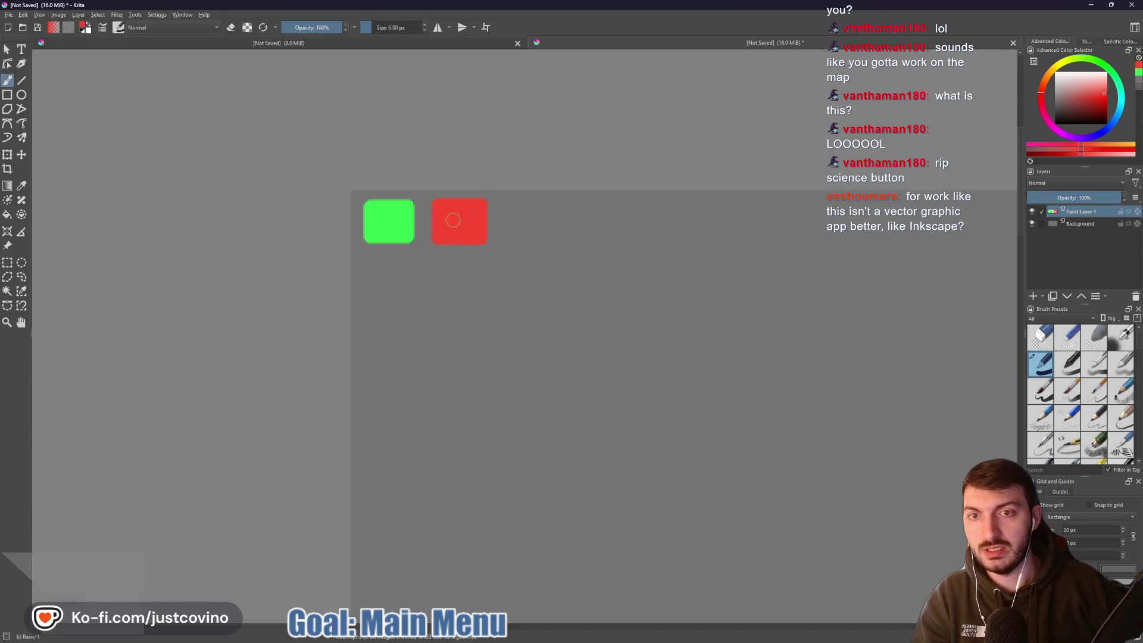
{"action": "scroll", "coordinate": [612, 255], "scroll_direction": "down", "scroll_amount": 2}
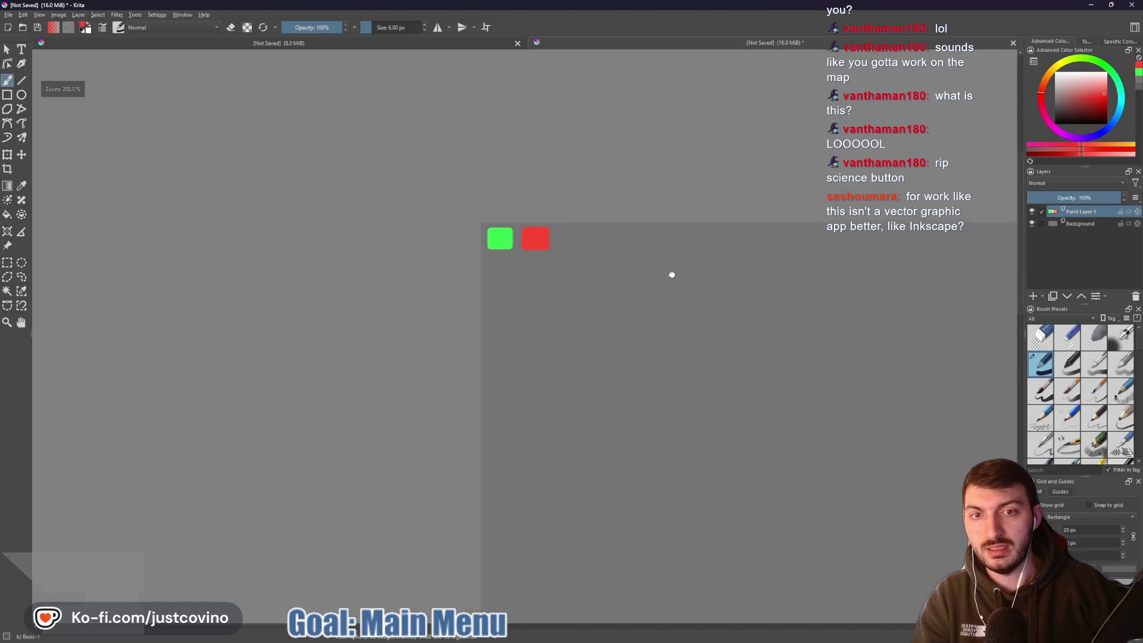
{"action": "left_click_drag", "start_coordinate": [672, 274], "coordinate": [306, 222]}
{"action": "scroll", "coordinate": [357, 235], "scroll_direction": "down", "scroll_amount": 2}
{"action": "left_click_drag", "start_coordinate": [589, 281], "coordinate": [426, 206]}
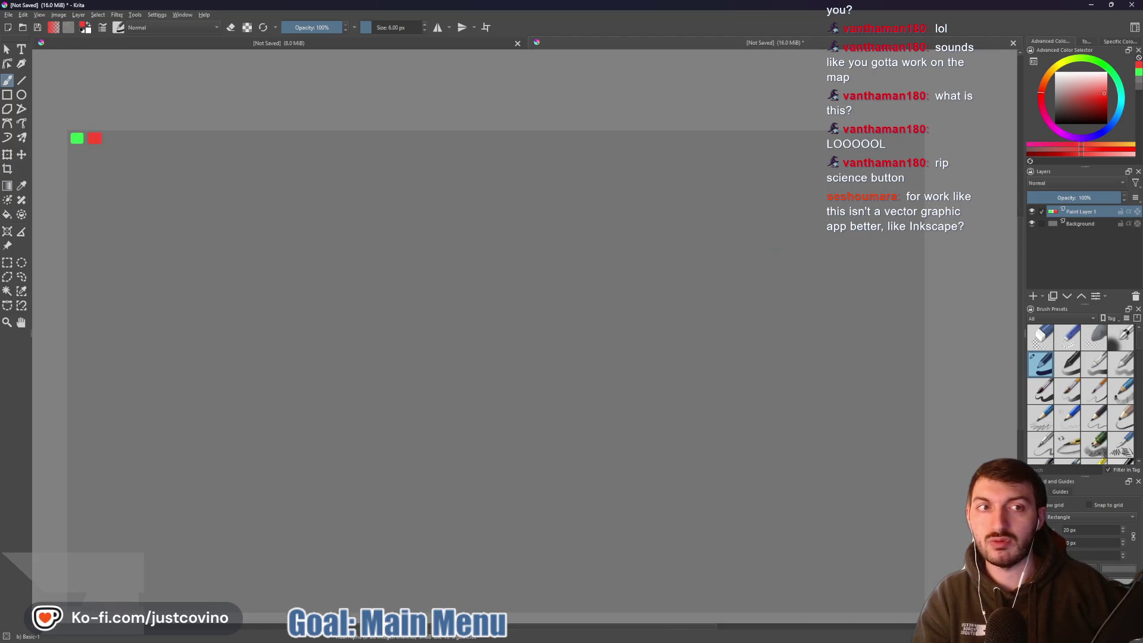
{"action": "left_click", "coordinate": [1119, 117]}
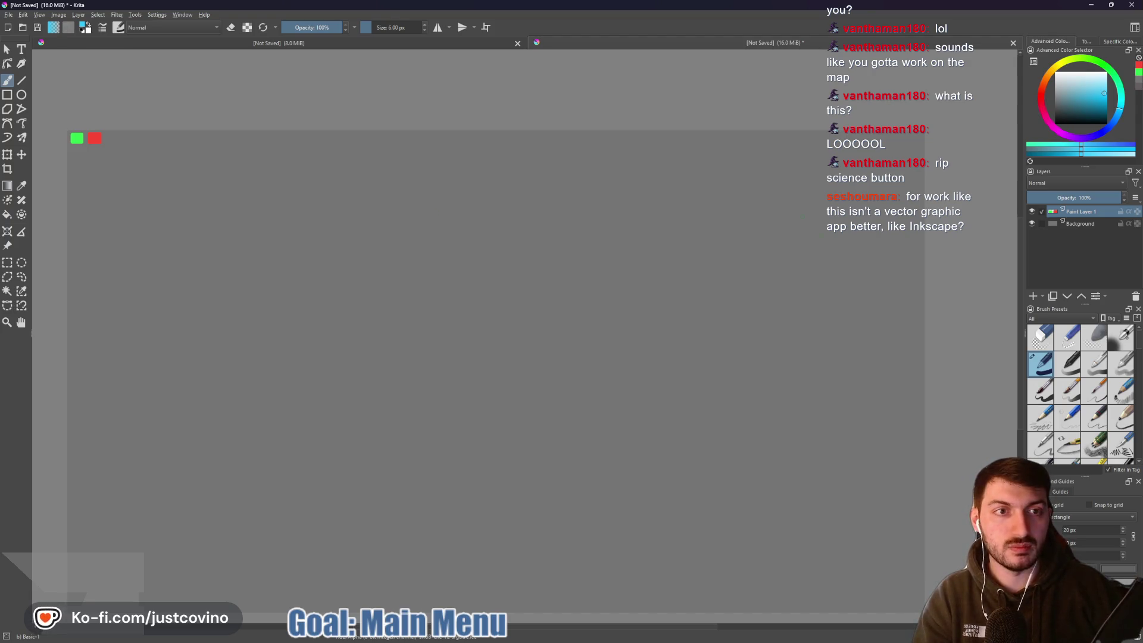
Step: Paint a long wavy cyan line down the canvas
{"action": "left_click_drag", "start_coordinate": [807, 248], "coordinate": [702, 222]}
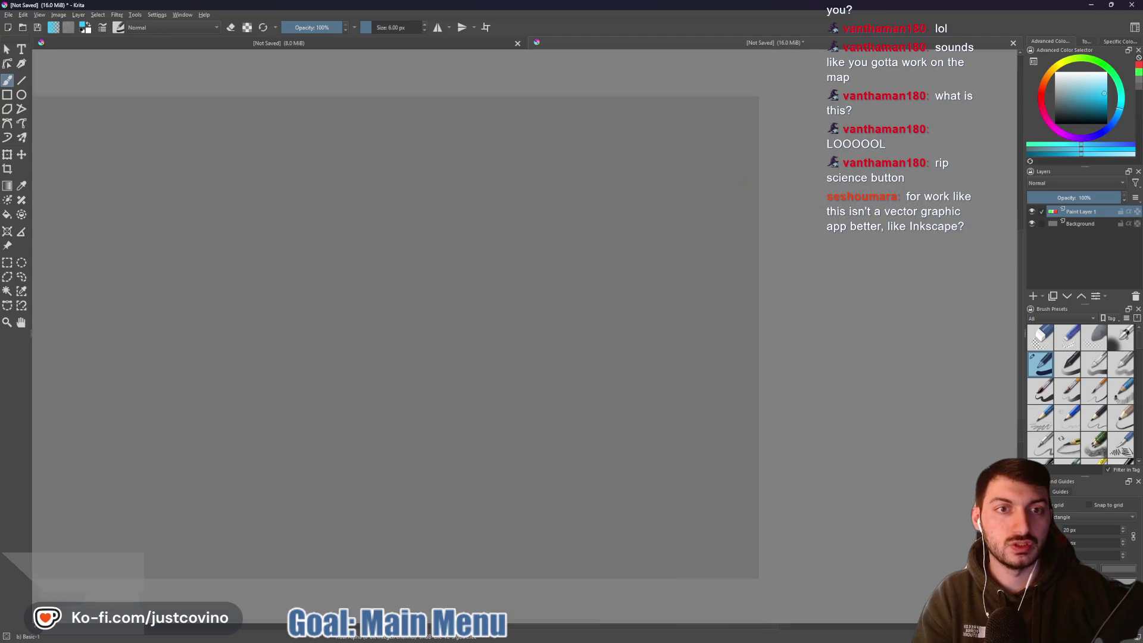
{"action": "key", "text": "ctrl+plus"}
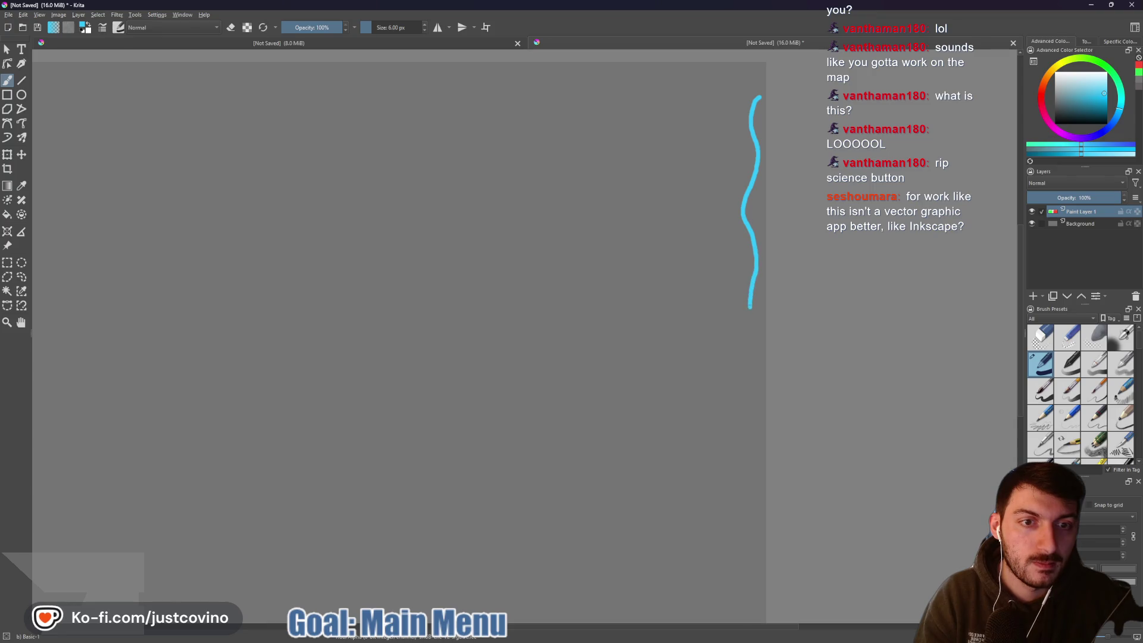
{"action": "mouse_move", "coordinate": [750, 307]}
{"action": "left_mouse_down"}
{"action": "mouse_move", "coordinate": [754, 356]}
{"action": "mouse_move", "coordinate": [738, 402]}
{"action": "mouse_move", "coordinate": [746, 470]}
{"action": "left_mouse_up"}
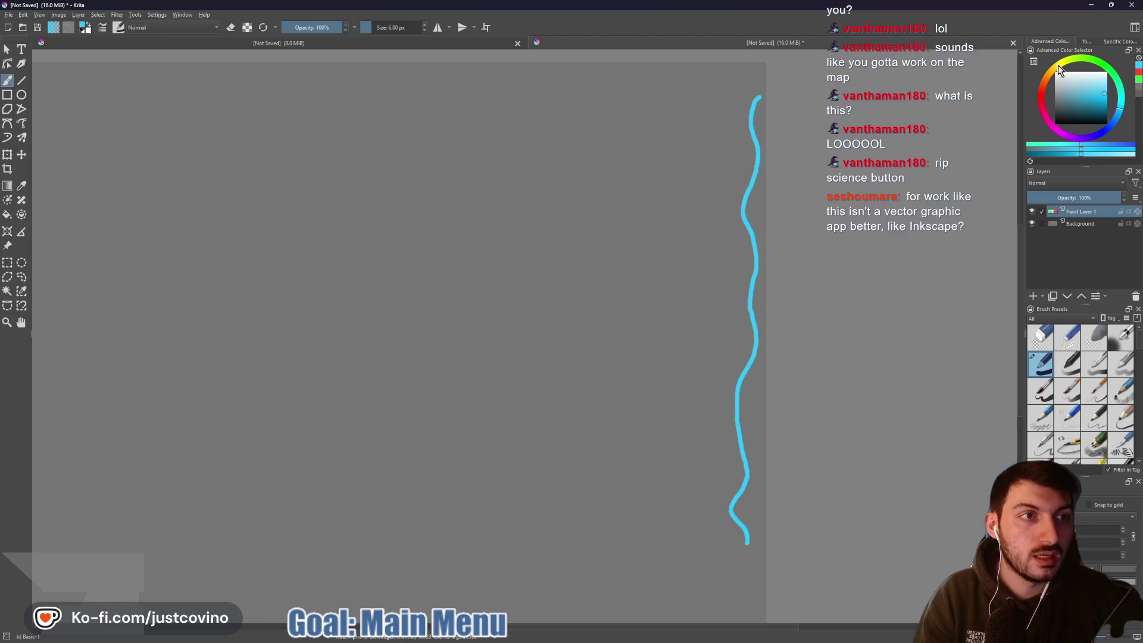
Step: Add small yellow strands at the wire's base with a 5 px brush
{"action": "left_click_drag", "start_coordinate": [1058, 65], "coordinate": [1064, 61]}
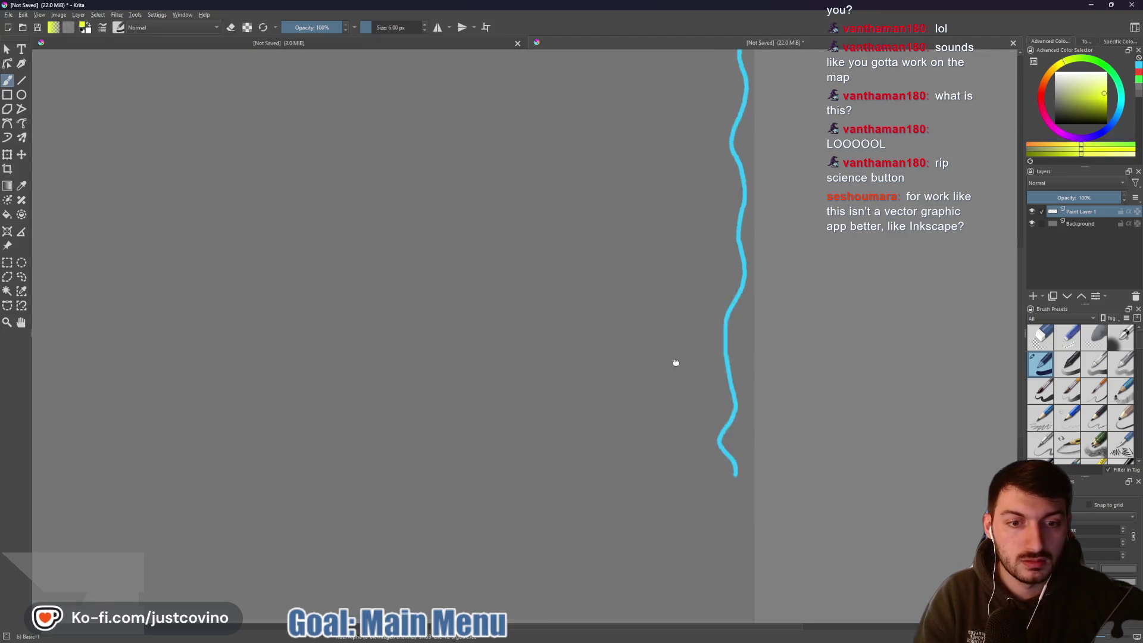
{"action": "scroll", "coordinate": [674, 360], "scroll_direction": "up", "scroll_amount": 5}
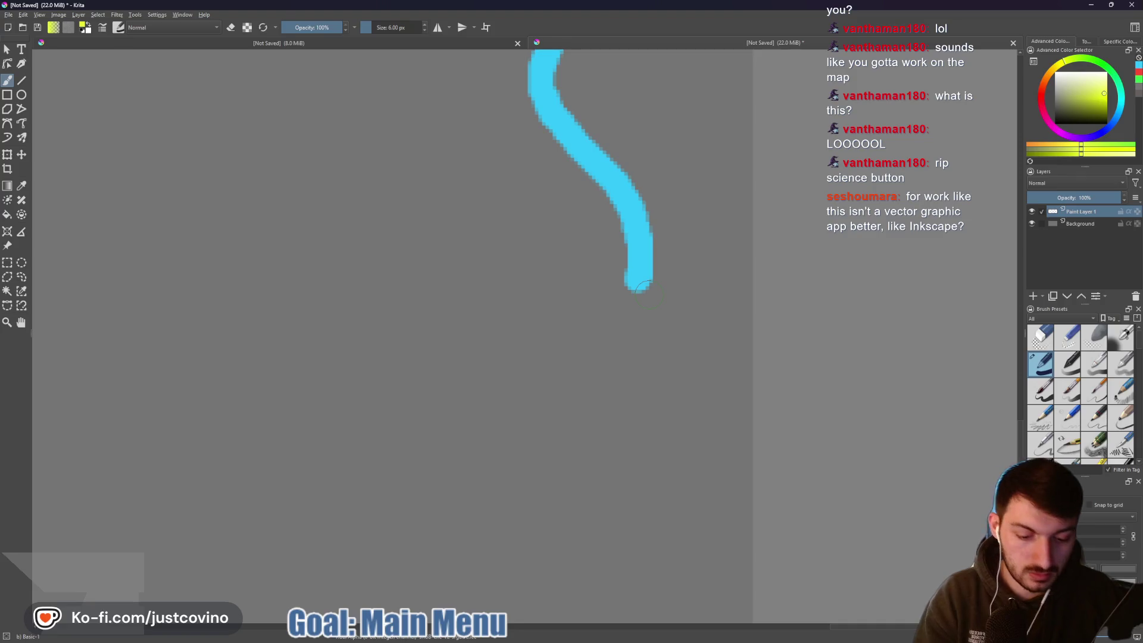
{"action": "key", "text": "bracketleft"}
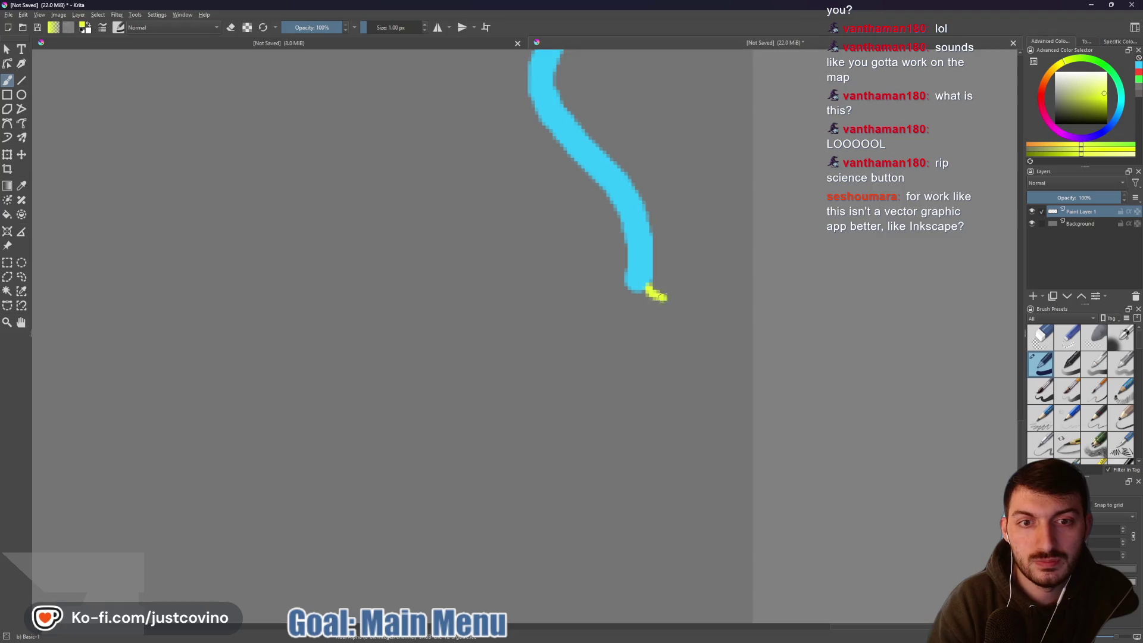
{"action": "left_click_drag", "start_coordinate": [662, 297], "coordinate": [692, 331]}
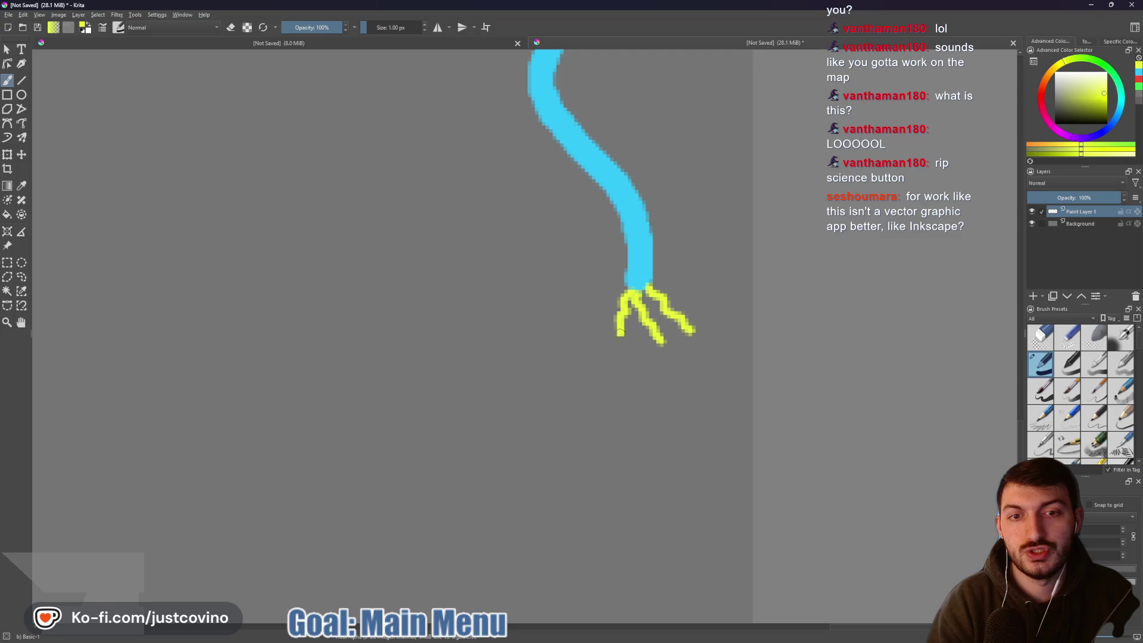
{"action": "mouse_move", "coordinate": [625, 281]}
{"action": "left_mouse_down"}
{"action": "mouse_move", "coordinate": [607, 285]}
{"action": "mouse_move", "coordinate": [599, 314]}
{"action": "left_mouse_up"}
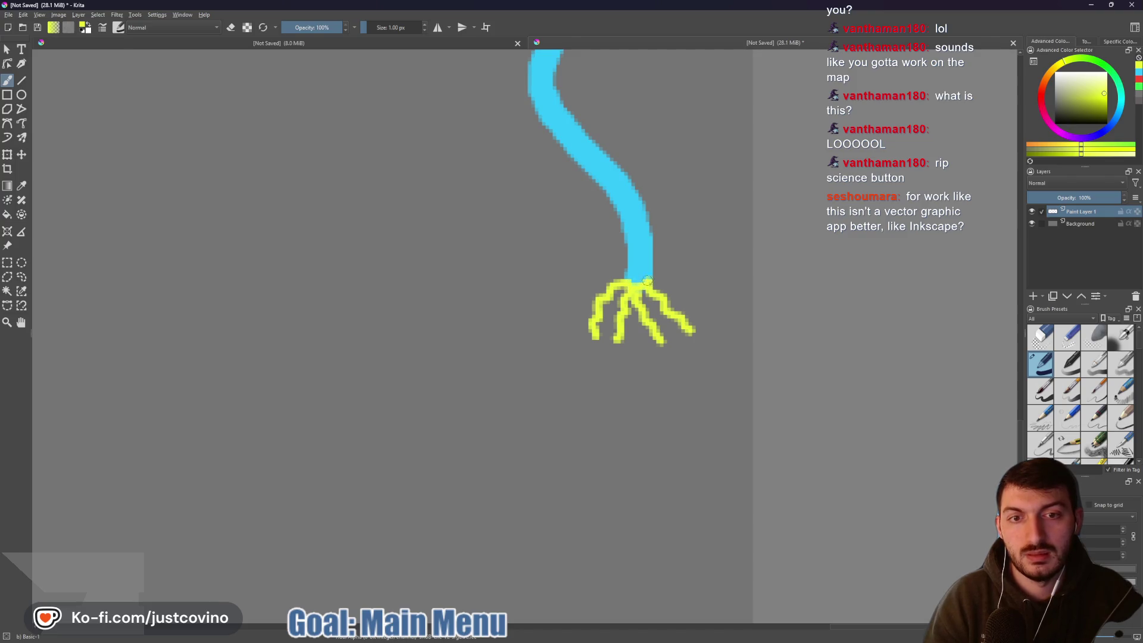
{"action": "scroll", "coordinate": [631, 264], "scroll_direction": "down", "scroll_amount": 5}
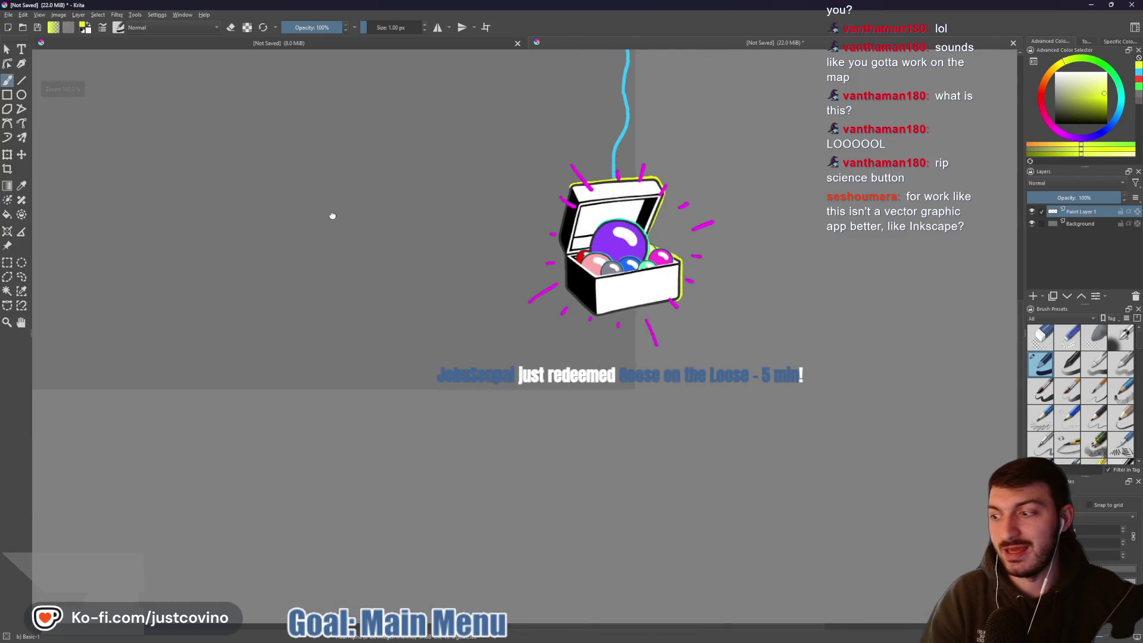
{"action": "scroll", "coordinate": [404, 405], "scroll_direction": "up", "scroll_amount": 2}
Step: Launch GooseDesktop by searching 'goose' in Windows search
{"action": "left_click_drag", "start_coordinate": [484, 280], "coordinate": [594, 339]}
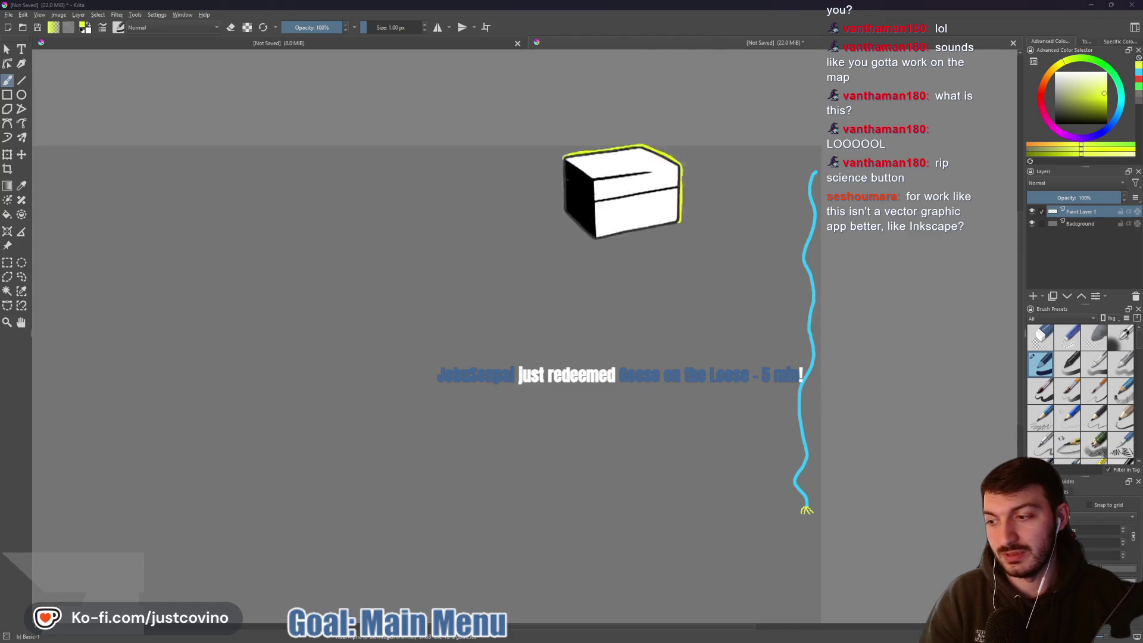
{"action": "key", "text": "super"}
{"action": "type", "text": "goose"}
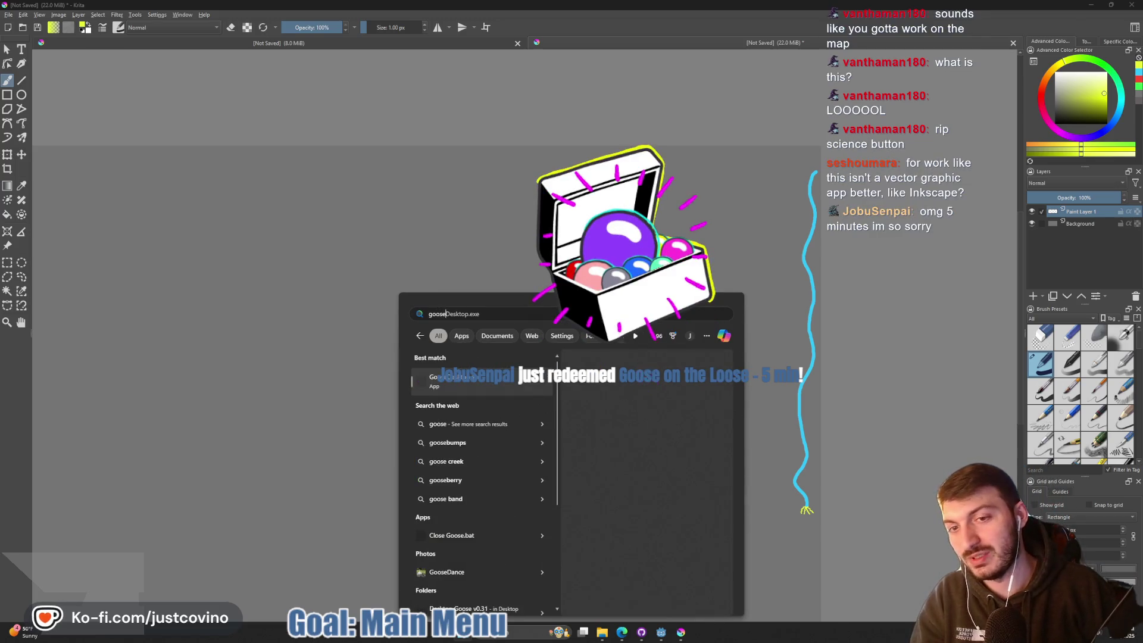
{"action": "key", "text": "Return"}
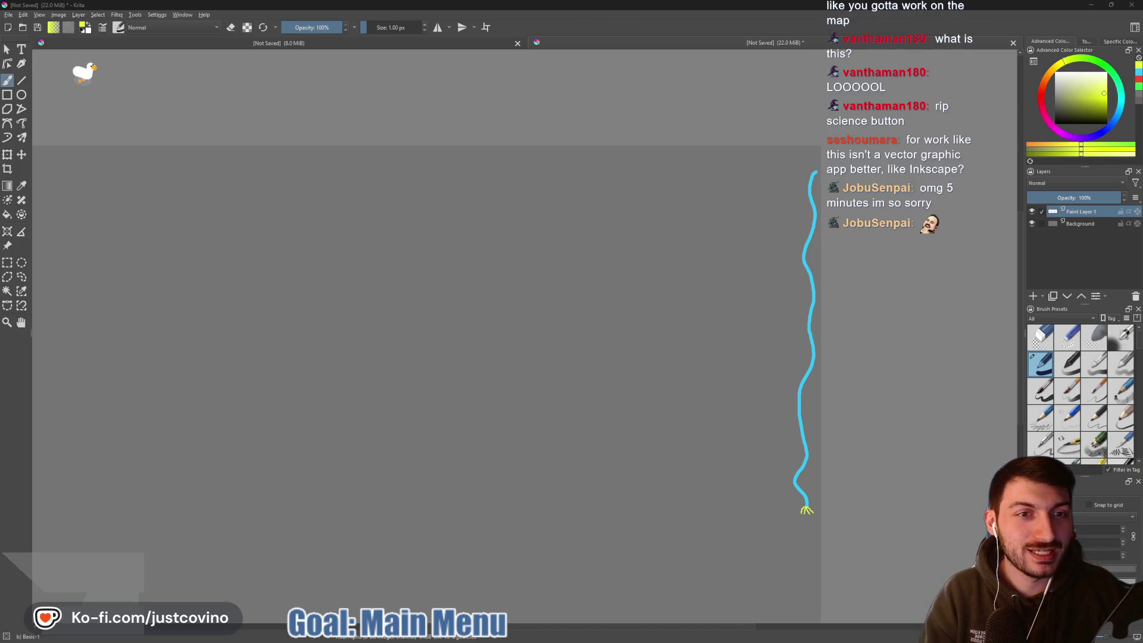
{"action": "scroll", "coordinate": [768, 179], "scroll_direction": "up", "scroll_amount": 3}
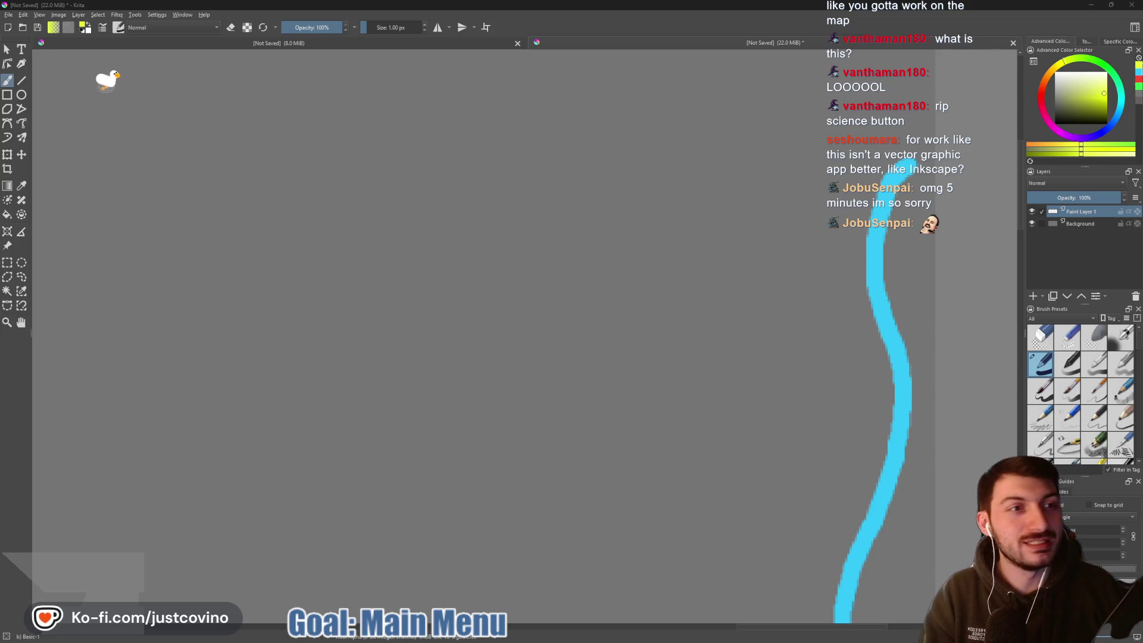
Step: Choose a light grey paint colour and a smaller Freehand Brush size
{"action": "left_click", "coordinate": [1058, 101]}
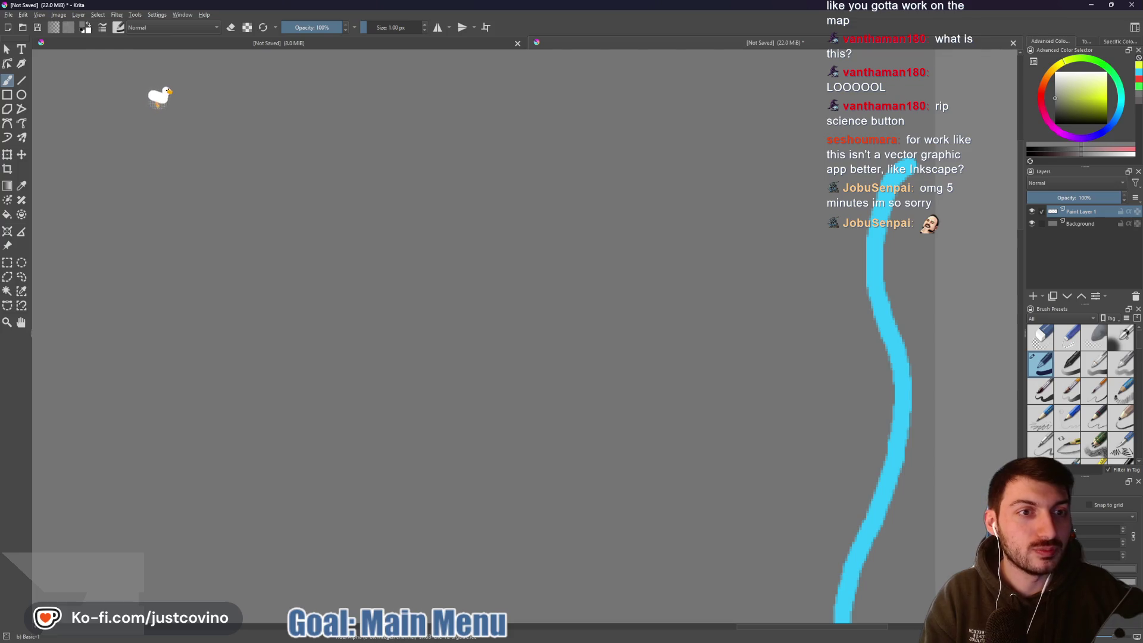
{"action": "key", "text": "bracketright"}
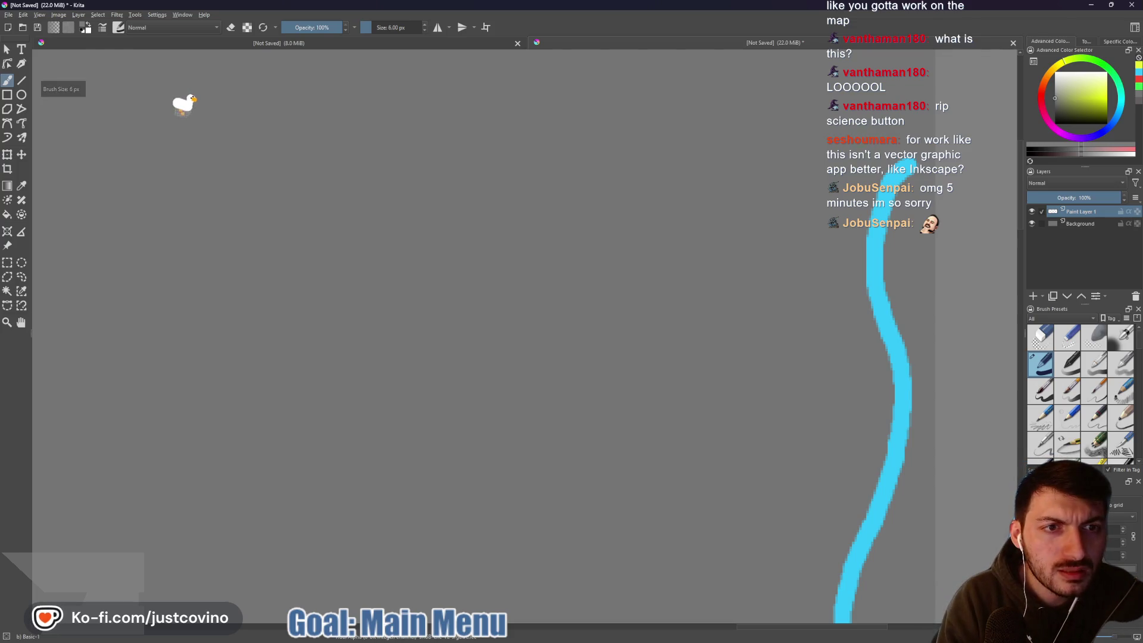
{"action": "key", "text": "bracketright"}
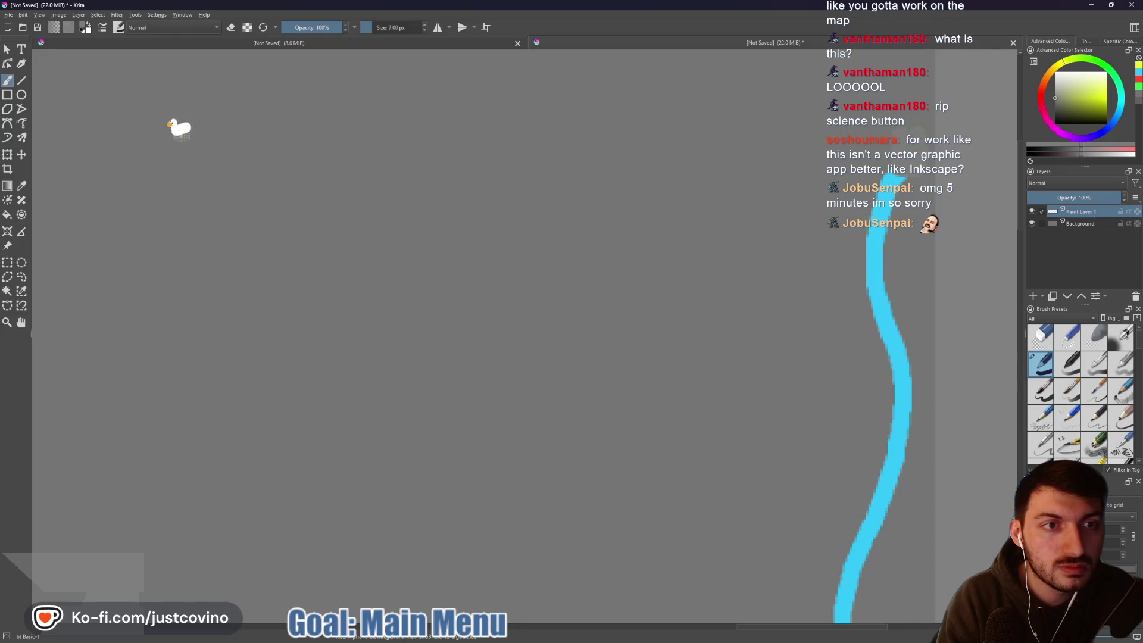
{"action": "left_click", "coordinate": [1055, 90]}
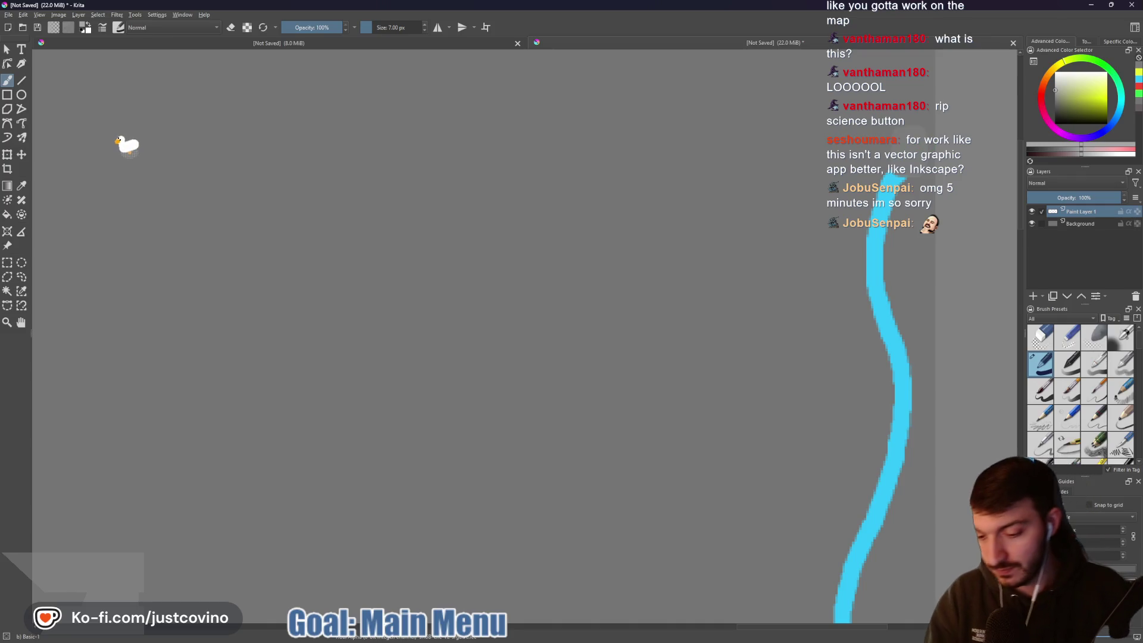
{"action": "key", "text": "f"}
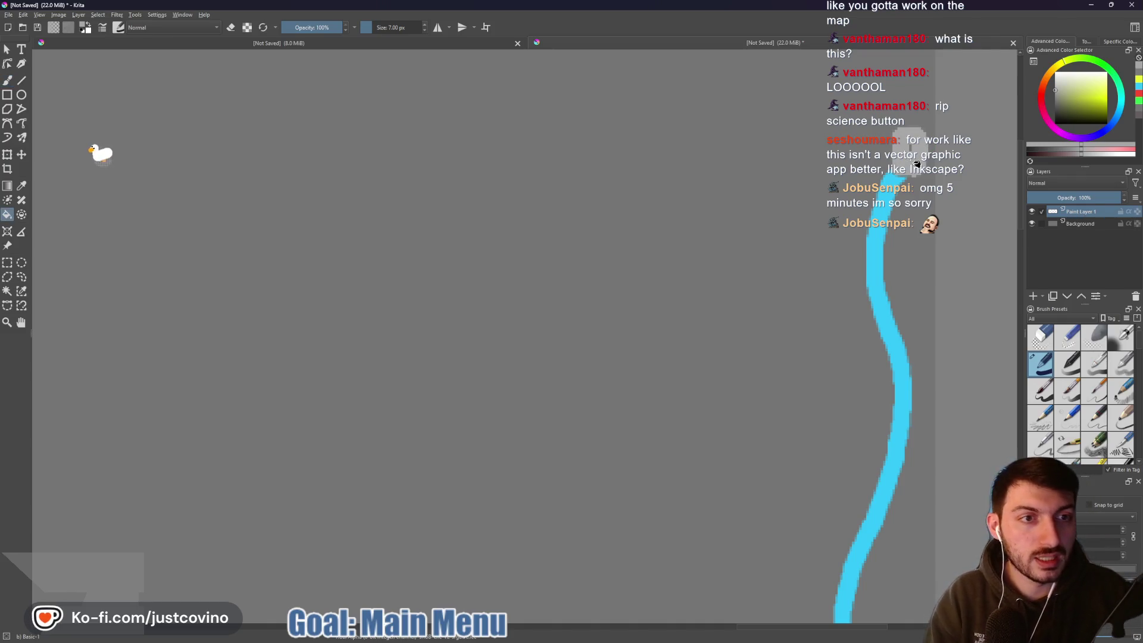
{"action": "key", "text": "b"}
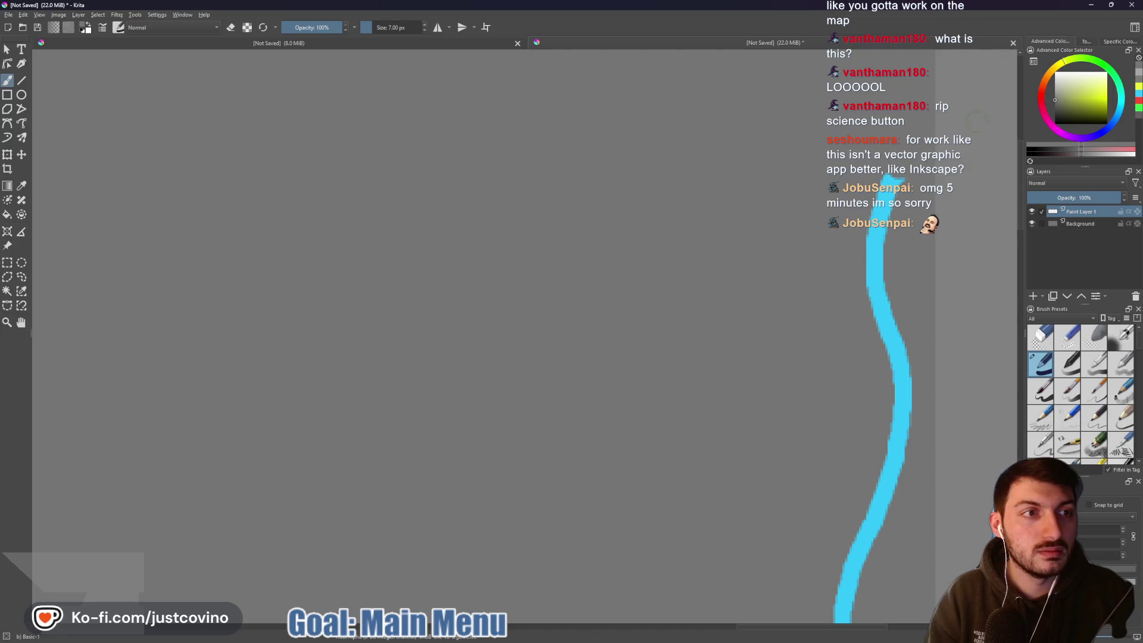
{"action": "left_click", "coordinate": [1055, 85]}
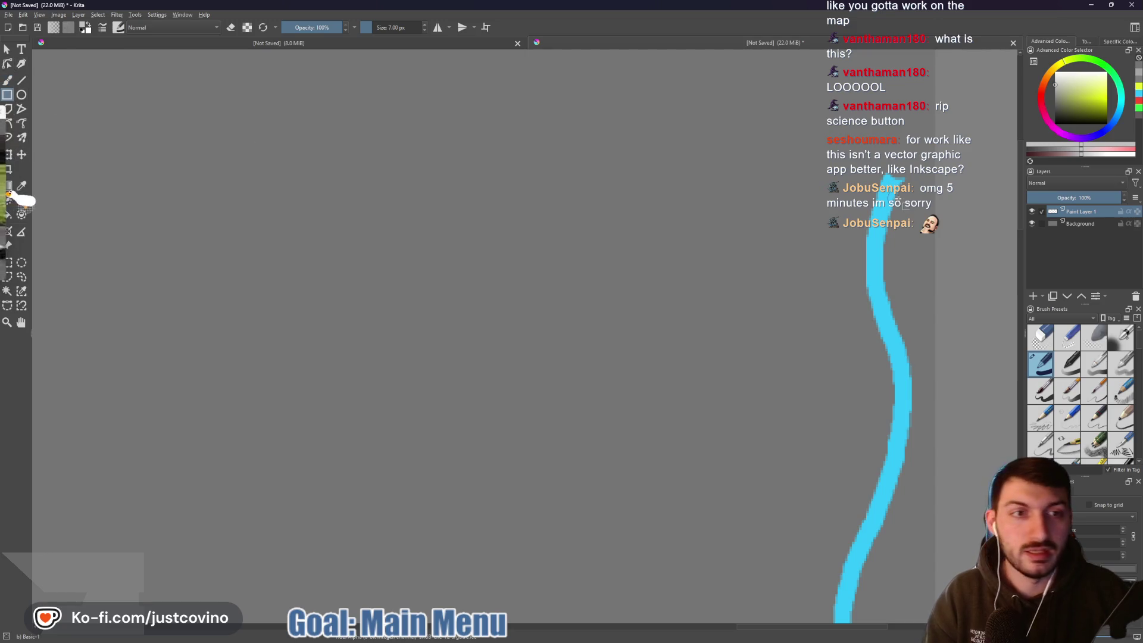
{"action": "key", "text": "bracketleft"}
{"action": "key", "text": "bracketleft"}
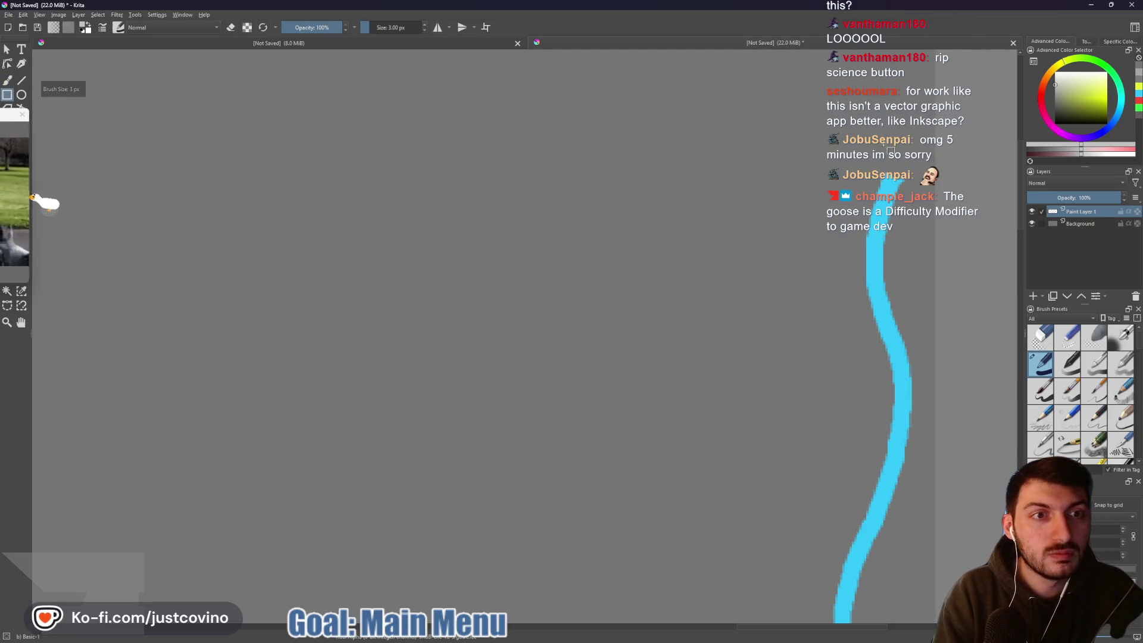
{"action": "left_click_drag", "start_coordinate": [891, 152], "coordinate": [926, 180]}
{"action": "key", "text": "b"}
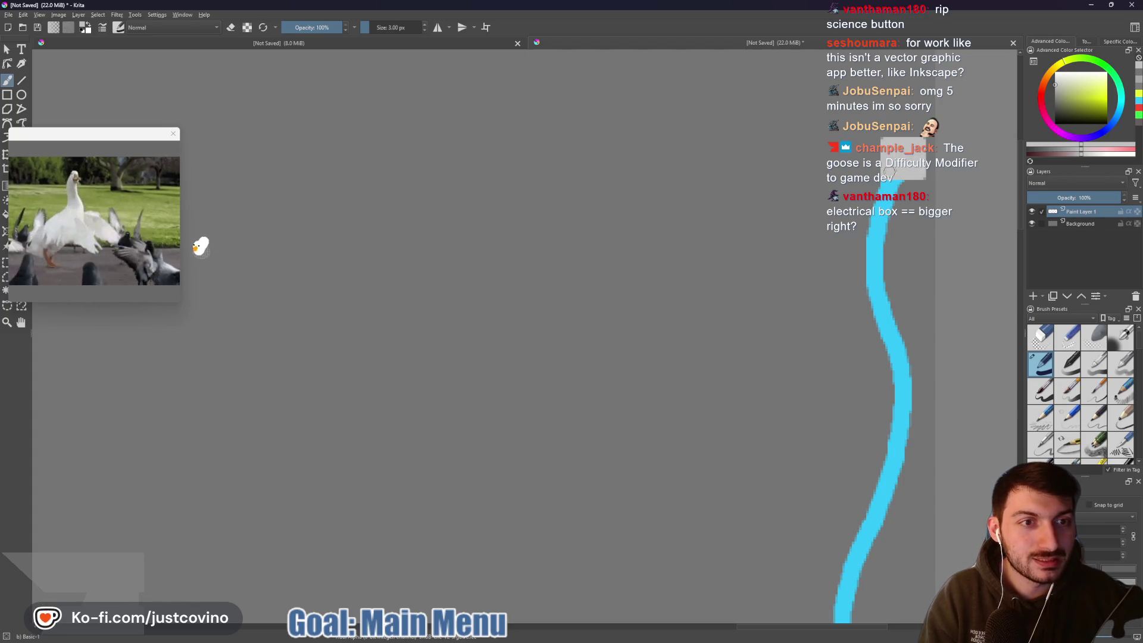
Step: Shrink the brush to 1 px and pan to centre the light-grey box
{"action": "scroll", "coordinate": [888, 173], "scroll_direction": "up", "scroll_amount": 5}
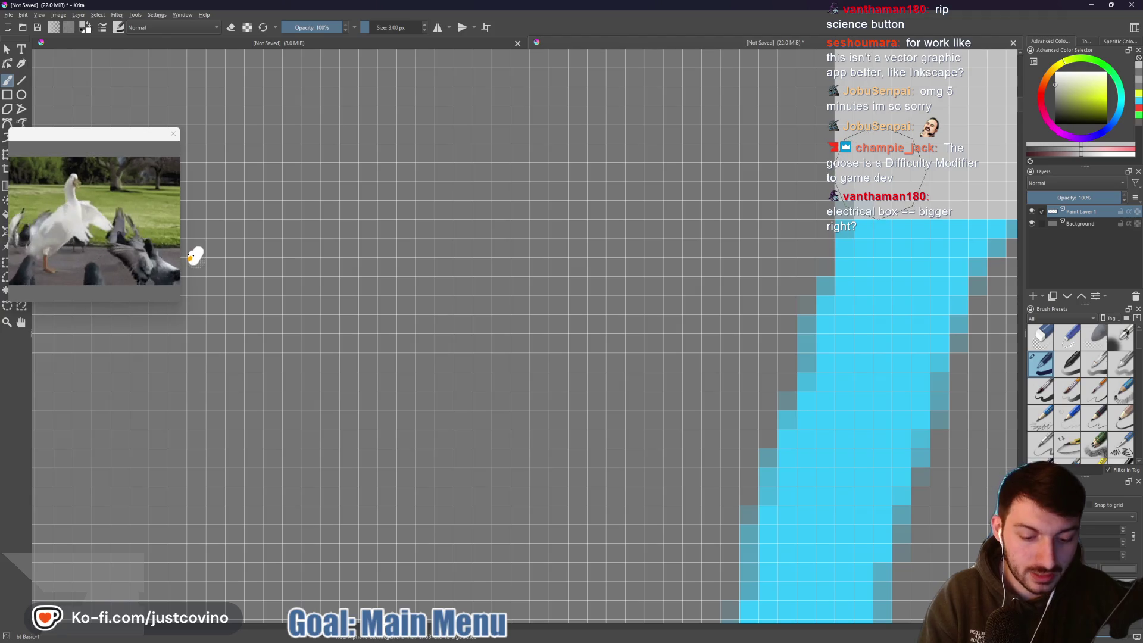
{"action": "key", "text": "bracketleft"}
{"action": "key", "text": "bracketleft"}
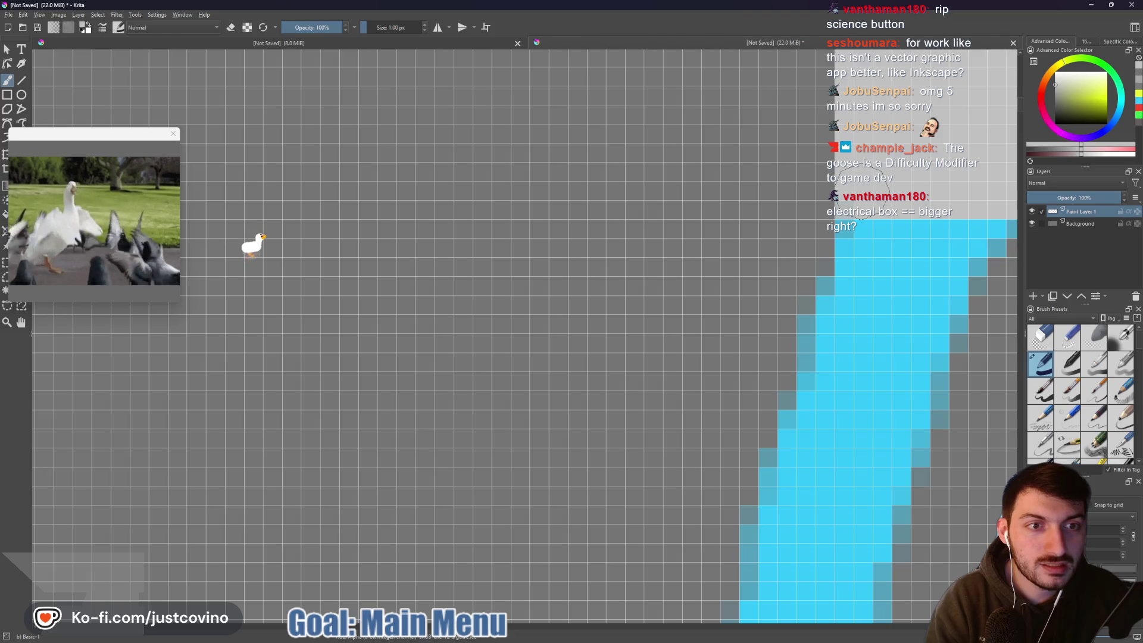
{"action": "left_click_drag", "start_coordinate": [907, 174], "coordinate": [546, 204]}
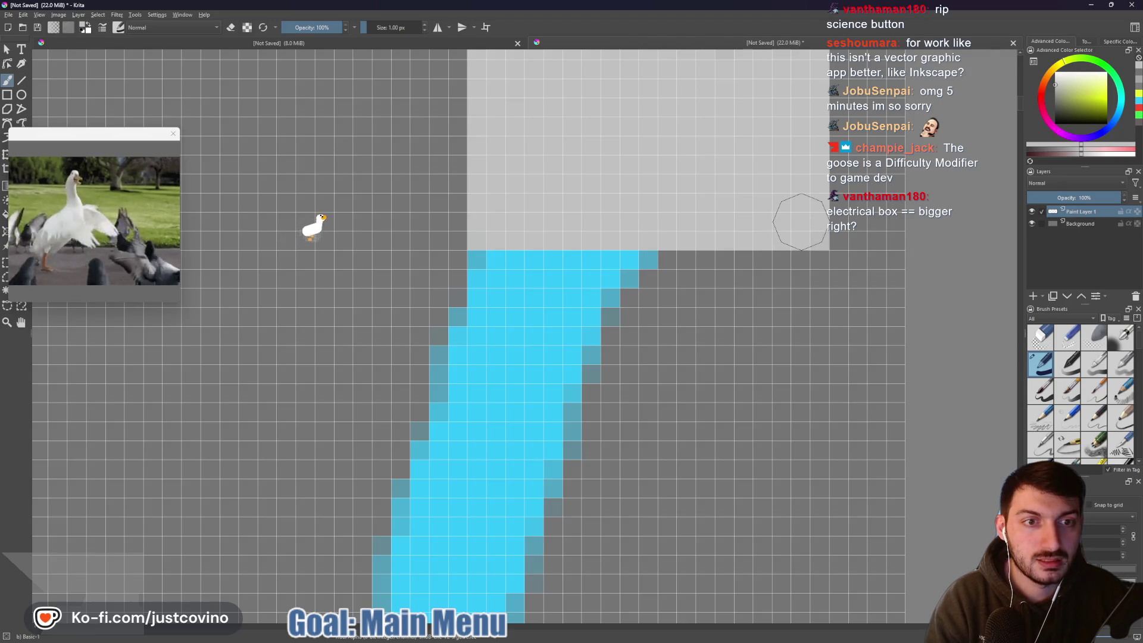
{"action": "scroll", "coordinate": [759, 184], "scroll_direction": "up", "scroll_amount": 4}
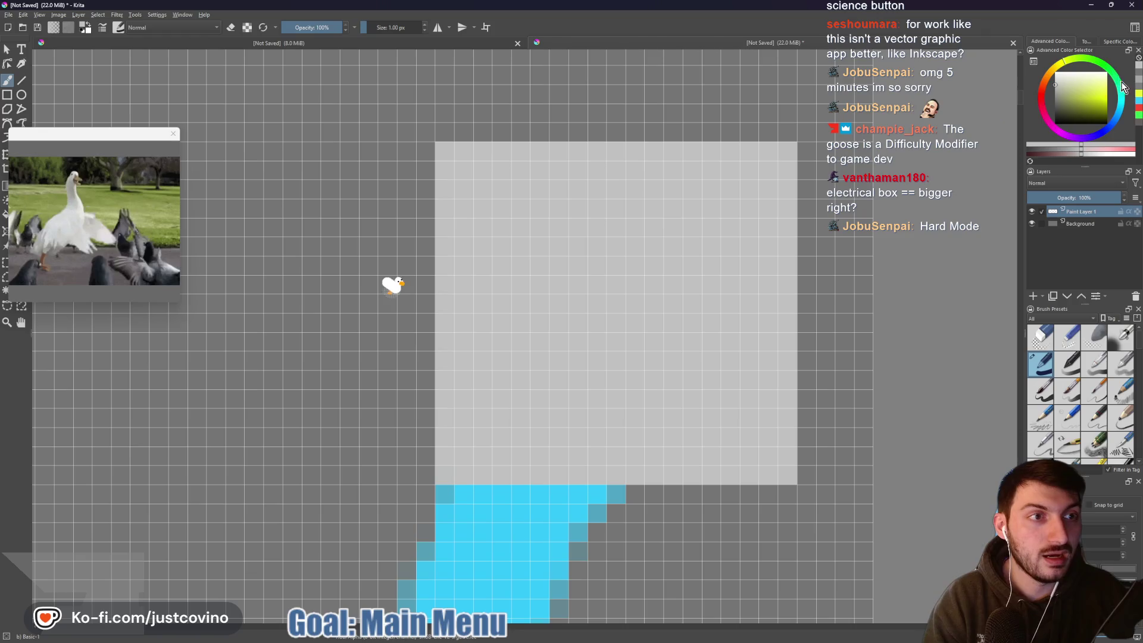
Step: Paint green, yellow and red pixel squares along the top of the grey box
{"action": "left_click", "coordinate": [1097, 78]}
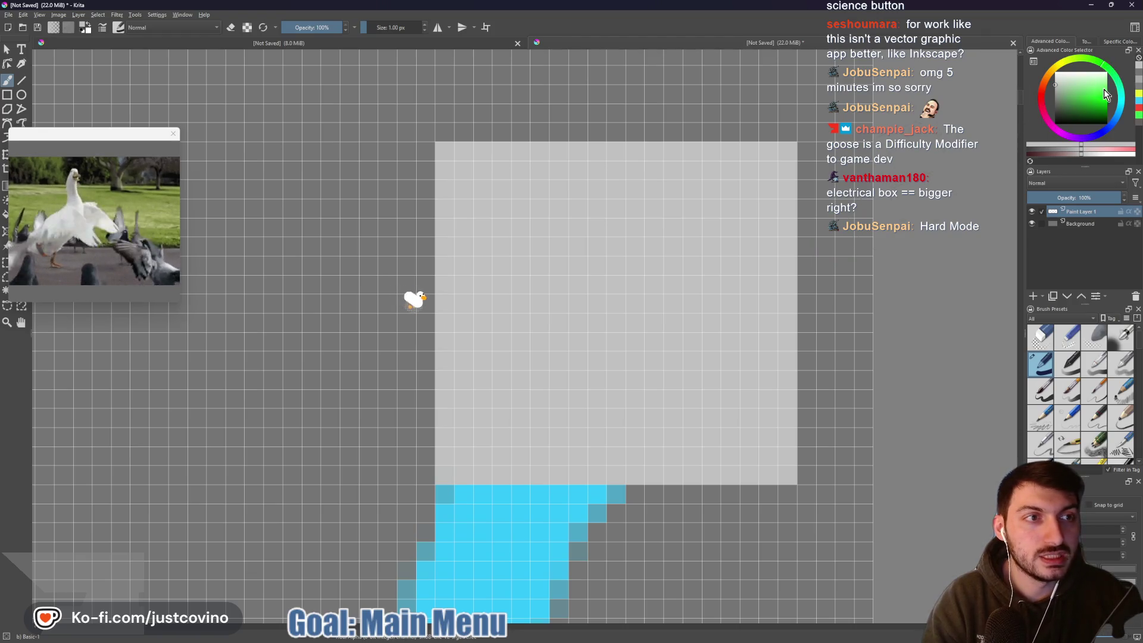
{"action": "left_click", "coordinate": [1103, 88]}
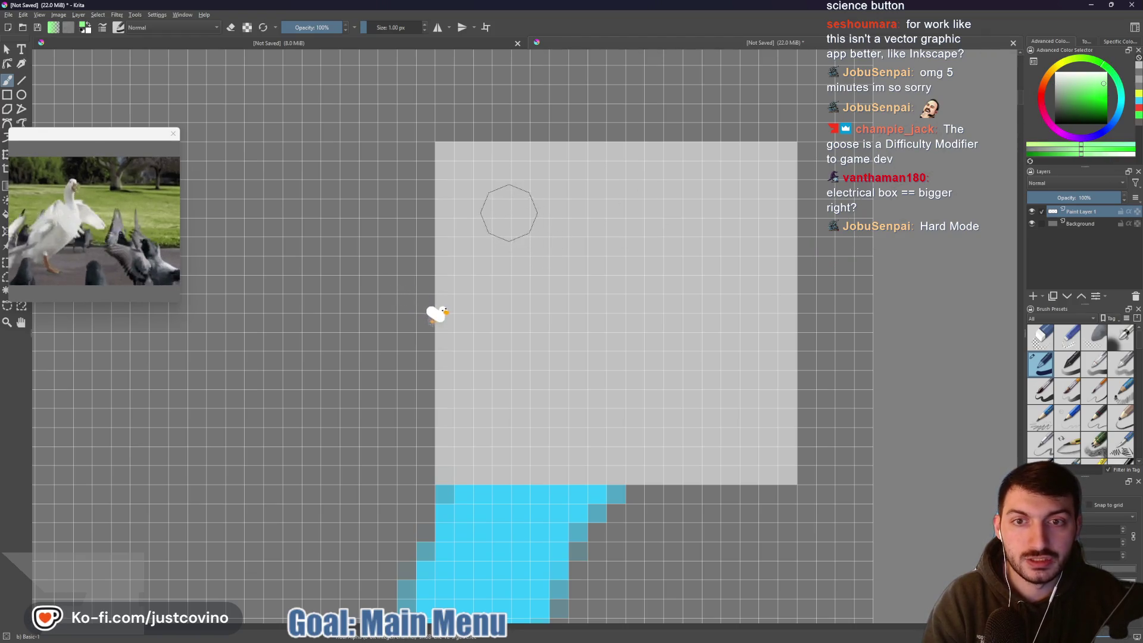
{"action": "key", "text": "bracketleft"}
{"action": "left_click", "coordinate": [488, 195]}
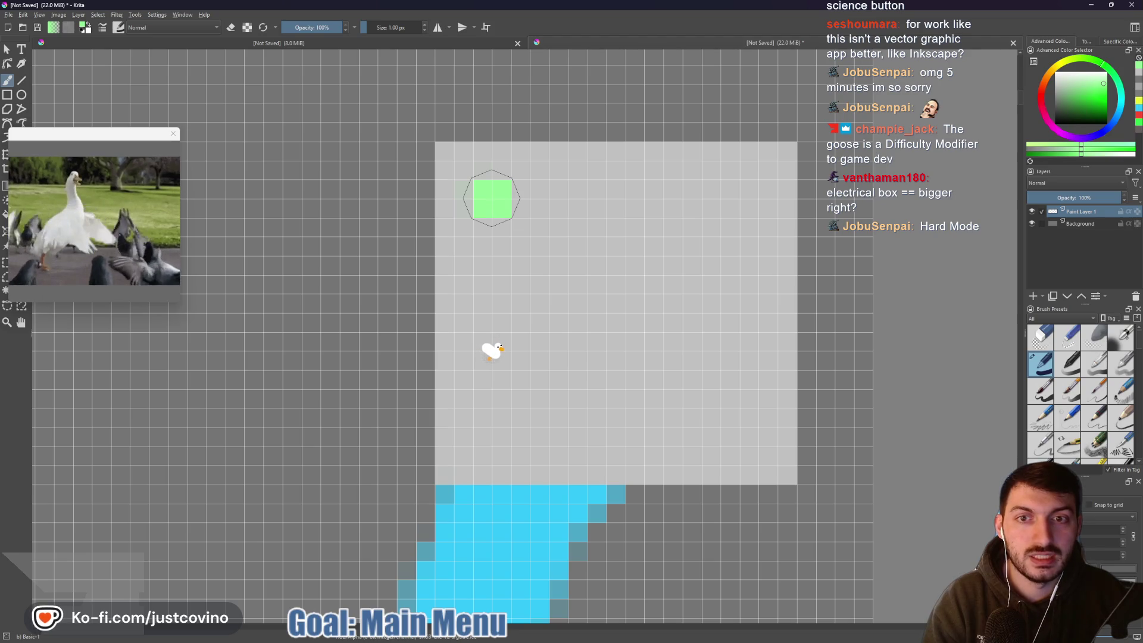
{"action": "left_click", "coordinate": [1044, 79]}
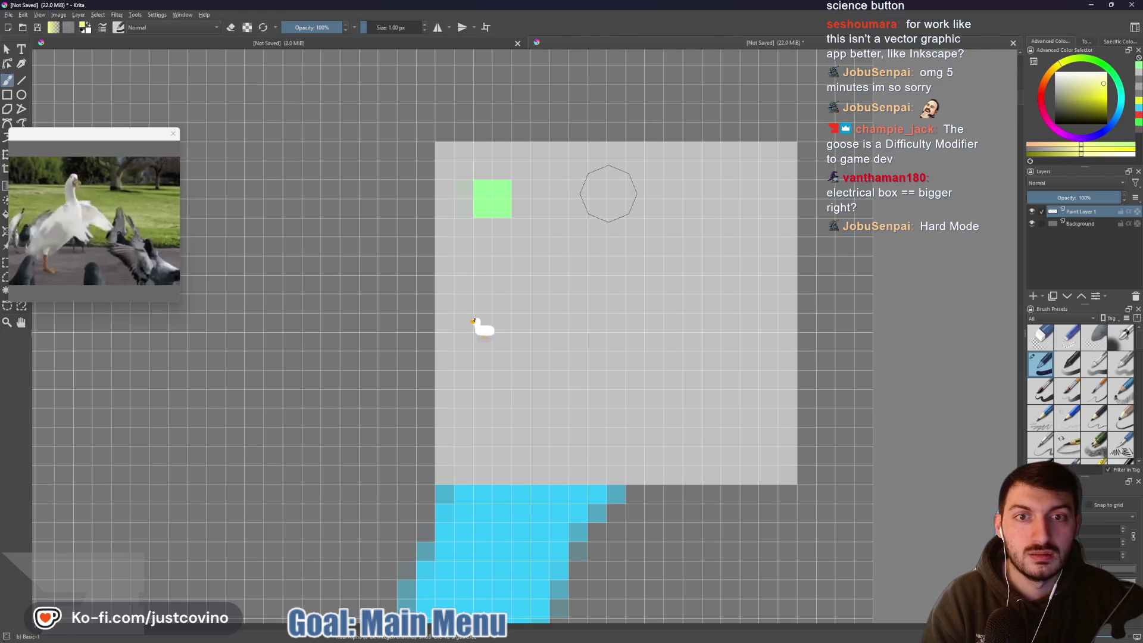
{"action": "left_click", "coordinate": [607, 197]}
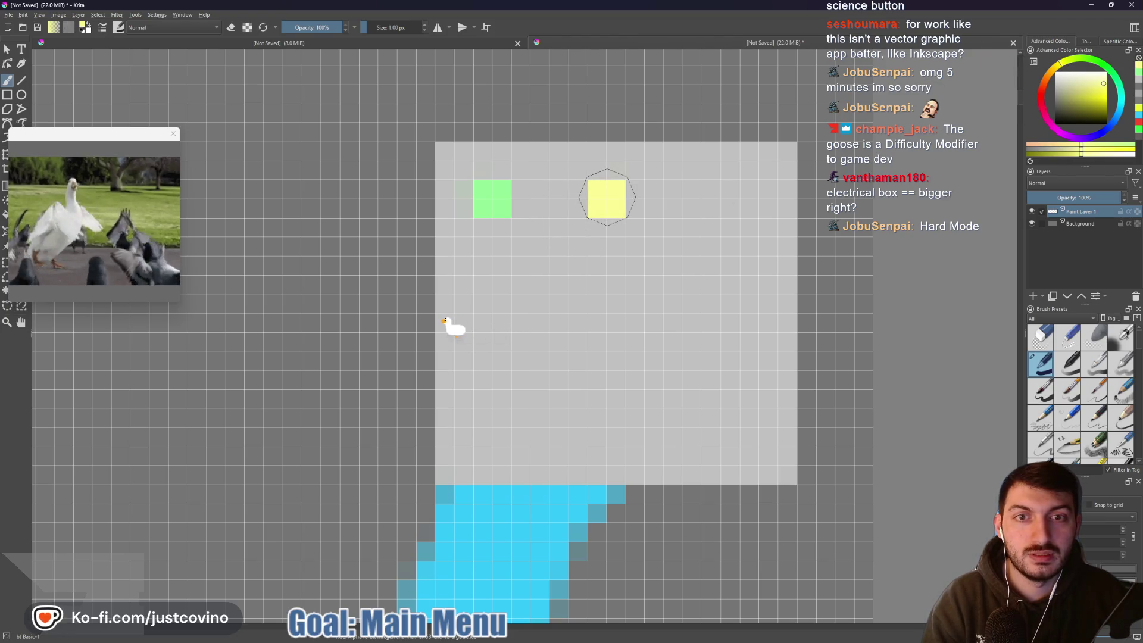
{"action": "left_click", "coordinate": [1043, 84]}
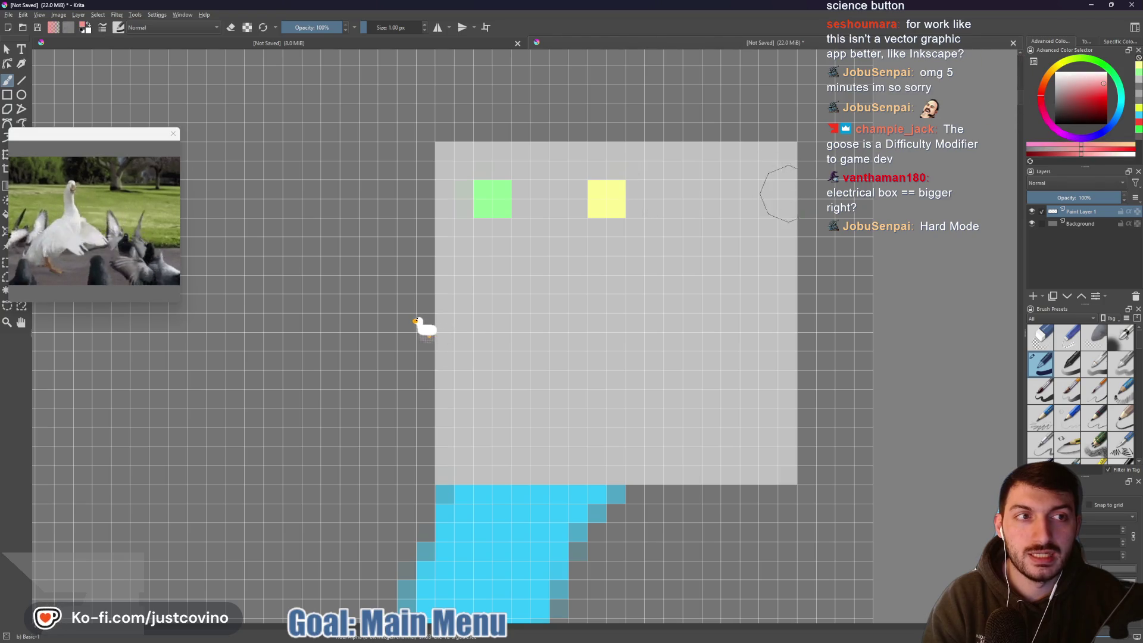
{"action": "left_click", "coordinate": [1043, 101]}
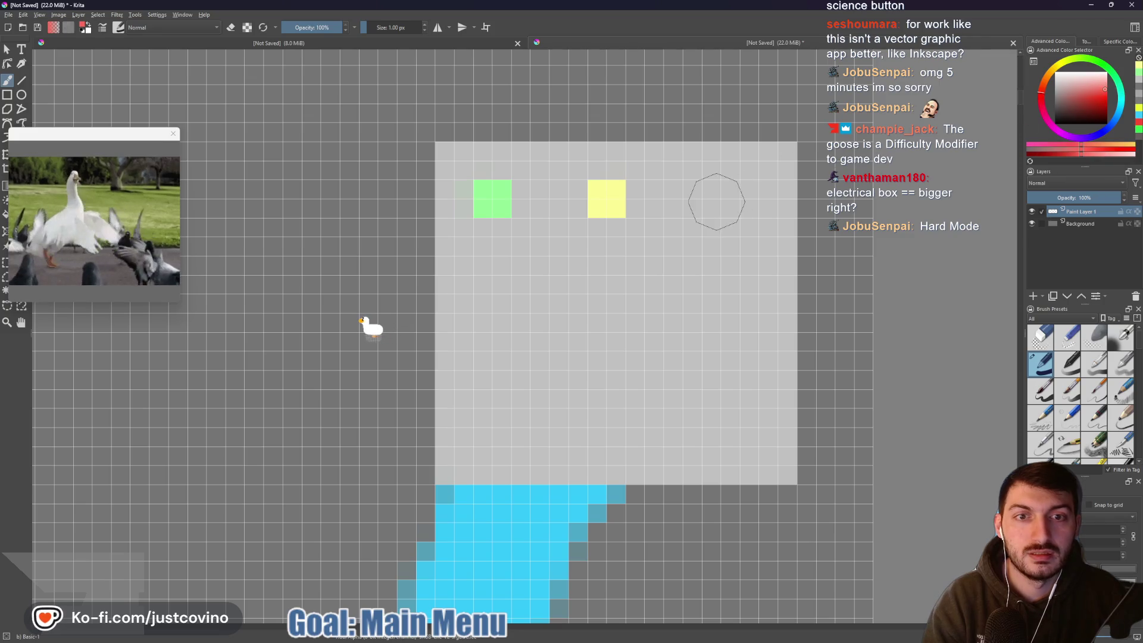
{"action": "left_click", "coordinate": [722, 199]}
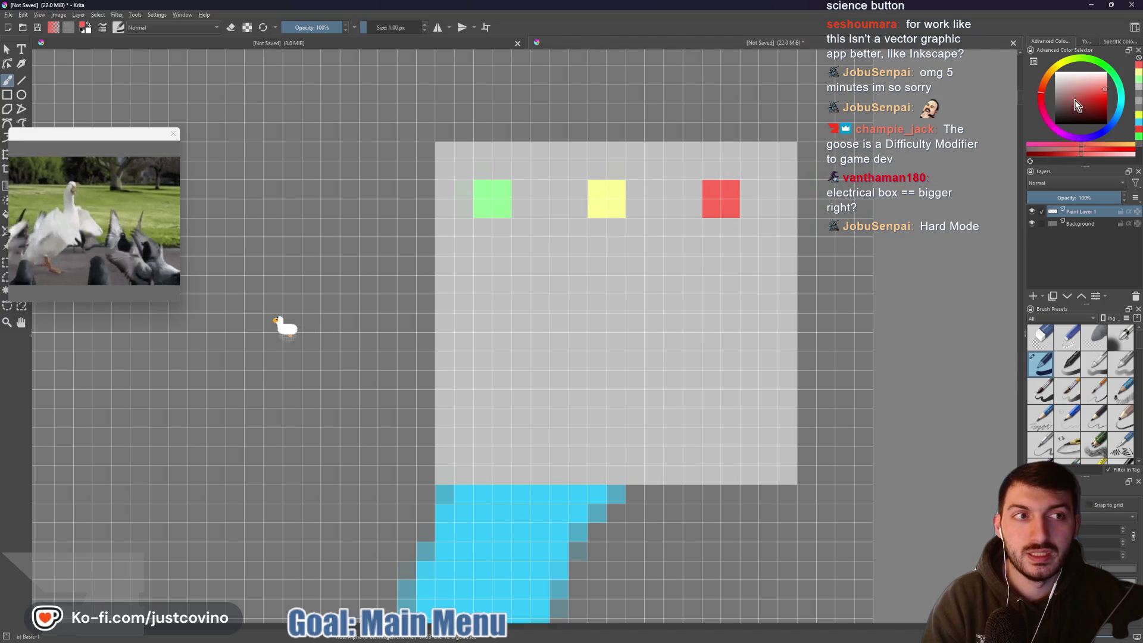
Step: Paint a row of magenta blocks across the box's middle, then sample the box's light grey
{"action": "left_click", "coordinate": [1055, 128]}
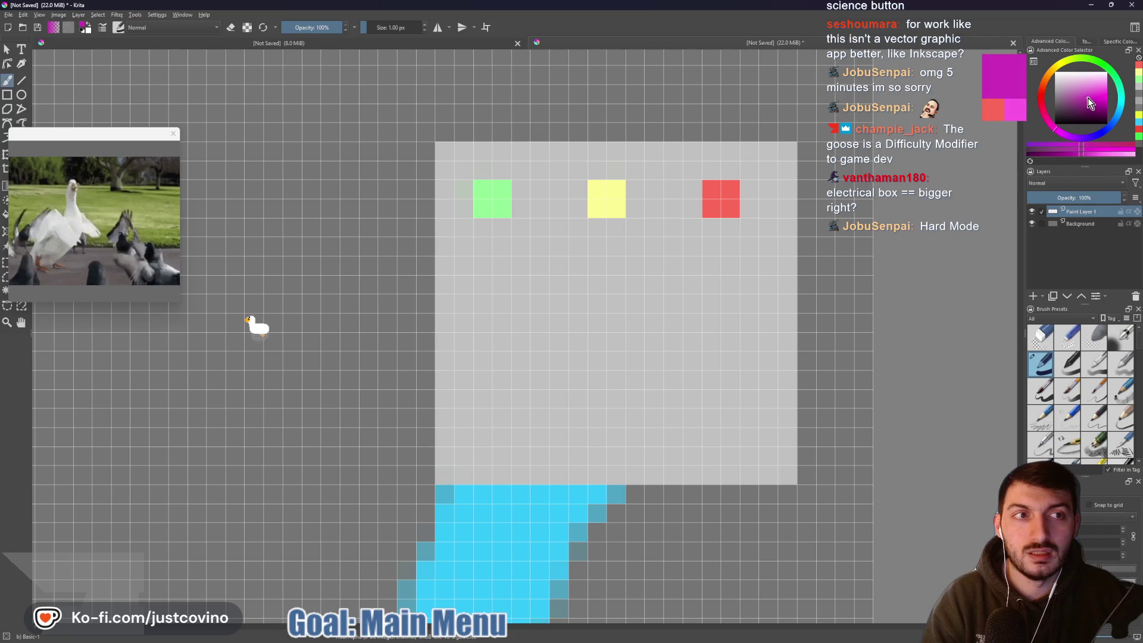
{"action": "left_click", "coordinate": [1088, 98]}
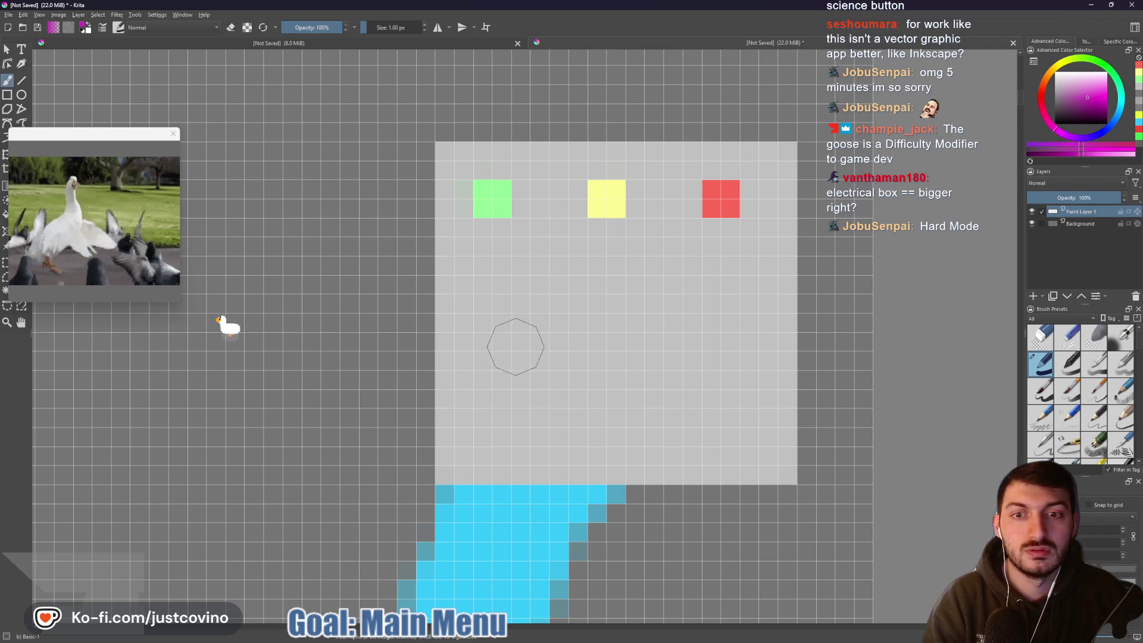
{"action": "left_click_drag", "start_coordinate": [515, 347], "coordinate": [690, 345]}
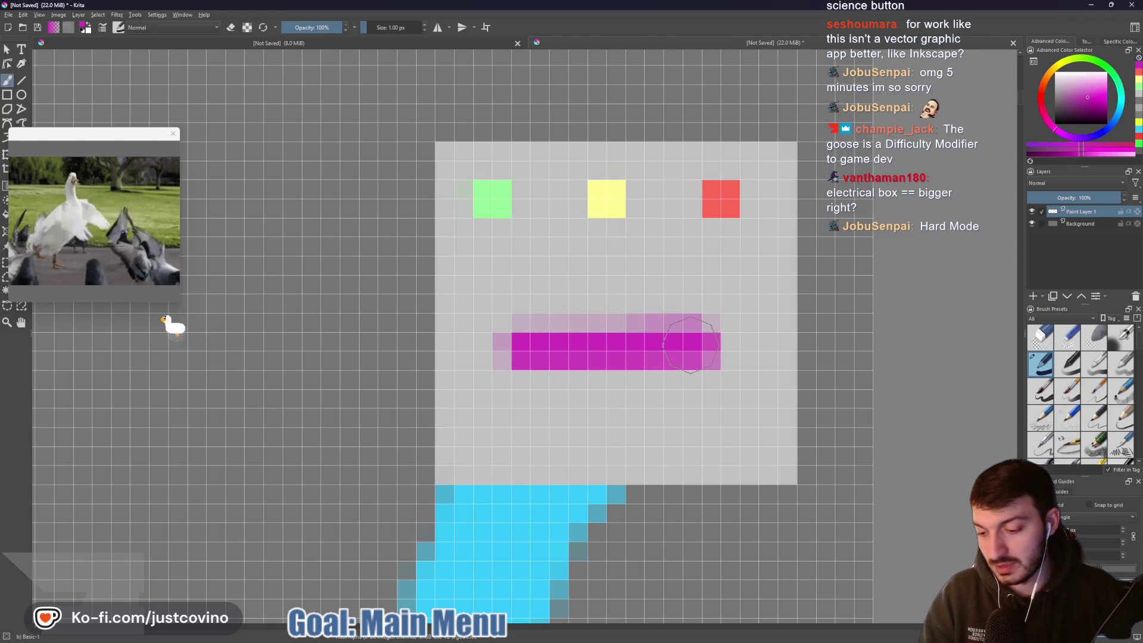
{"action": "key", "text": "ctrl+z"}
{"action": "left_click", "coordinate": [530, 351]}
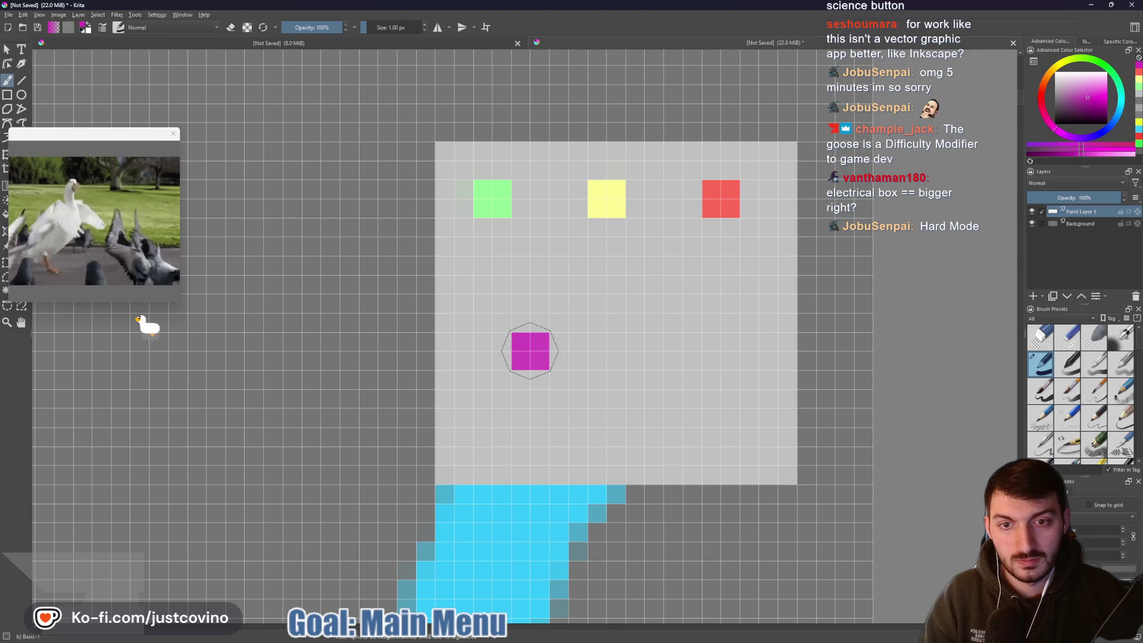
{"action": "left_click", "coordinate": [567, 350]}
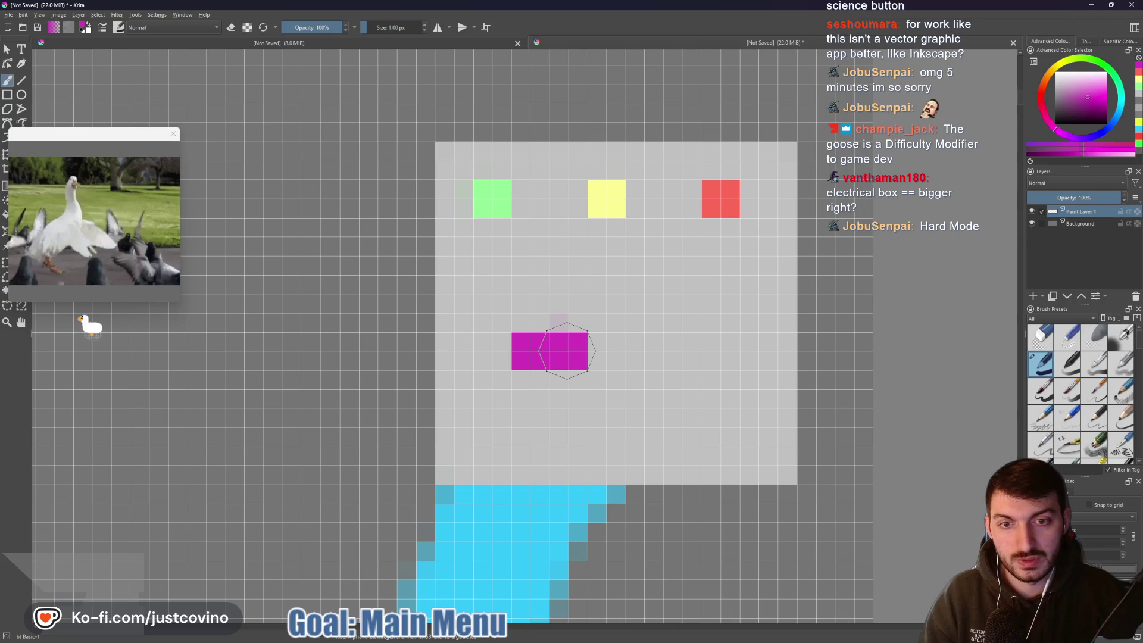
{"action": "left_click", "coordinate": [605, 350]}
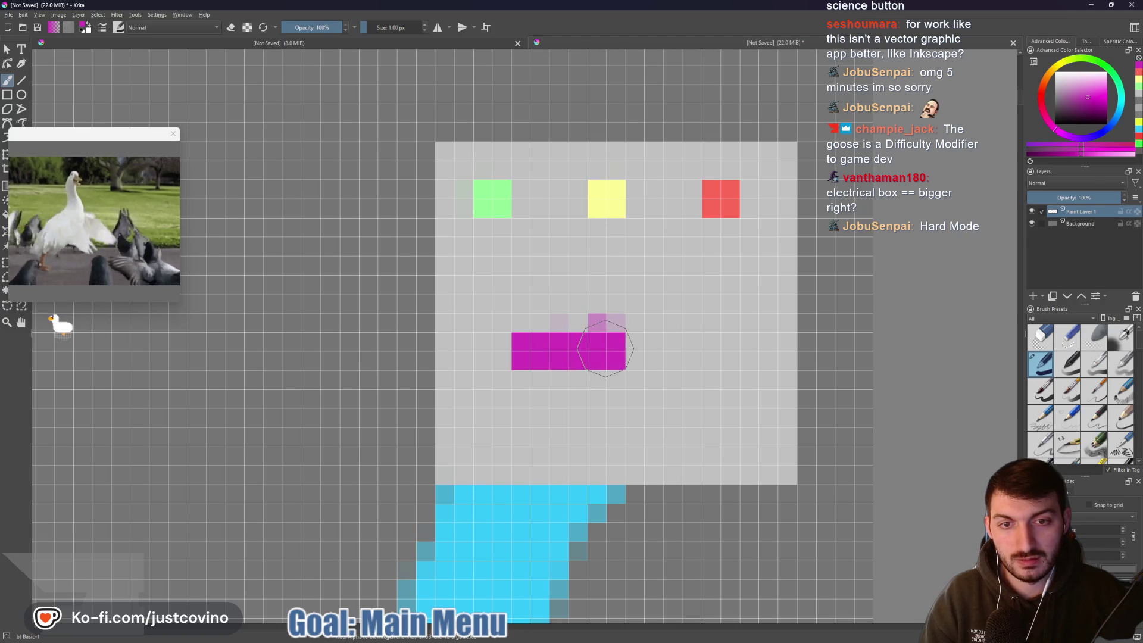
{"action": "left_click", "coordinate": [645, 350]}
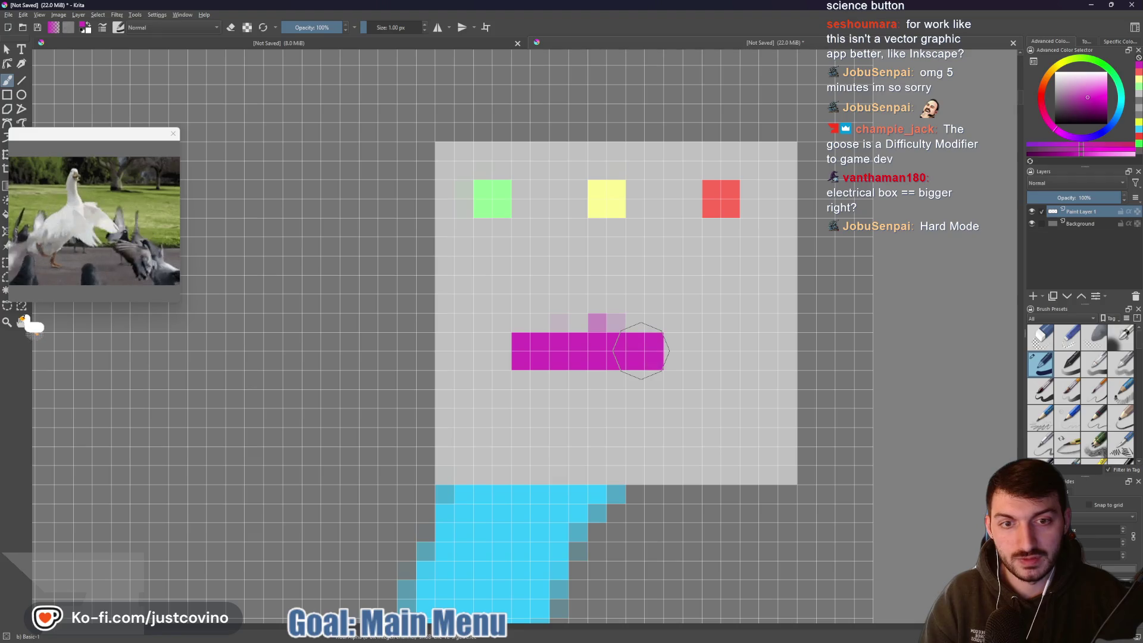
{"action": "left_click", "coordinate": [679, 351]}
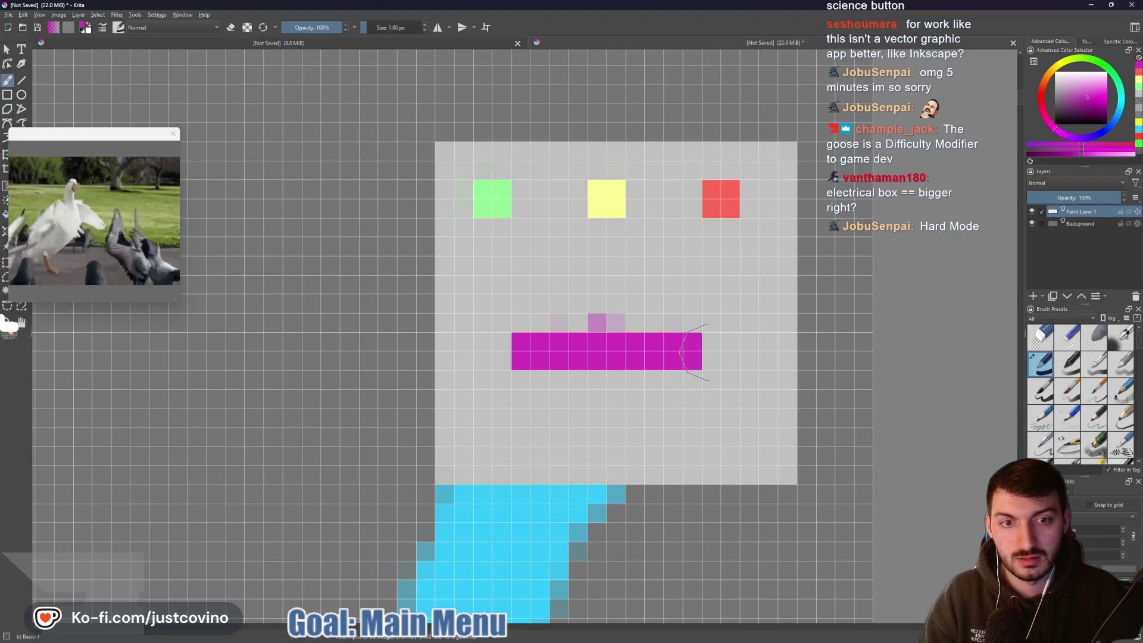
{"action": "left_click", "coordinate": [720, 353]}
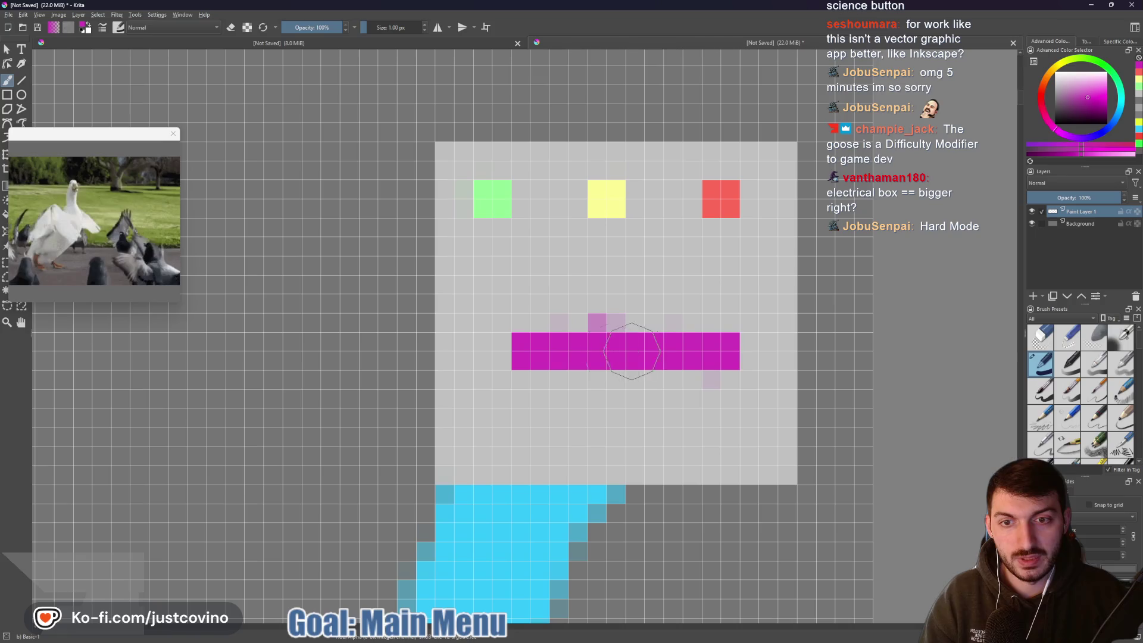
{"action": "left_click", "coordinate": [527, 351]}
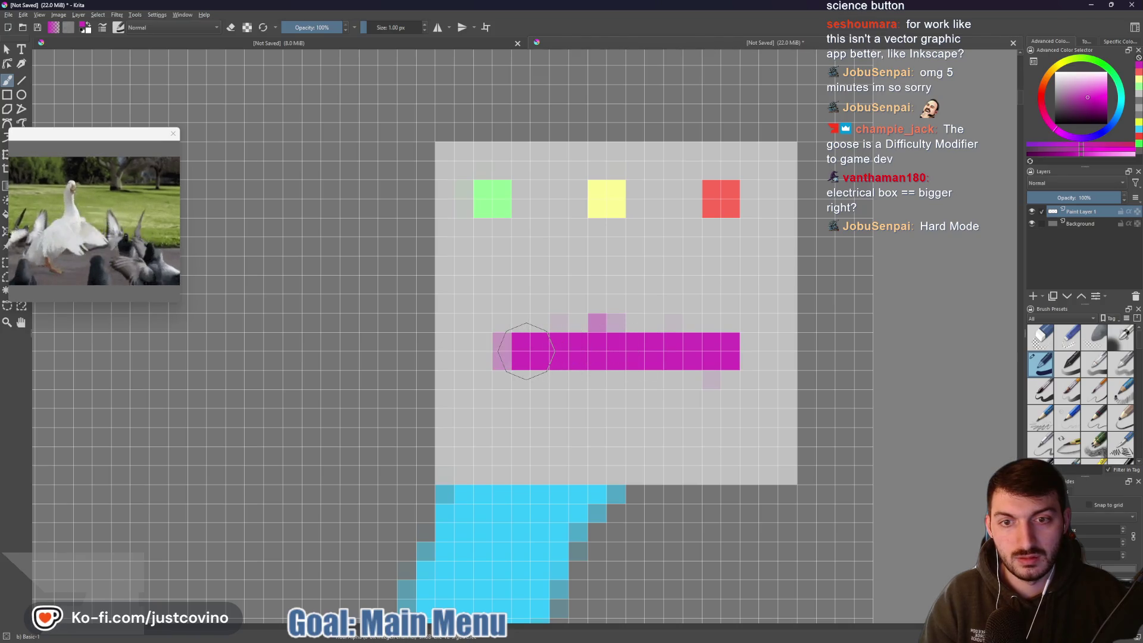
{"action": "left_click", "coordinate": [526, 351]}
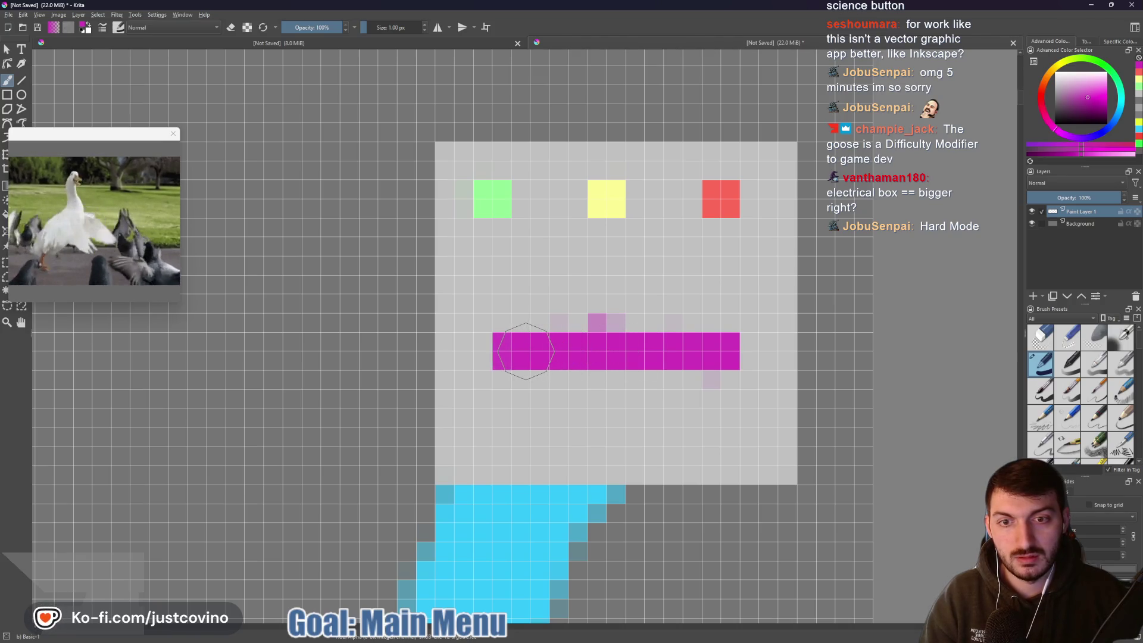
{"action": "left_click", "coordinate": [590, 300], "text": "ctrl"}
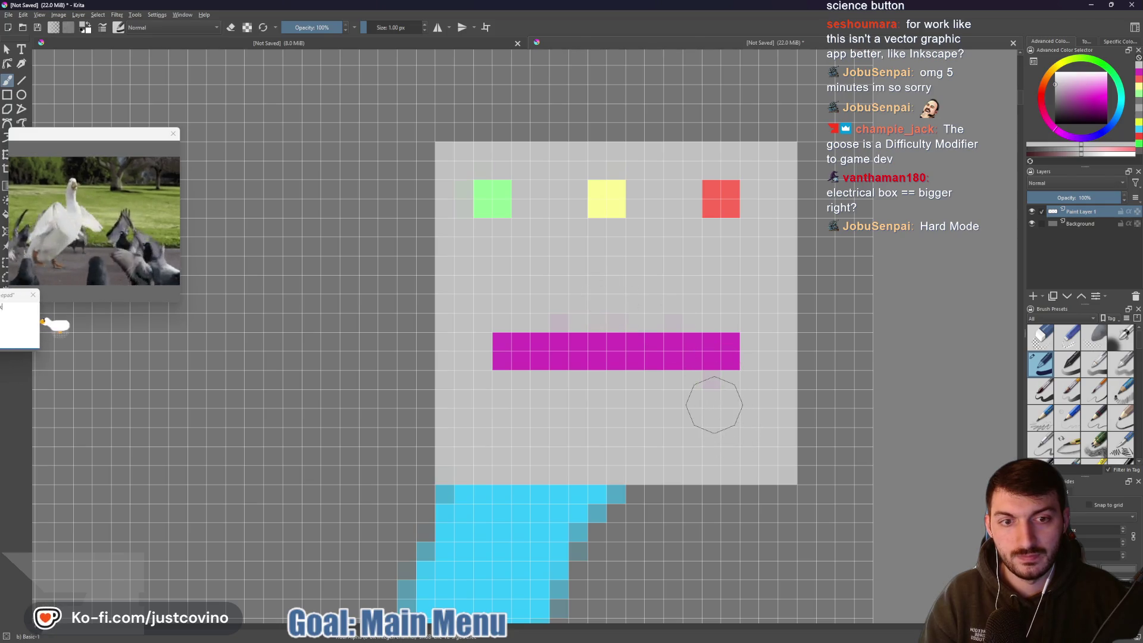
Step: Bring the whole canvas into view and start exporting the image, fixing the misspelled file name
{"action": "scroll", "coordinate": [557, 339], "scroll_direction": "down", "scroll_amount": 5}
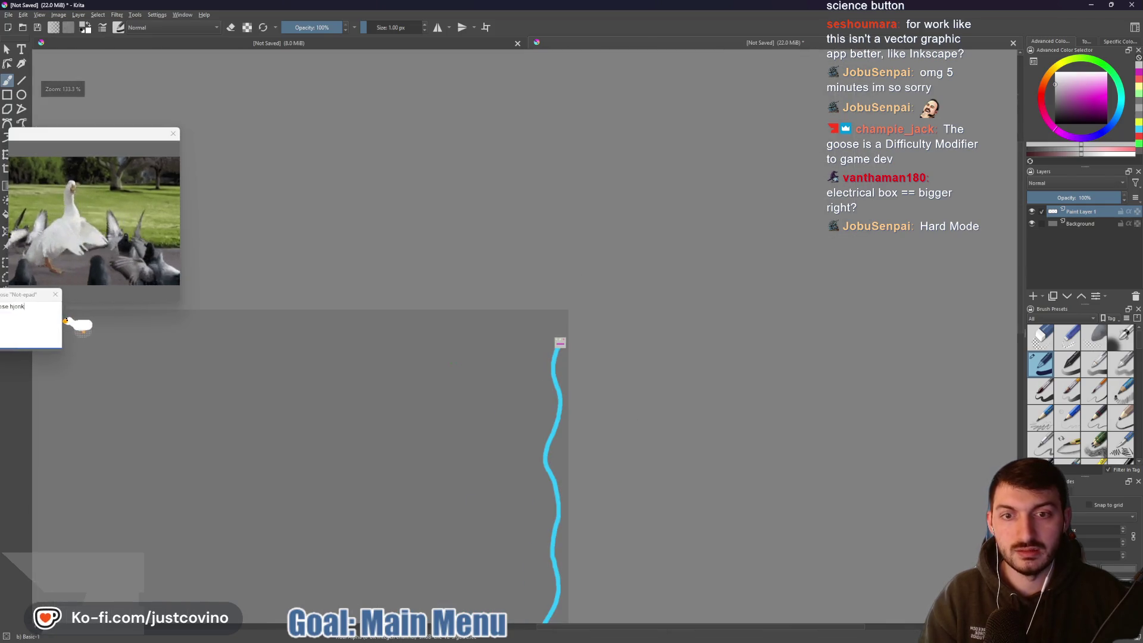
{"action": "left_click_drag", "start_coordinate": [504, 320], "coordinate": [735, 240]}
{"action": "scroll", "coordinate": [735, 240], "scroll_direction": "down", "scroll_amount": 2}
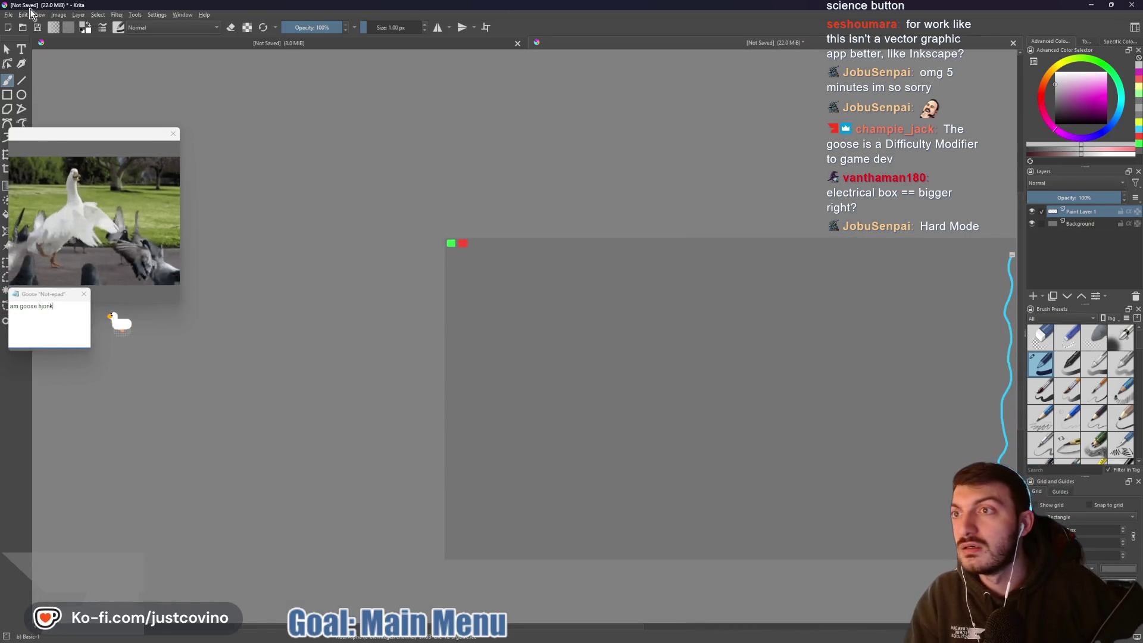
{"action": "left_click", "coordinate": [9, 15]}
{"action": "left_click", "coordinate": [54, 101]}
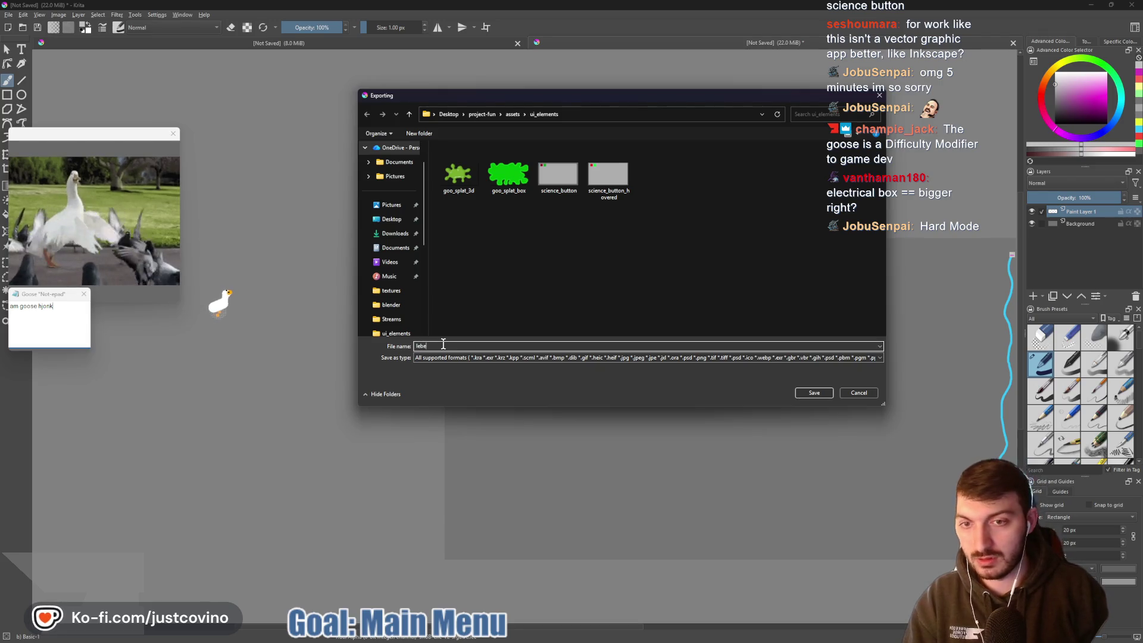
{"action": "key", "text": "BackSpace"}
{"action": "key", "text": "BackSpace"}
{"action": "type", "text": "vel_up_box"}
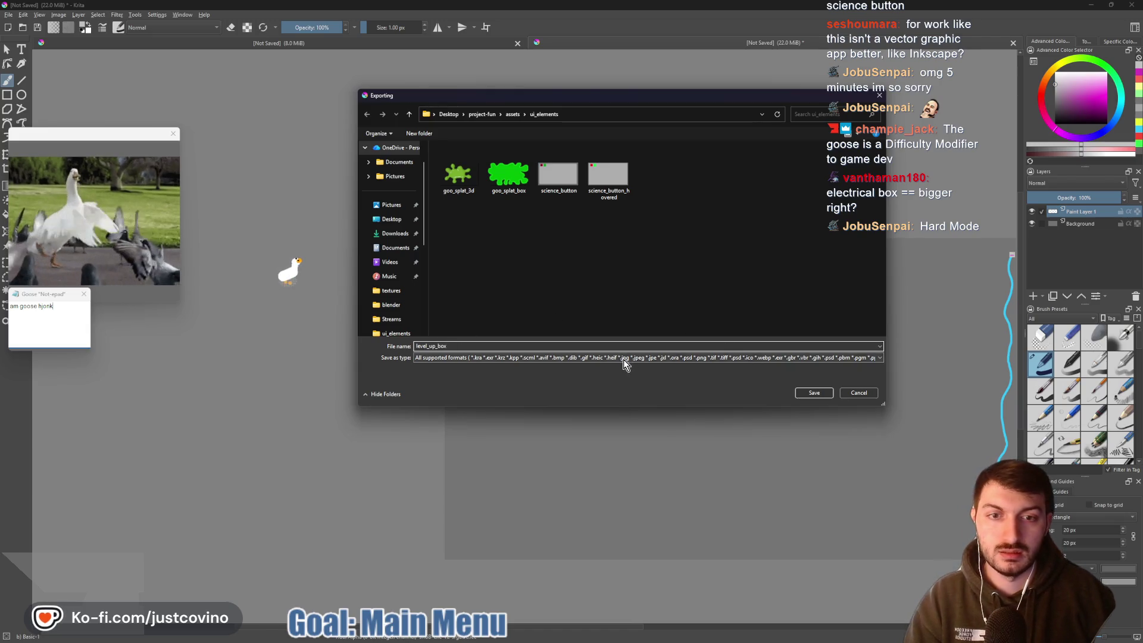
Step: Finish the export as a PNG file, then return to the Godot editor
{"action": "left_click", "coordinate": [624, 359]}
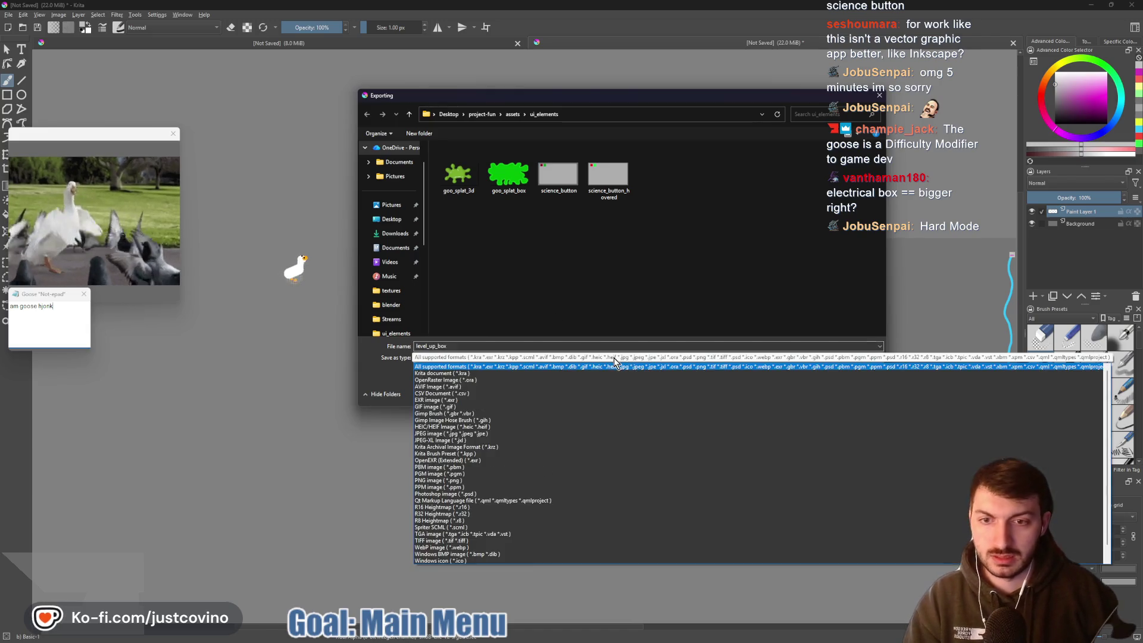
{"action": "left_click", "coordinate": [459, 480]}
{"action": "left_click", "coordinate": [814, 393]}
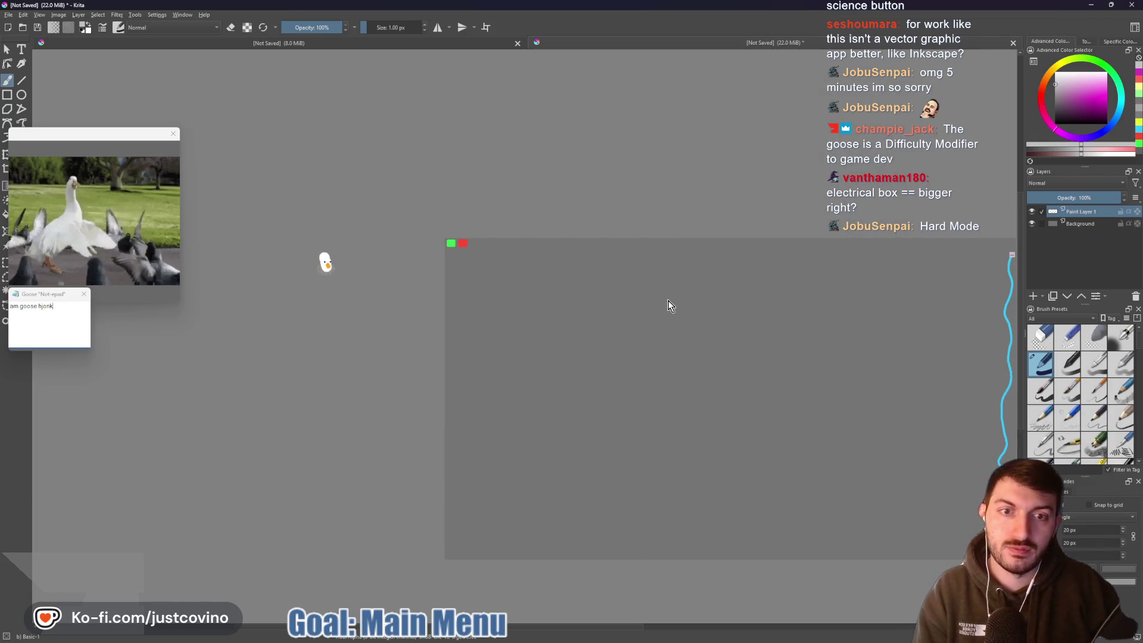
{"action": "left_click", "coordinate": [612, 415]}
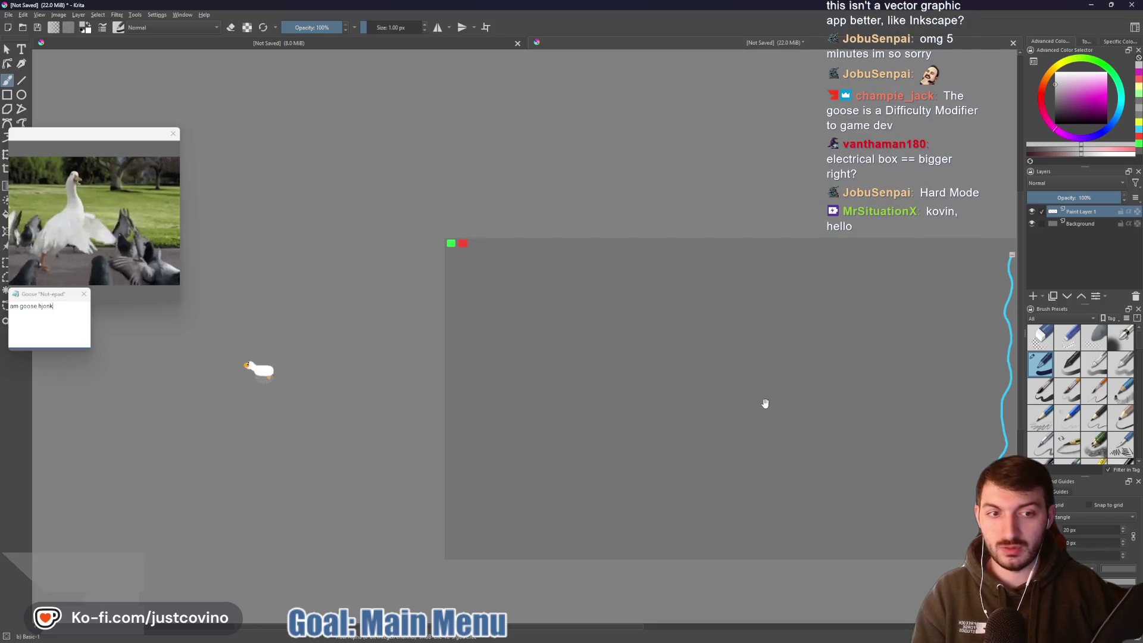
{"action": "left_click_drag", "start_coordinate": [765, 403], "coordinate": [560, 294]}
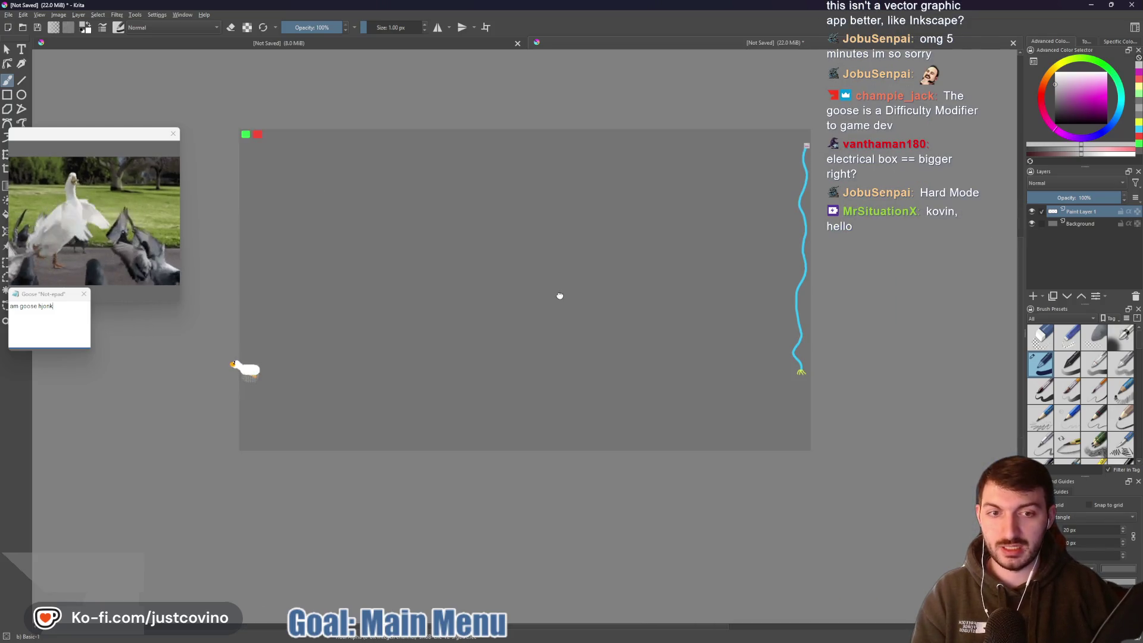
{"action": "key", "text": "super"}
Step: Close the goose video and text popups and select the EnhancementPopUp root node
{"action": "left_click", "coordinate": [652, 628]}
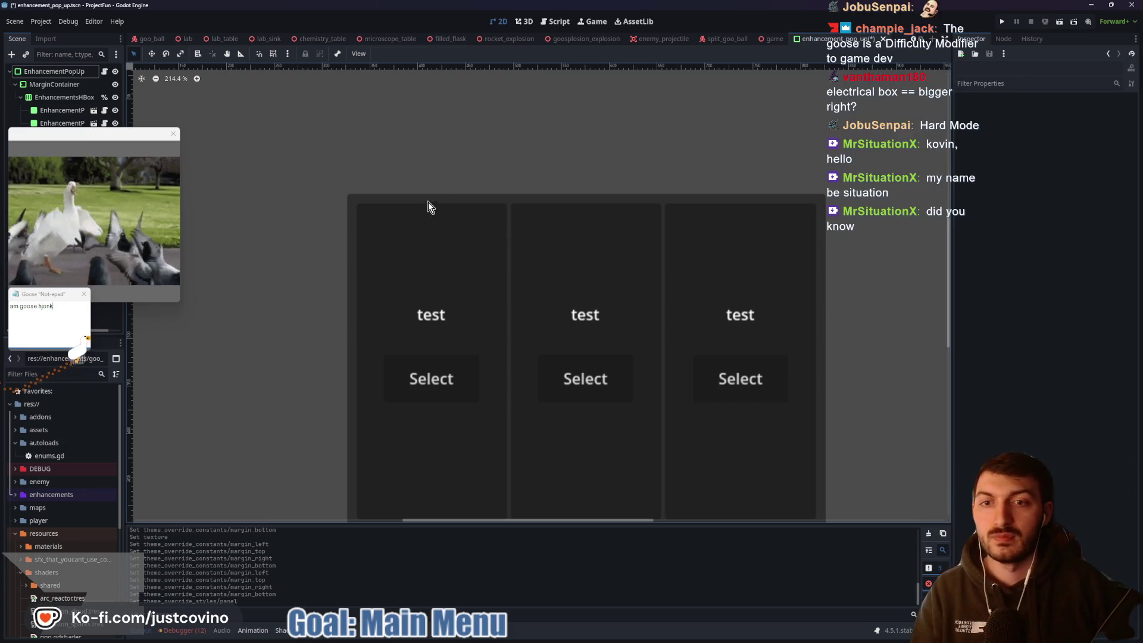
{"action": "scroll", "coordinate": [442, 257], "scroll_direction": "down", "scroll_amount": 3}
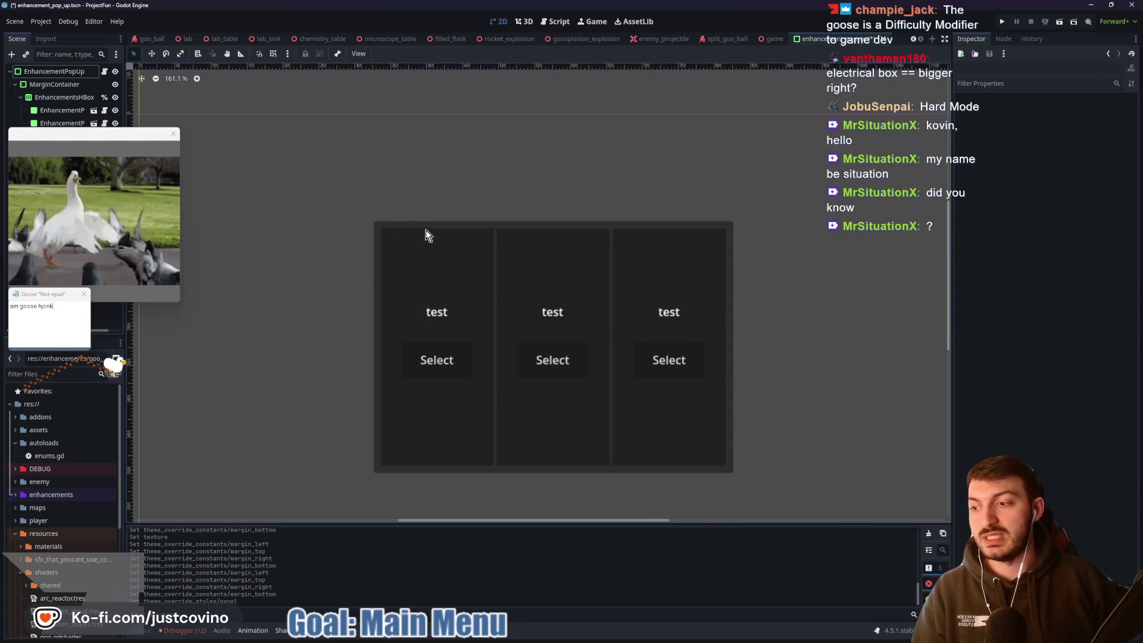
{"action": "left_click", "coordinate": [175, 134]}
{"action": "left_click", "coordinate": [84, 289]}
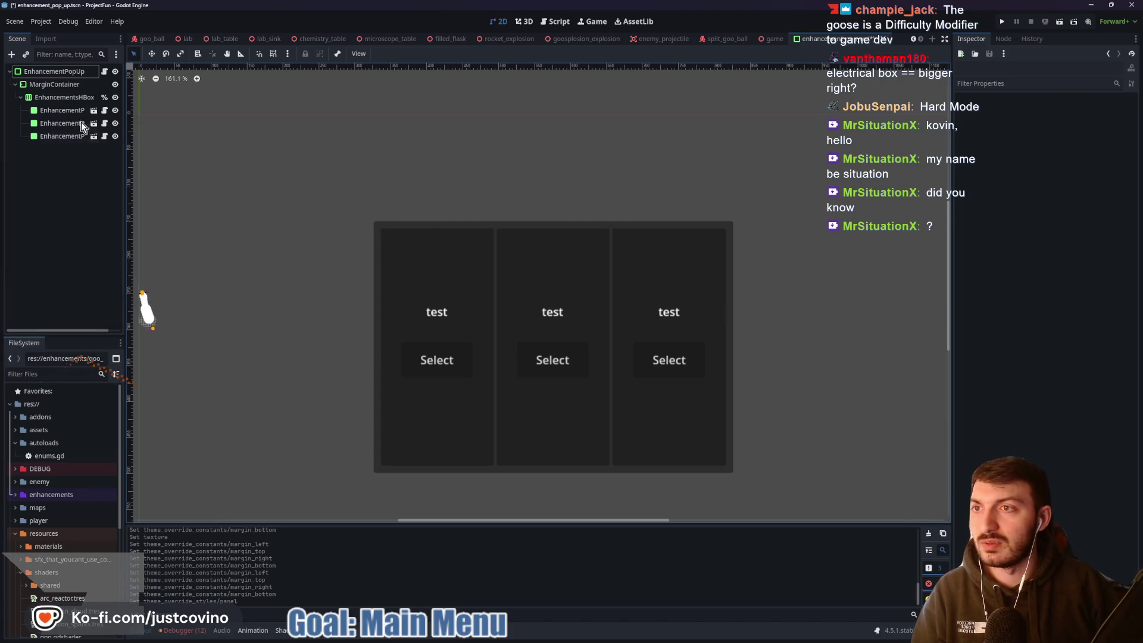
{"action": "left_click", "coordinate": [44, 76]}
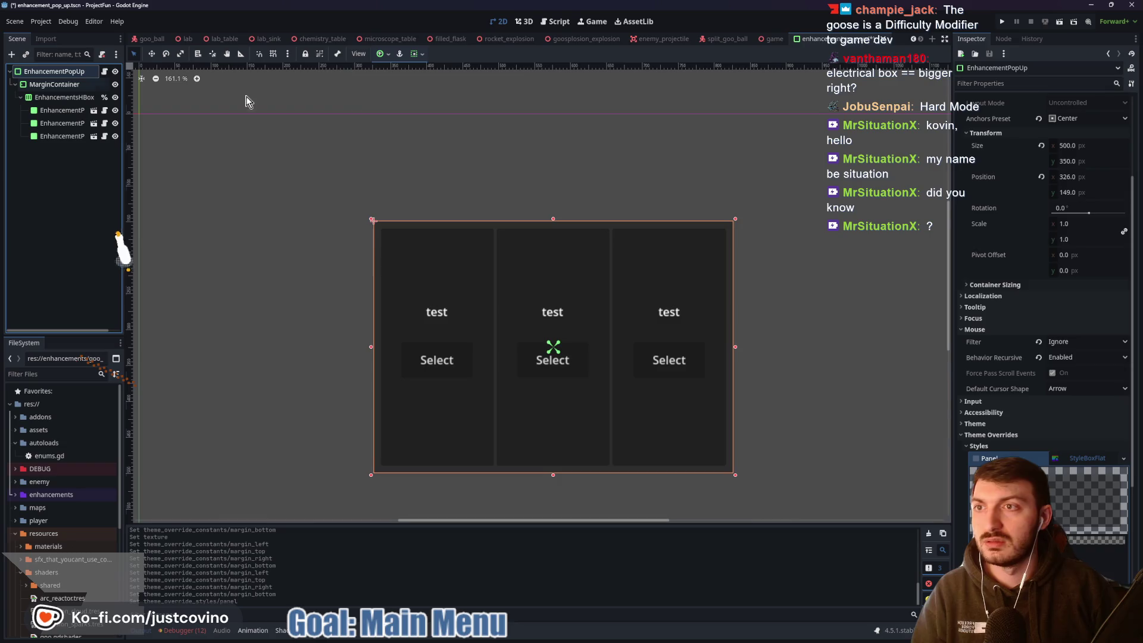
Step: Set the Panel style override to a new StyleBoxTexture and Quick Load its Texture
{"action": "left_click", "coordinate": [1092, 458]}
{"action": "left_click", "coordinate": [1098, 488]}
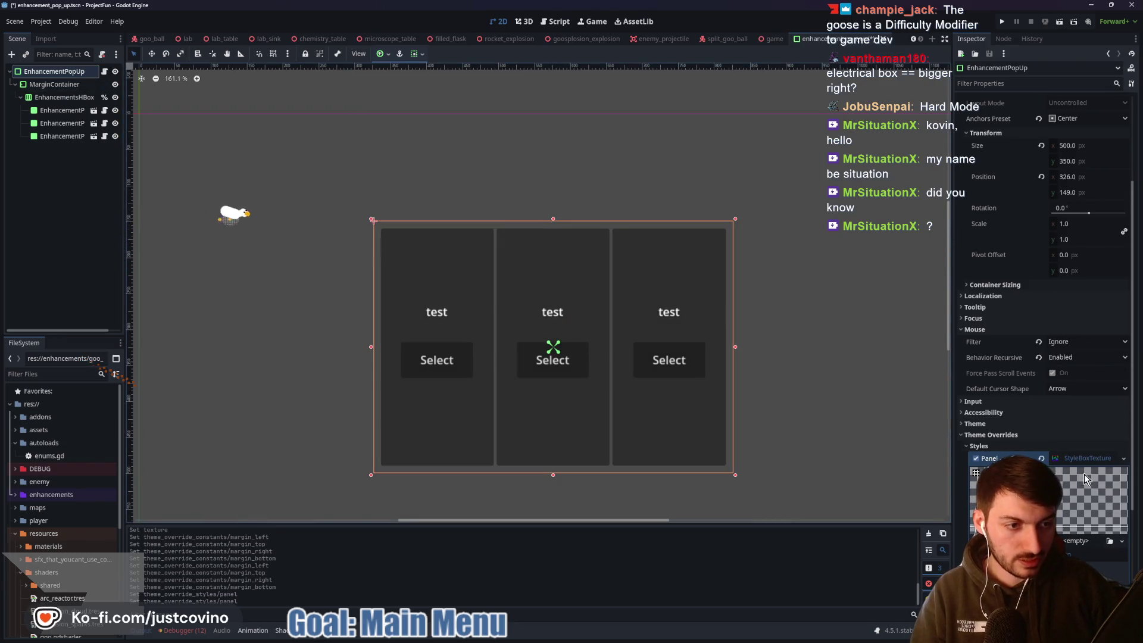
{"action": "left_click", "coordinate": [1083, 535]}
{"action": "left_click", "coordinate": [1072, 580]}
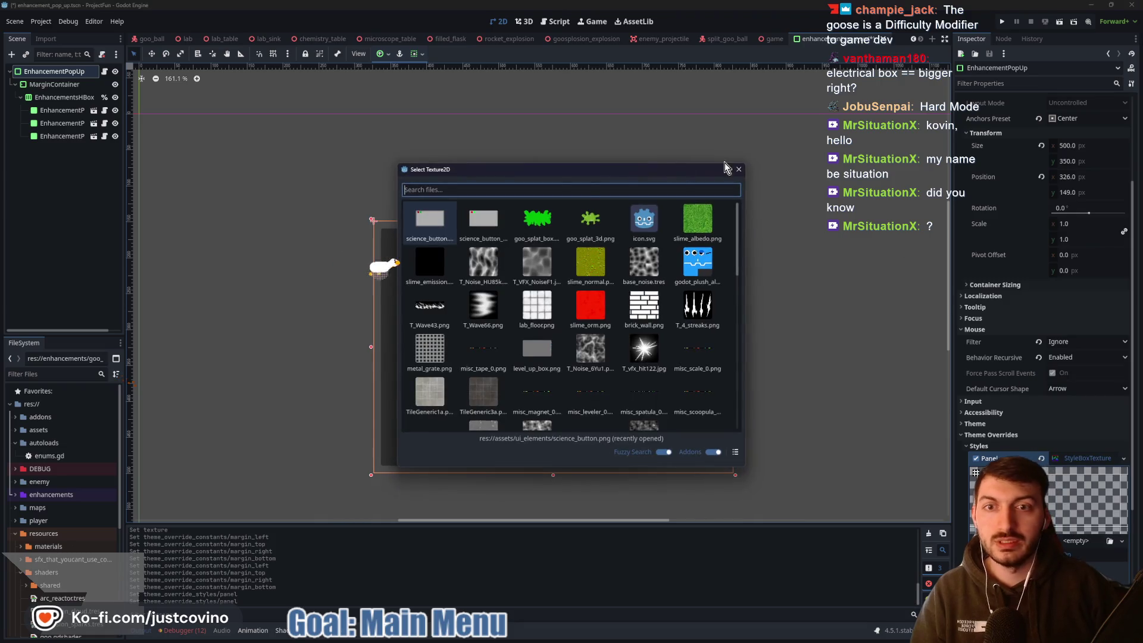
Step: Load science_button.png as the panel texture, recentre the popup, and save enhancement_pop_up
{"action": "key", "text": "Return"}
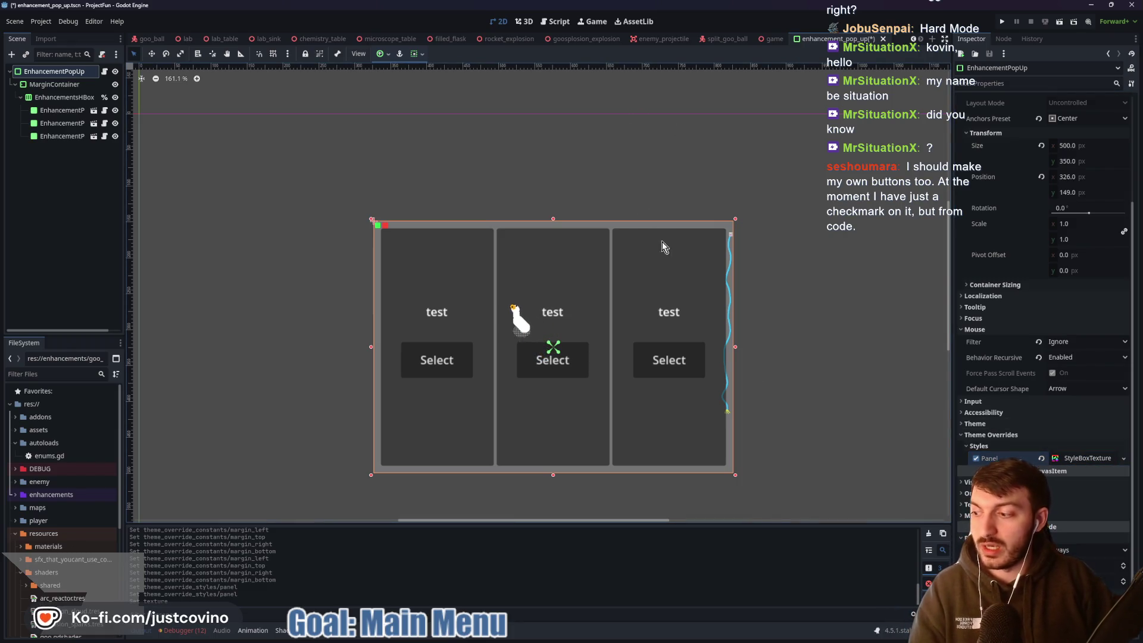
{"action": "left_click_drag", "start_coordinate": [612, 307], "coordinate": [621, 262]}
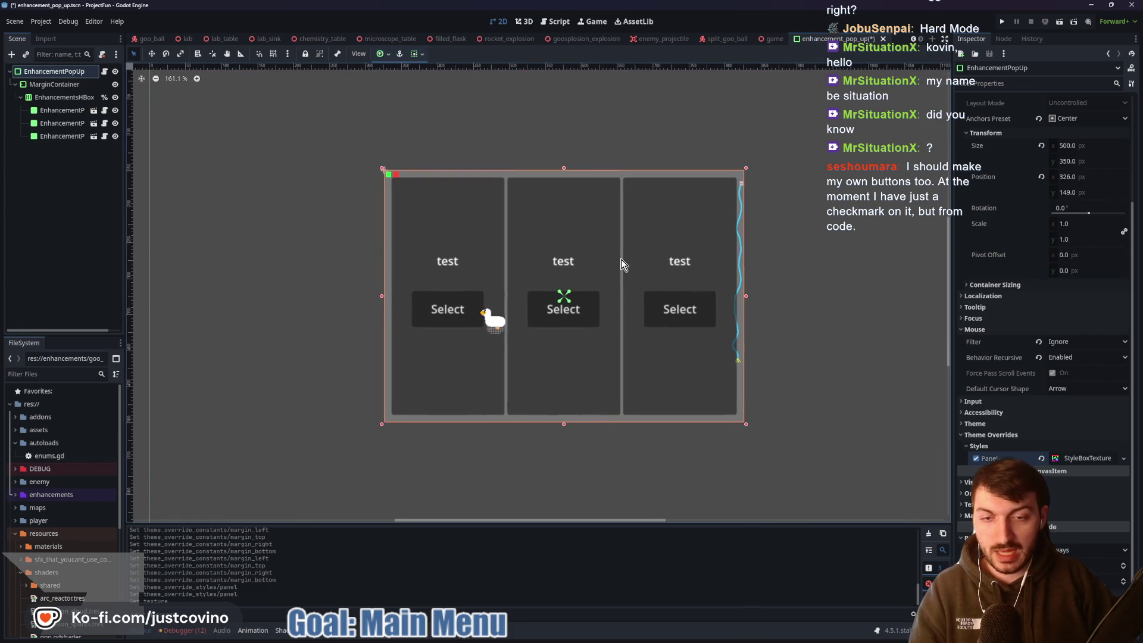
{"action": "key", "text": "ctrl+s"}
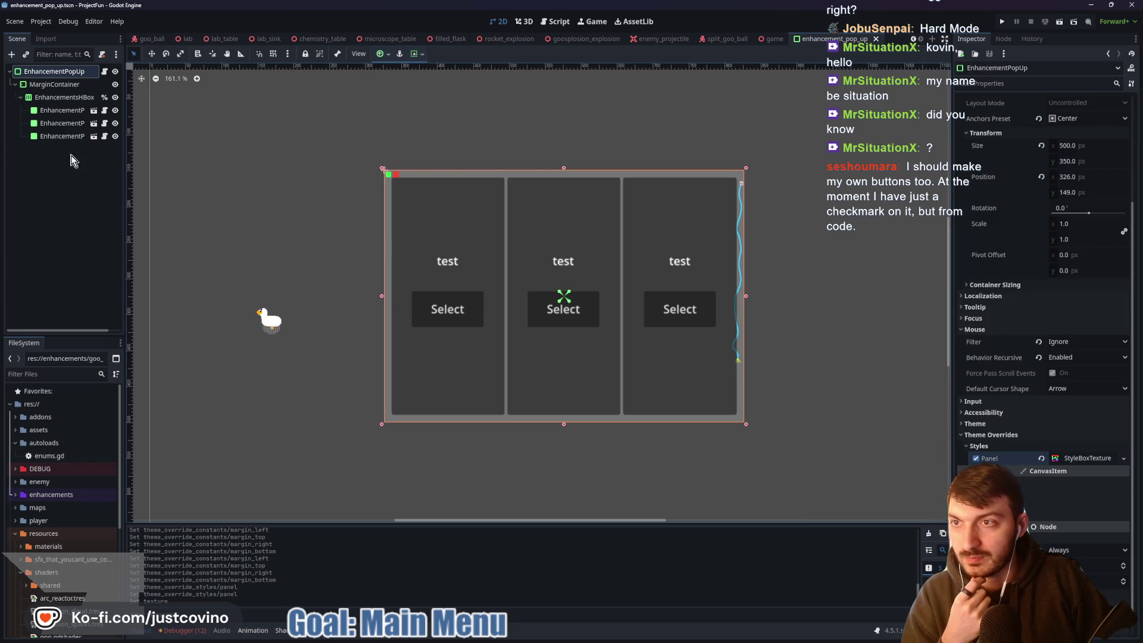
Step: Open the first EnhancementPanel's scene and inspect its root, image, labels and Select button
{"action": "left_click", "coordinate": [44, 111]}
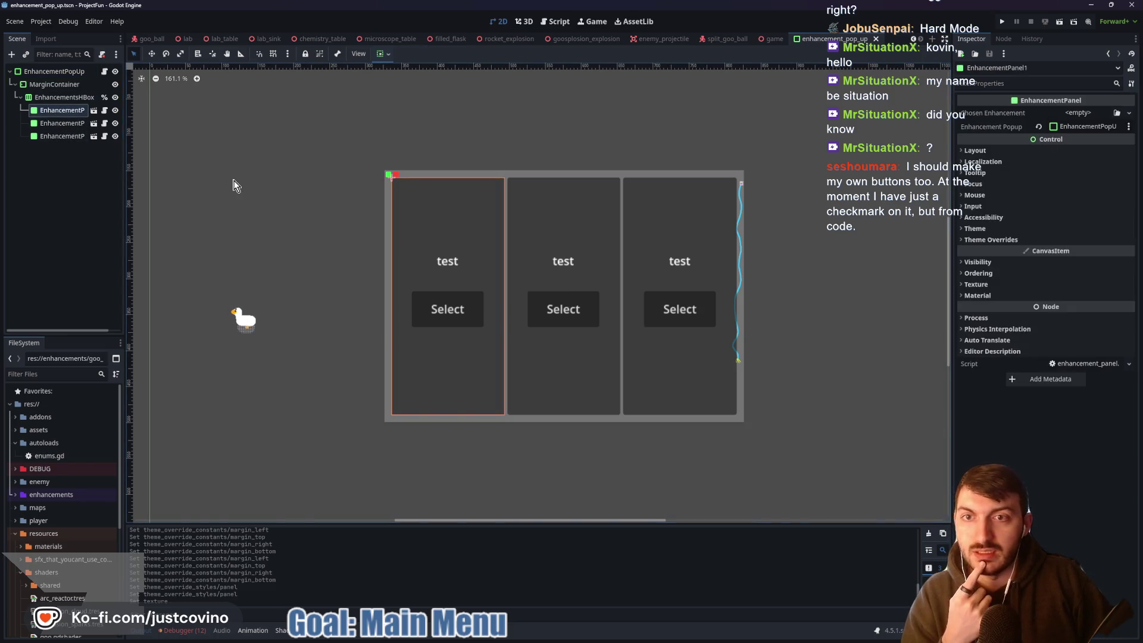
{"action": "left_click", "coordinate": [94, 136]}
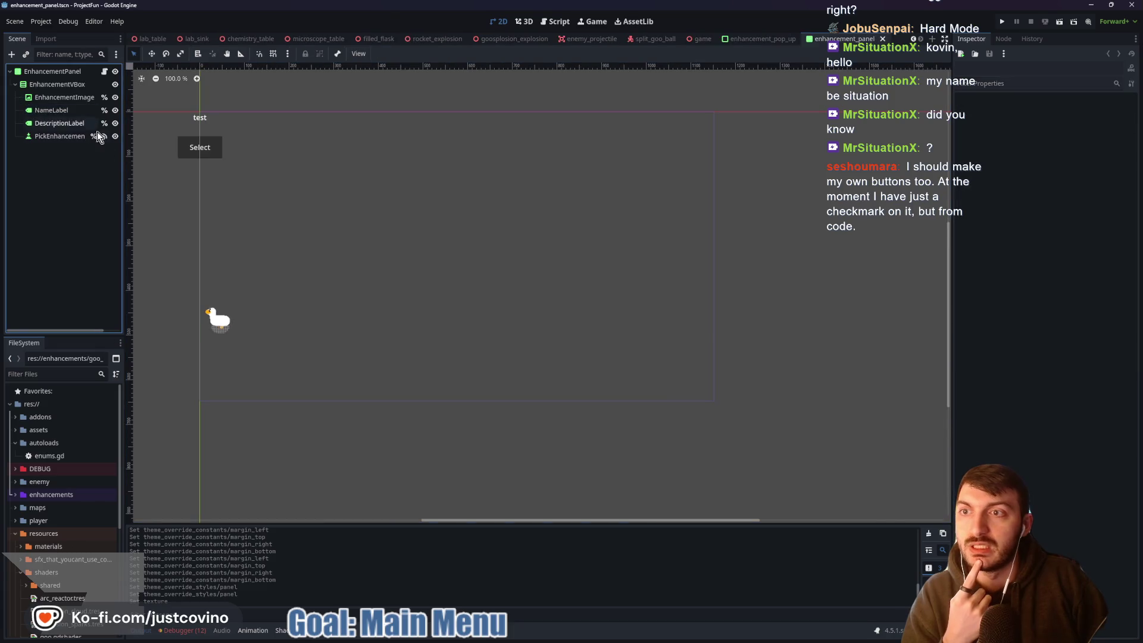
{"action": "left_click", "coordinate": [50, 72]}
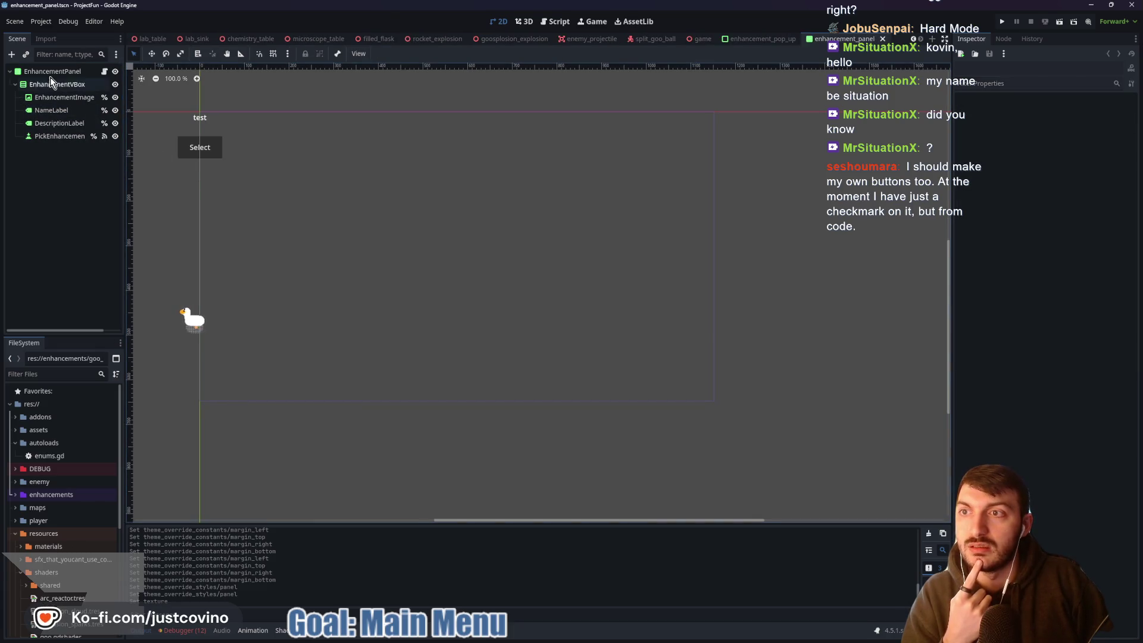
{"action": "scroll", "coordinate": [174, 202], "scroll_direction": "down", "scroll_amount": 5}
{"action": "left_click_drag", "start_coordinate": [174, 202], "coordinate": [274, 243]}
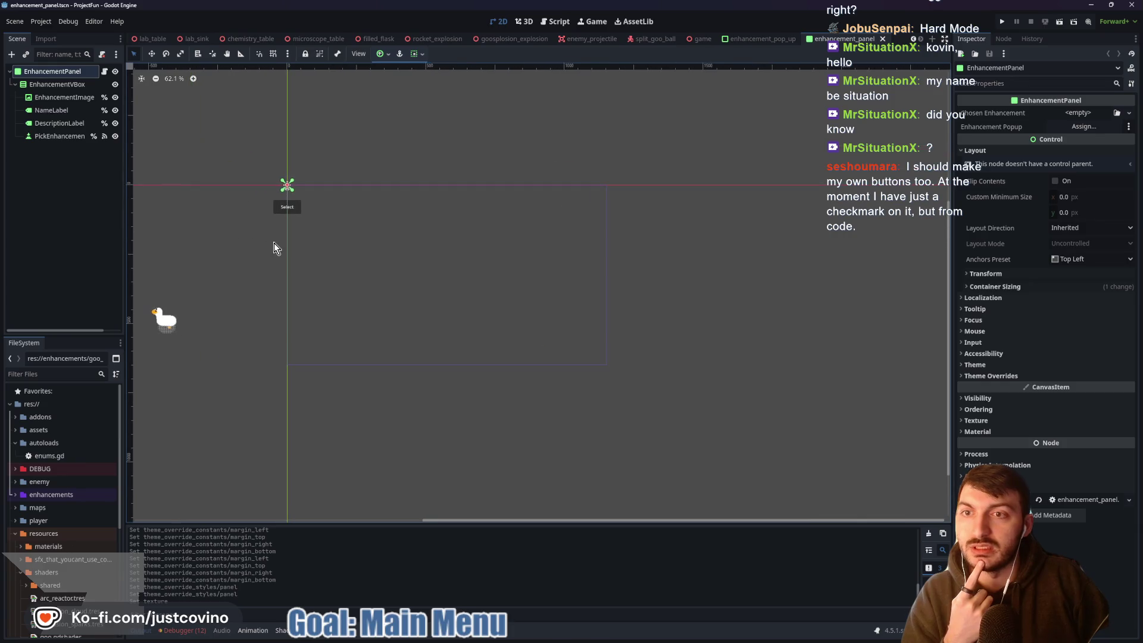
{"action": "scroll", "coordinate": [261, 230], "scroll_direction": "up", "scroll_amount": 5}
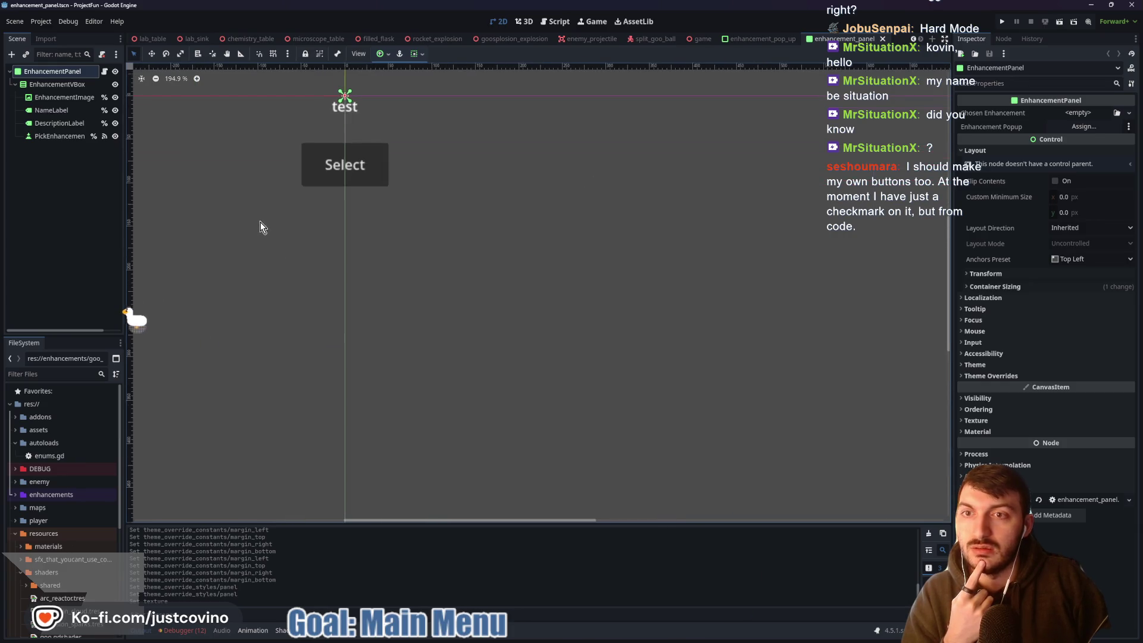
{"action": "scroll", "coordinate": [260, 218], "scroll_direction": "down", "scroll_amount": 4}
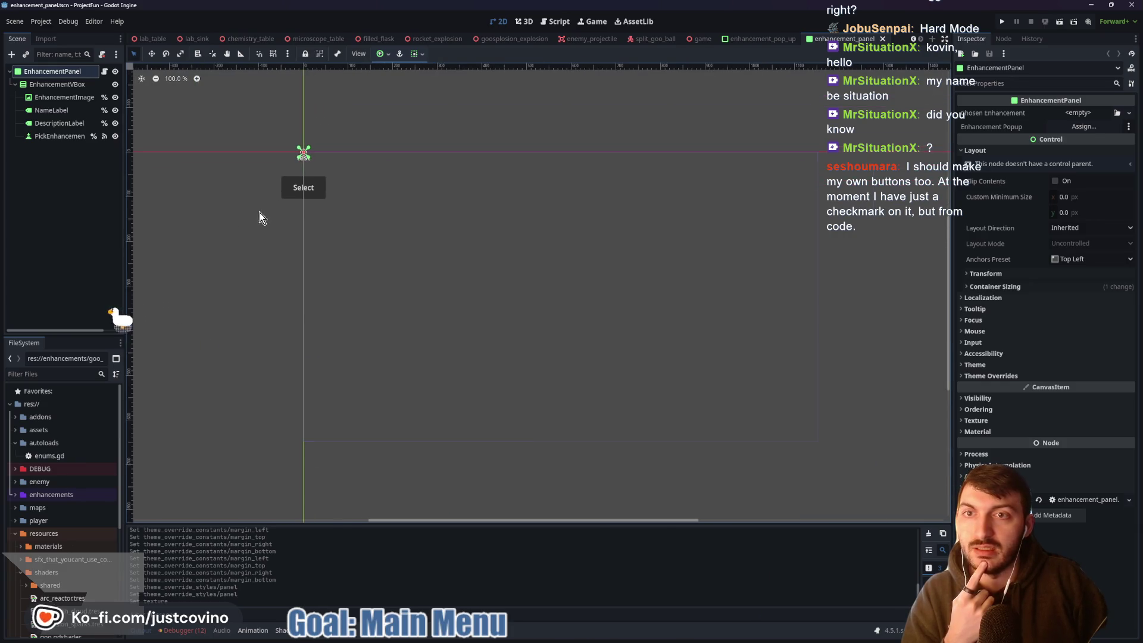
{"action": "left_click", "coordinate": [72, 99]}
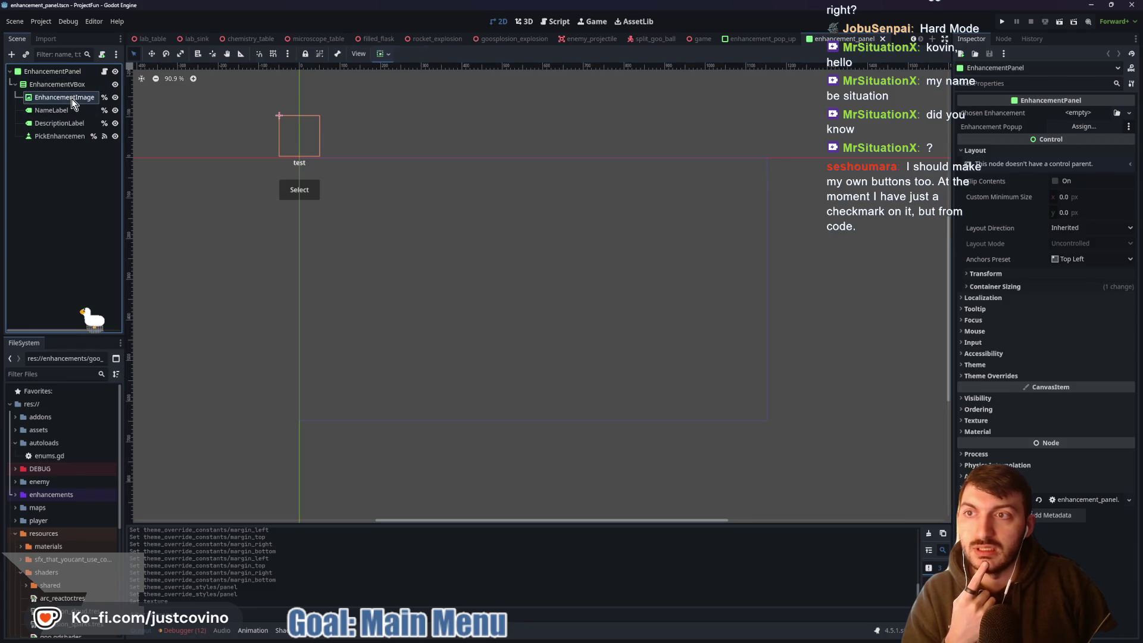
{"action": "left_click", "coordinate": [55, 71]}
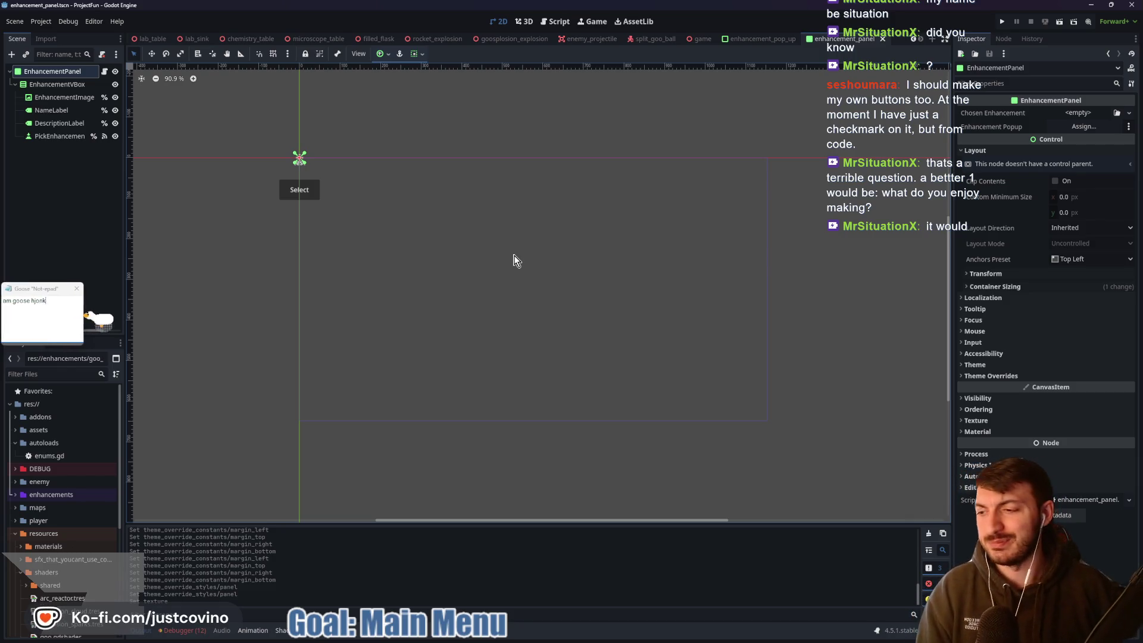
Step: Save the enhancement_pop_up scene, reopen enhancement_panel, and select PickEnhancementButton
{"action": "left_click", "coordinate": [774, 38]}
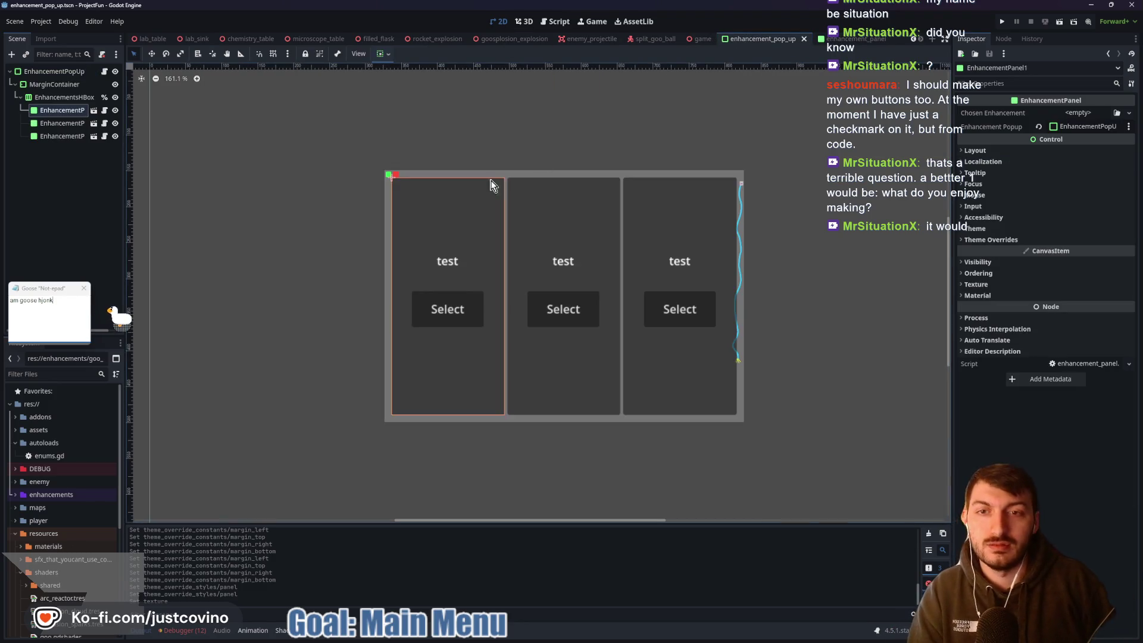
{"action": "left_click", "coordinate": [77, 179]}
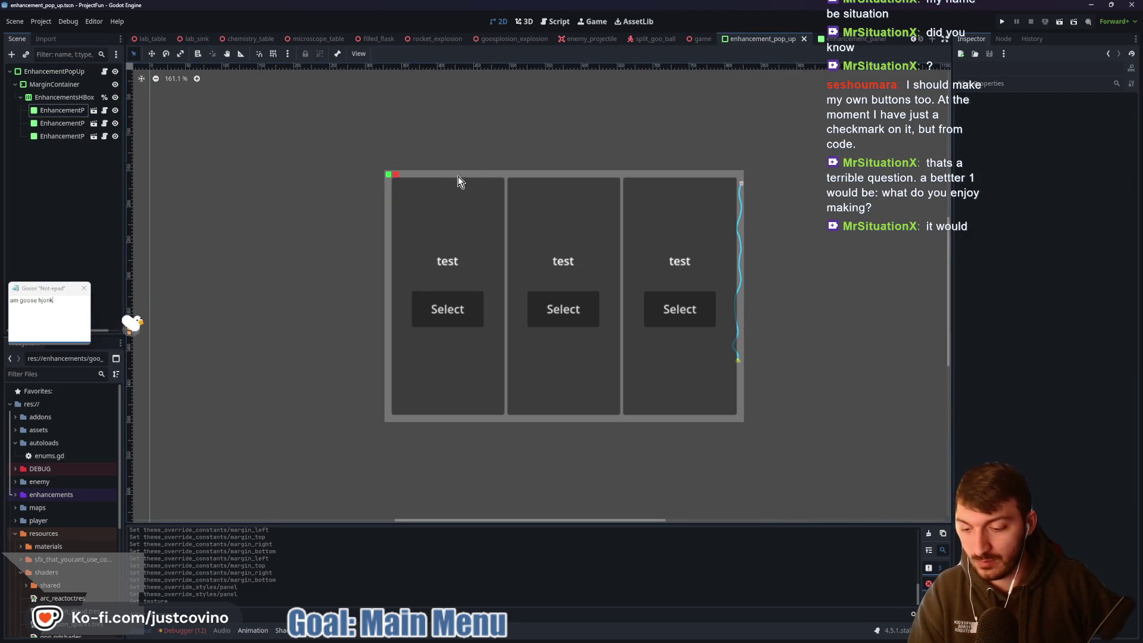
{"action": "key", "text": "ctrl+s"}
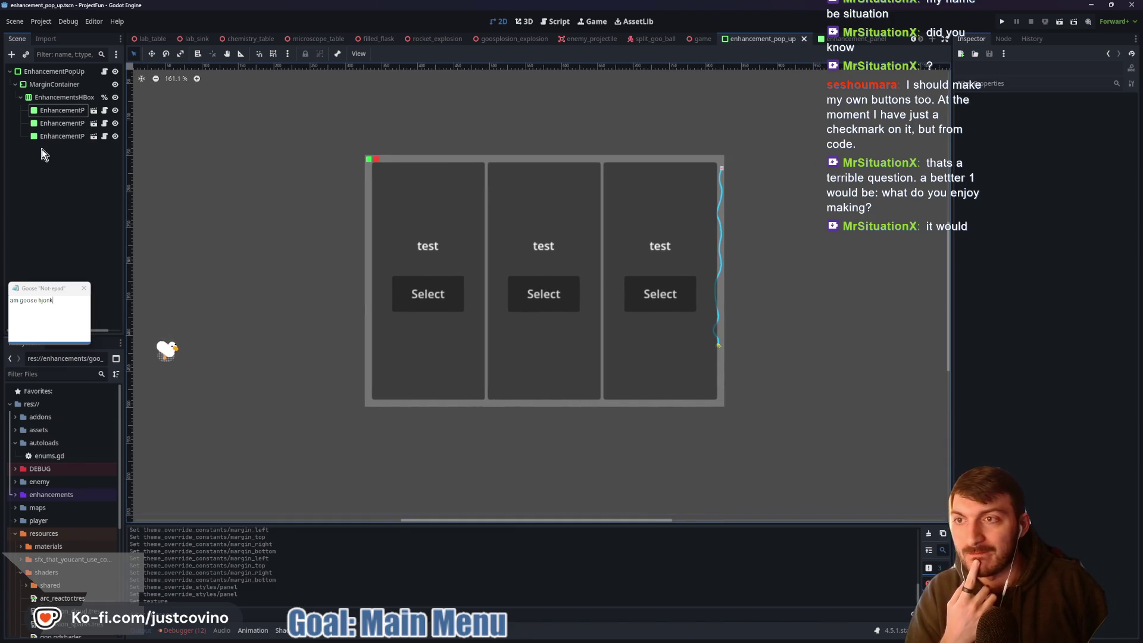
{"action": "left_click", "coordinate": [95, 111]}
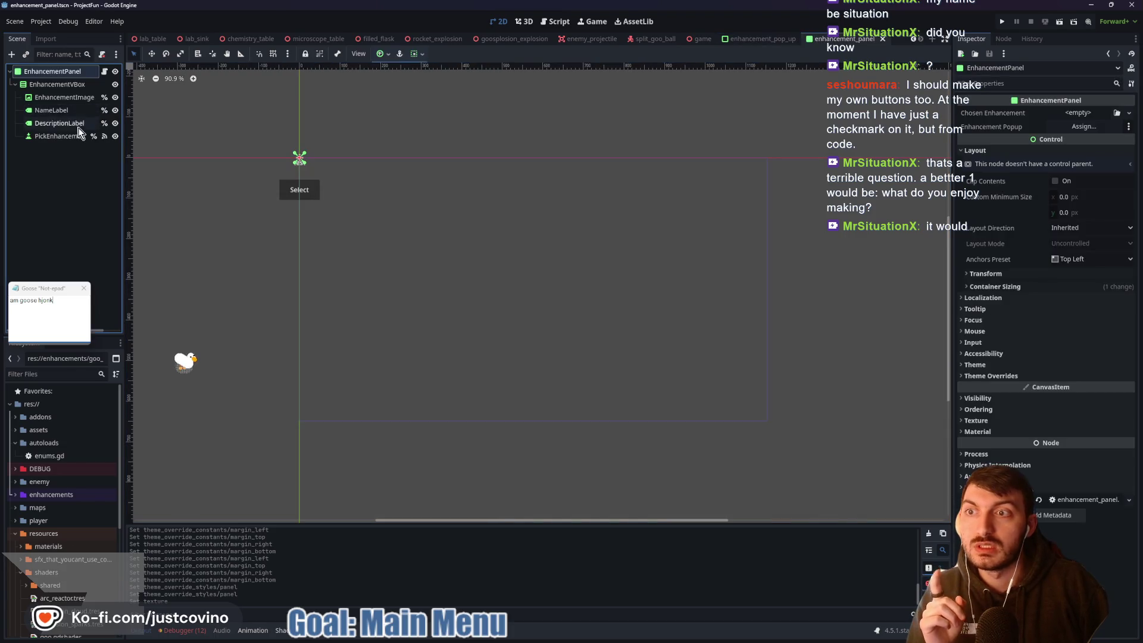
{"action": "left_click", "coordinate": [51, 136]}
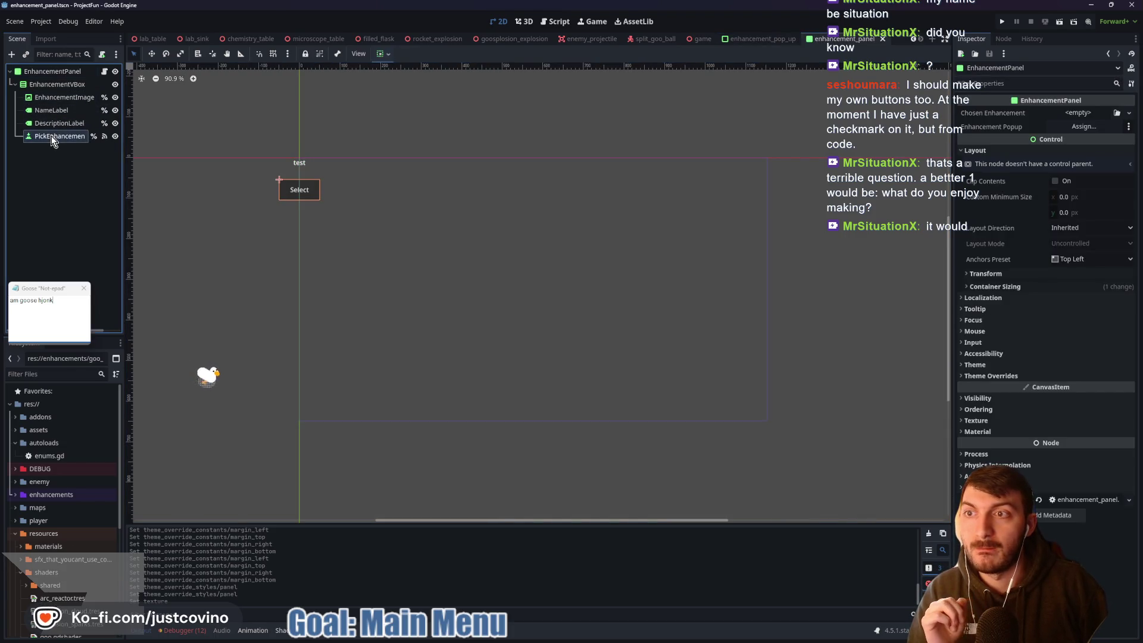
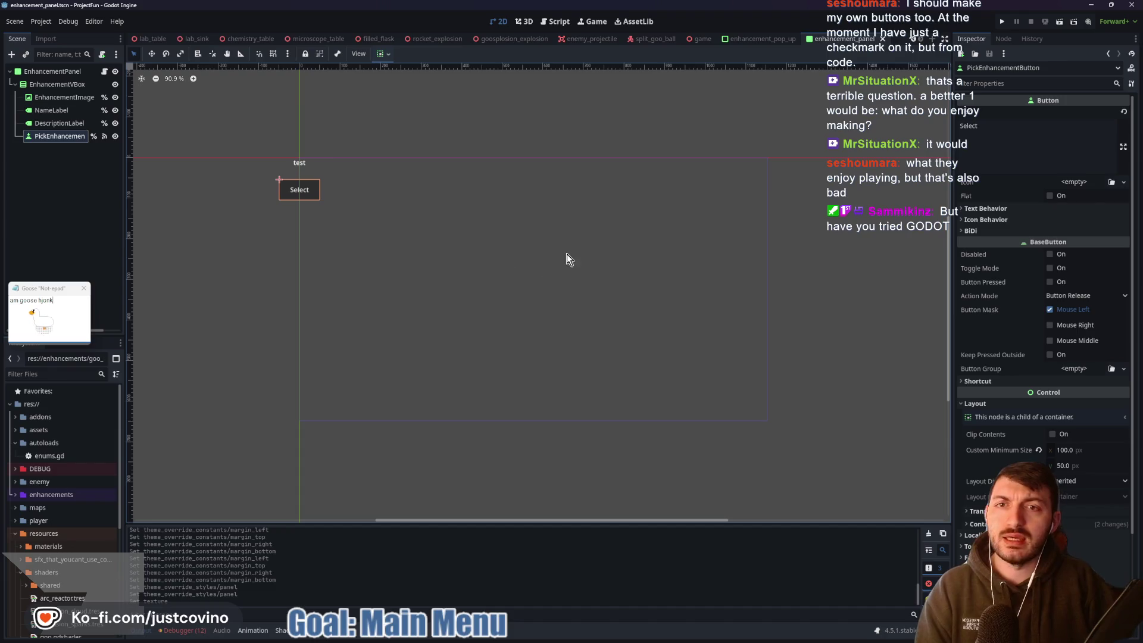
Step: Nudge the Godot canvas and bring up the browser showing the Notion 'Progression' page
{"action": "left_click_drag", "start_coordinate": [528, 230], "coordinate": [516, 245]}
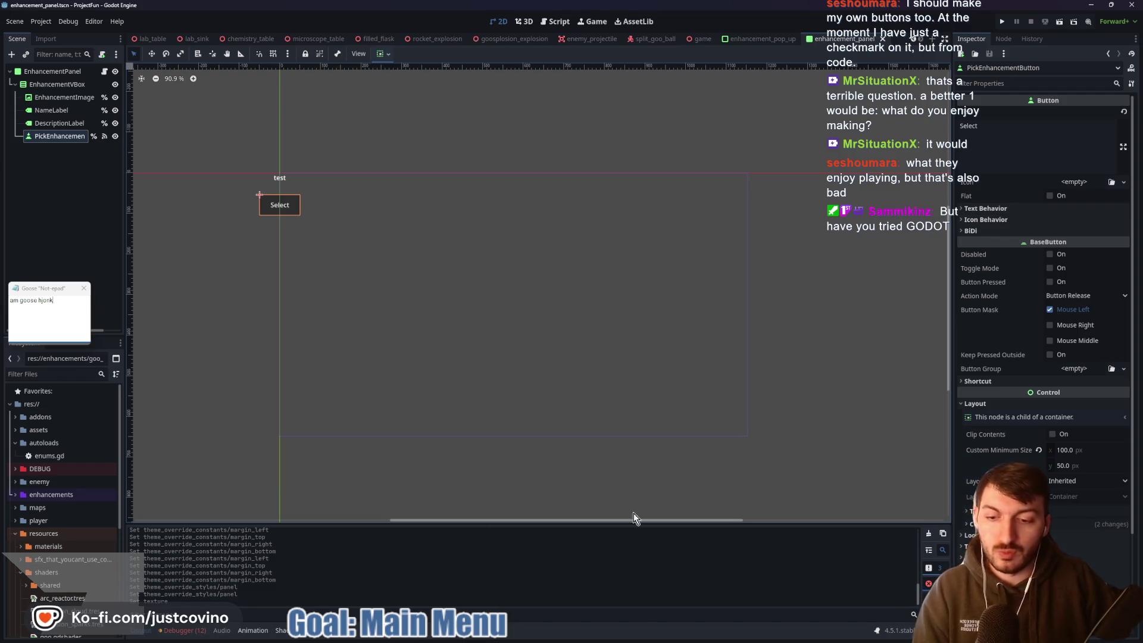
{"action": "key", "text": "super"}
Step: Go to itch.io in a new tab and list the top past game jams
{"action": "left_click", "coordinate": [615, 633]}
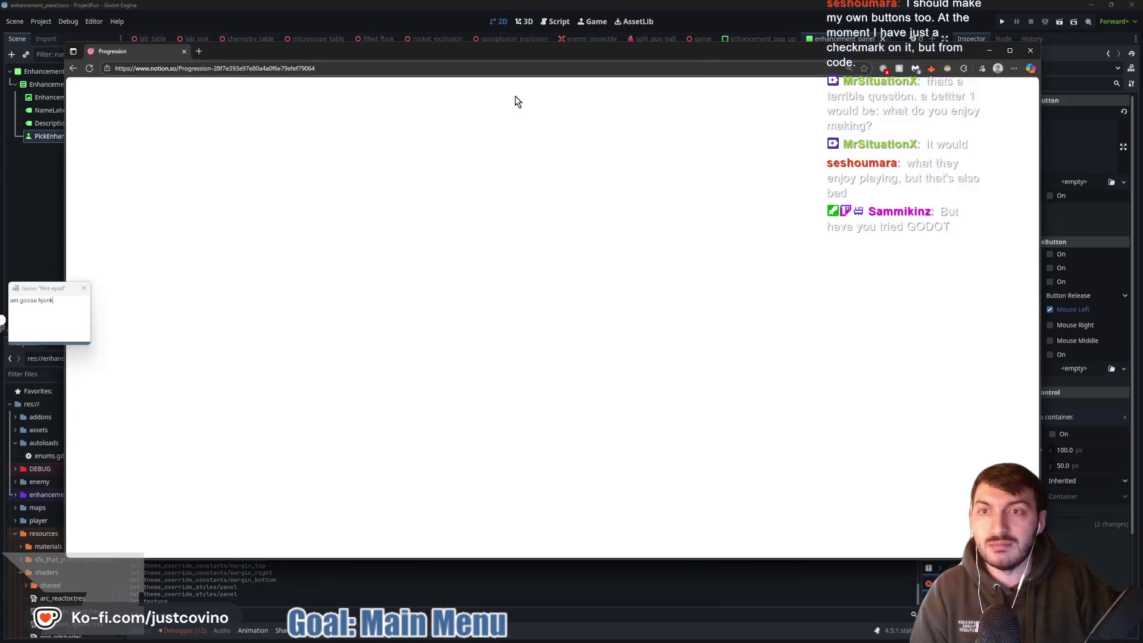
{"action": "left_click", "coordinate": [199, 53]}
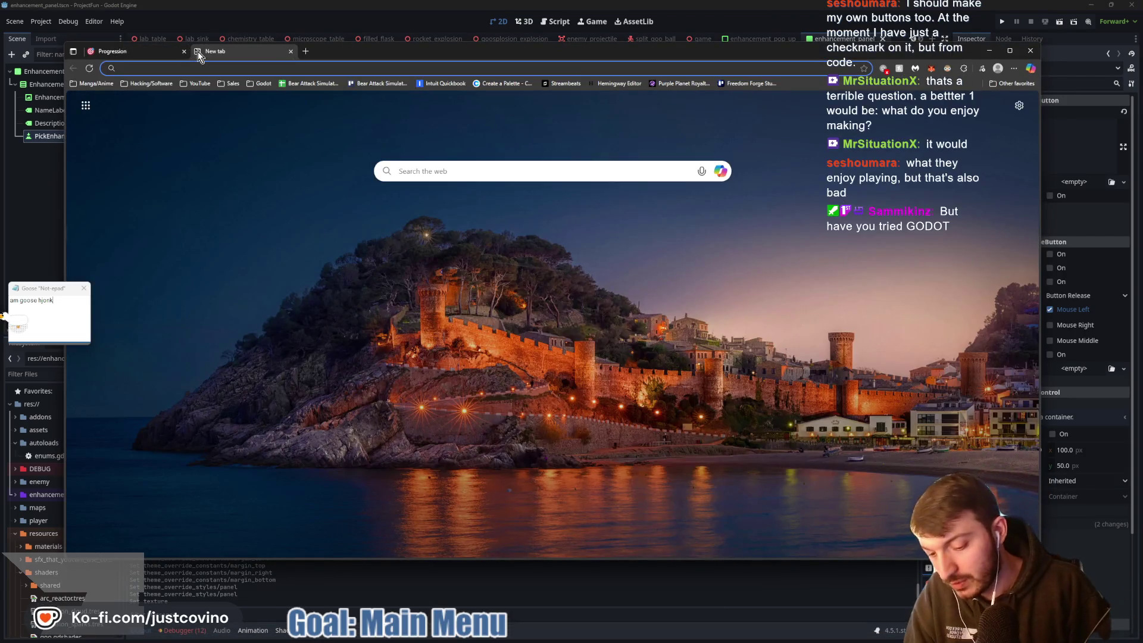
{"action": "type", "text": "itch"}
{"action": "key", "text": "Return"}
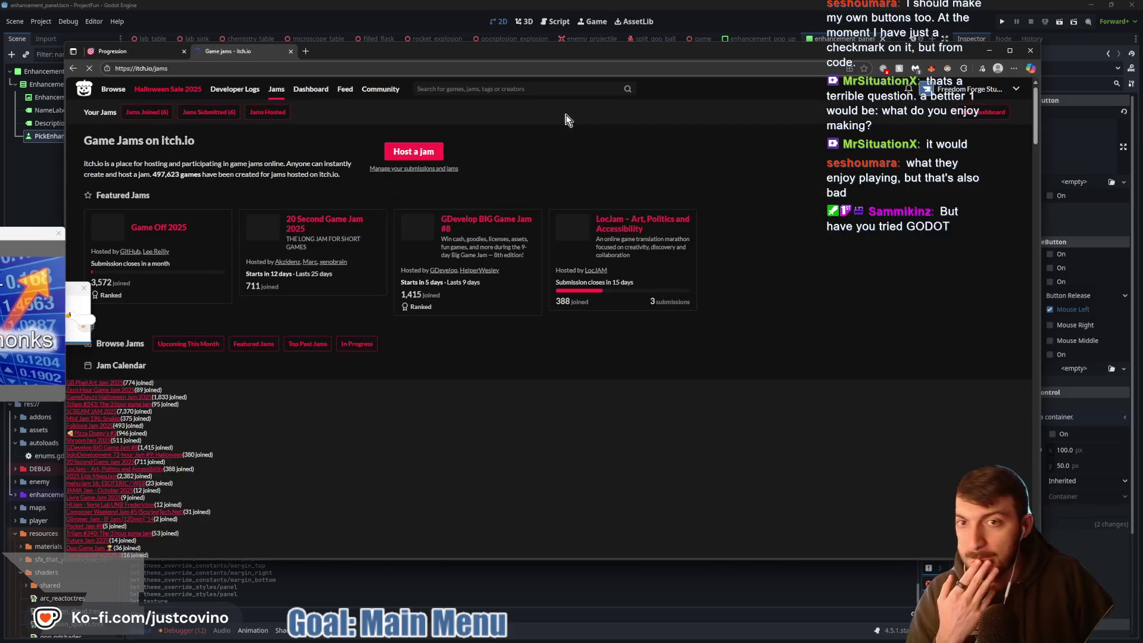
{"action": "scroll", "coordinate": [470, 296], "scroll_direction": "down", "scroll_amount": 5}
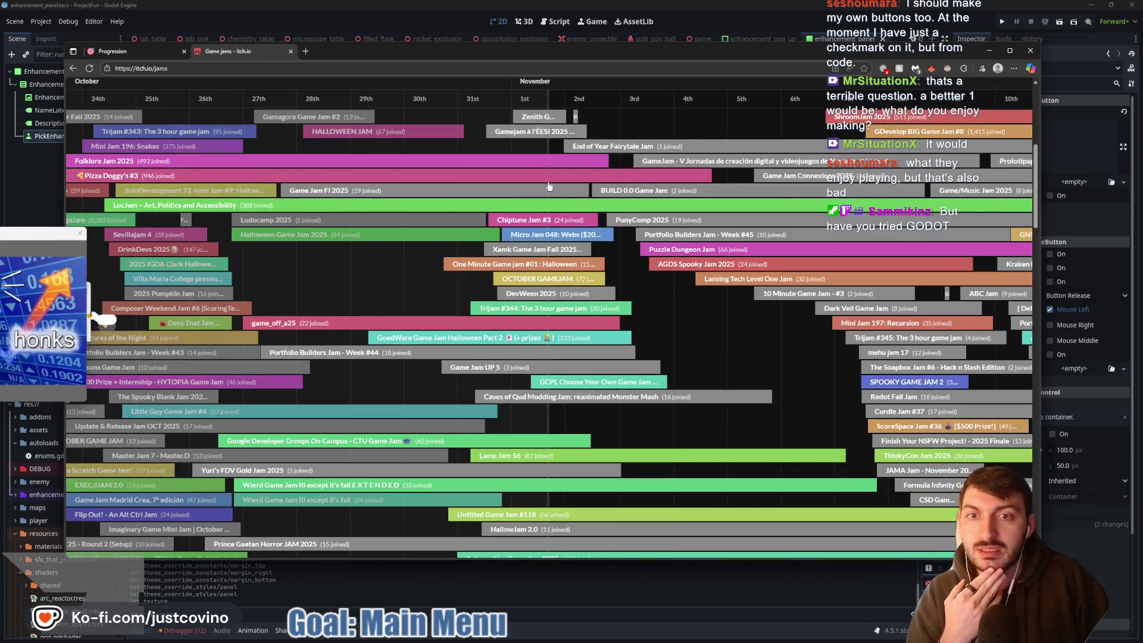
{"action": "scroll", "coordinate": [469, 297], "scroll_direction": "up", "scroll_amount": 4}
{"action": "scroll", "coordinate": [469, 297], "scroll_direction": "down", "scroll_amount": 3}
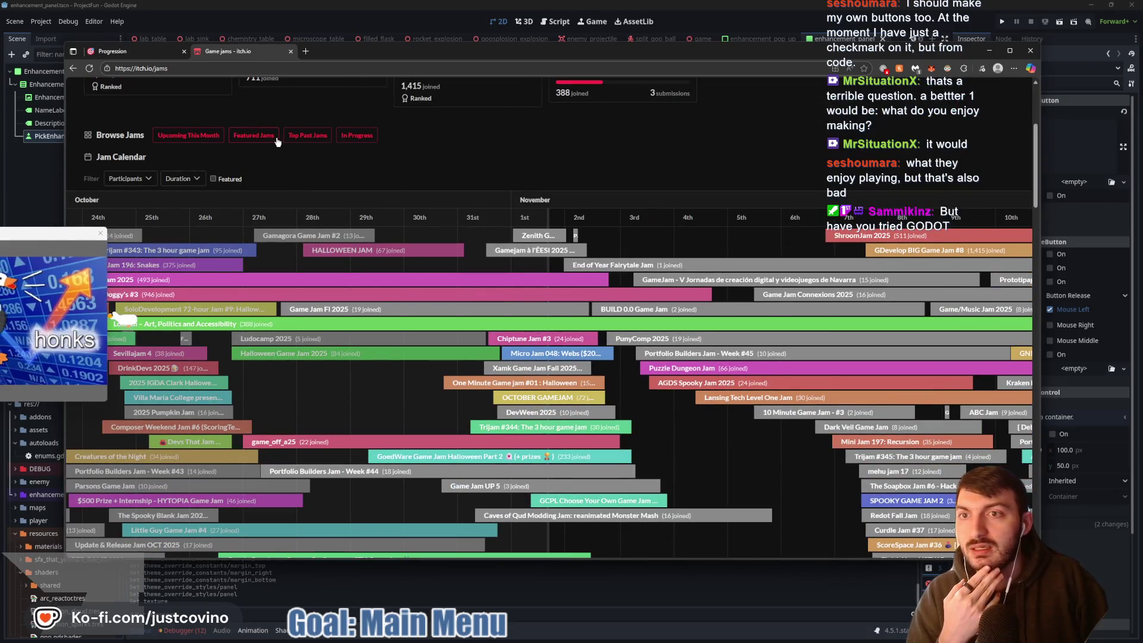
{"action": "left_click", "coordinate": [305, 137]}
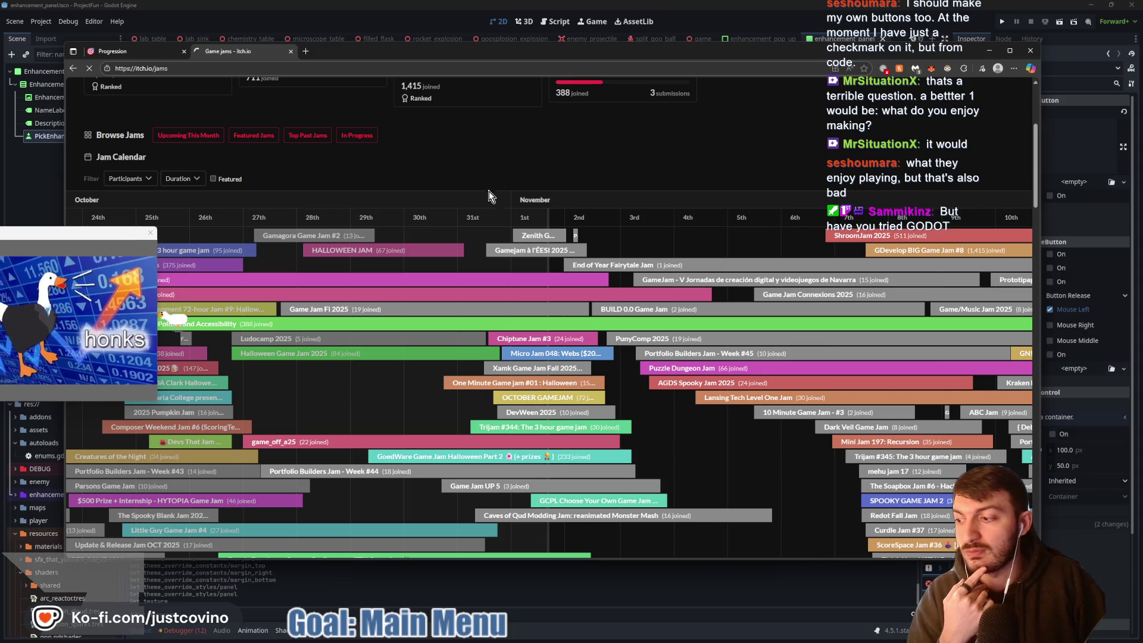
{"action": "scroll", "coordinate": [489, 190], "scroll_direction": "up", "scroll_amount": 3}
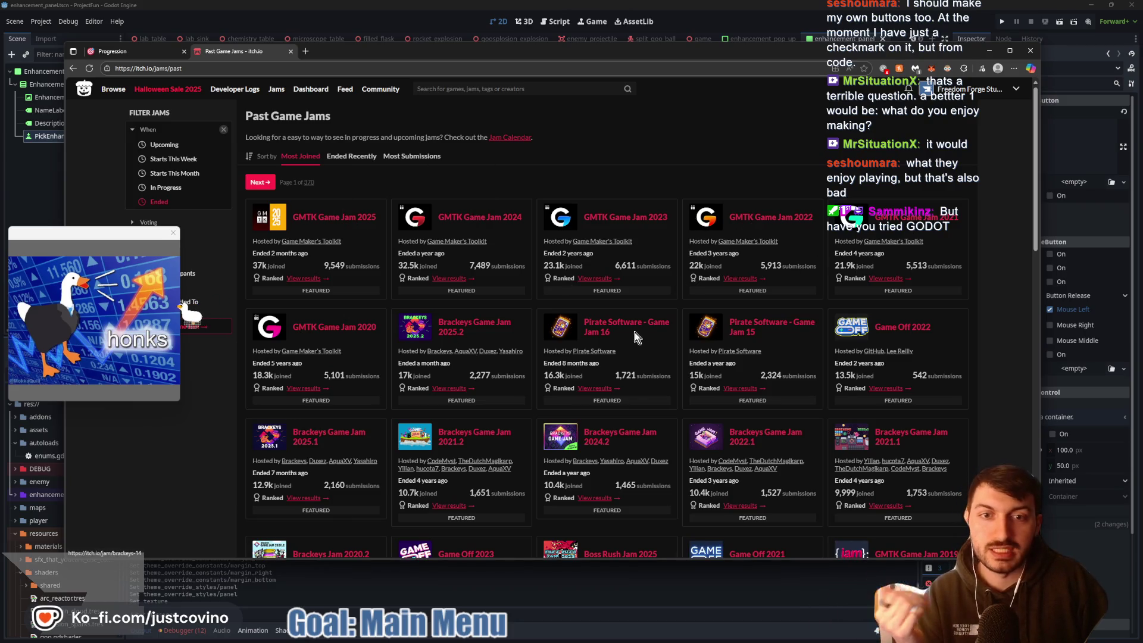
Step: View the Brackeys Game Jam 2025.2 page down to its 'Risk It for the Biscuit' theme
{"action": "left_click", "coordinate": [462, 327]}
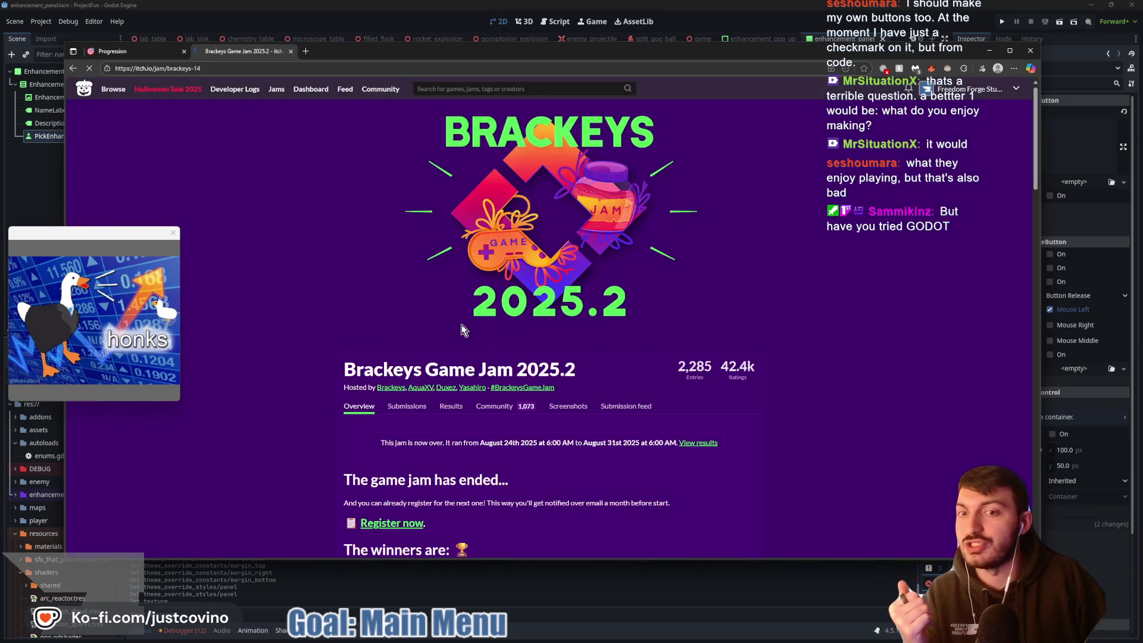
{"action": "scroll", "coordinate": [629, 312], "scroll_direction": "down", "scroll_amount": 5}
{"action": "scroll", "coordinate": [652, 236], "scroll_direction": "up", "scroll_amount": 2}
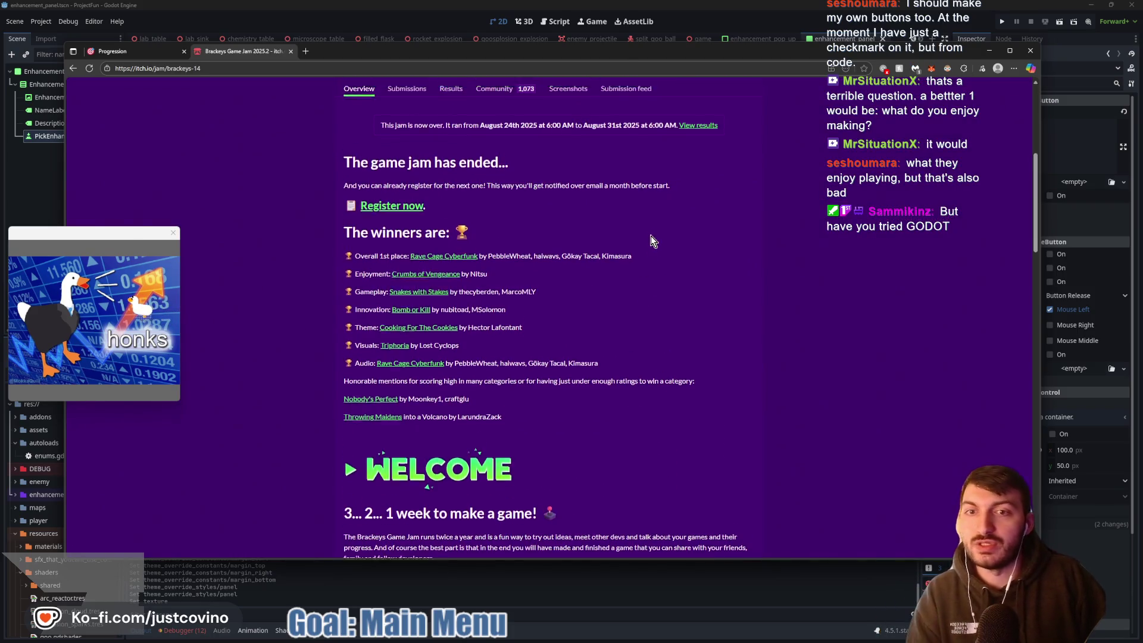
{"action": "scroll", "coordinate": [576, 240], "scroll_direction": "down", "scroll_amount": 10}
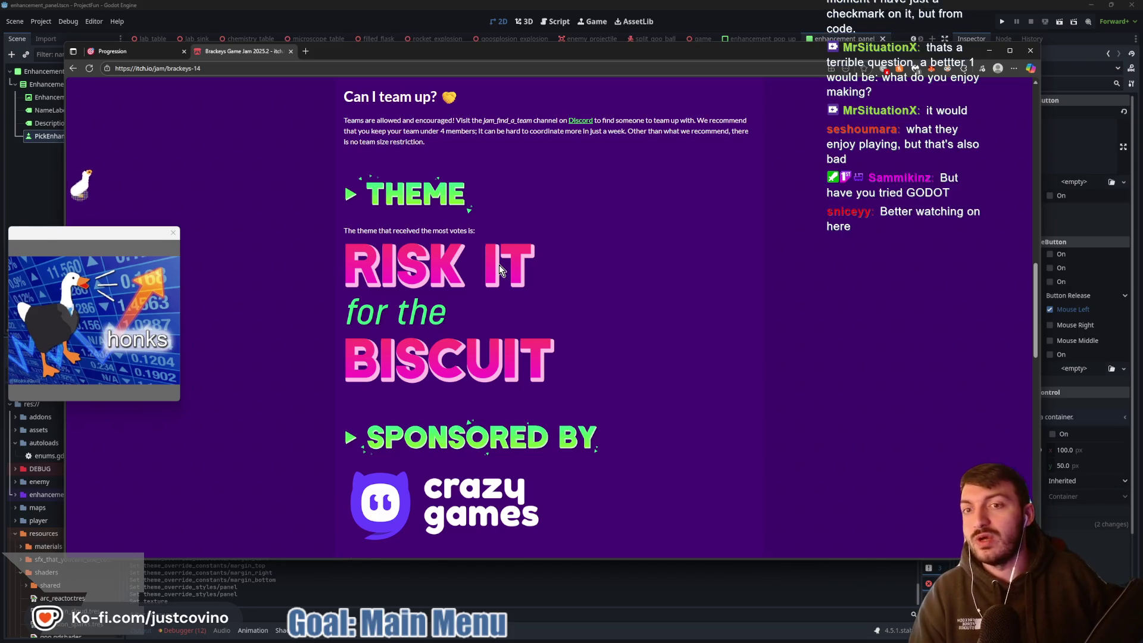
Step: Evict the desktop goose with Esc and close the jam tab
{"action": "key", "text": "Escape"}
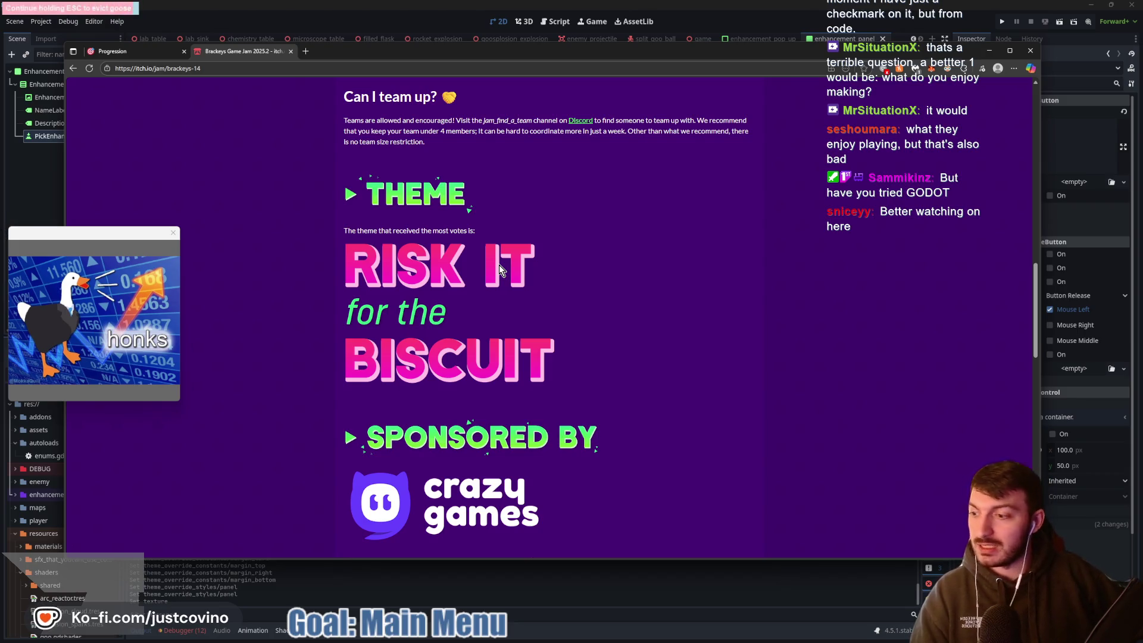
{"action": "key", "text": "Escape"}
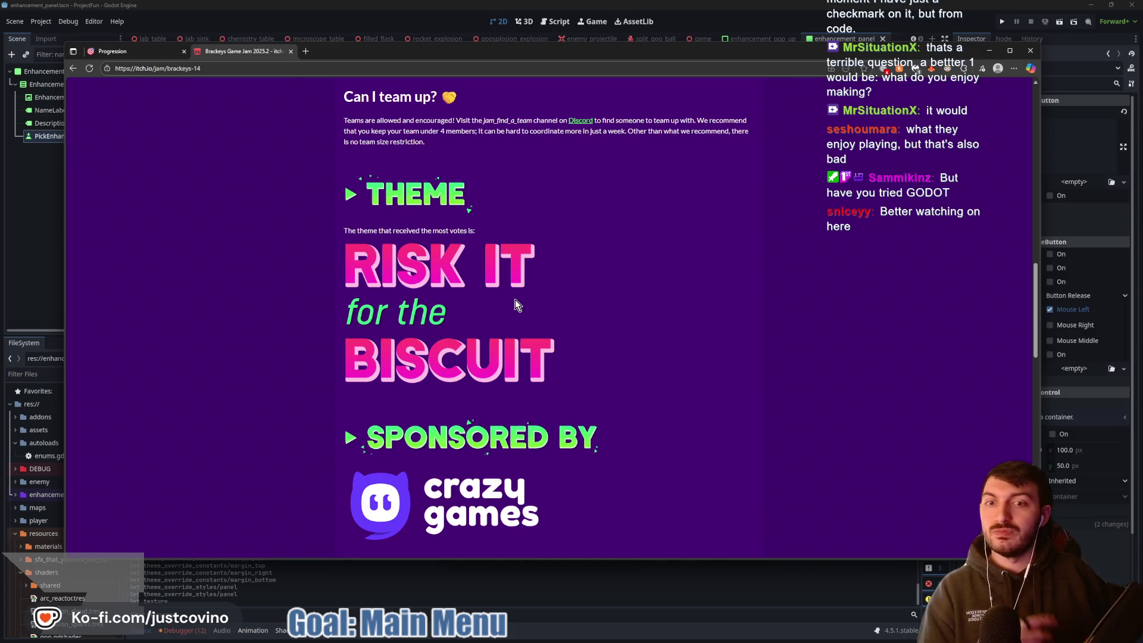
{"action": "left_click", "coordinate": [291, 52]}
Step: Quick Load the science_button texture as the PickEnhancementButton's icon
{"action": "left_click", "coordinate": [38, 229]}
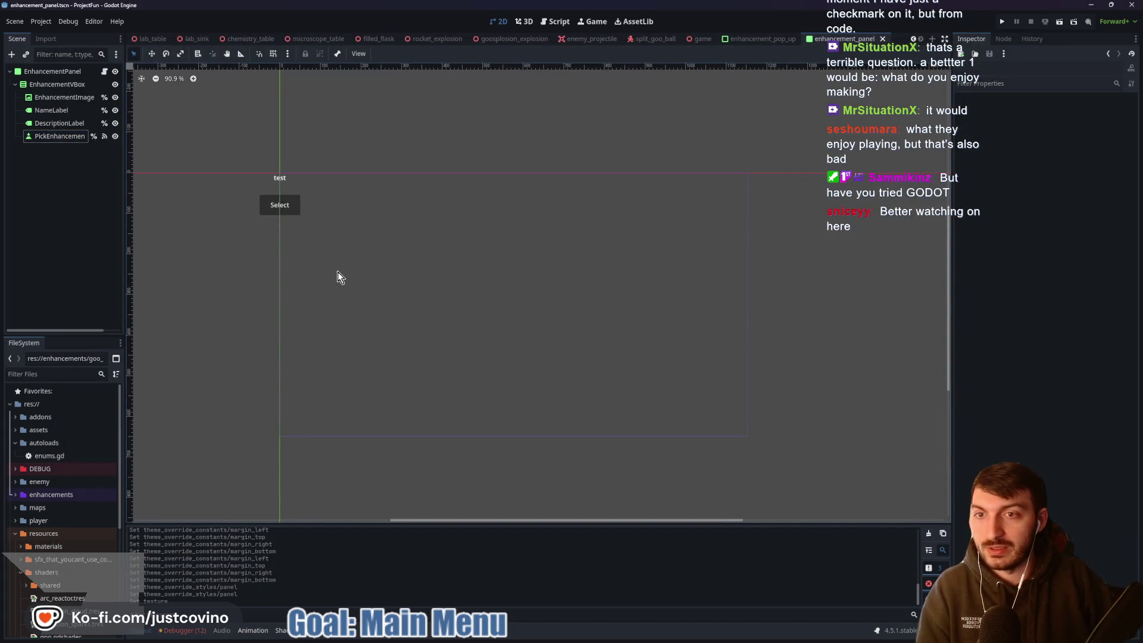
{"action": "left_click", "coordinate": [56, 135]}
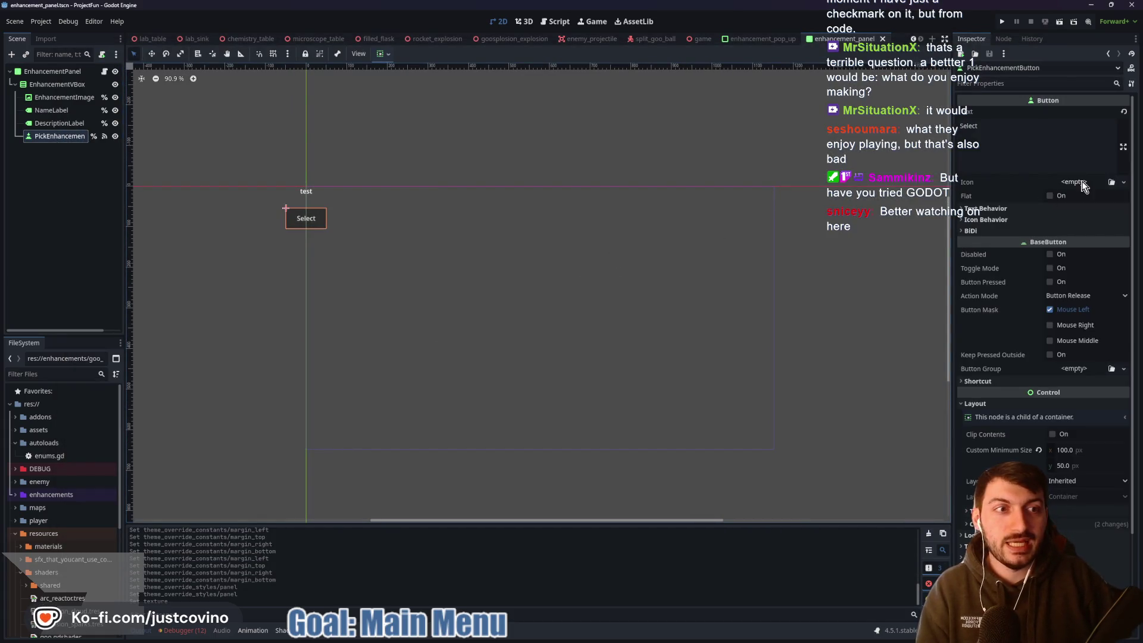
{"action": "left_click", "coordinate": [1081, 187]}
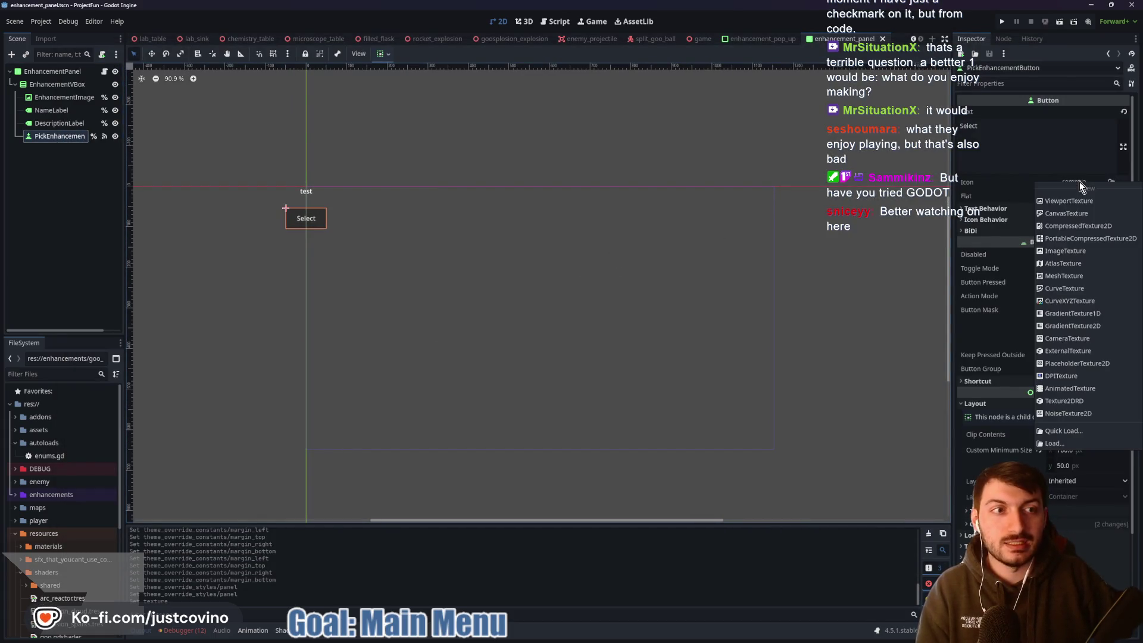
{"action": "left_click", "coordinate": [1063, 430]}
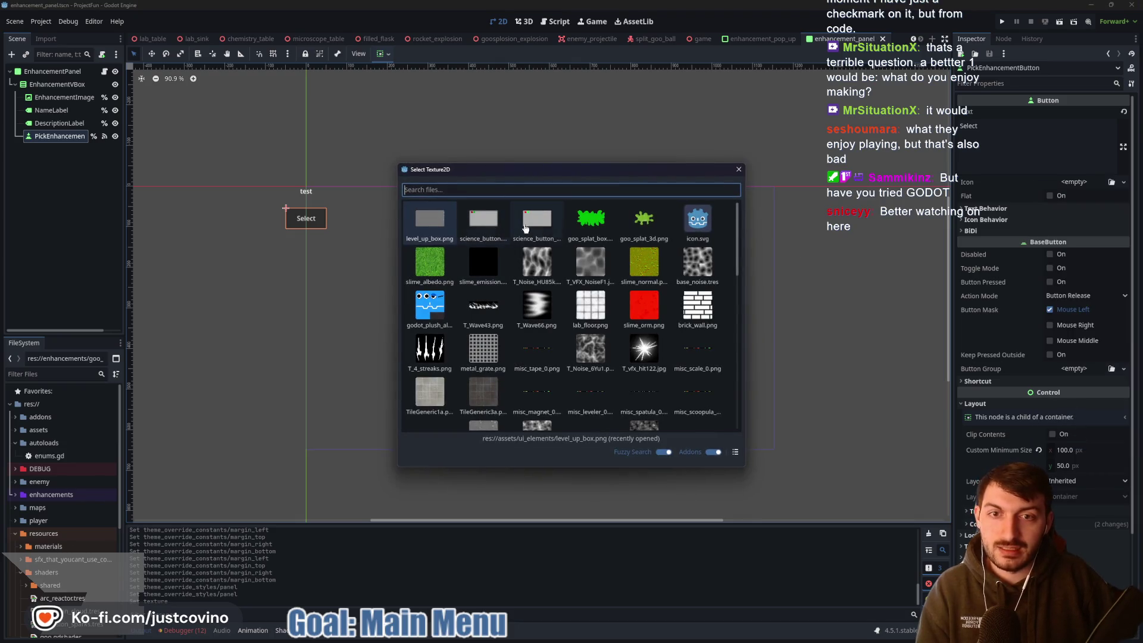
{"action": "left_click", "coordinate": [477, 231]}
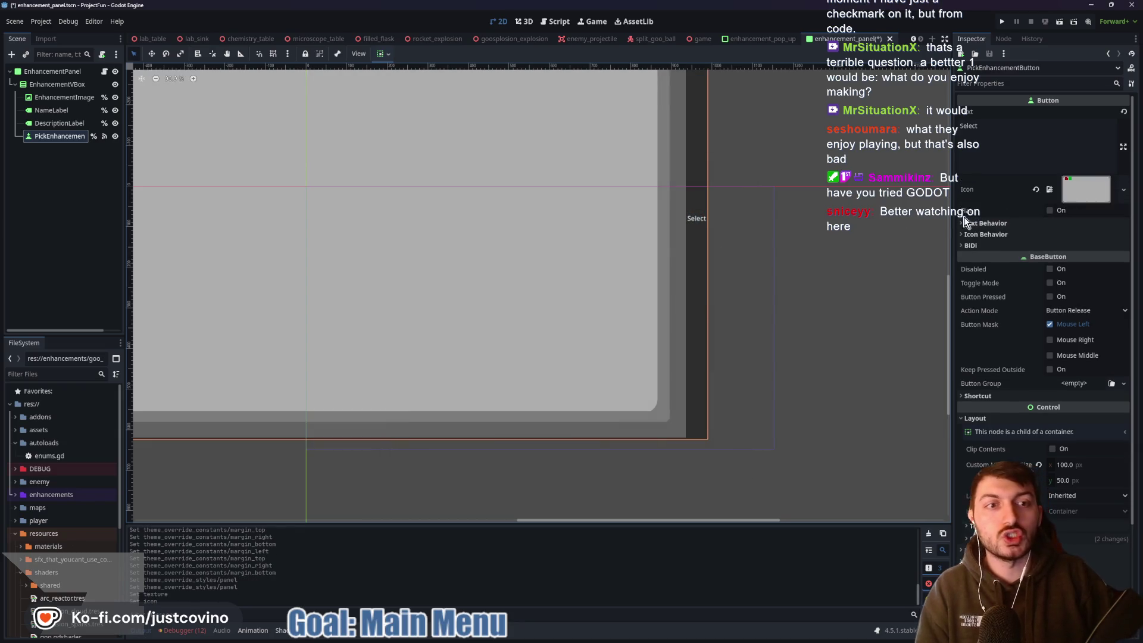
{"action": "left_click", "coordinate": [1052, 210]}
{"action": "left_click", "coordinate": [1049, 212]}
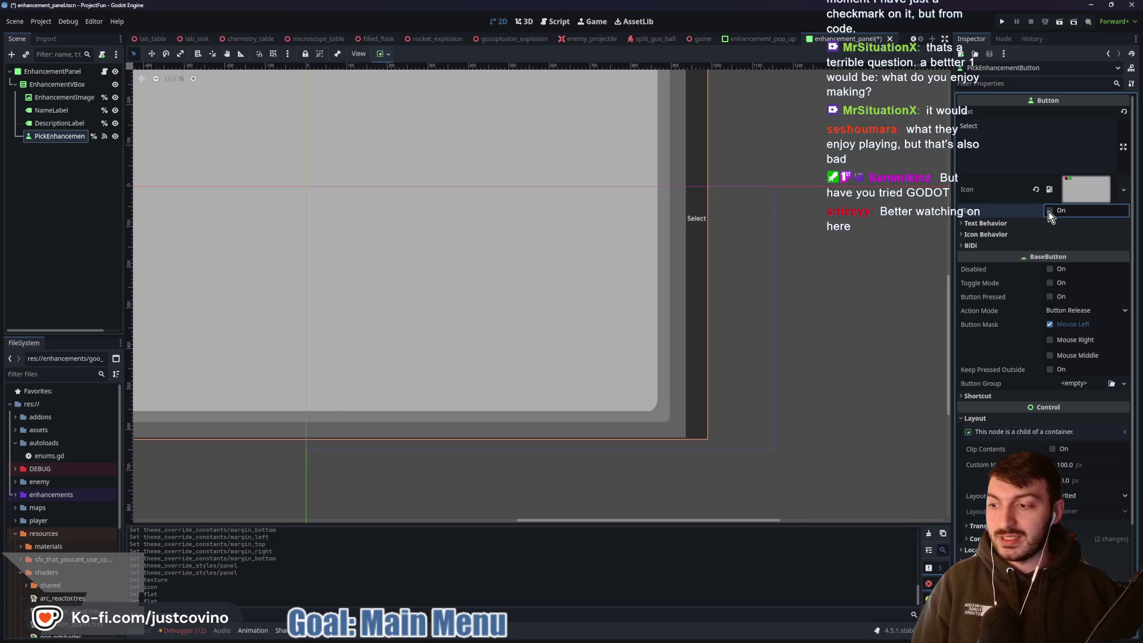
{"action": "scroll", "coordinate": [737, 258], "scroll_direction": "down", "scroll_amount": 5}
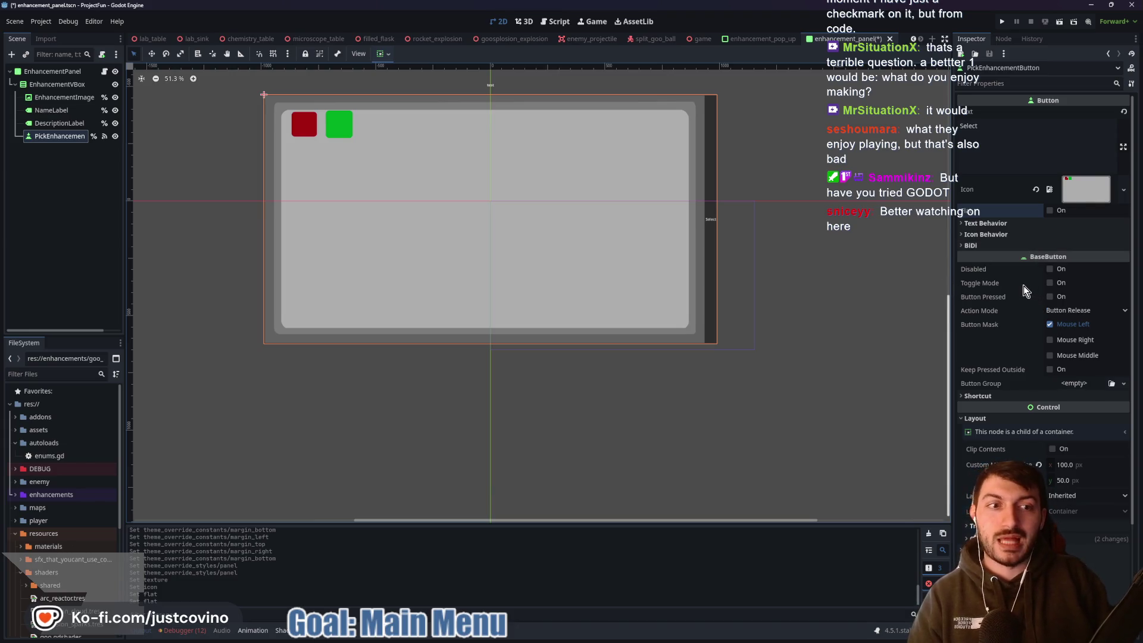
Step: Make the button flat with its icon centre-aligned and Expand Icon enabled
{"action": "left_click", "coordinate": [1049, 212]}
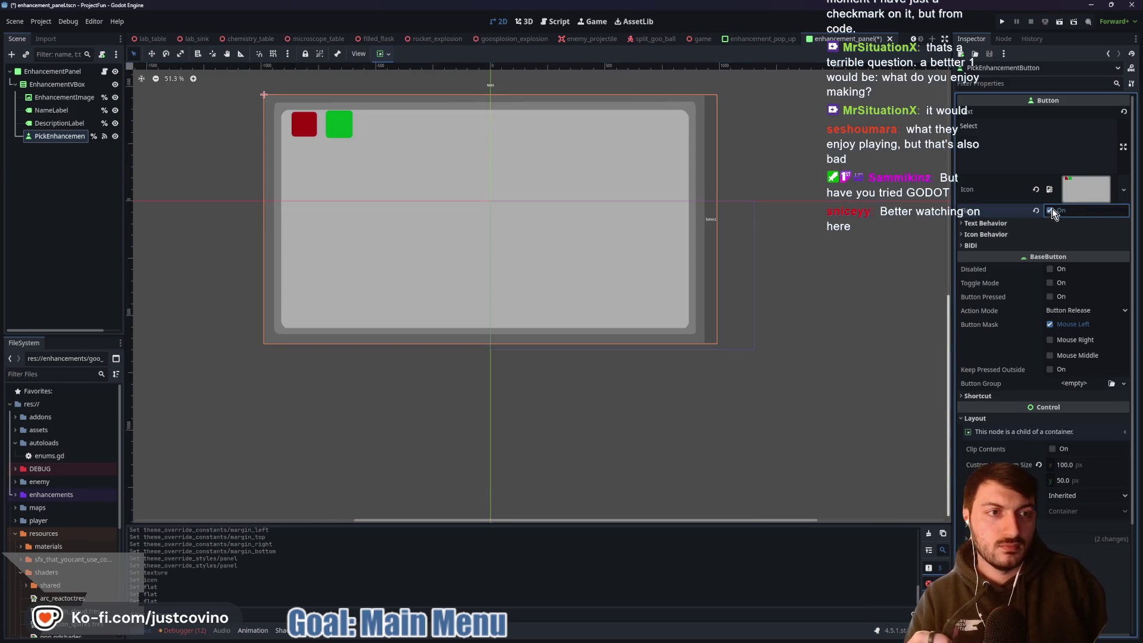
{"action": "left_click", "coordinate": [1063, 234]}
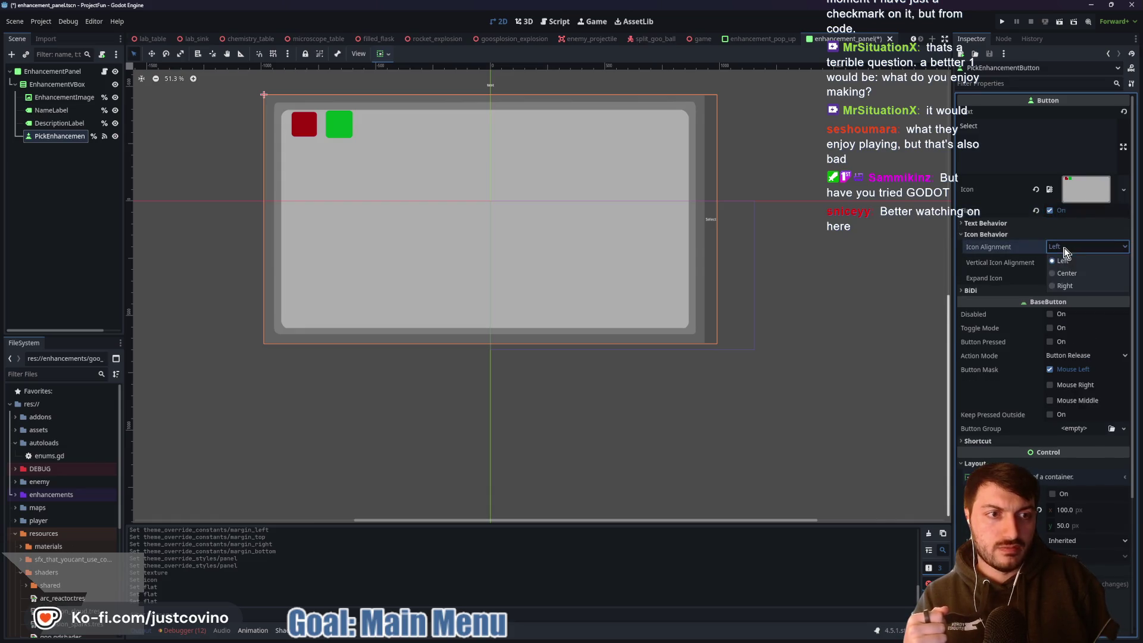
{"action": "left_click", "coordinate": [1064, 252]}
{"action": "left_click", "coordinate": [1066, 269]}
{"action": "left_click", "coordinate": [1052, 278]}
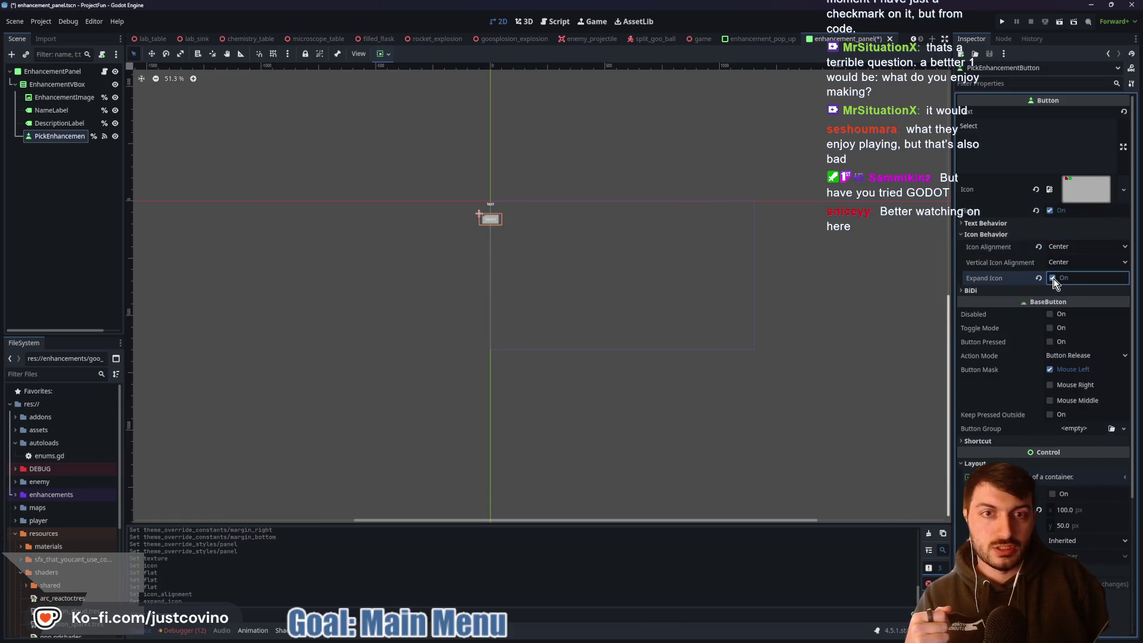
Step: Centre the Select button in the canvas and expand the Text Behavior settings
{"action": "scroll", "coordinate": [549, 244], "scroll_direction": "up", "scroll_amount": 10}
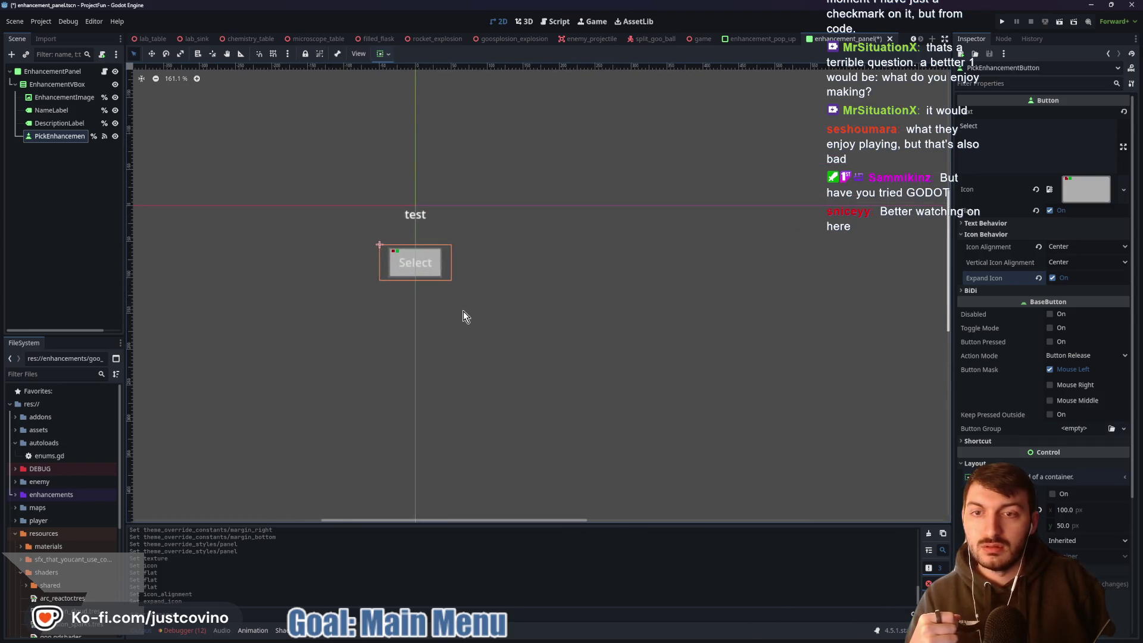
{"action": "left_click_drag", "start_coordinate": [438, 294], "coordinate": [517, 334]}
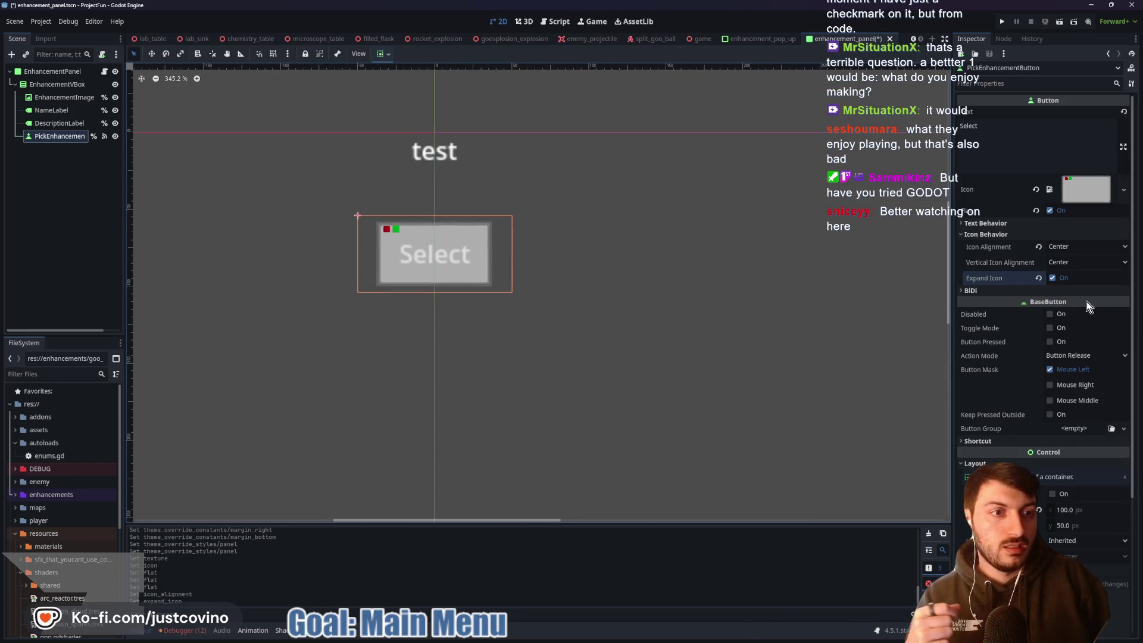
{"action": "left_click", "coordinate": [1020, 226]}
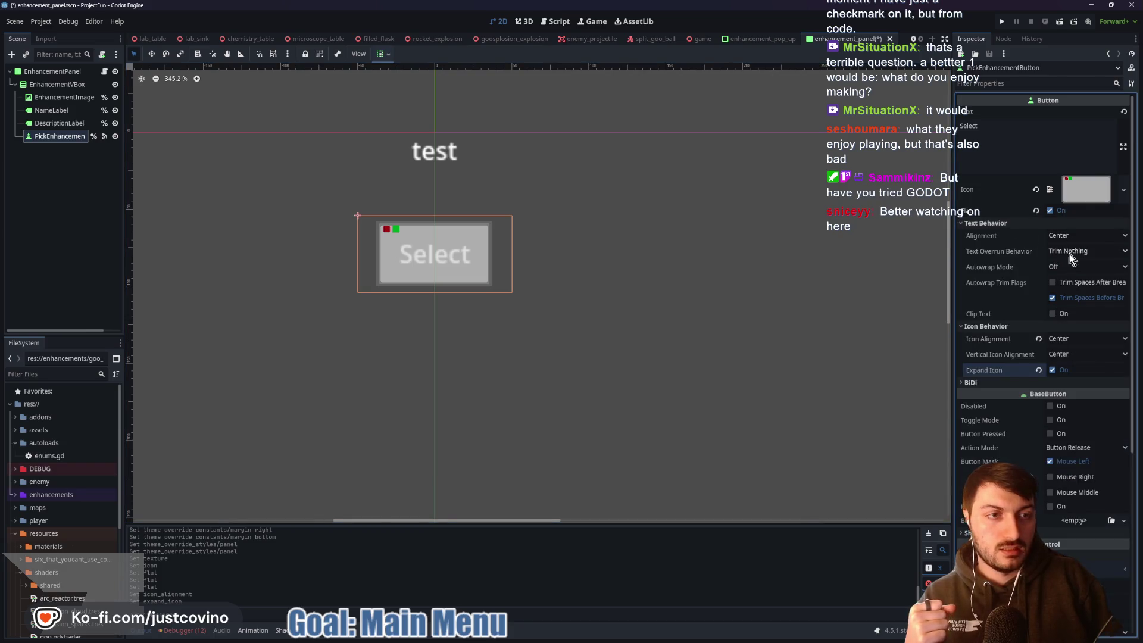
{"action": "scroll", "coordinate": [1042, 262], "scroll_direction": "down", "scroll_amount": 5}
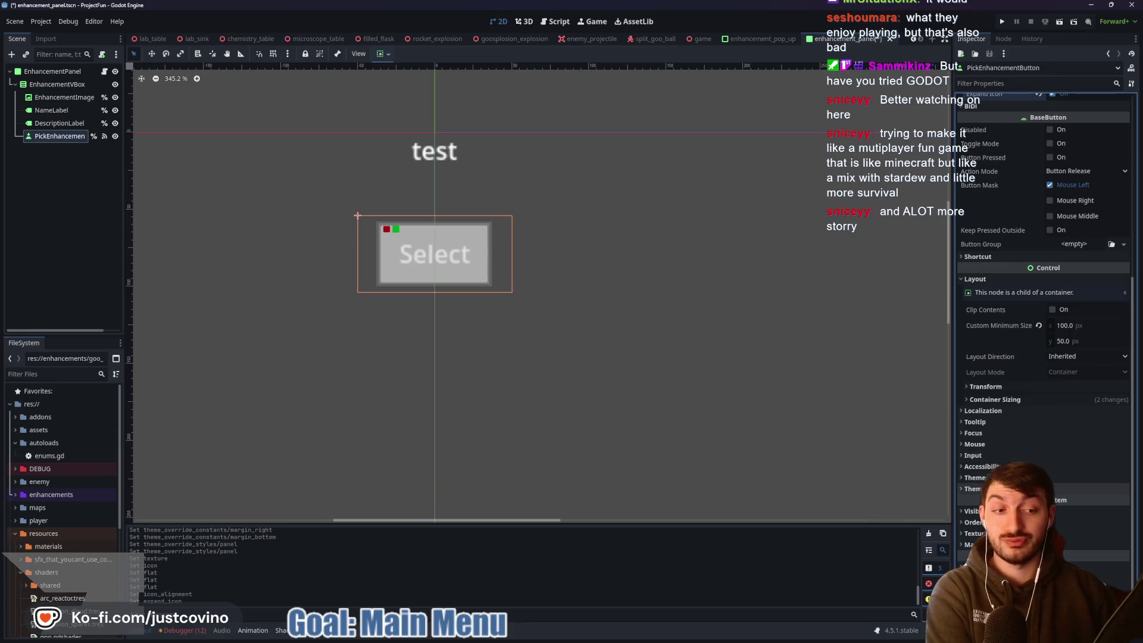
{"action": "left_click", "coordinate": [976, 489]}
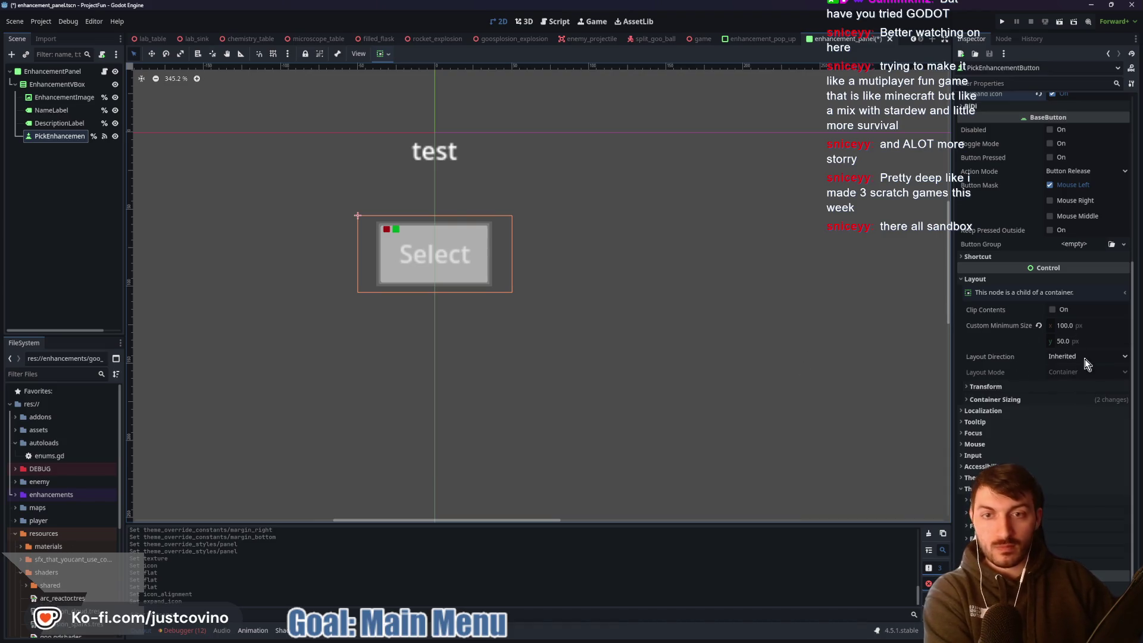
Step: Give the Select button a black font colour override
{"action": "scroll", "coordinate": [983, 435], "scroll_direction": "down", "scroll_amount": 3}
{"action": "left_click", "coordinate": [987, 424]}
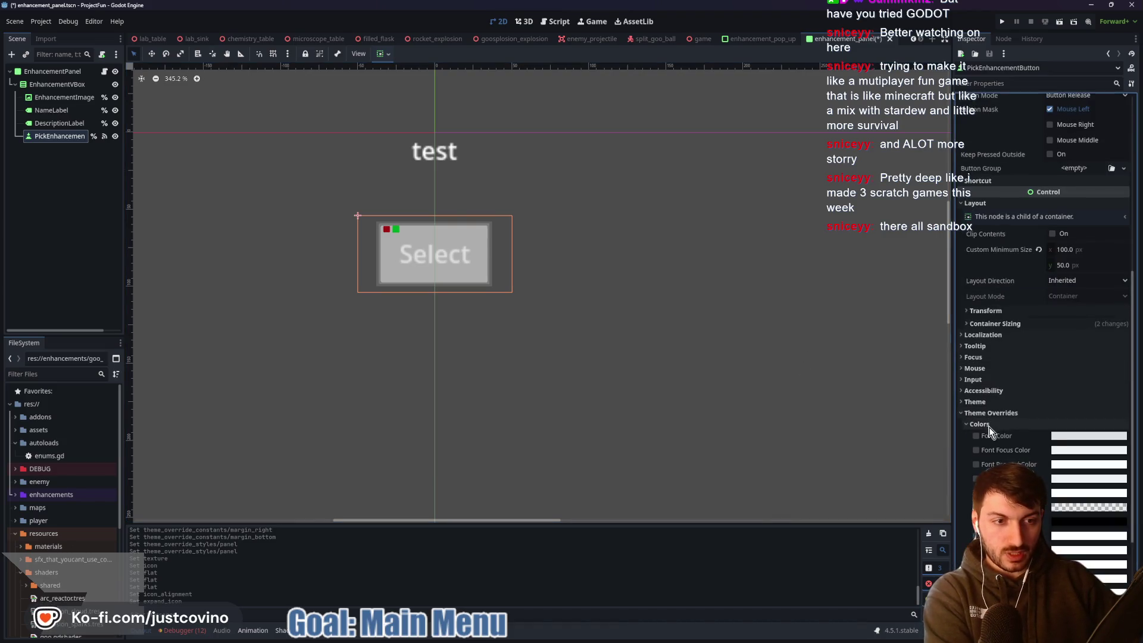
{"action": "left_click", "coordinate": [1060, 437]}
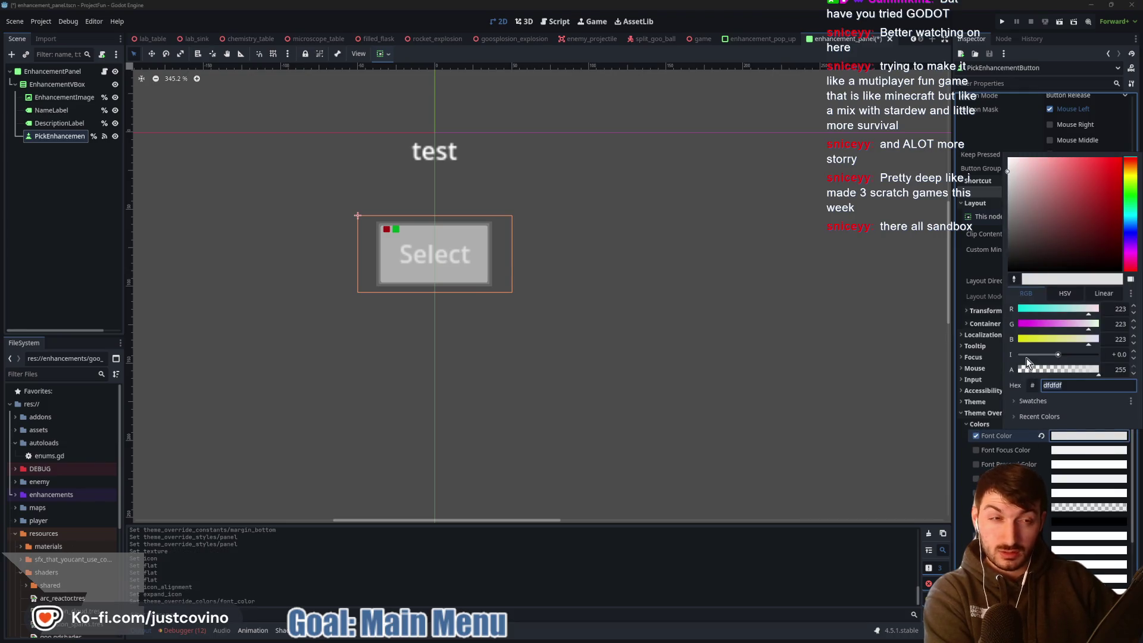
{"action": "left_click_drag", "start_coordinate": [1016, 267], "coordinate": [977, 294]}
{"action": "left_click", "coordinate": [988, 288]}
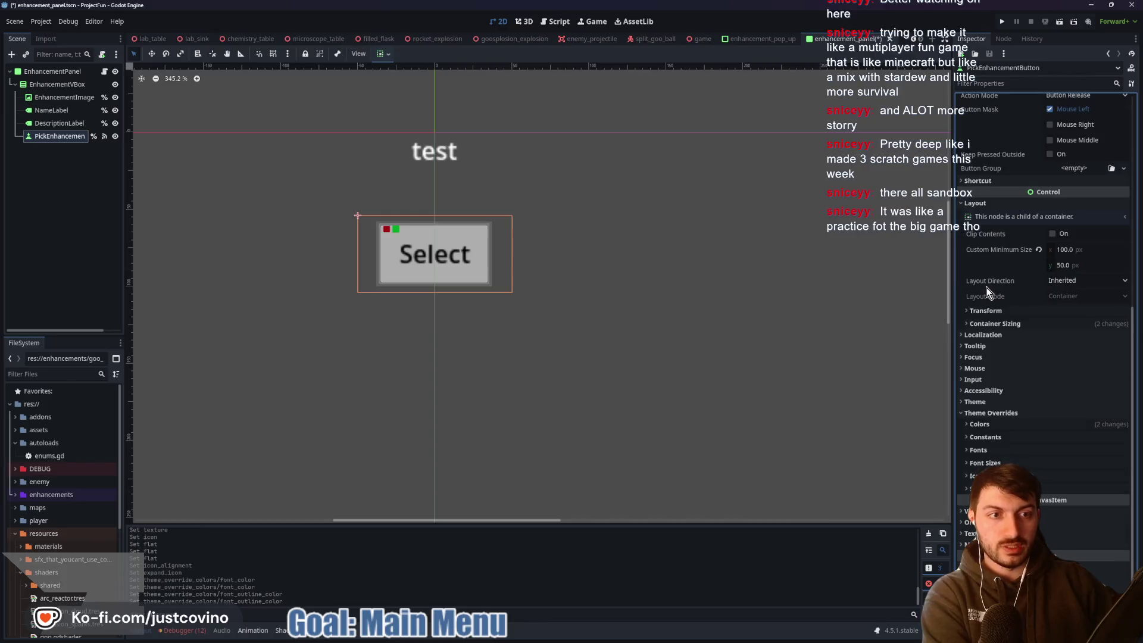
{"action": "left_click", "coordinate": [992, 423]}
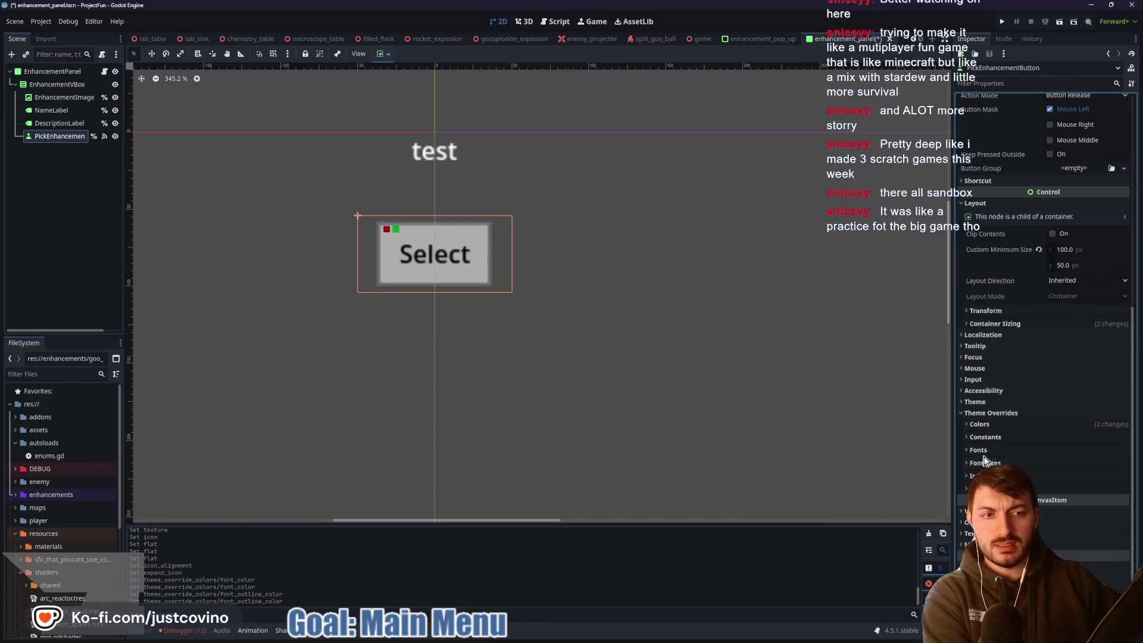
Step: Set the text outline size override to 2
{"action": "left_click", "coordinate": [985, 437]}
{"action": "left_click", "coordinate": [1072, 450]}
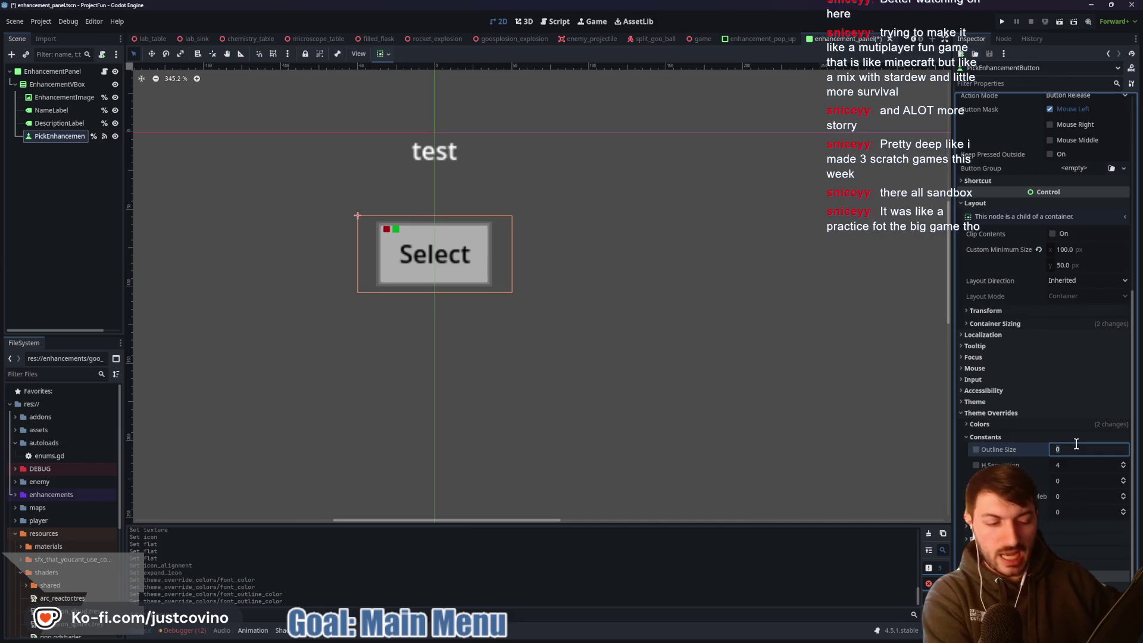
{"action": "key", "text": "BackSpace"}
{"action": "type", "text": "2"}
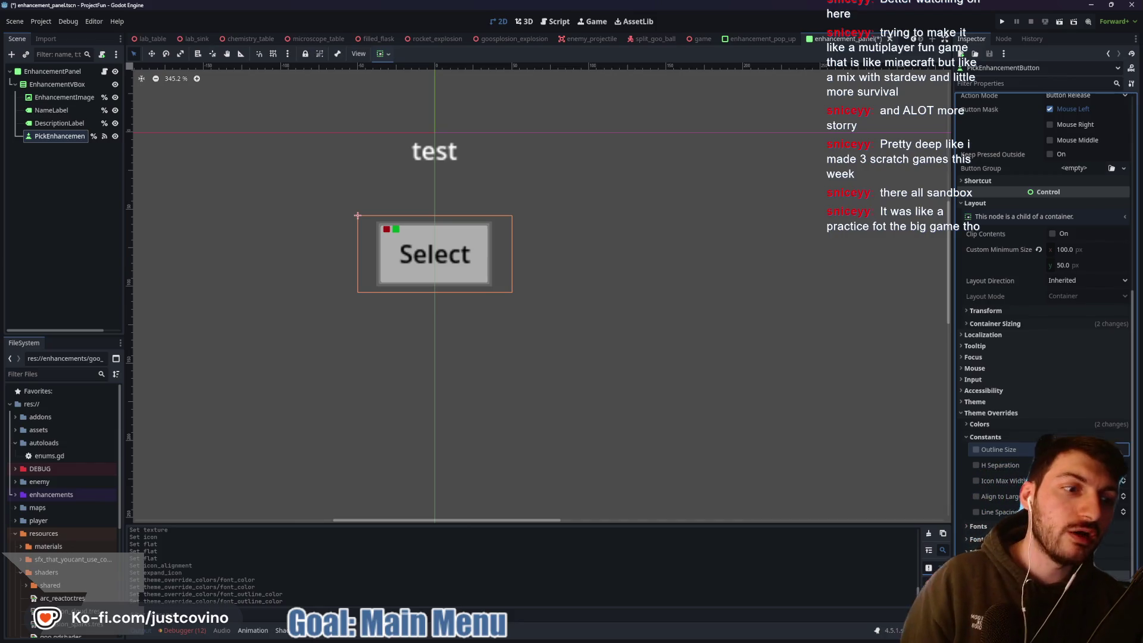
{"action": "key", "text": "Return"}
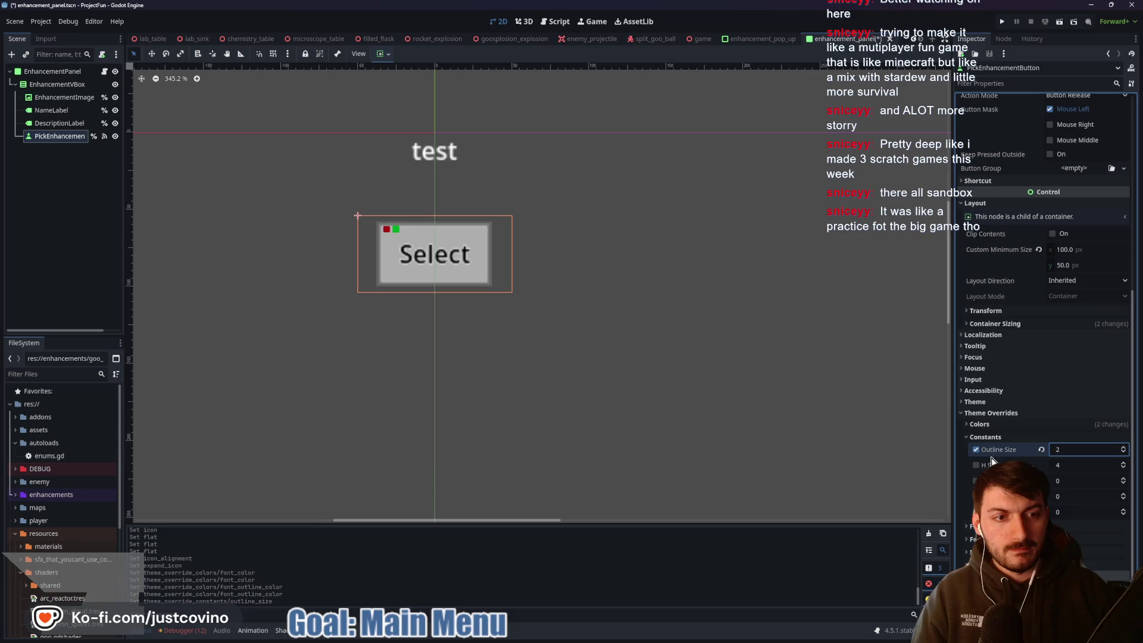
Step: Set the font size override to 18, briefly trying 21 before settling on 18
{"action": "left_click", "coordinate": [968, 528]}
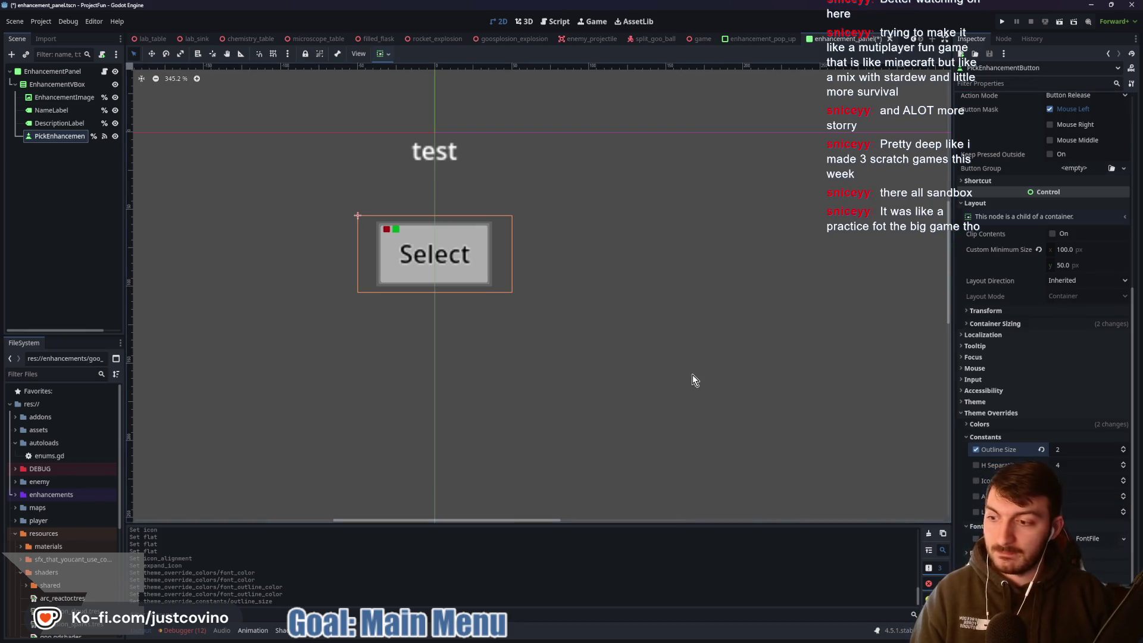
{"action": "scroll", "coordinate": [1047, 445], "scroll_direction": "down", "scroll_amount": 2}
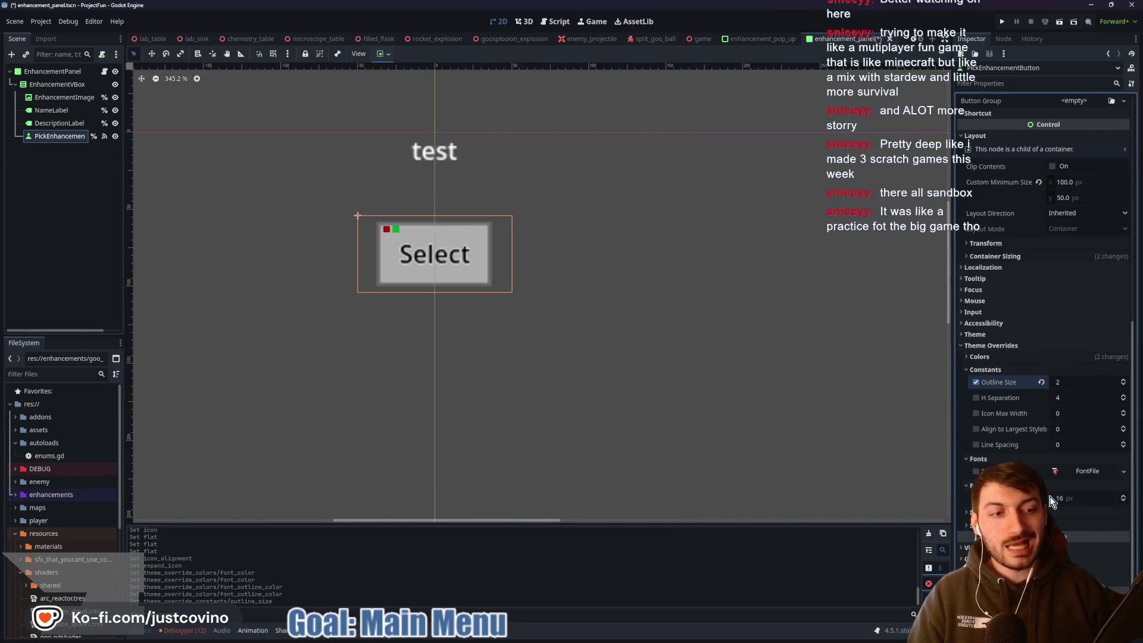
{"action": "left_click", "coordinate": [1069, 498]}
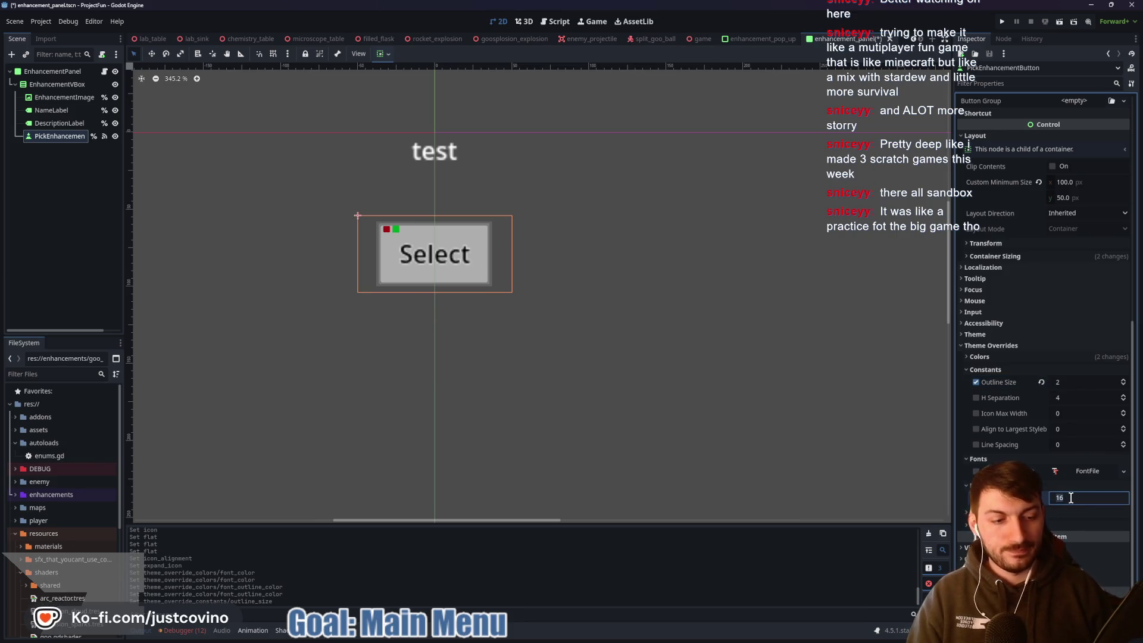
{"action": "type", "text": "18"}
{"action": "key", "text": "Return"}
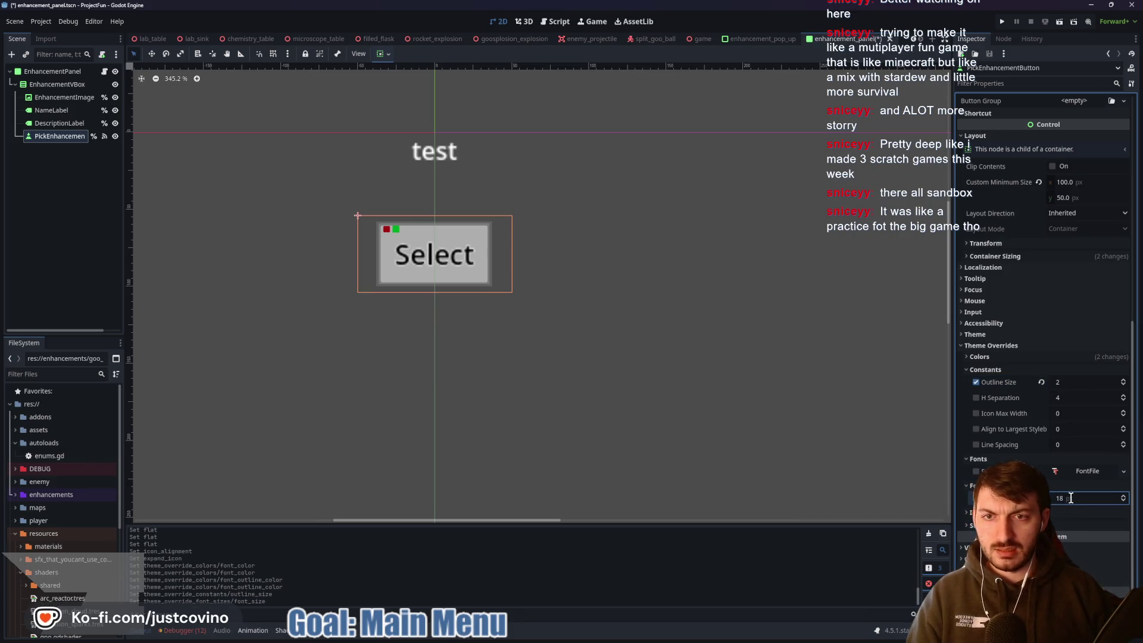
{"action": "type", "text": "21"}
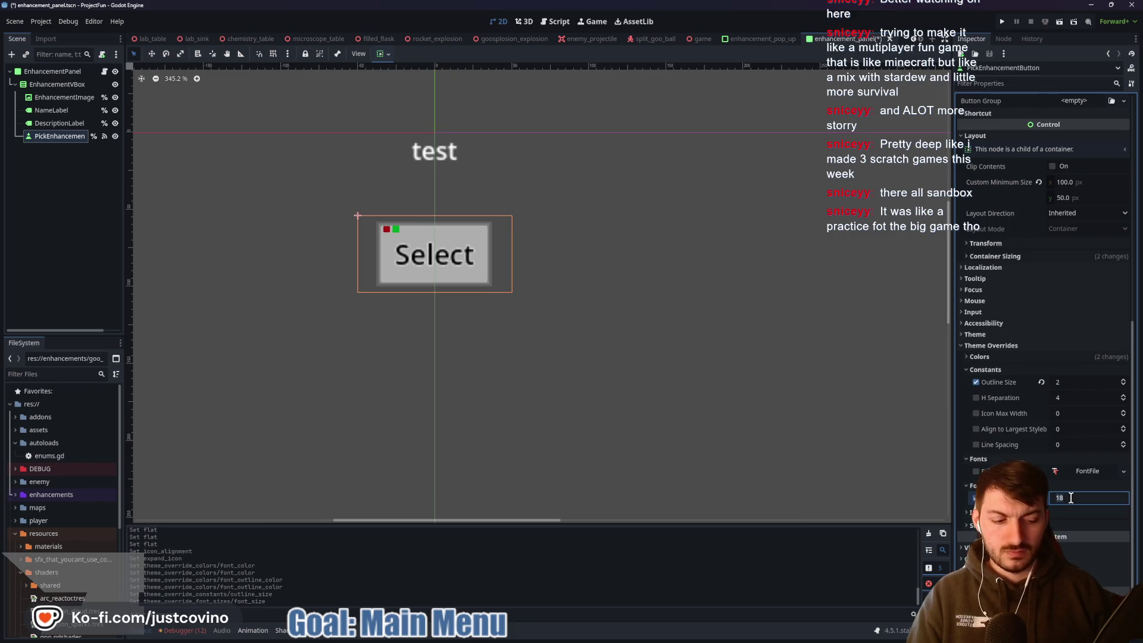
{"action": "key", "text": "Return"}
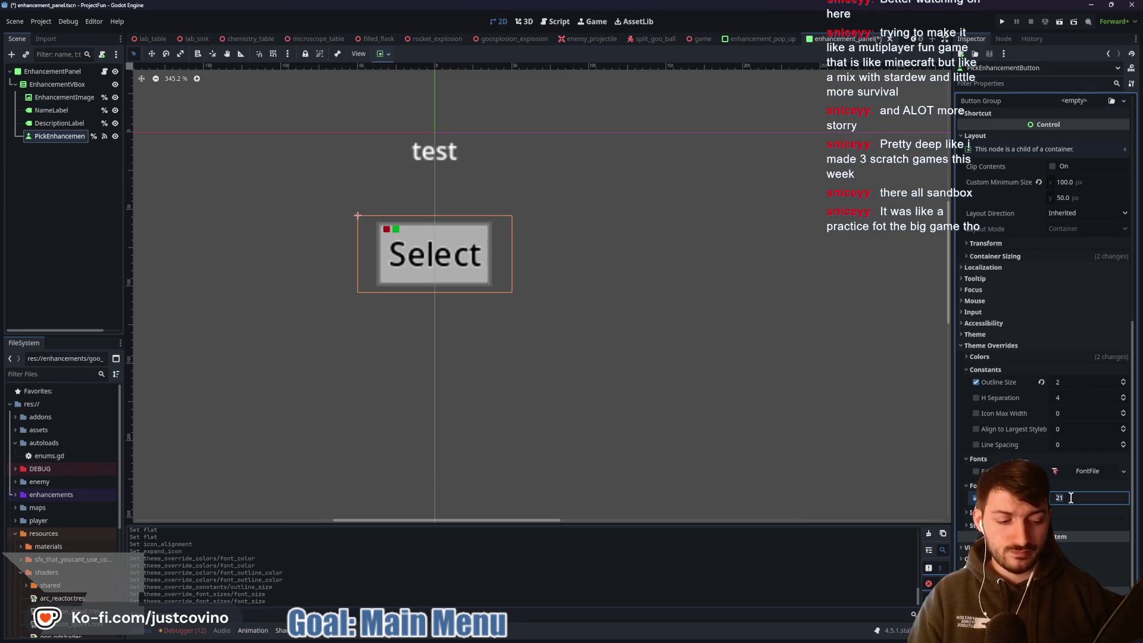
{"action": "type", "text": "18"}
{"action": "key", "text": "Return"}
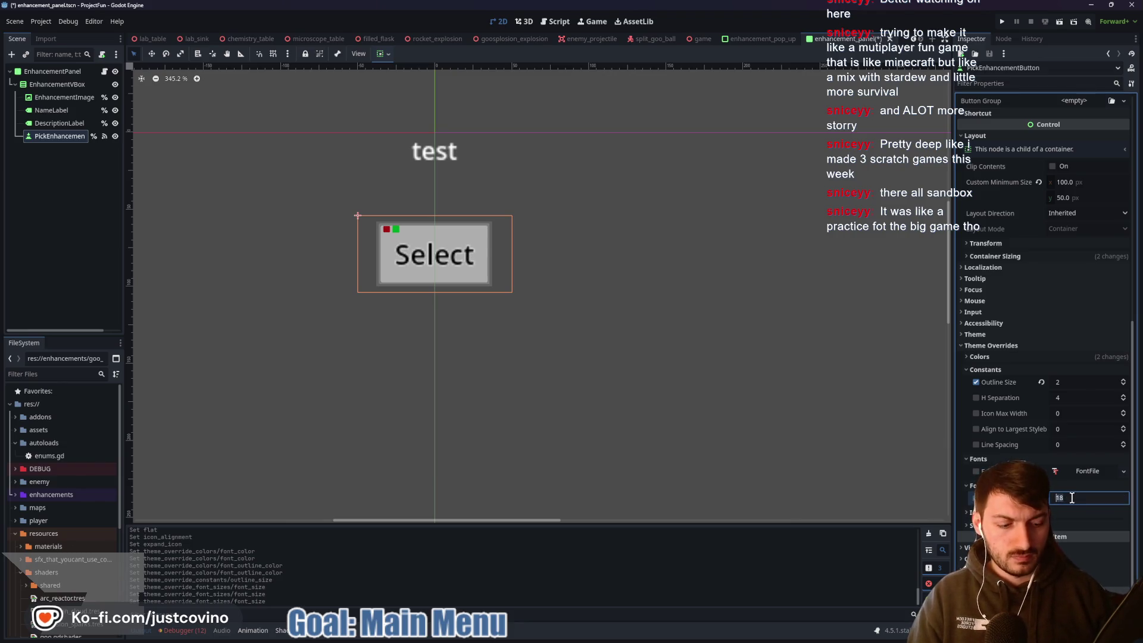
{"action": "type", "text": "21"}
{"action": "key", "text": "Return"}
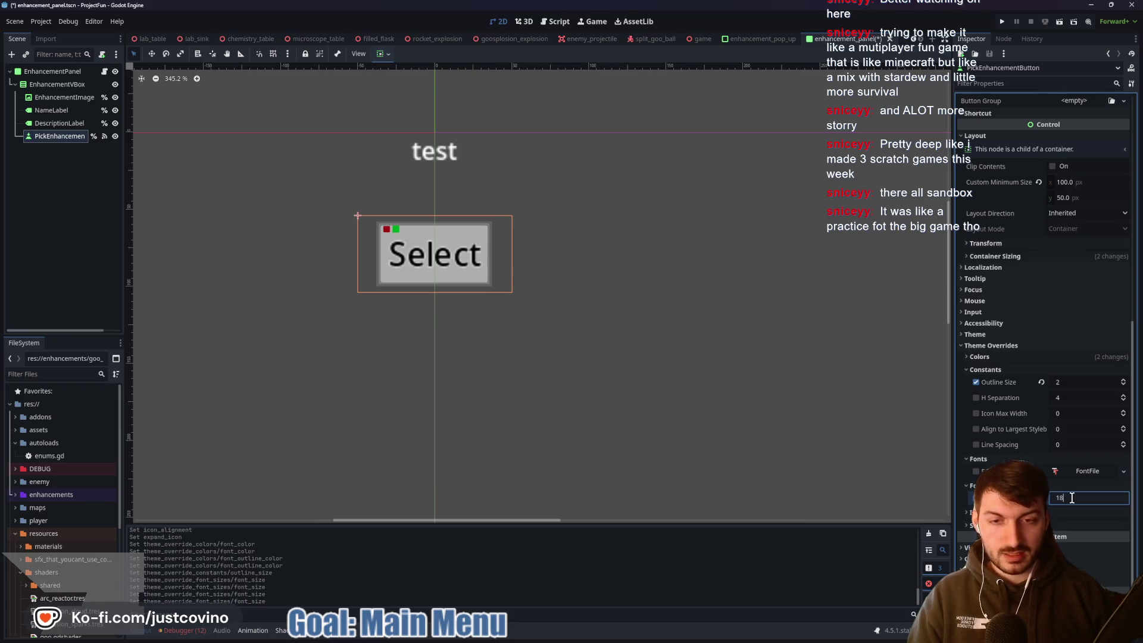
{"action": "type", "text": "18"}
{"action": "key", "text": "Return"}
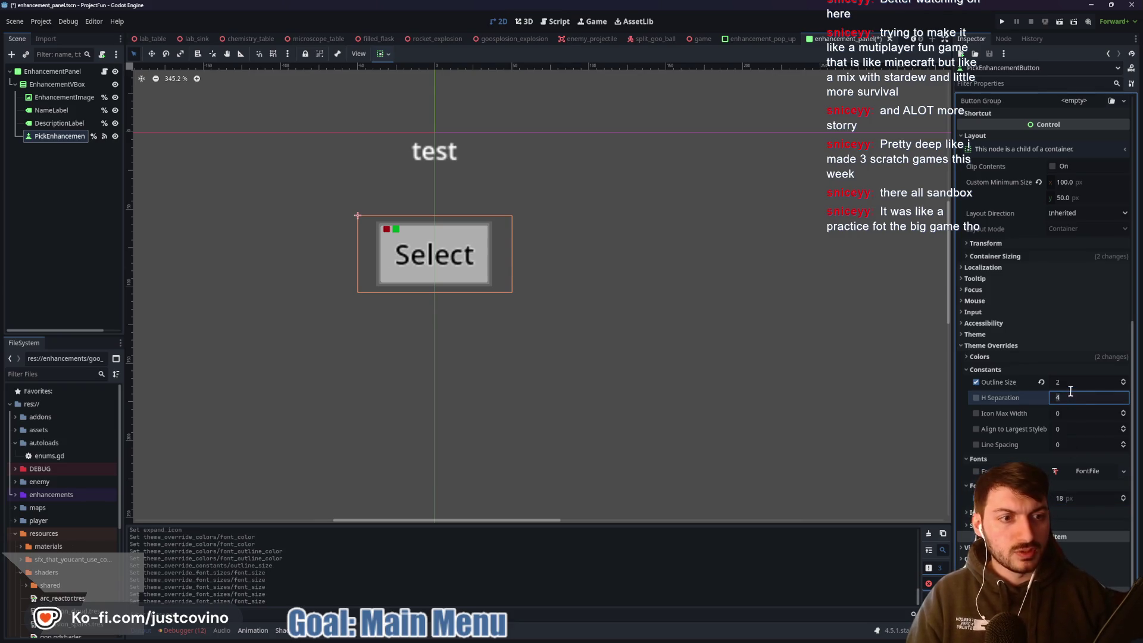
Step: Raise the outline size to 3 and reveal the Colors overrides
{"action": "left_click", "coordinate": [1070, 383]}
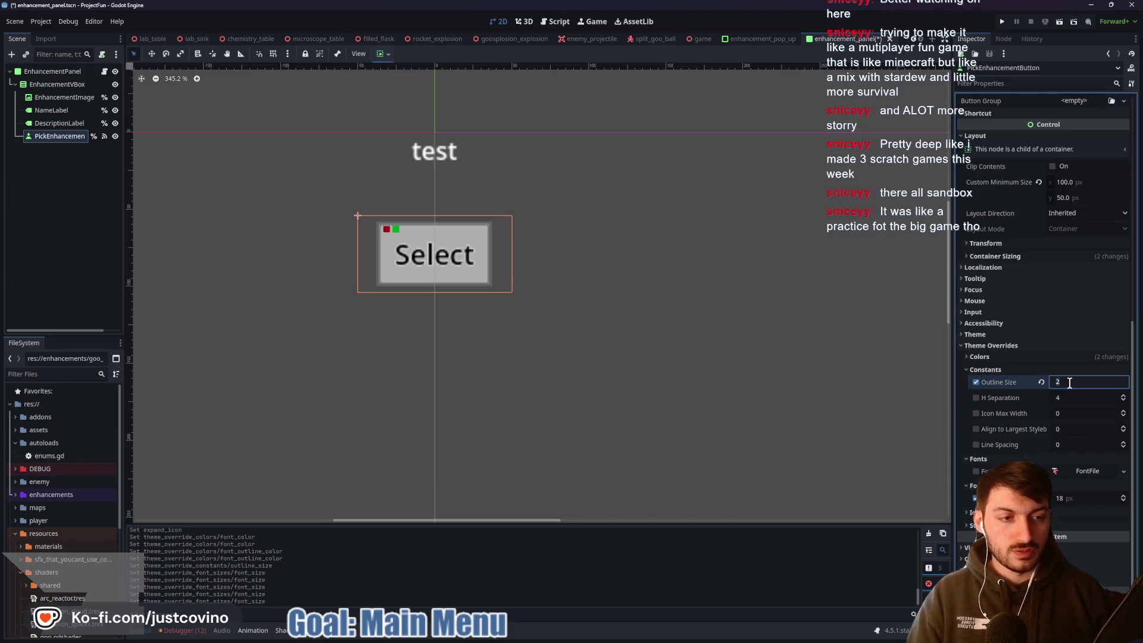
{"action": "type", "text": "3"}
{"action": "key", "text": "Return"}
{"action": "right_click", "coordinate": [459, 297]}
{"action": "left_click", "coordinate": [635, 348]}
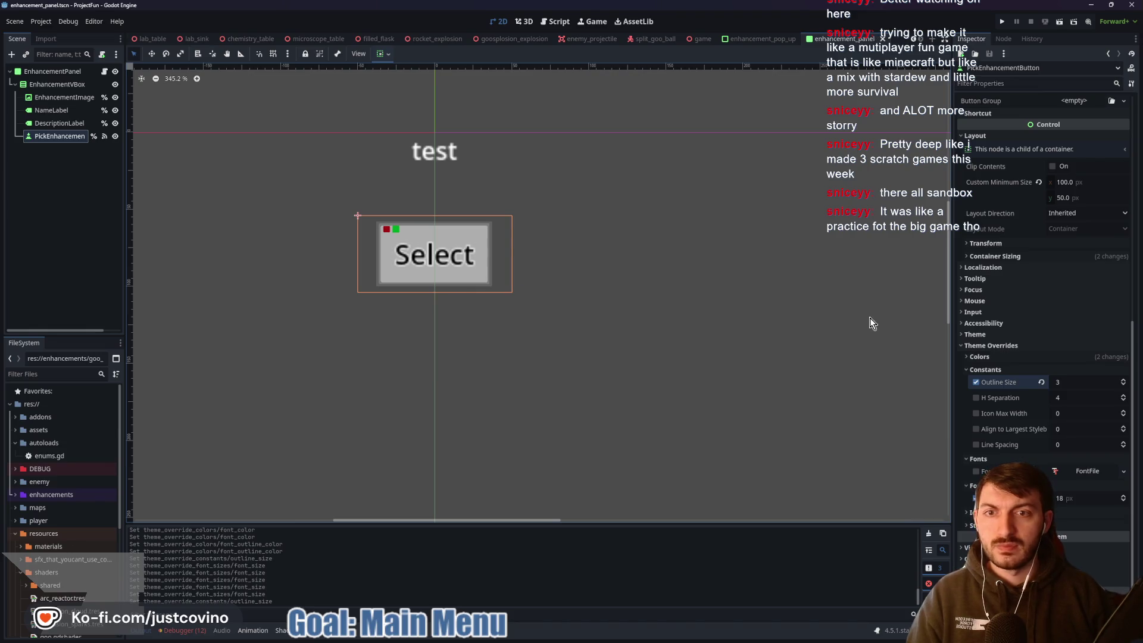
{"action": "left_click", "coordinate": [996, 356]}
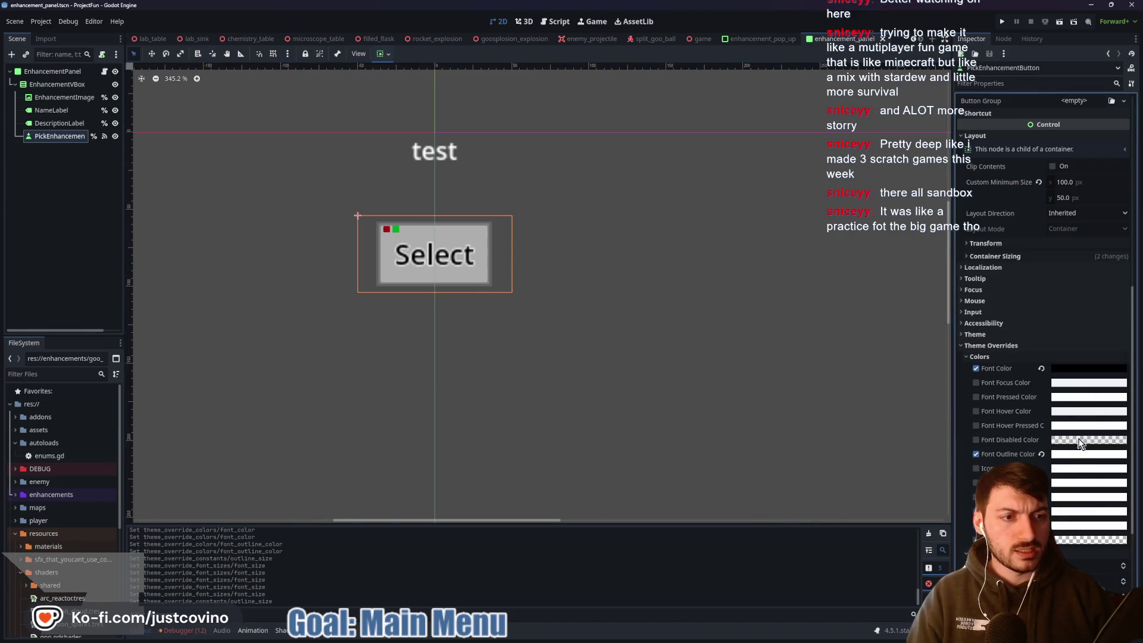
Step: Pick light grey dbdbdb for the Select text's Font Outline Color override
{"action": "left_click", "coordinate": [1063, 455]}
{"action": "mouse_move", "coordinate": [1010, 183]}
{"action": "left_mouse_down"}
{"action": "mouse_move", "coordinate": [1001, 192]}
{"action": "mouse_move", "coordinate": [999, 170]}
{"action": "left_mouse_up"}
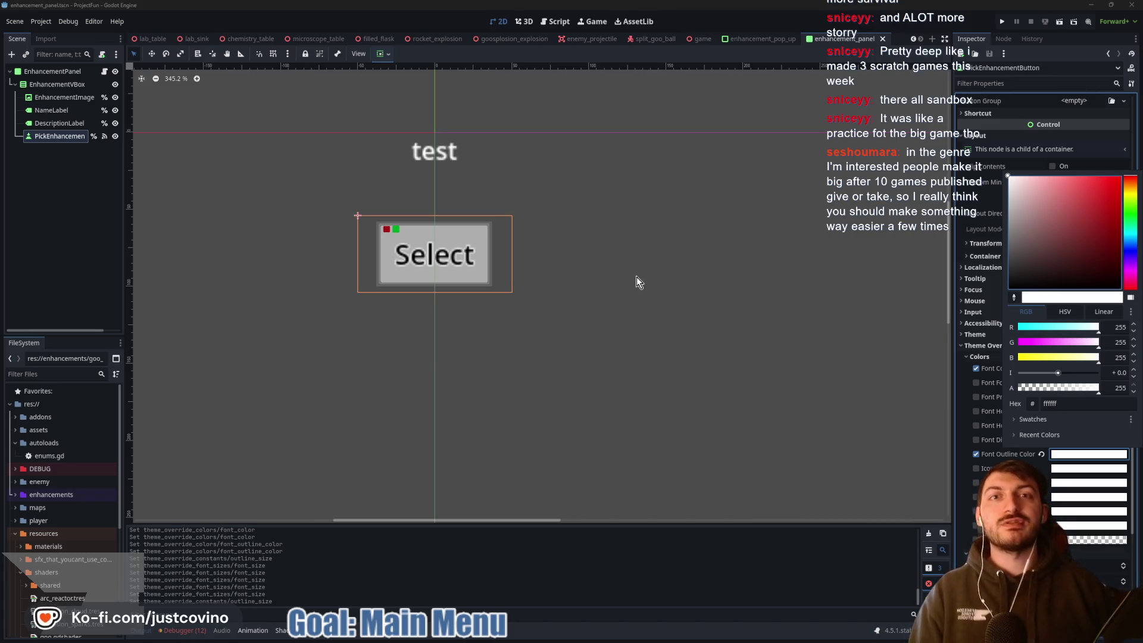
{"action": "left_click", "coordinate": [990, 184]}
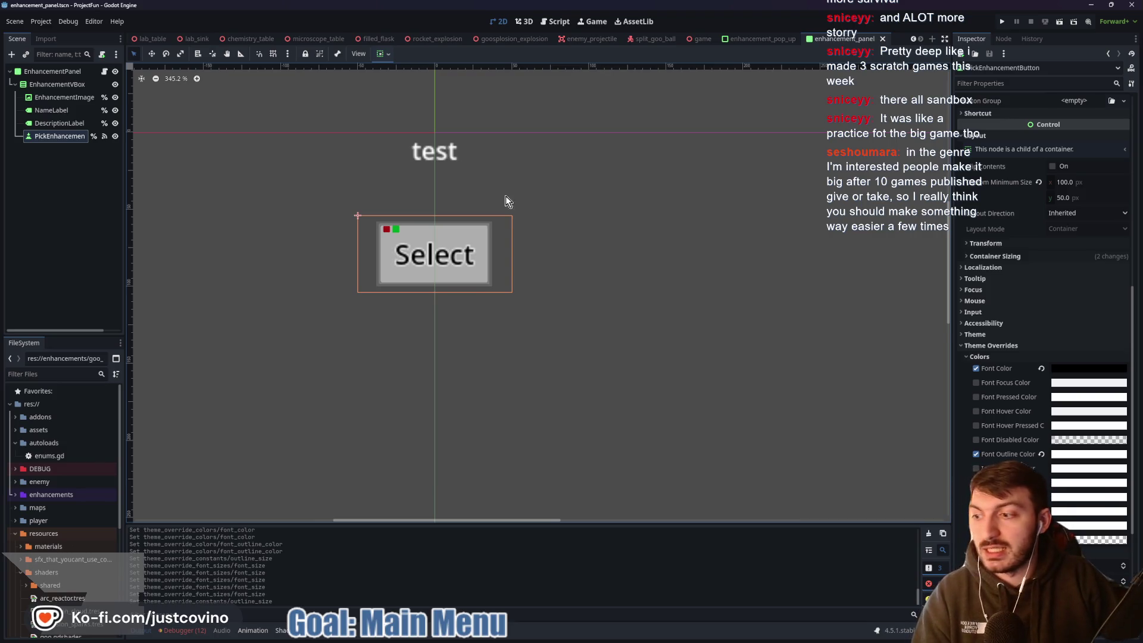
Step: Adjust the view around the Select button, then switch to the enhancement_pop_up scene
{"action": "left_click_drag", "start_coordinate": [285, 285], "coordinate": [299, 288]}
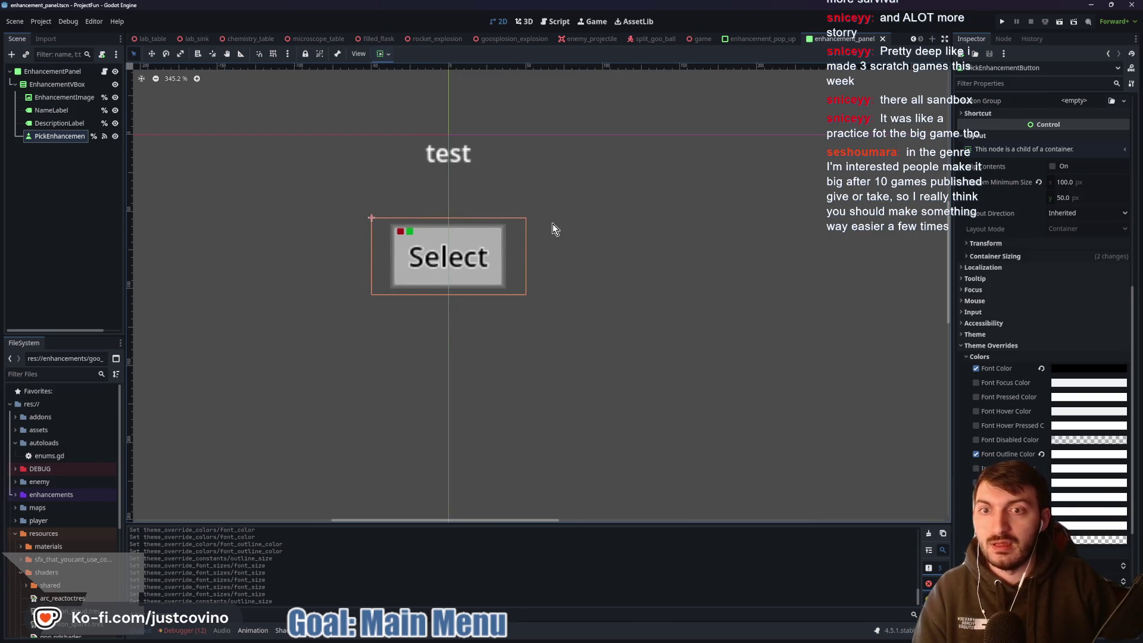
{"action": "scroll", "coordinate": [455, 238], "scroll_direction": "up", "scroll_amount": 5}
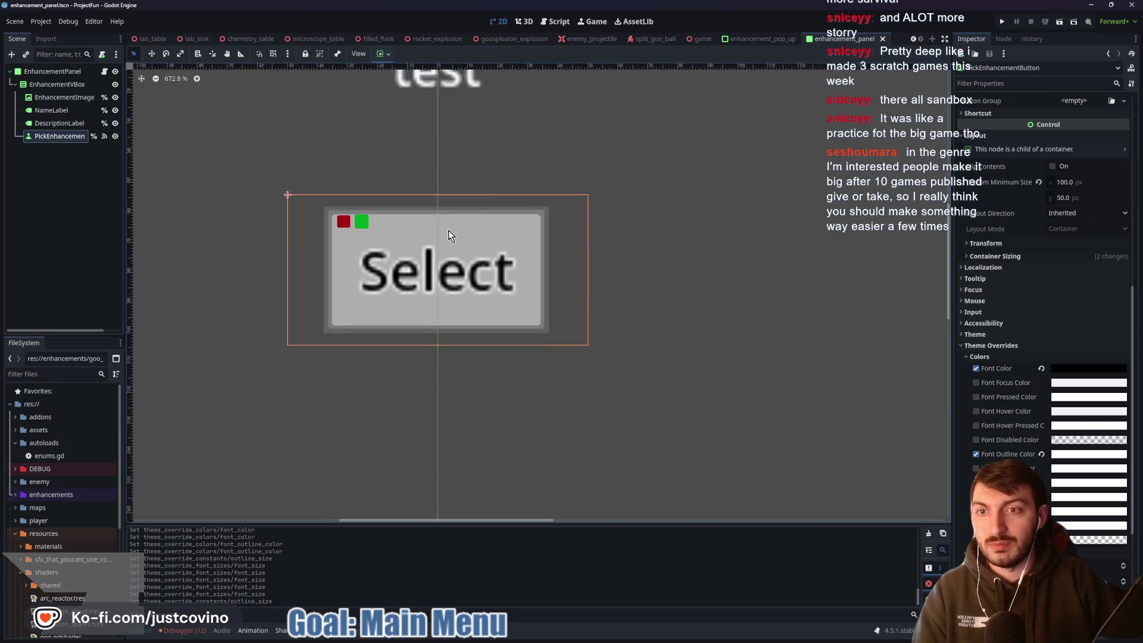
{"action": "scroll", "coordinate": [449, 233], "scroll_direction": "down", "scroll_amount": 2}
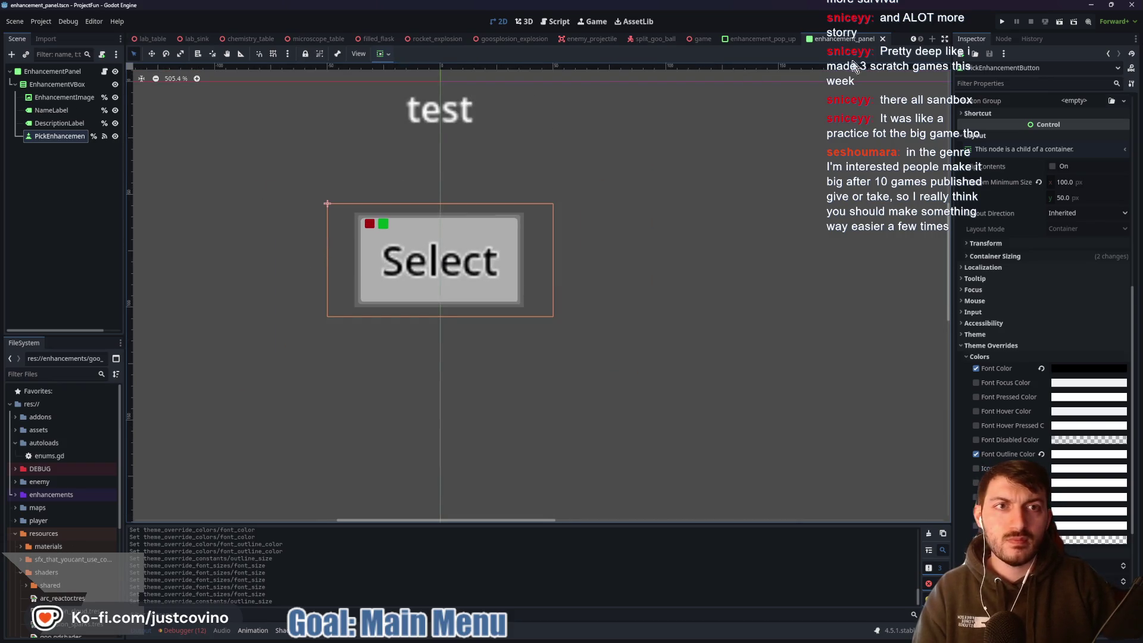
{"action": "left_click", "coordinate": [753, 40]}
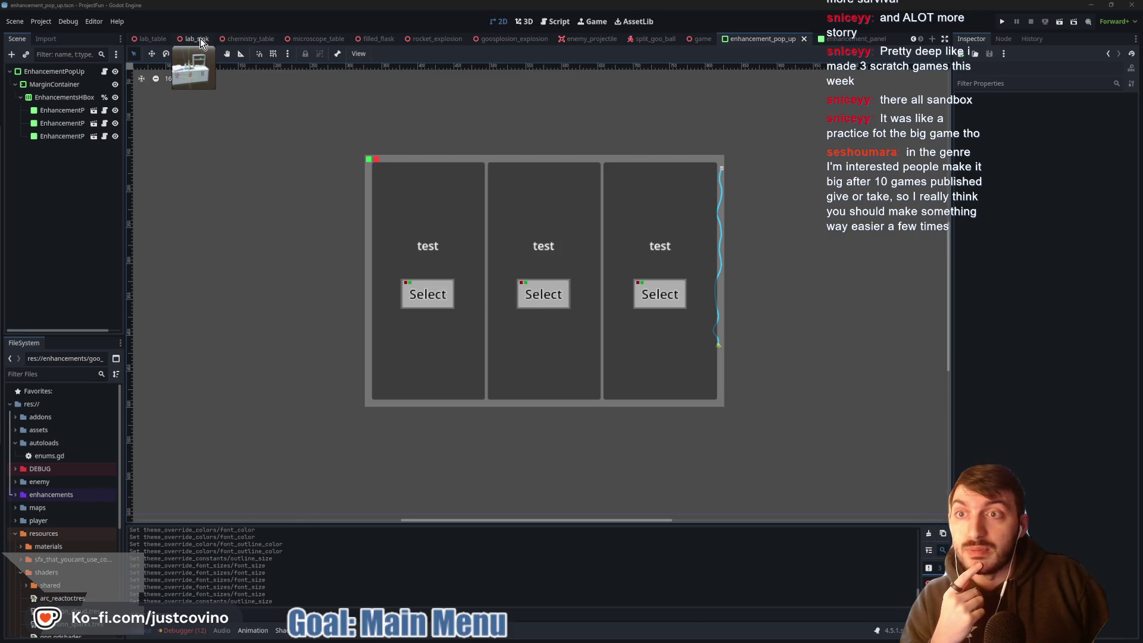
Step: Run the game from the lab scene, choose the middle upgrade, then stop with F8
{"action": "scroll", "coordinate": [199, 38], "scroll_direction": "up", "scroll_amount": 4}
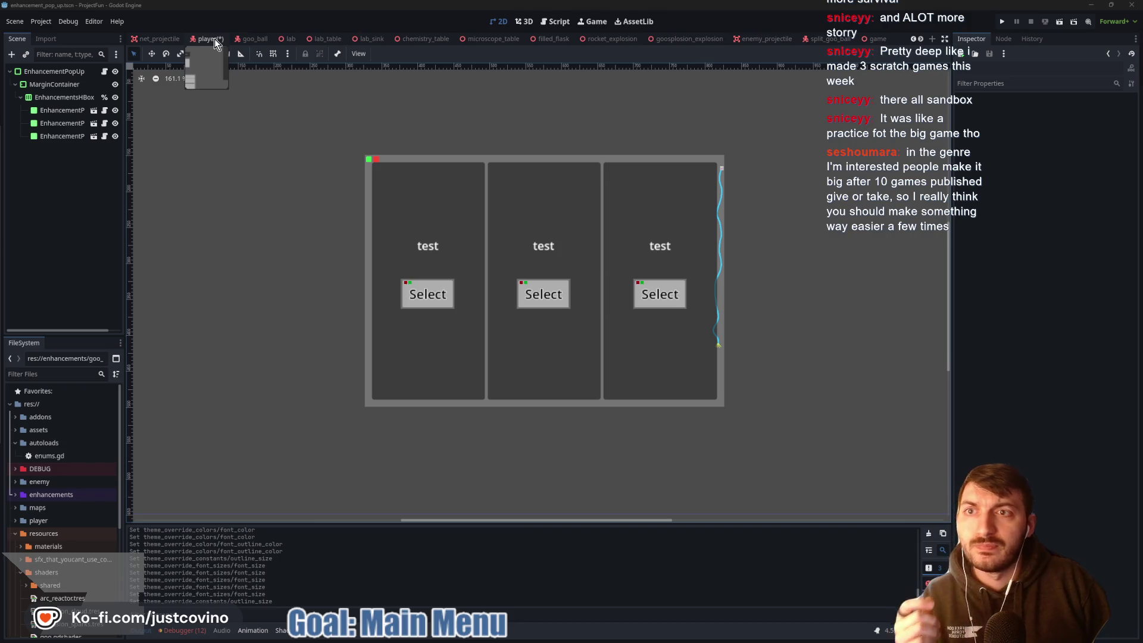
{"action": "left_click", "coordinate": [291, 39]}
{"action": "key", "text": "F5"}
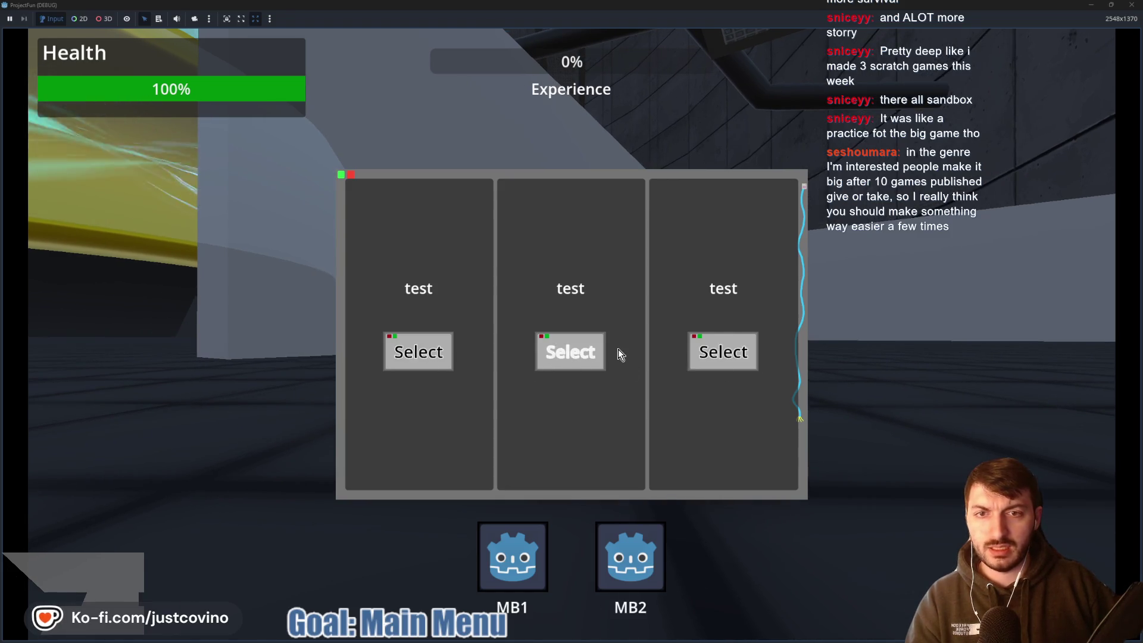
{"action": "left_click", "coordinate": [557, 347]}
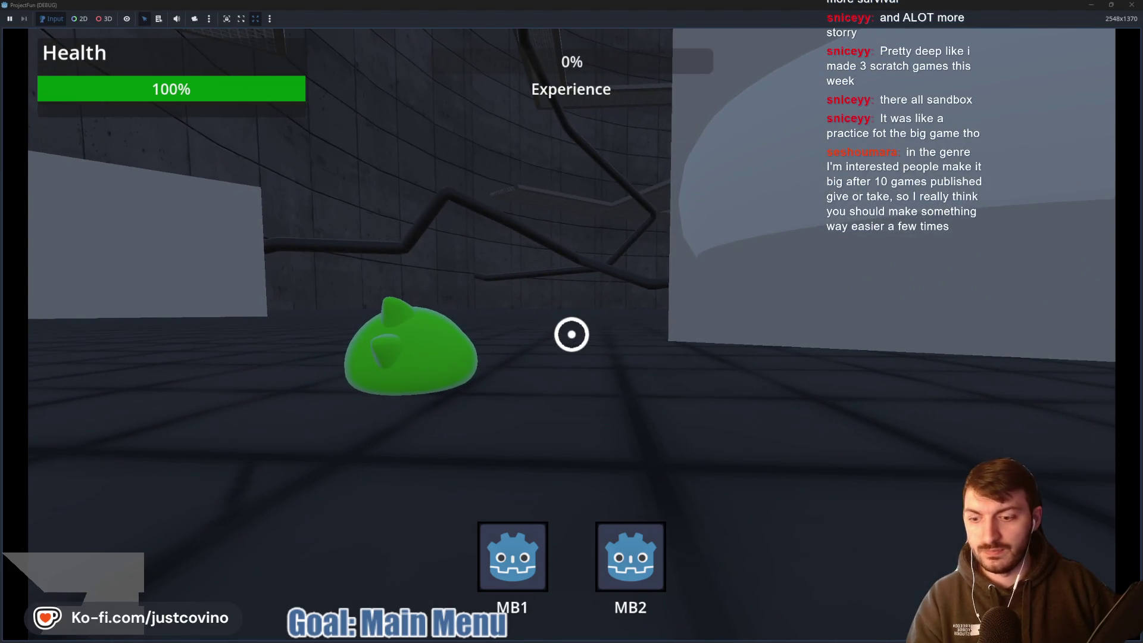
{"action": "key", "text": "F8"}
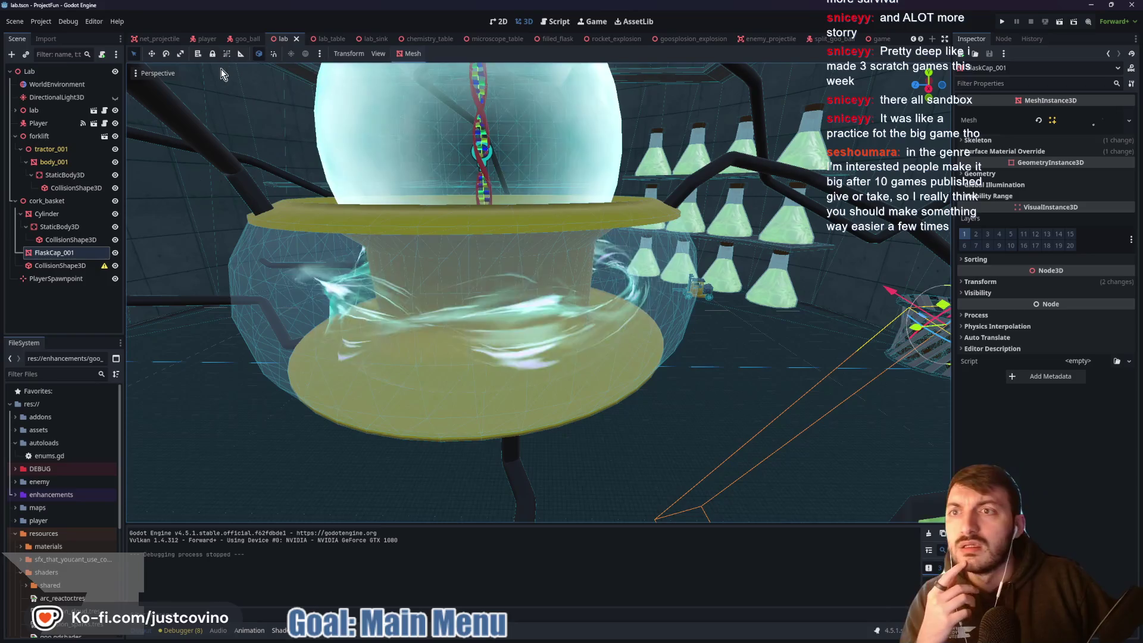
Step: Hide the popup in the player scene, then open the EnhancementPanel scene from enhancement_pop_up
{"action": "left_click", "coordinate": [206, 39]}
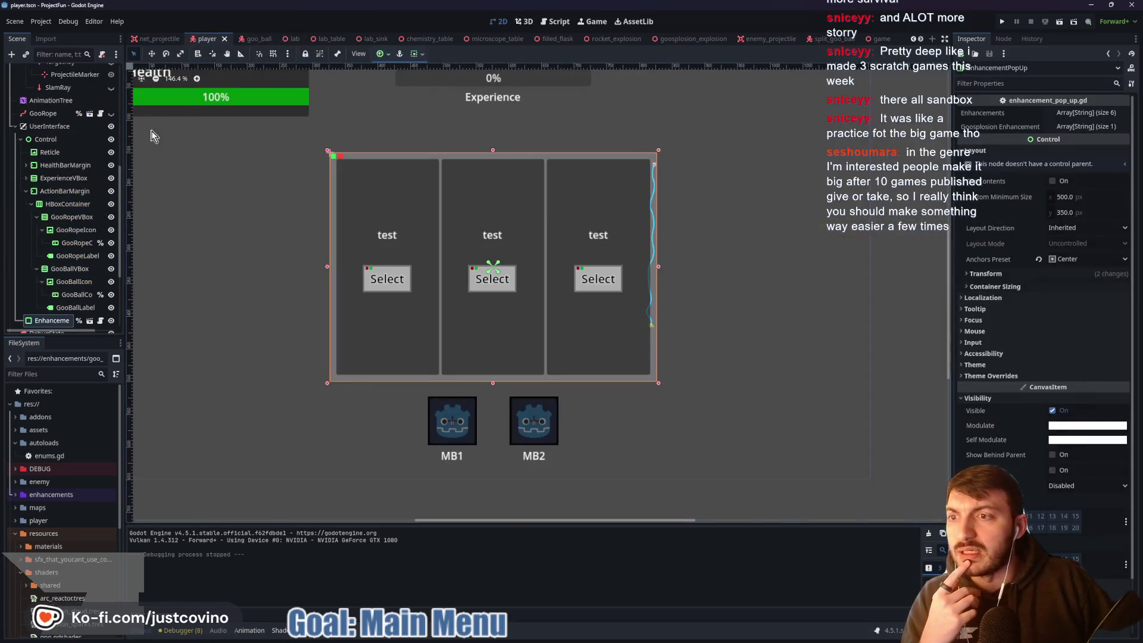
{"action": "left_click", "coordinate": [110, 321]}
{"action": "scroll", "coordinate": [887, 39], "scroll_direction": "down", "scroll_amount": 3}
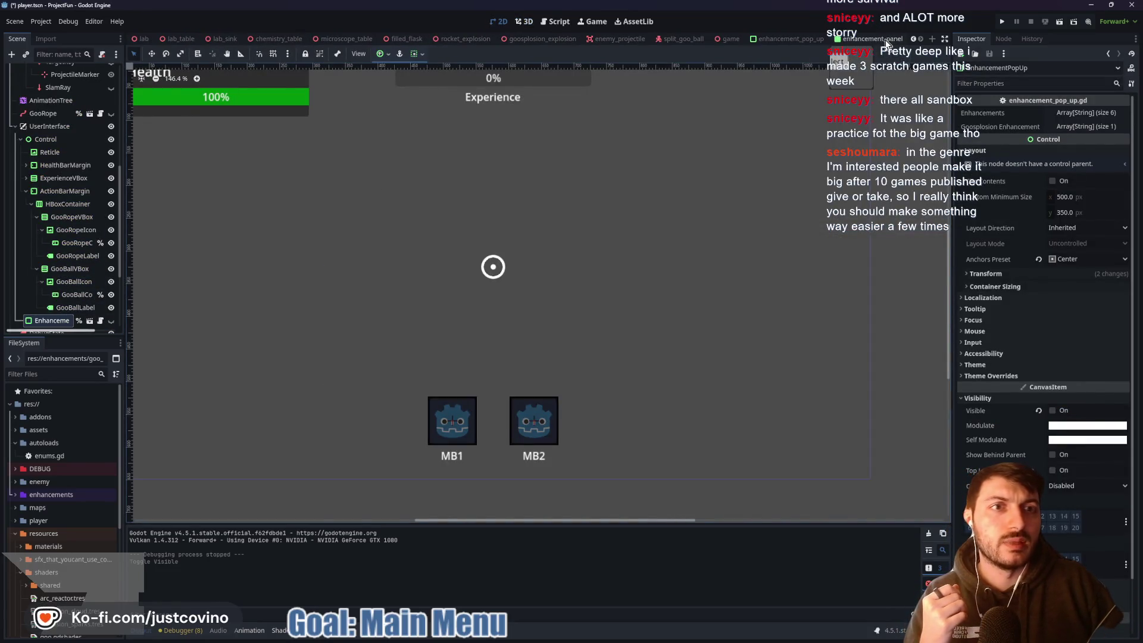
{"action": "left_click", "coordinate": [801, 39]}
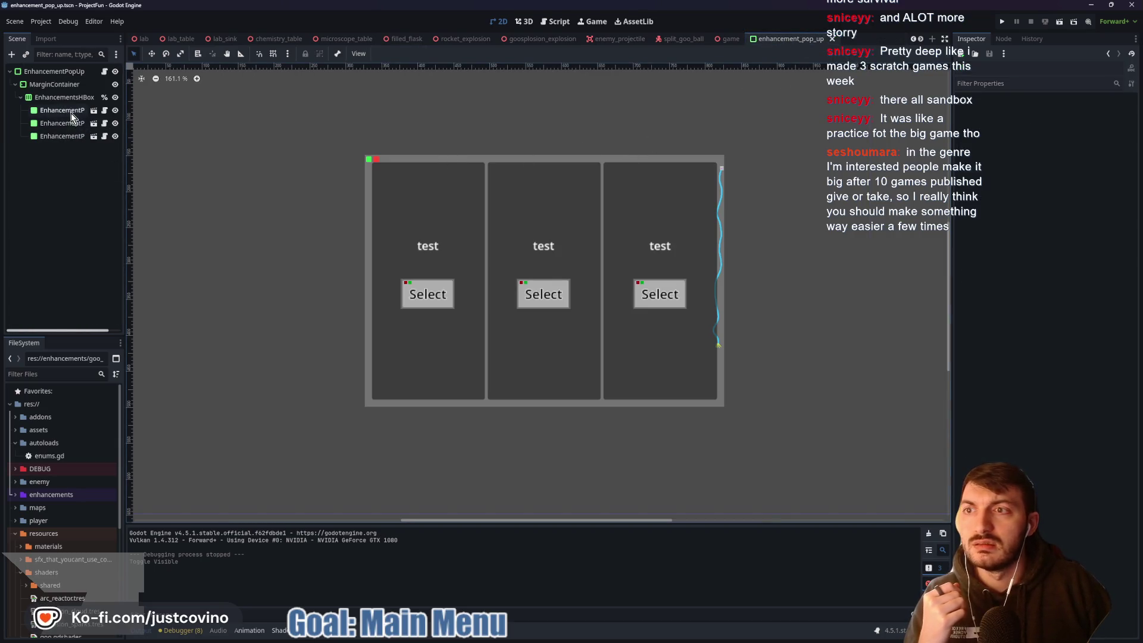
{"action": "left_click", "coordinate": [94, 124]}
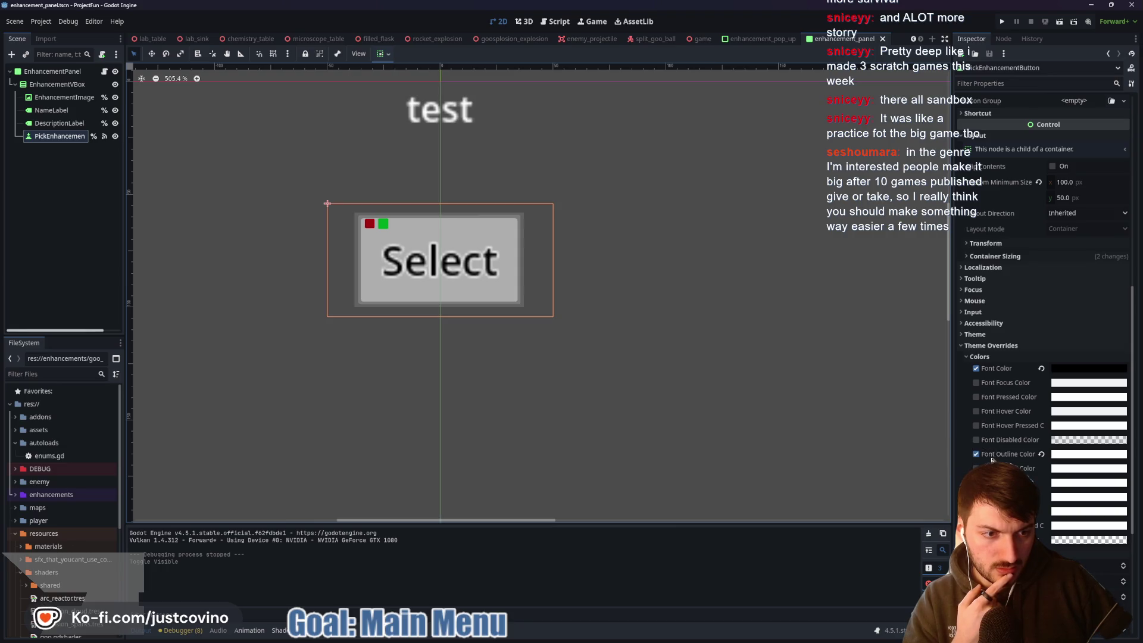
Step: Give the Select button a yellow (ffff00) font pressed colour override and save the scene
{"action": "left_click", "coordinate": [976, 397]}
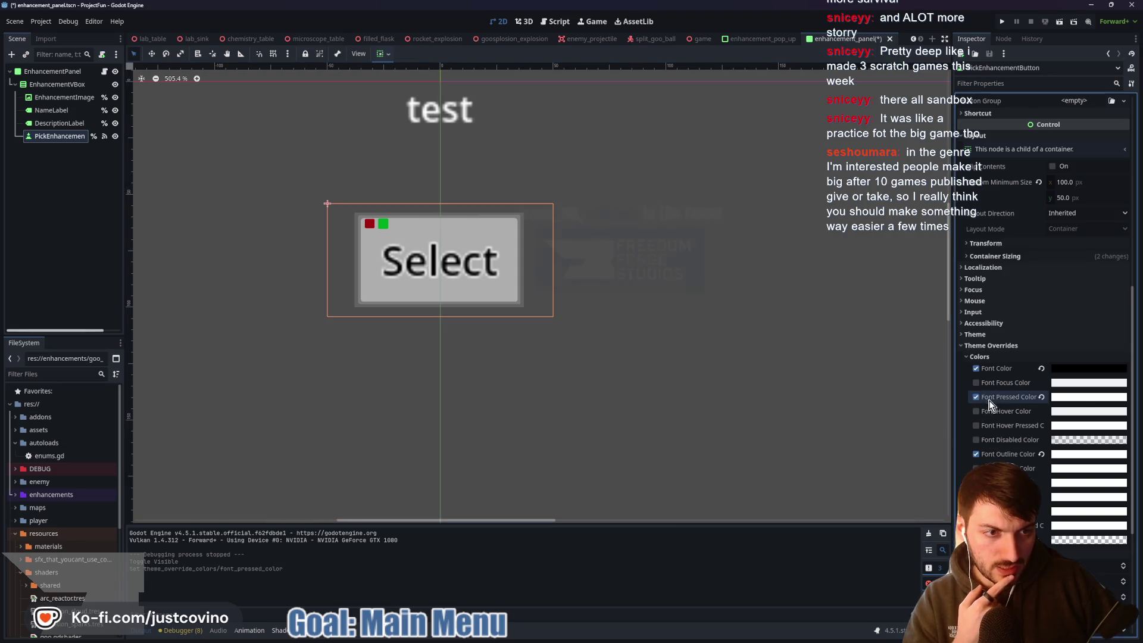
{"action": "left_click", "coordinate": [1077, 398]}
{"action": "type", "text": "ffff00"}
{"action": "left_click", "coordinate": [1061, 404]}
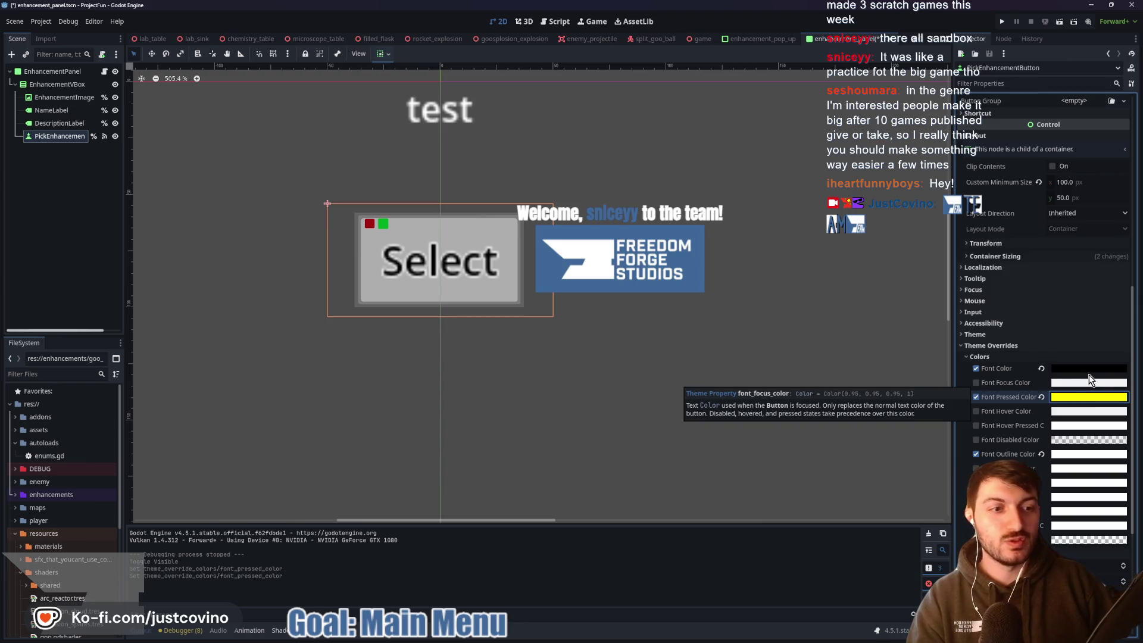
{"action": "key", "text": "ctrl+s"}
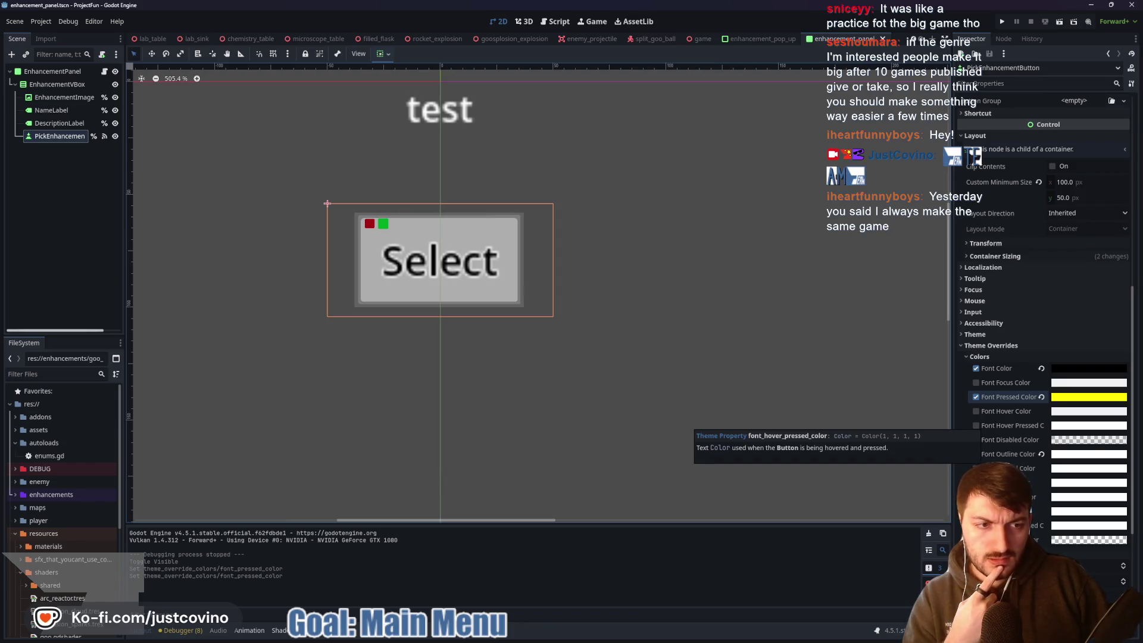
Step: Add a font hover colour override to the Select button and save the scene again
{"action": "scroll", "coordinate": [998, 438], "scroll_direction": "down", "scroll_amount": 3}
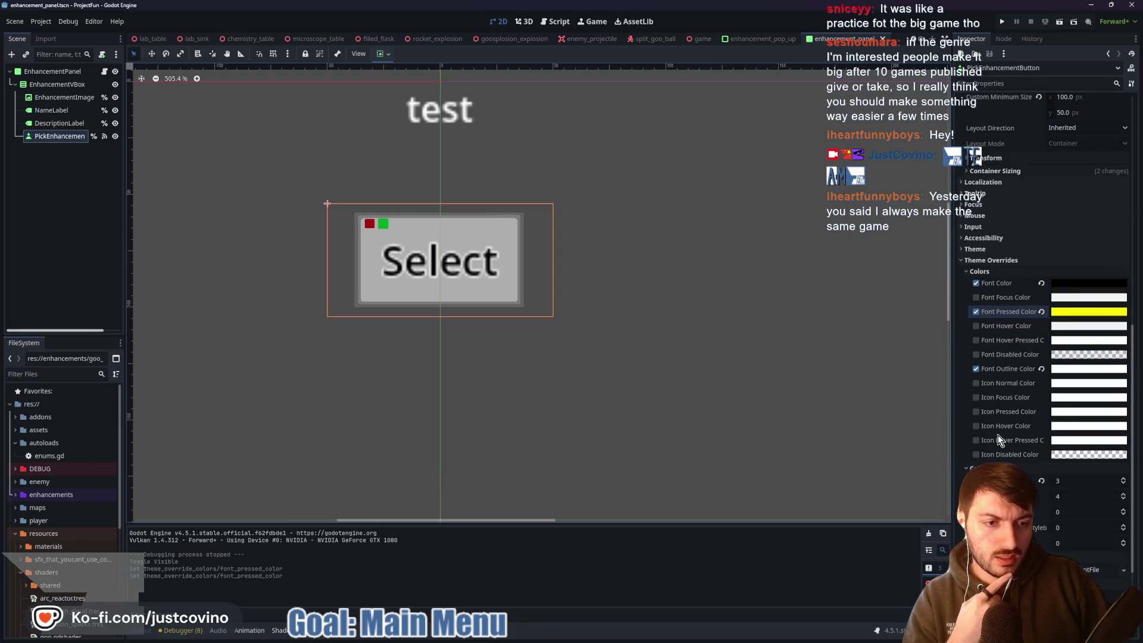
{"action": "left_click", "coordinate": [977, 327]}
{"action": "left_click", "coordinate": [1082, 328]}
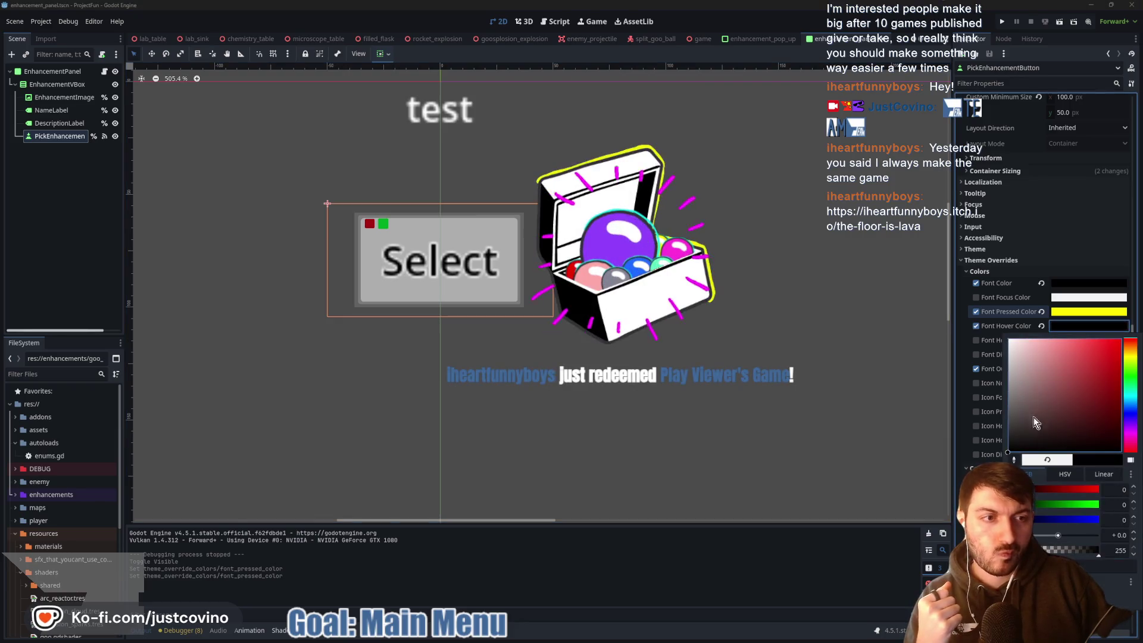
{"action": "left_click", "coordinate": [1058, 329]}
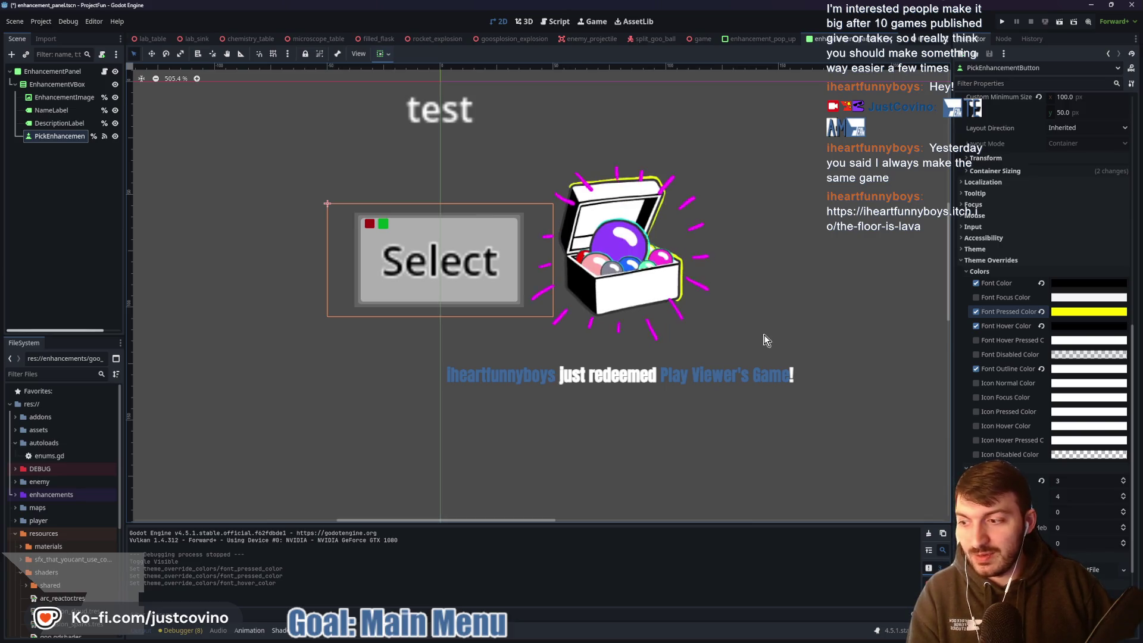
{"action": "key", "text": "ctrl+s"}
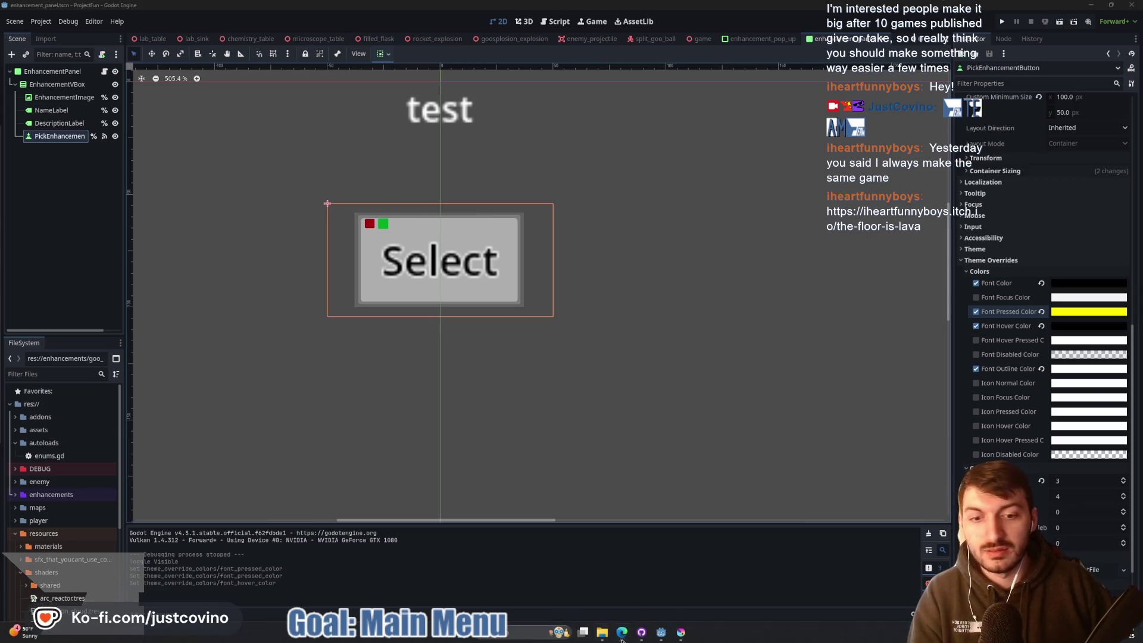
Step: Load The Floor is Lava itch.io URL in a new browser tab and skim the page
{"action": "key", "text": "alt+Tab"}
{"action": "left_click", "coordinate": [202, 53]}
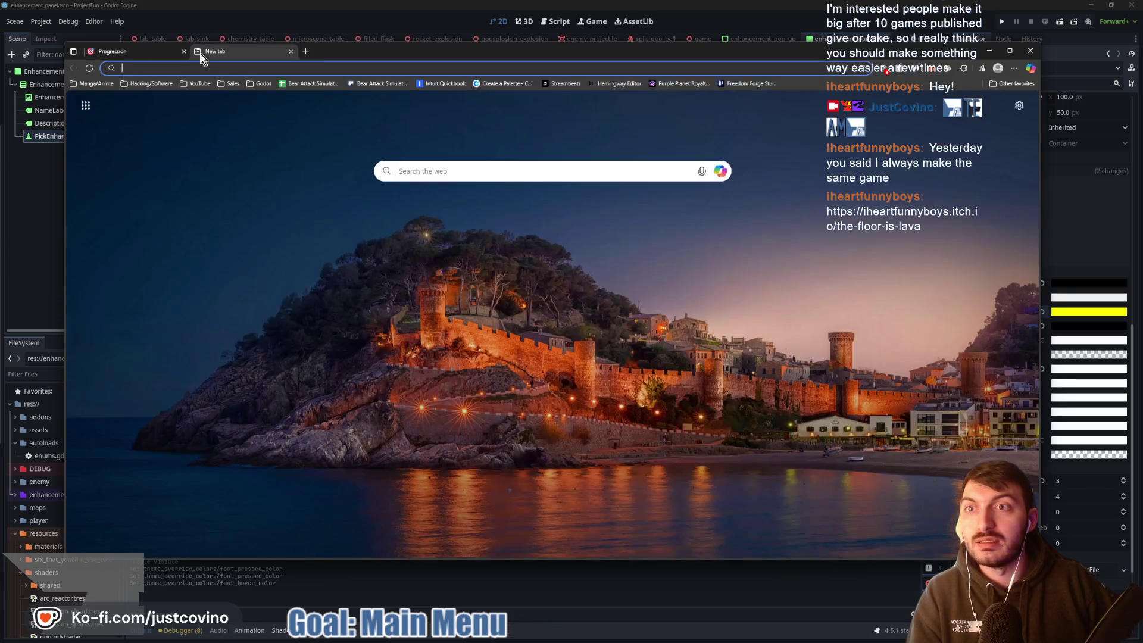
{"action": "type", "text": "https://iheartfunnyboys.itch.io/the-floor-is-lava"}
{"action": "key", "text": "Return"}
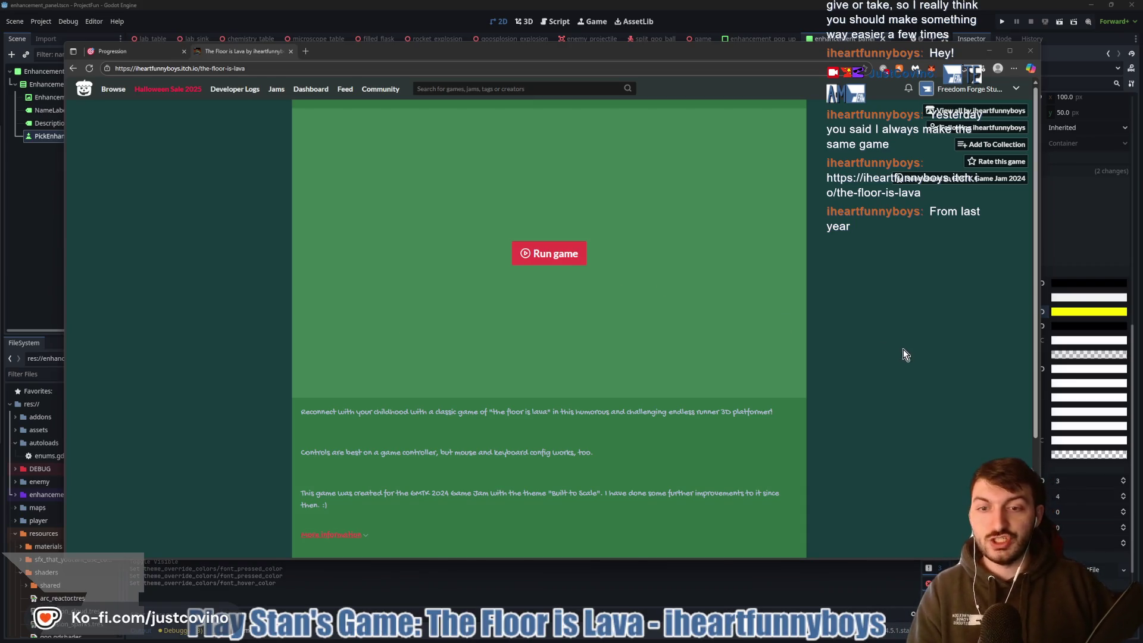
{"action": "scroll", "coordinate": [852, 305], "scroll_direction": "down", "scroll_amount": 3}
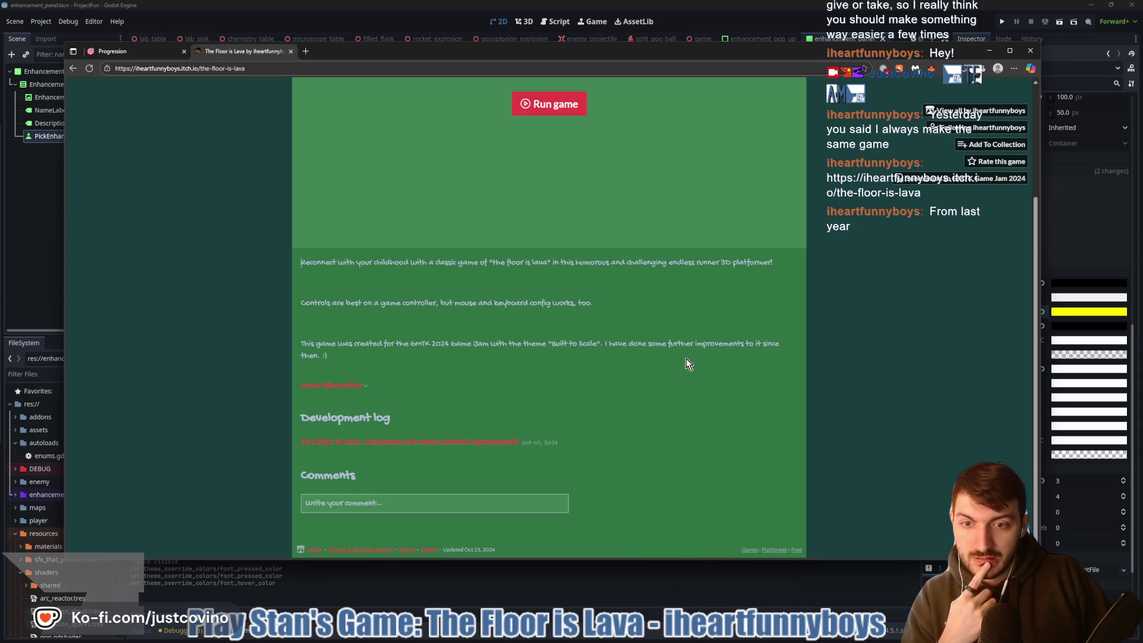
{"action": "scroll", "coordinate": [518, 331], "scroll_direction": "up", "scroll_amount": 3}
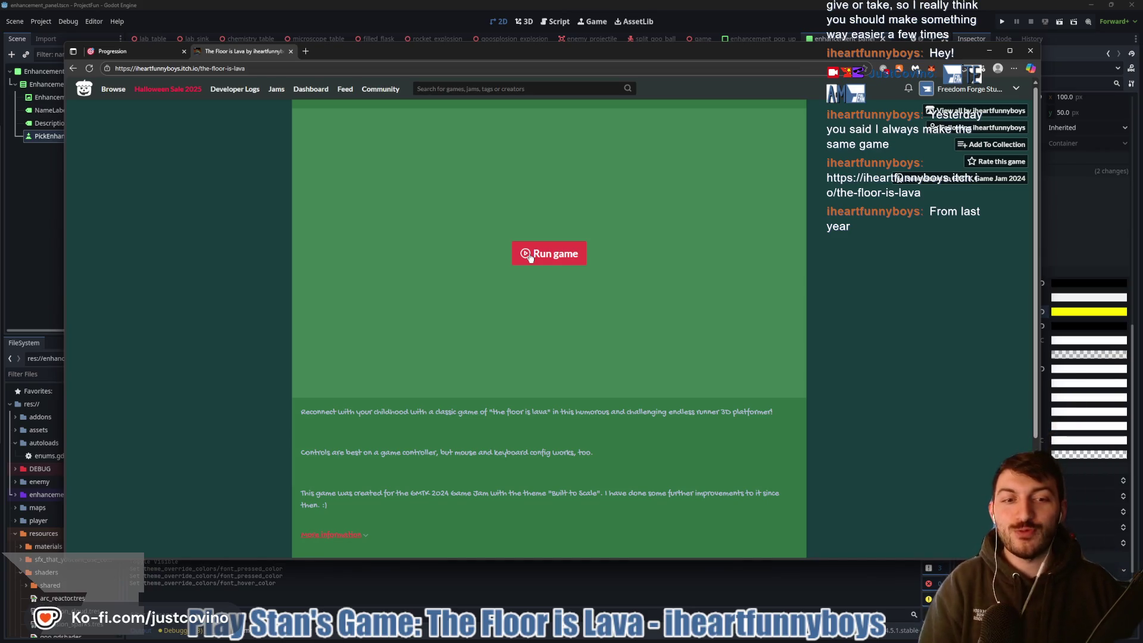
Step: Launch The Floor is Lava and jump the character onto the bed
{"action": "left_click", "coordinate": [796, 387]}
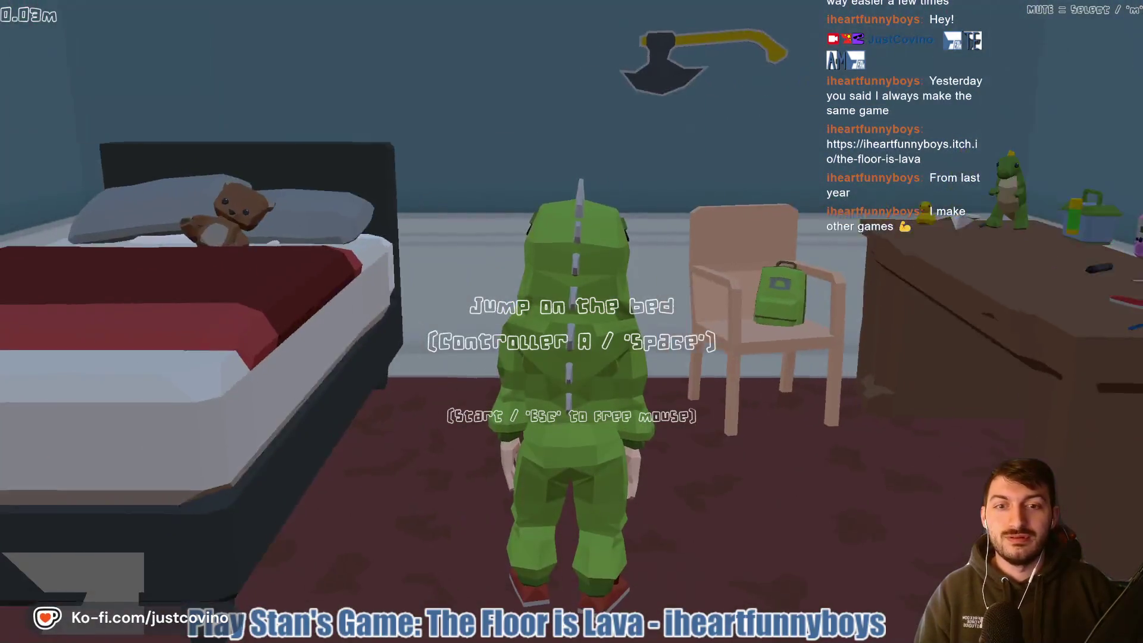
{"action": "key", "text": "space"}
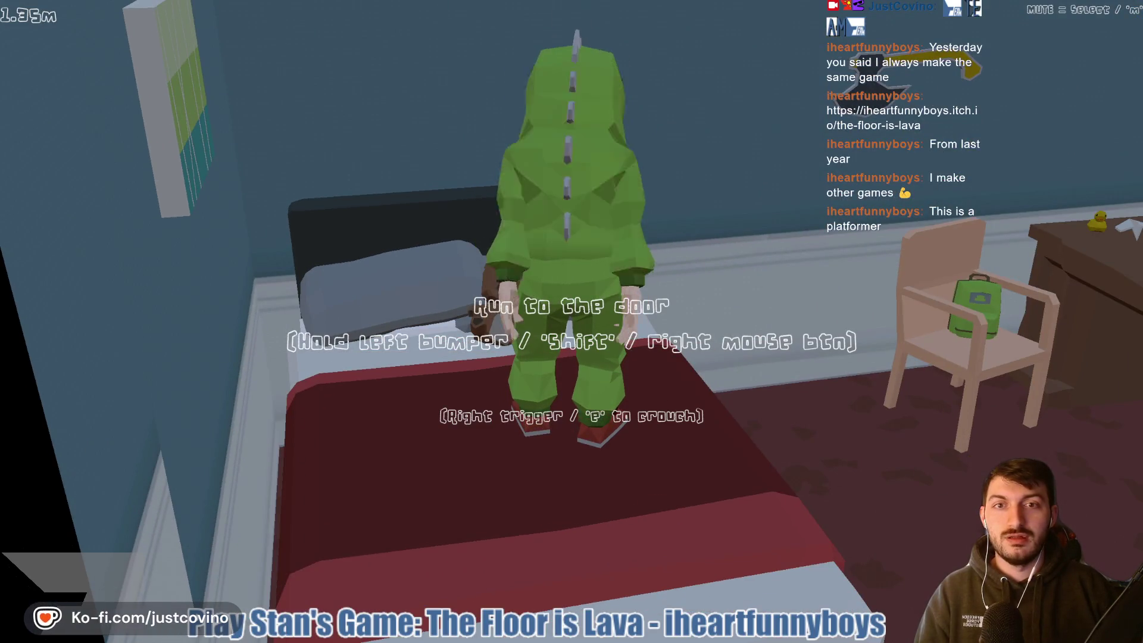
{"action": "key", "text": "space"}
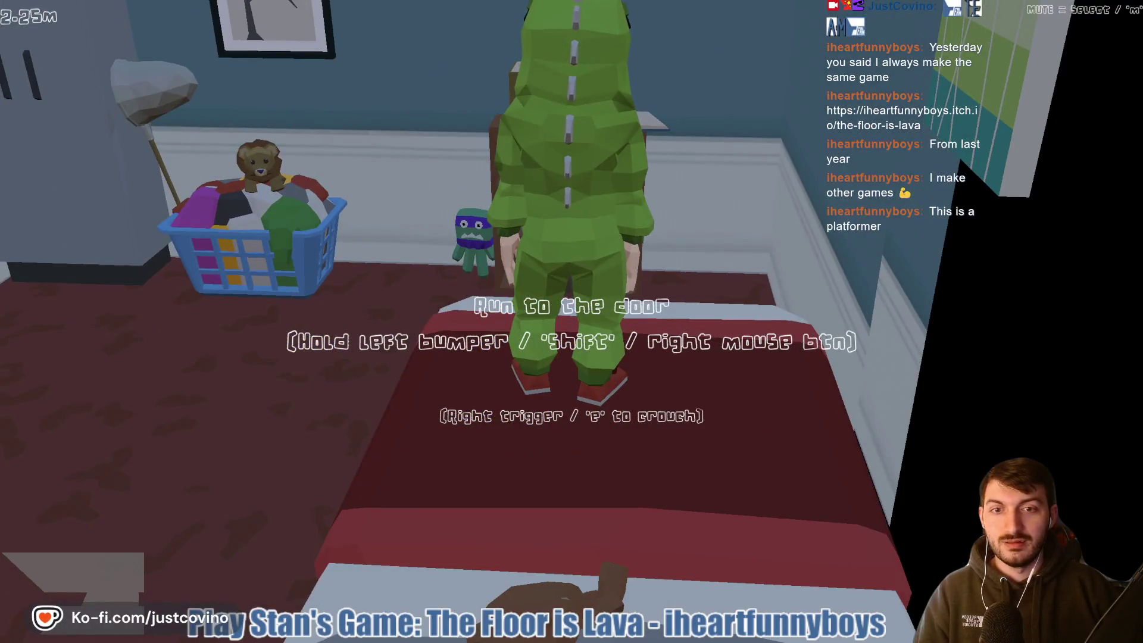
{"action": "key", "text": "w"}
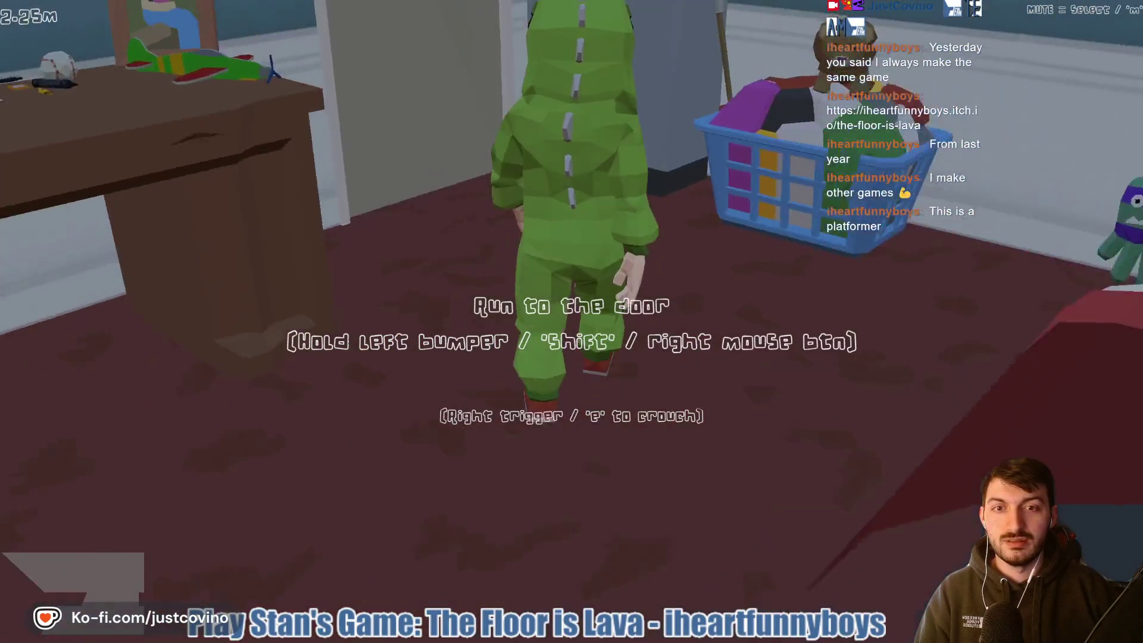
{"action": "key", "text": "w"}
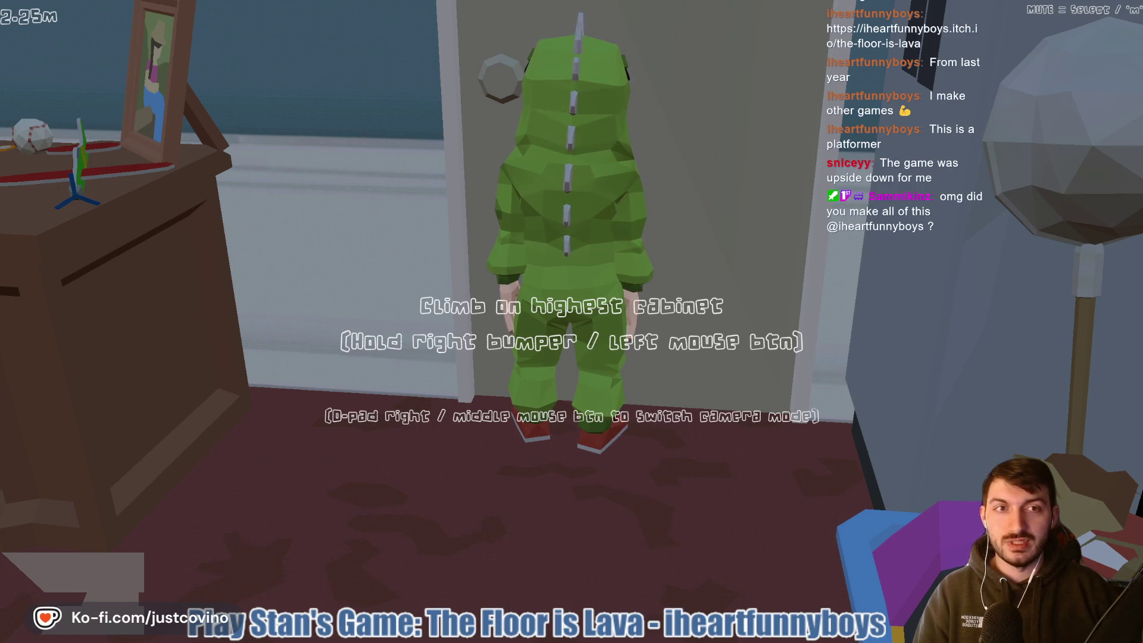
Step: Reach the door, climb onto the wall top and cabinet, then respawn after falling into lava
{"action": "key", "text": "w"}
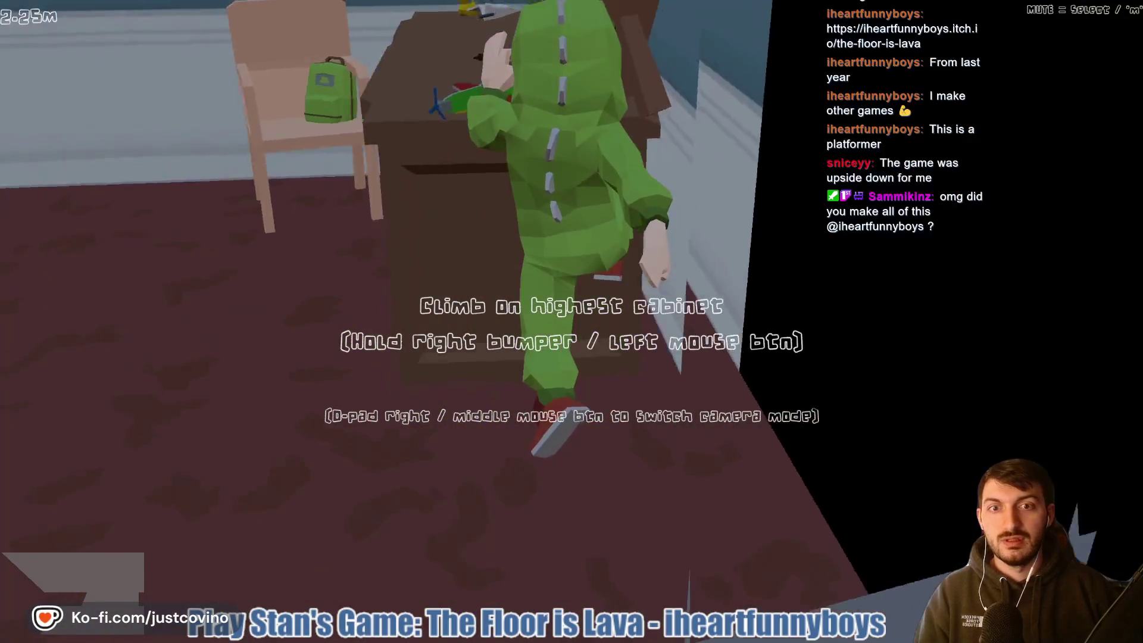
{"action": "key", "text": "w"}
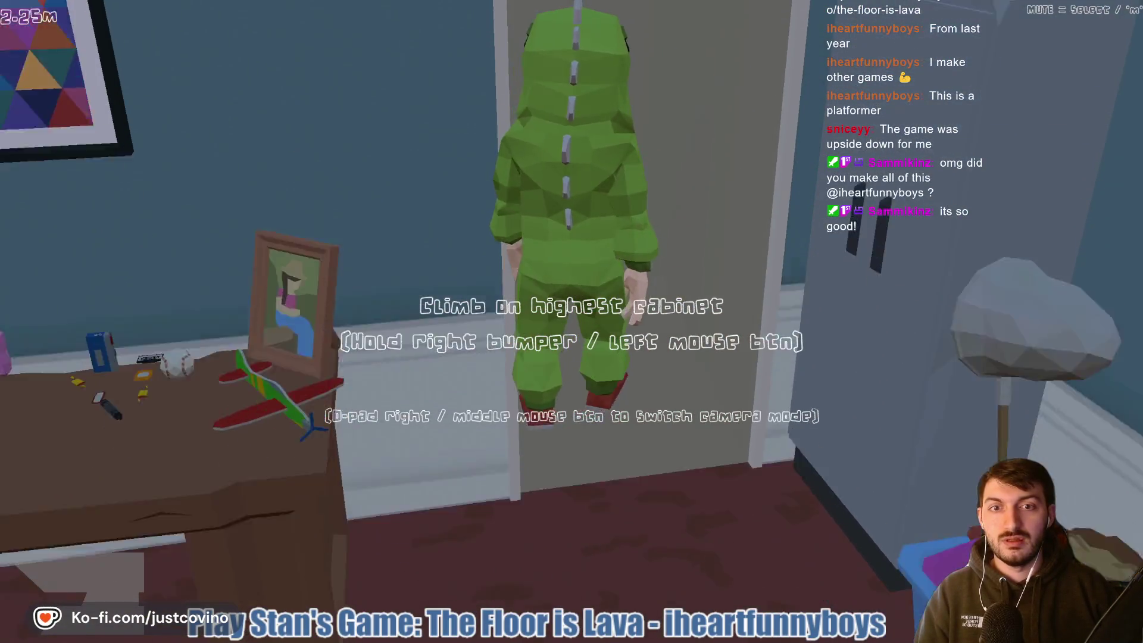
{"action": "key", "text": "w"}
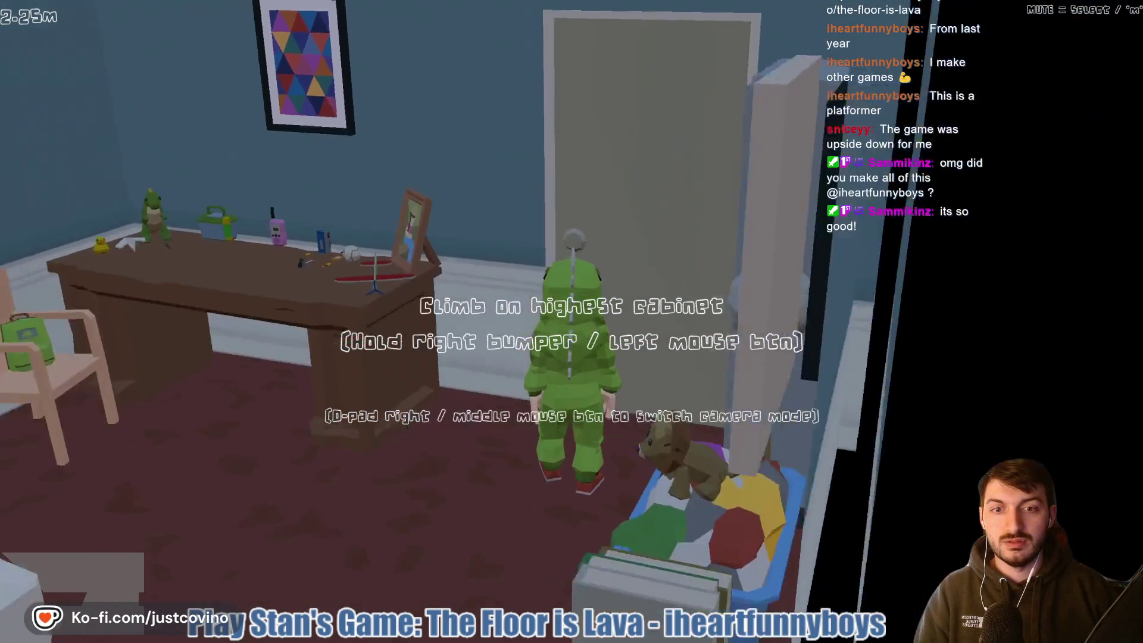
{"action": "key", "text": "w"}
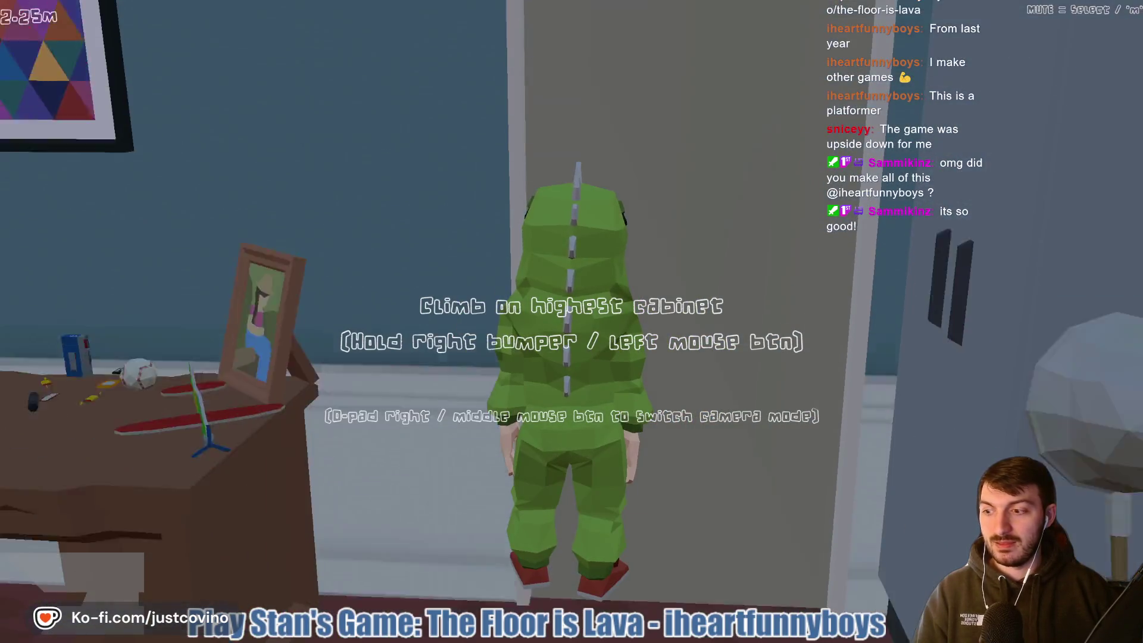
{"action": "key", "text": "w"}
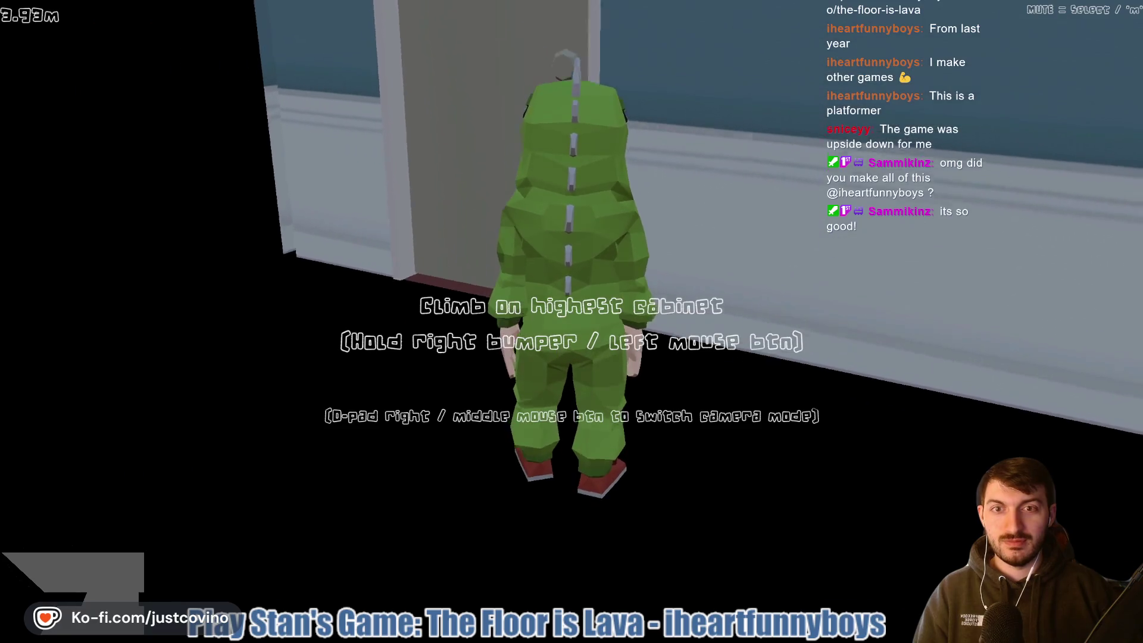
{"action": "key", "text": "w"}
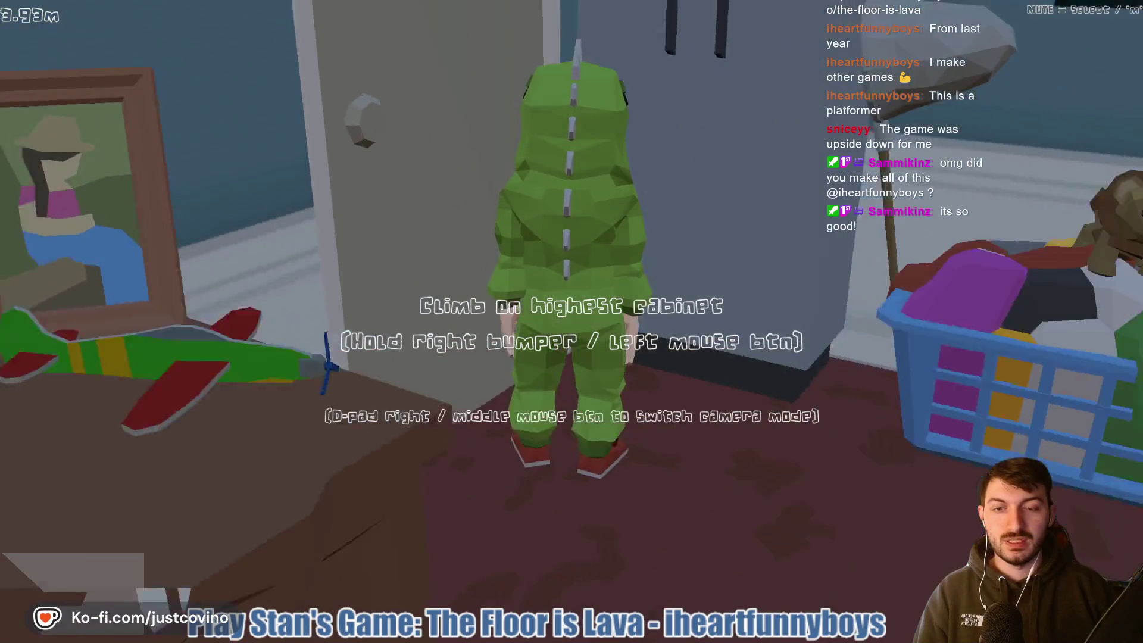
{"action": "key", "text": "w"}
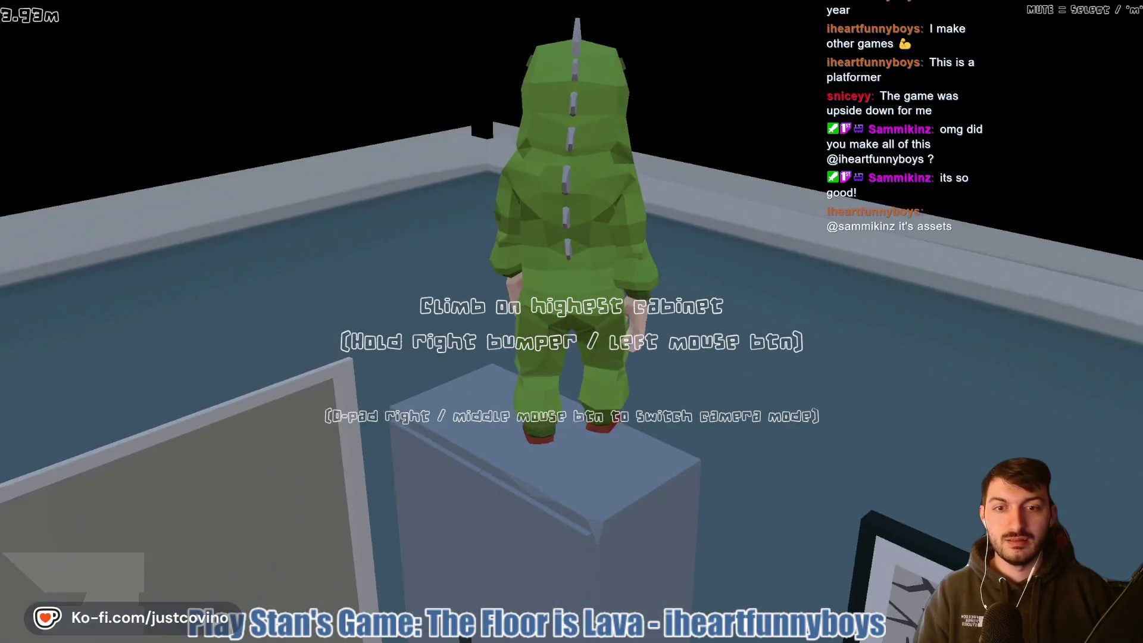
{"action": "key", "text": "w"}
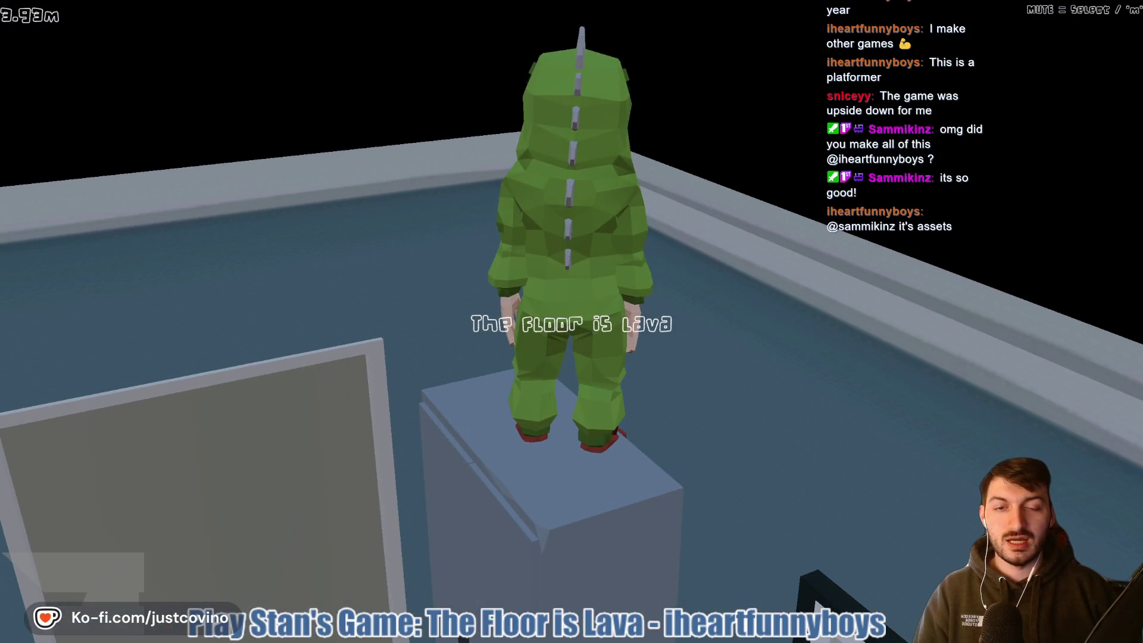
{"action": "key", "text": "w"}
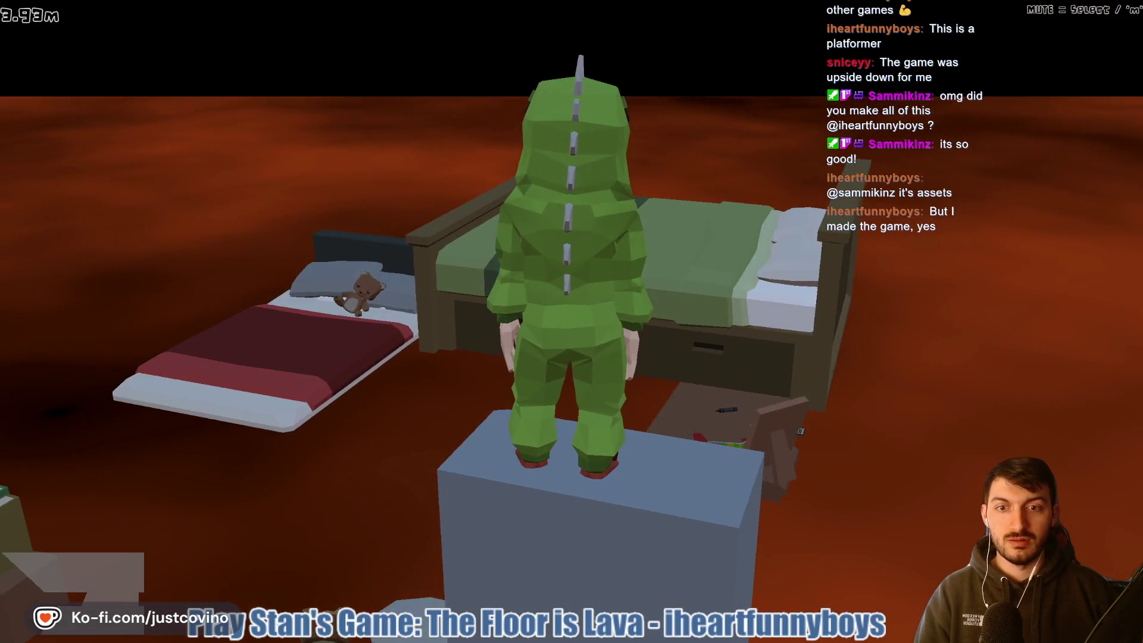
{"action": "key", "text": "w"}
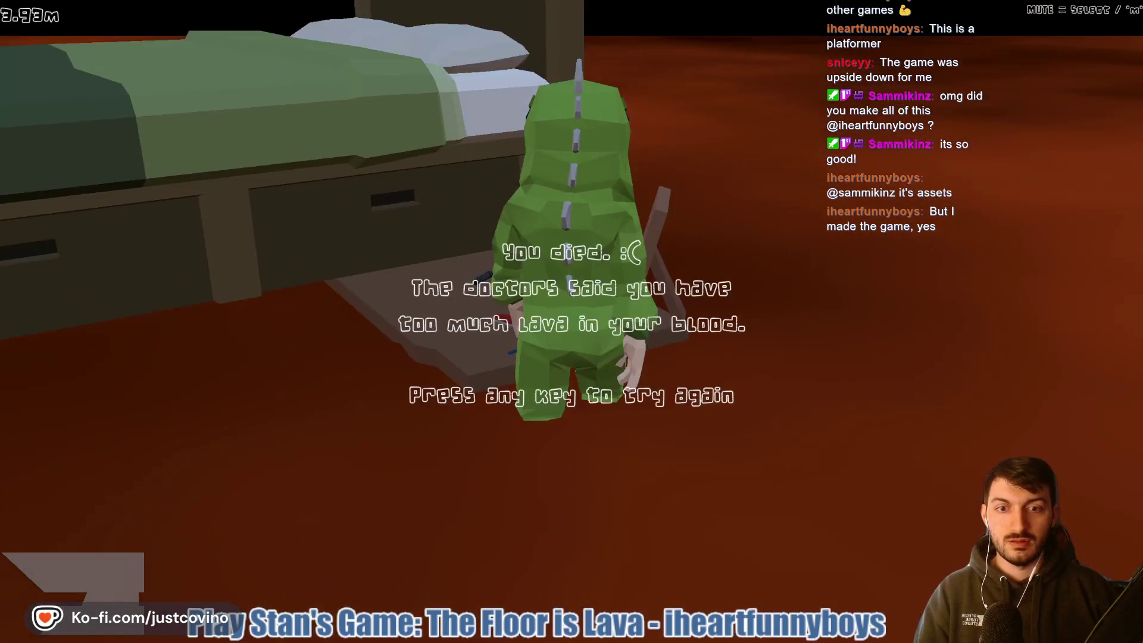
{"action": "key", "text": "space"}
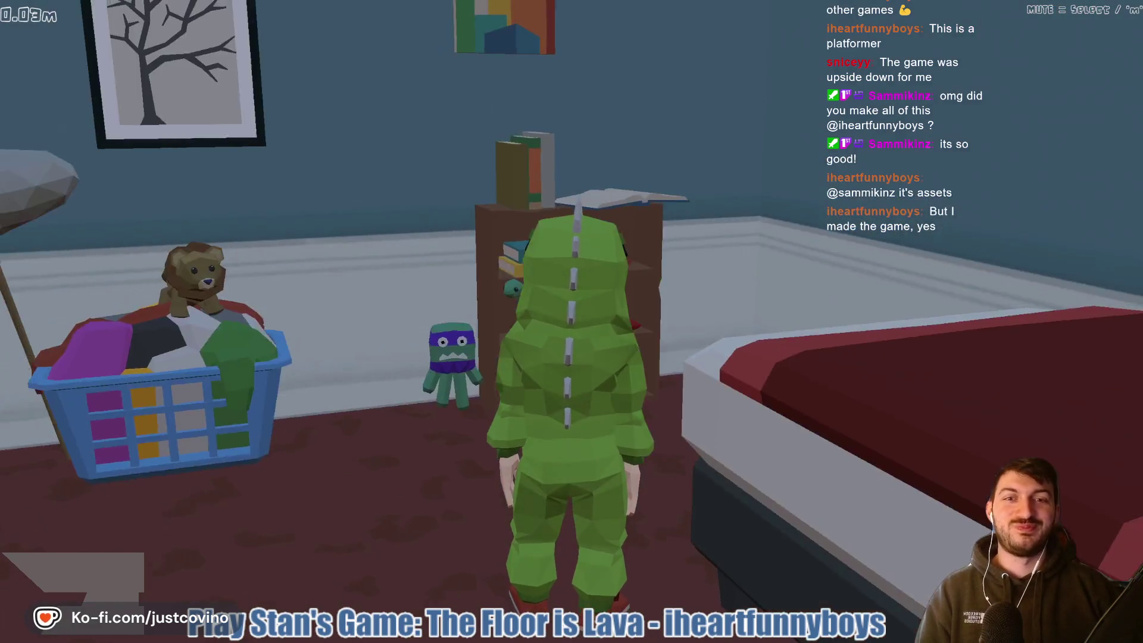
Step: Climb the wardrobe and jump up the furniture above the lava to reach 10.84 m
{"action": "key", "text": "w"}
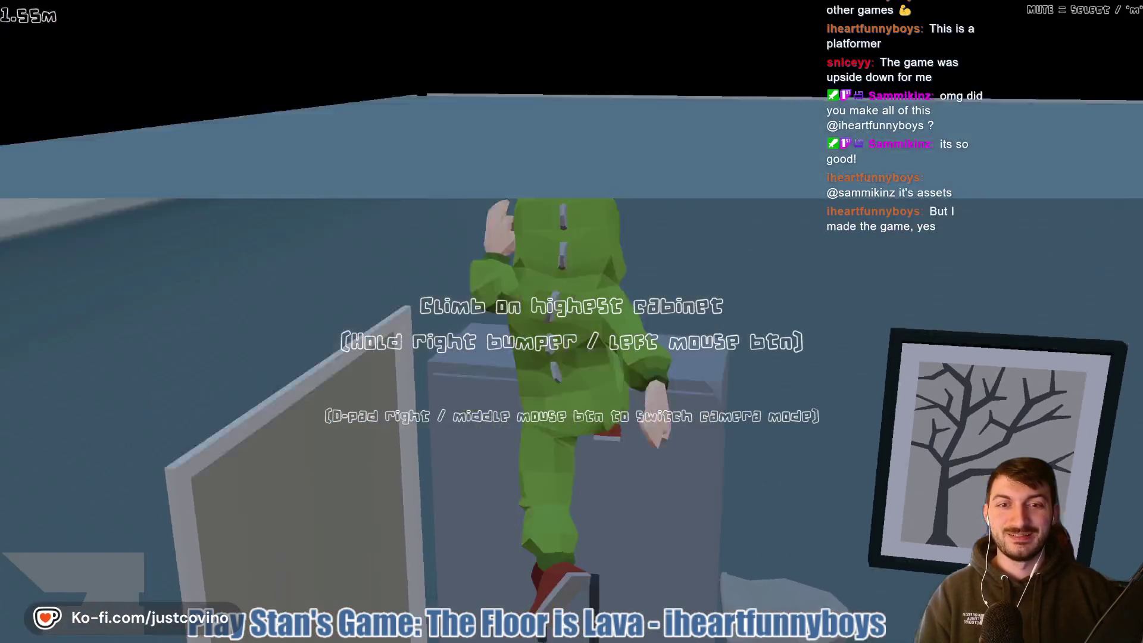
{"action": "key", "text": "space"}
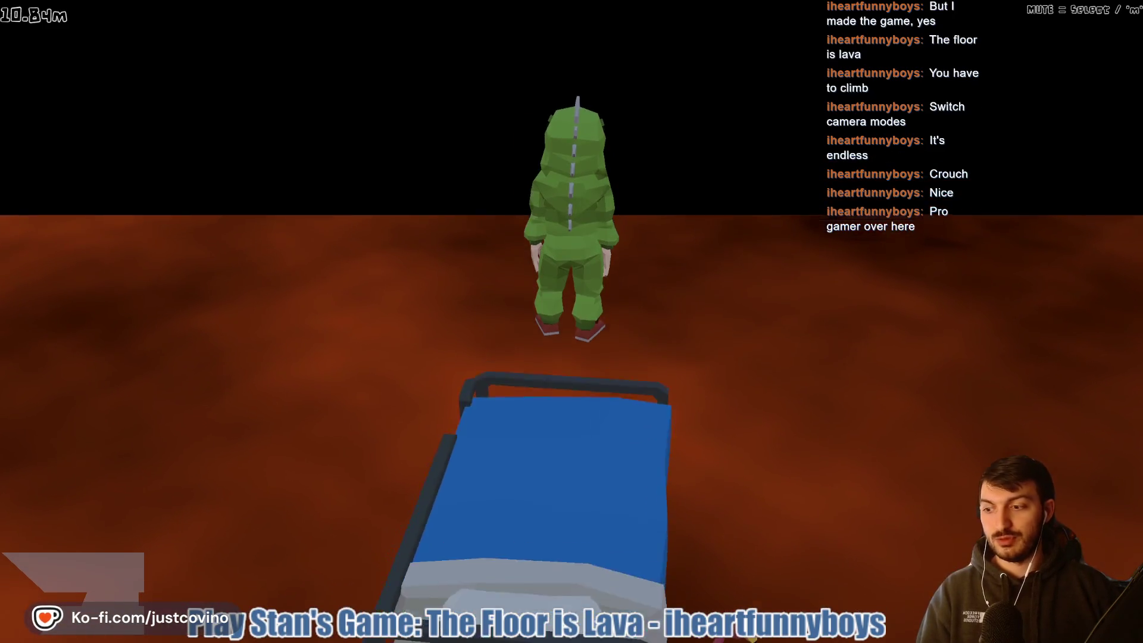
Step: Jump from the headboard onto the top bunk and then onto the desk
{"action": "key", "text": "space"}
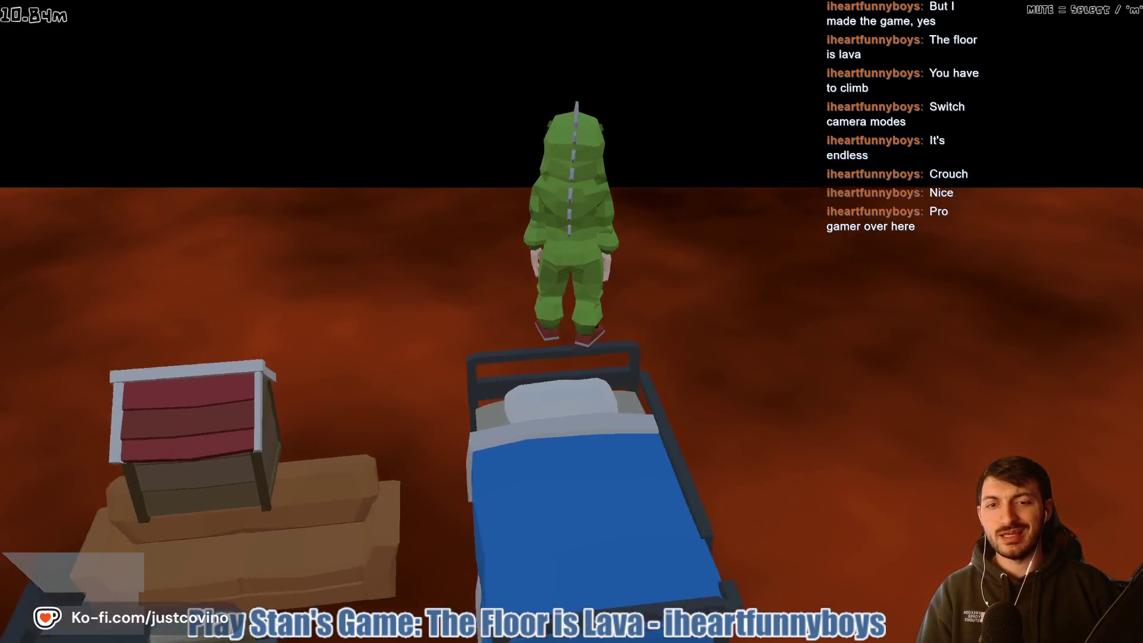
{"action": "key", "text": "space"}
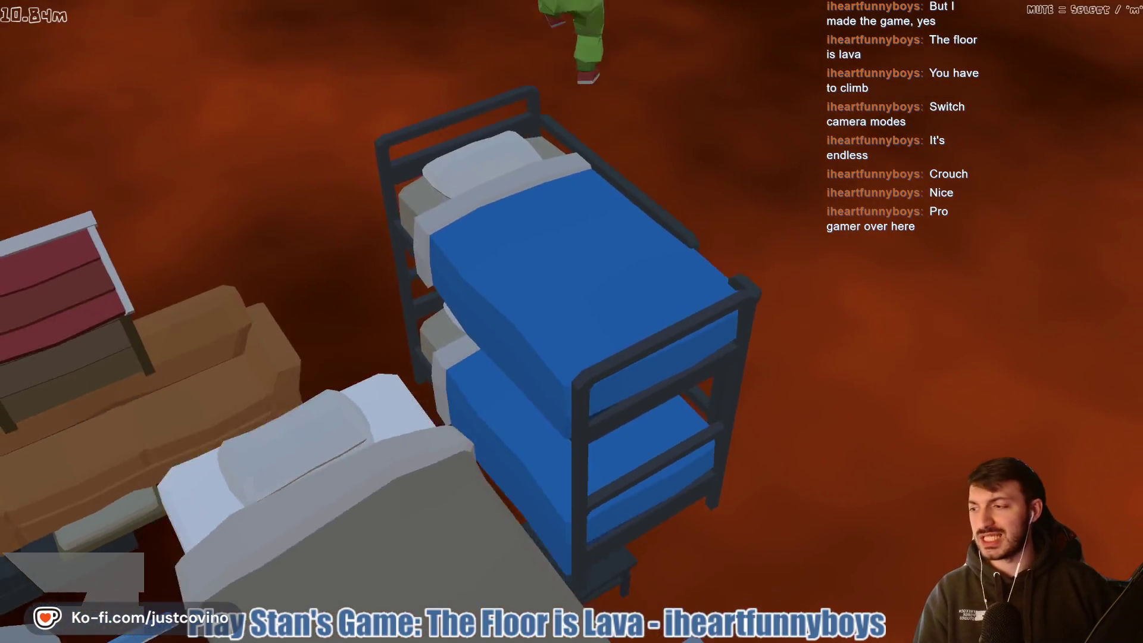
{"action": "key", "text": "w"}
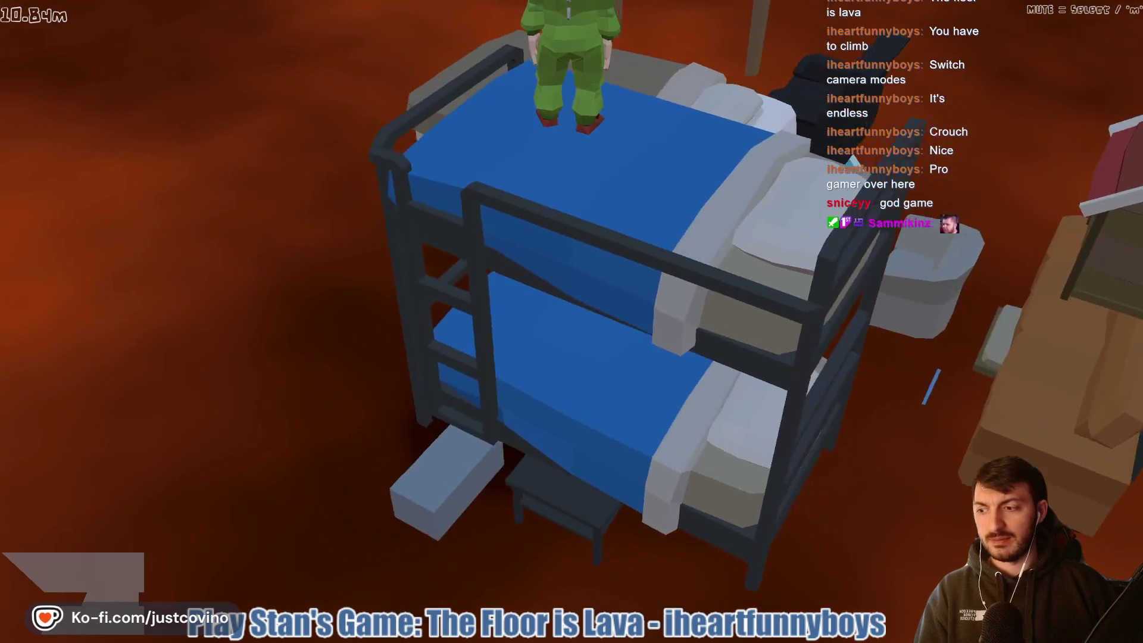
{"action": "key", "text": "w"}
{"action": "key", "text": "space"}
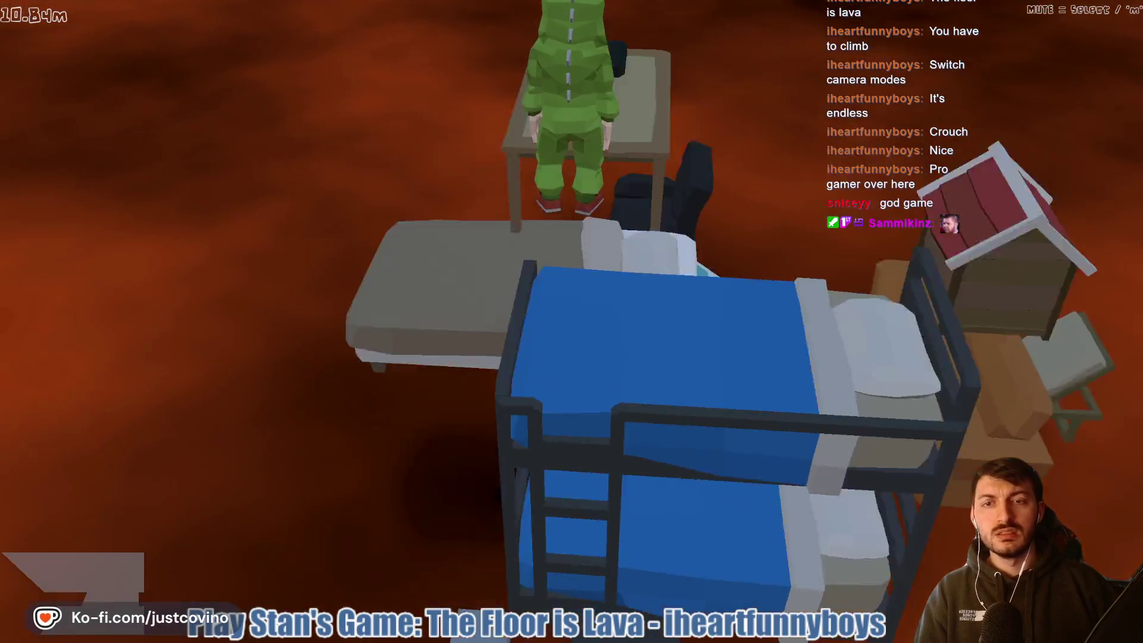
Step: Cross the desk, hop the chair onto the backboard, then retry after dying at 12.59 m
{"action": "key", "text": "w"}
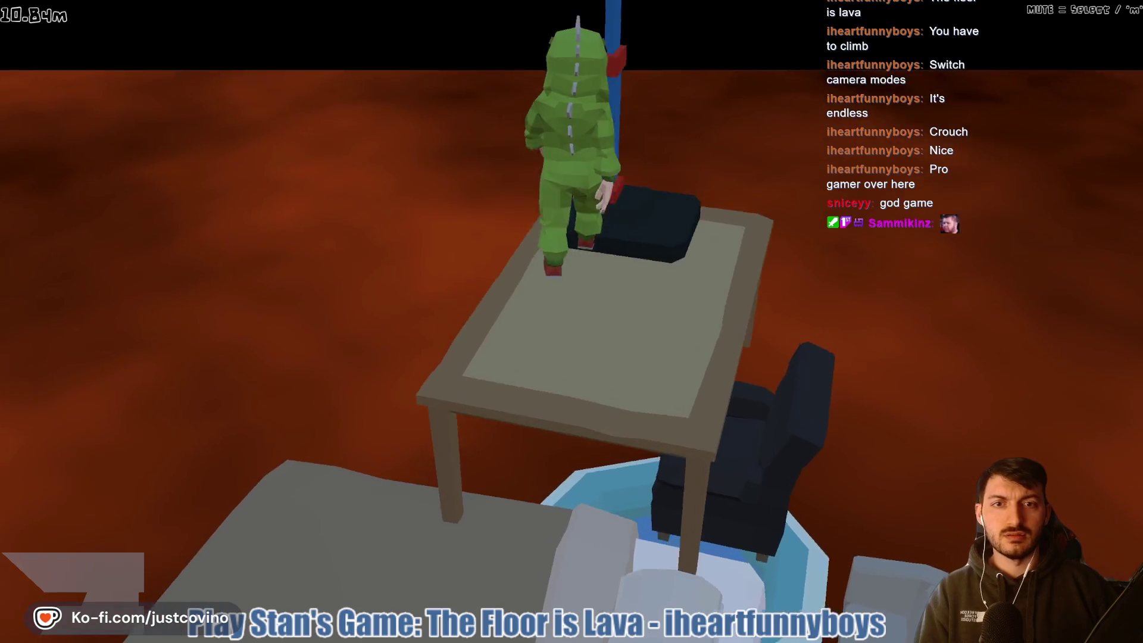
{"action": "key", "text": "space"}
{"action": "key", "text": "w"}
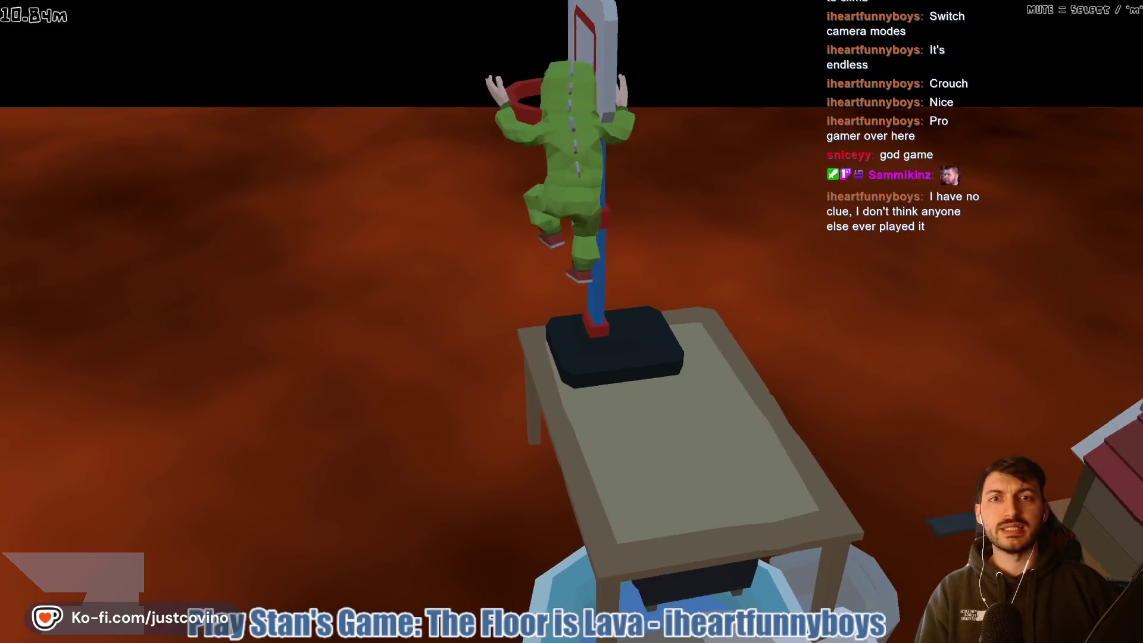
{"action": "key", "text": "space"}
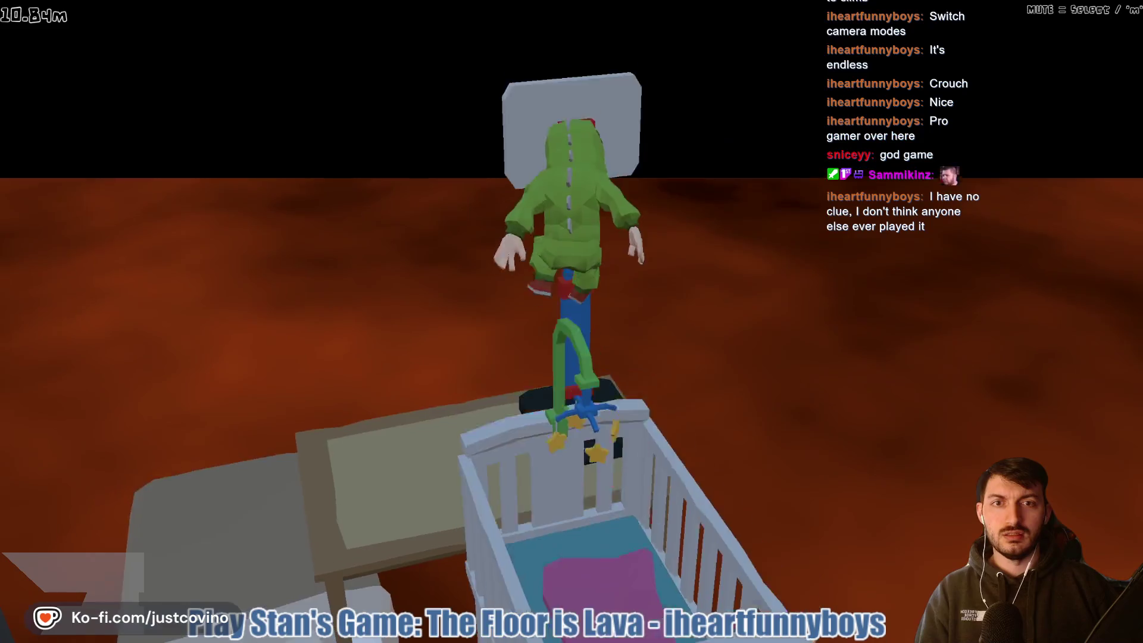
{"action": "key", "text": "space"}
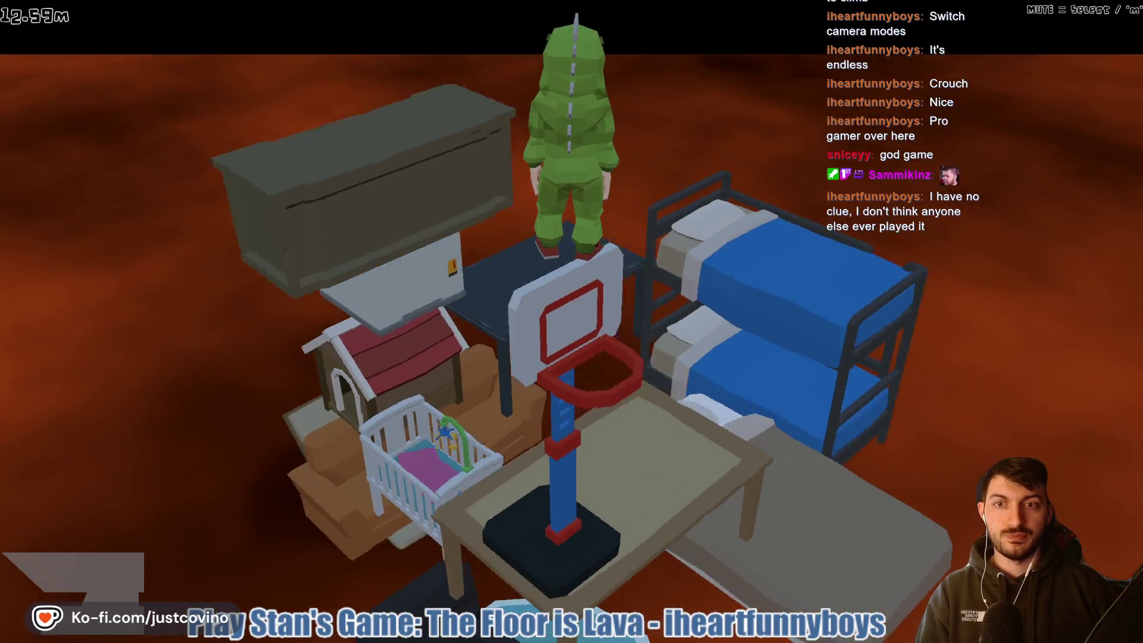
{"action": "key", "text": "space"}
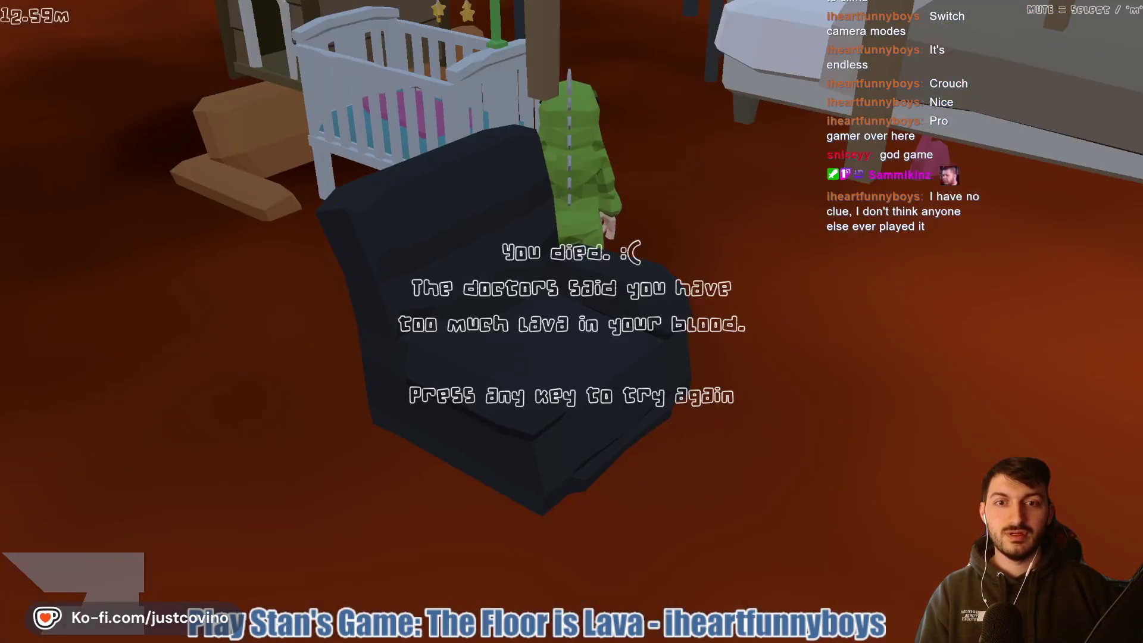
{"action": "key", "text": "space"}
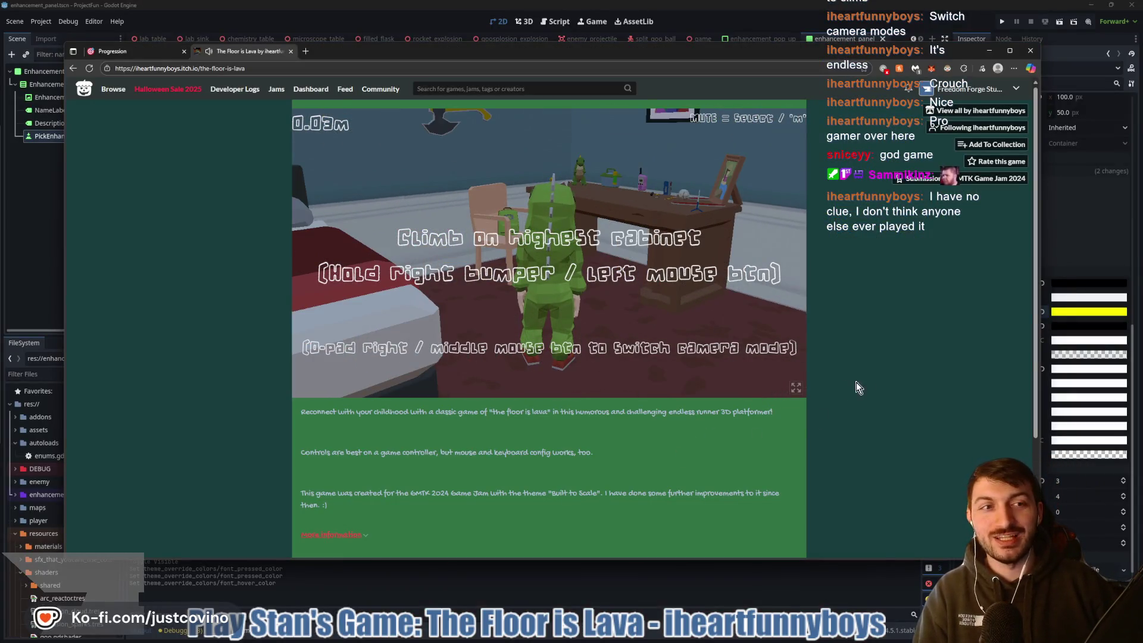
Step: Look over The Floor is Lava's devlog, then close its tab to return to the Notion Progression page
{"action": "left_click", "coordinate": [512, 441]}
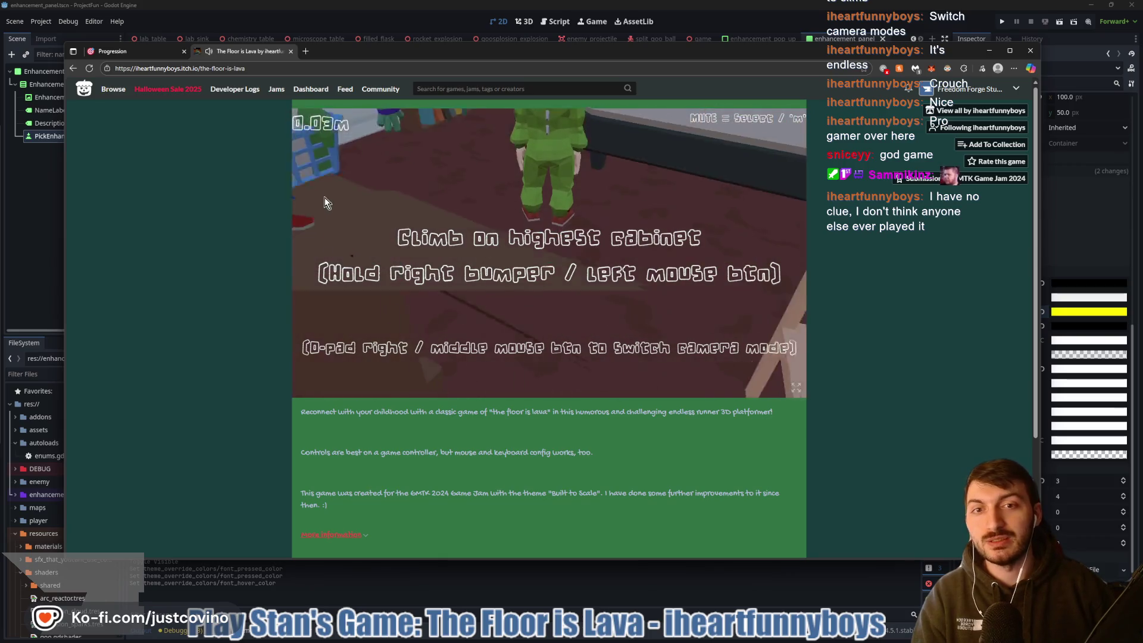
{"action": "scroll", "coordinate": [603, 346], "scroll_direction": "down", "scroll_amount": 3}
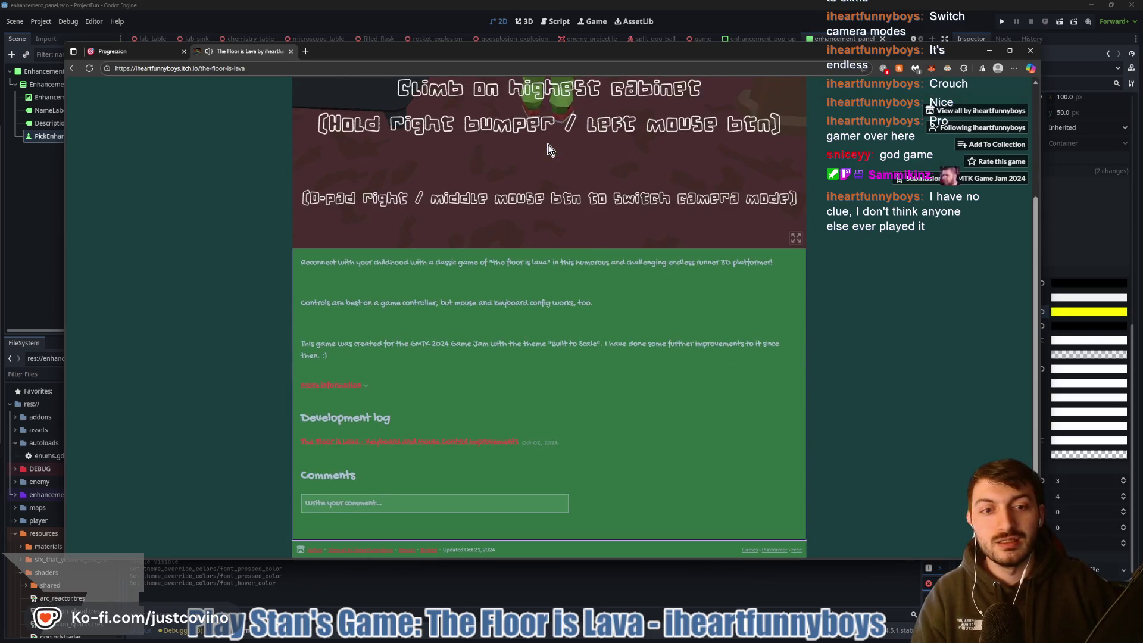
{"action": "scroll", "coordinate": [529, 366], "scroll_direction": "up", "scroll_amount": 3}
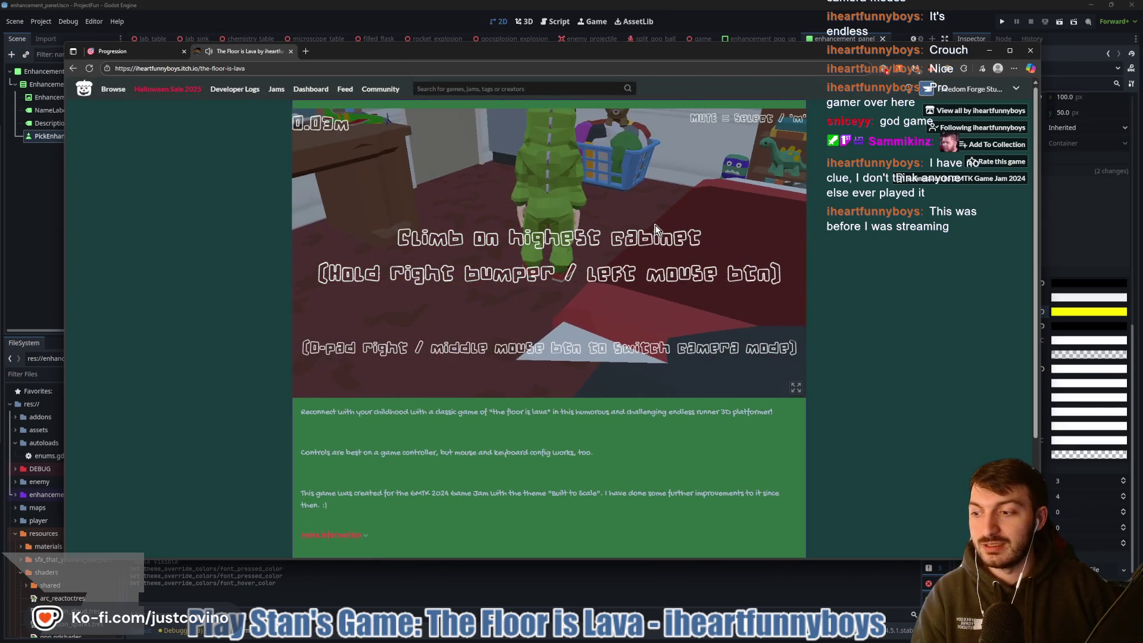
{"action": "scroll", "coordinate": [652, 227], "scroll_direction": "down", "scroll_amount": 3}
{"action": "scroll", "coordinate": [703, 256], "scroll_direction": "up", "scroll_amount": 3}
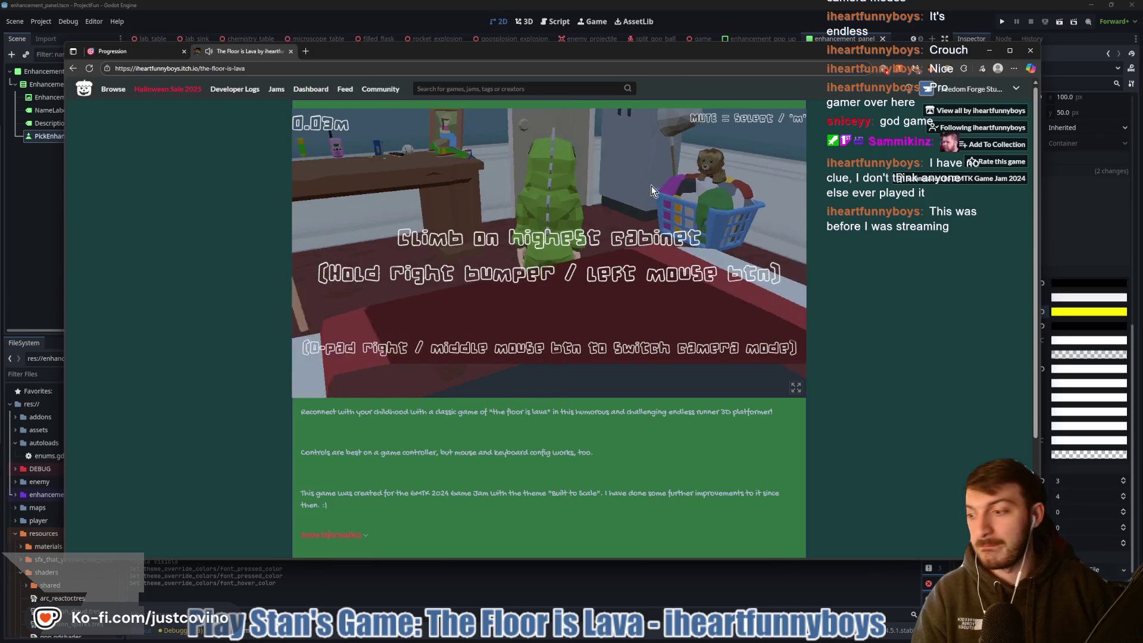
{"action": "scroll", "coordinate": [530, 183], "scroll_direction": "down", "scroll_amount": 3}
{"action": "scroll", "coordinate": [567, 248], "scroll_direction": "up", "scroll_amount": 2}
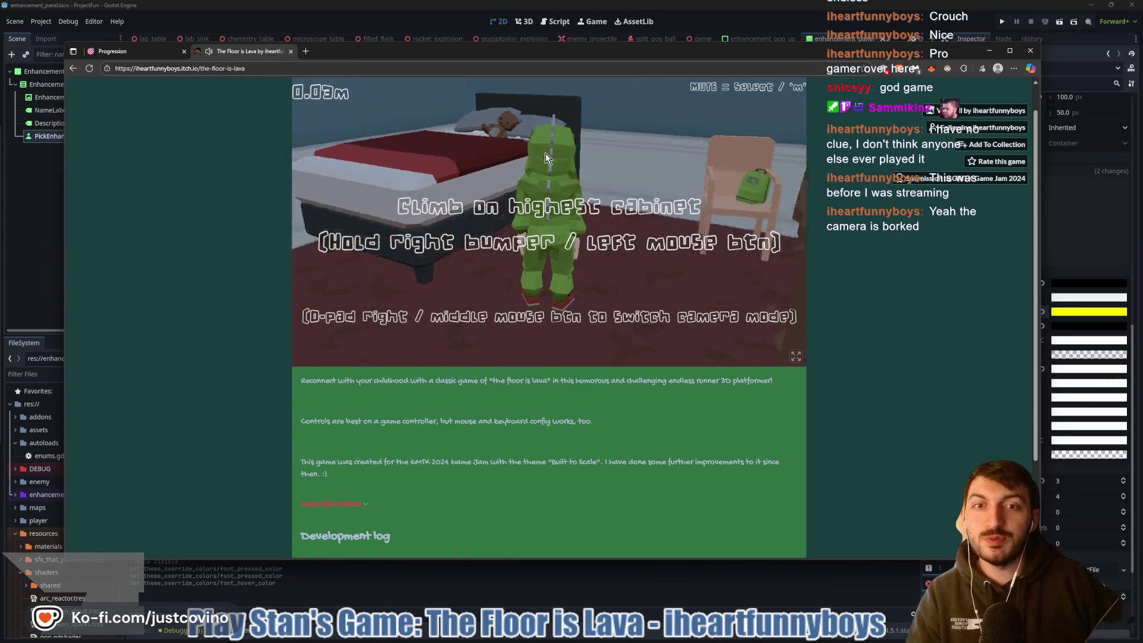
{"action": "scroll", "coordinate": [671, 141], "scroll_direction": "down", "scroll_amount": 2}
{"action": "scroll", "coordinate": [677, 143], "scroll_direction": "up", "scroll_amount": 2}
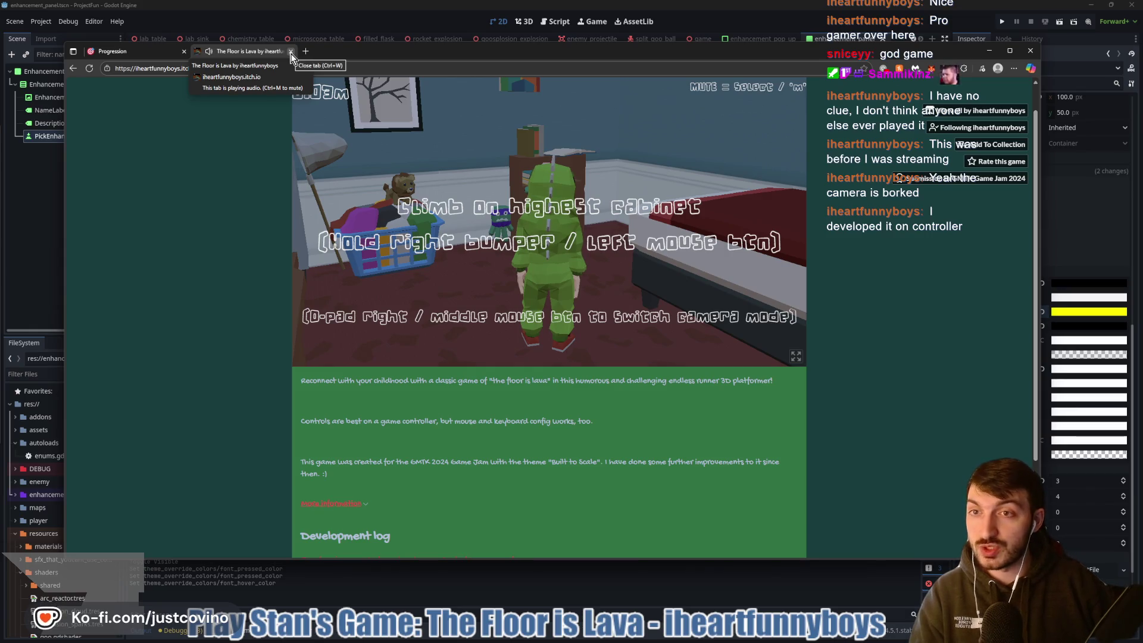
{"action": "left_click", "coordinate": [291, 52]}
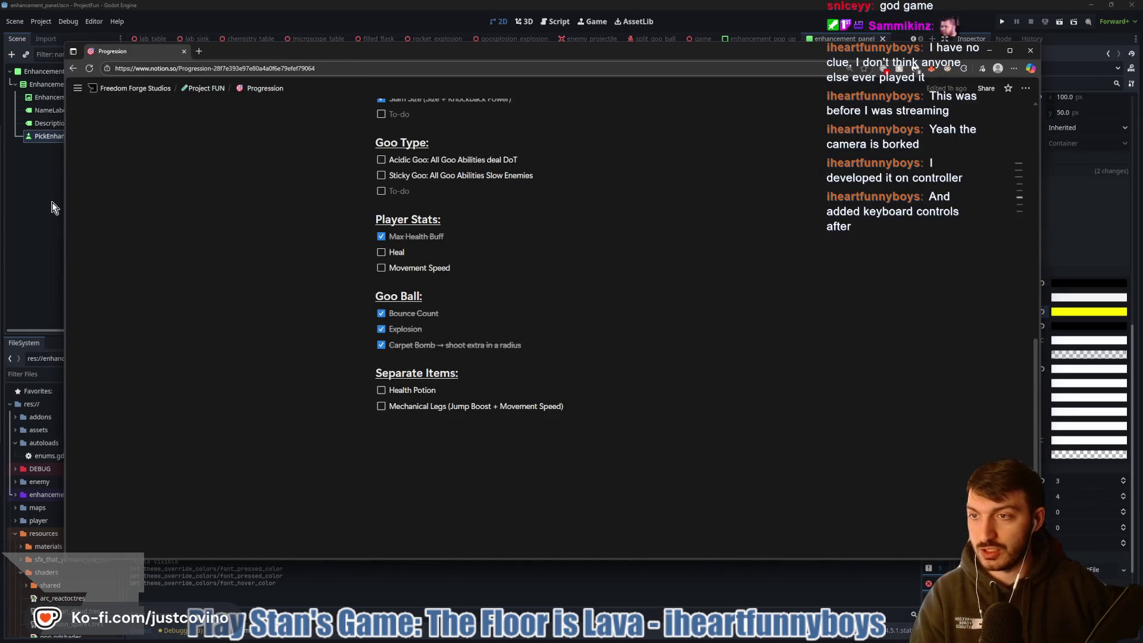
Step: Bring the Godot editor showing the enhancement_panel scene back in front of the browser
{"action": "left_click", "coordinate": [52, 201]}
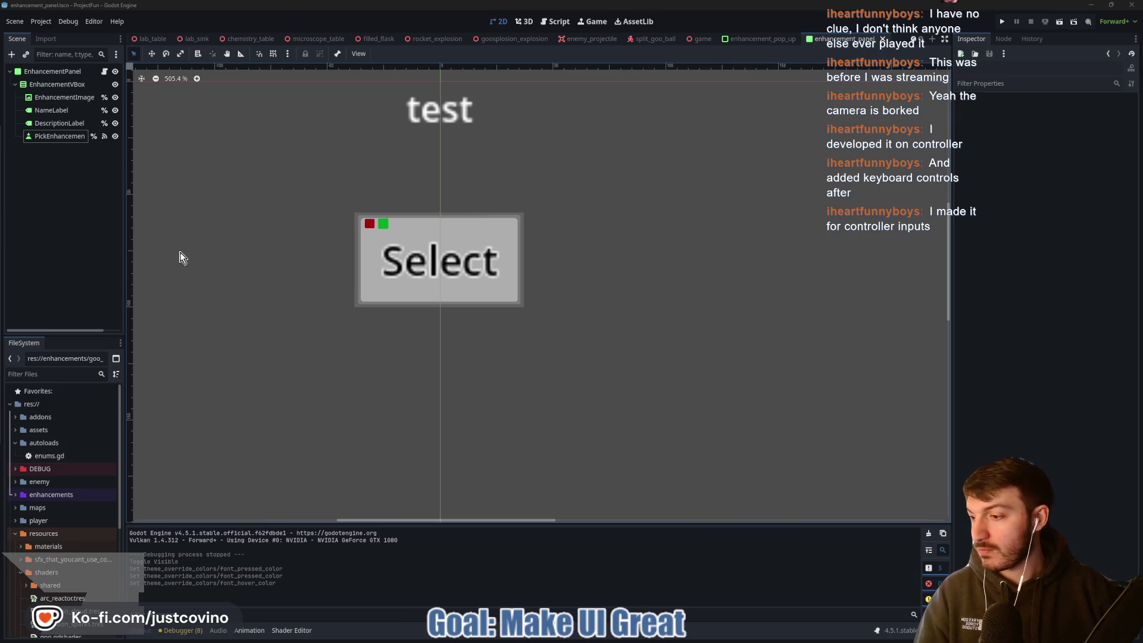
Step: Switch to player.tscn, open the Enhancement pop-up, and open the middle panel's enhancement scene
{"action": "scroll", "coordinate": [308, 258], "scroll_direction": "left", "scroll_amount": 2}
{"action": "scroll", "coordinate": [308, 258], "scroll_direction": "up", "scroll_amount": 1}
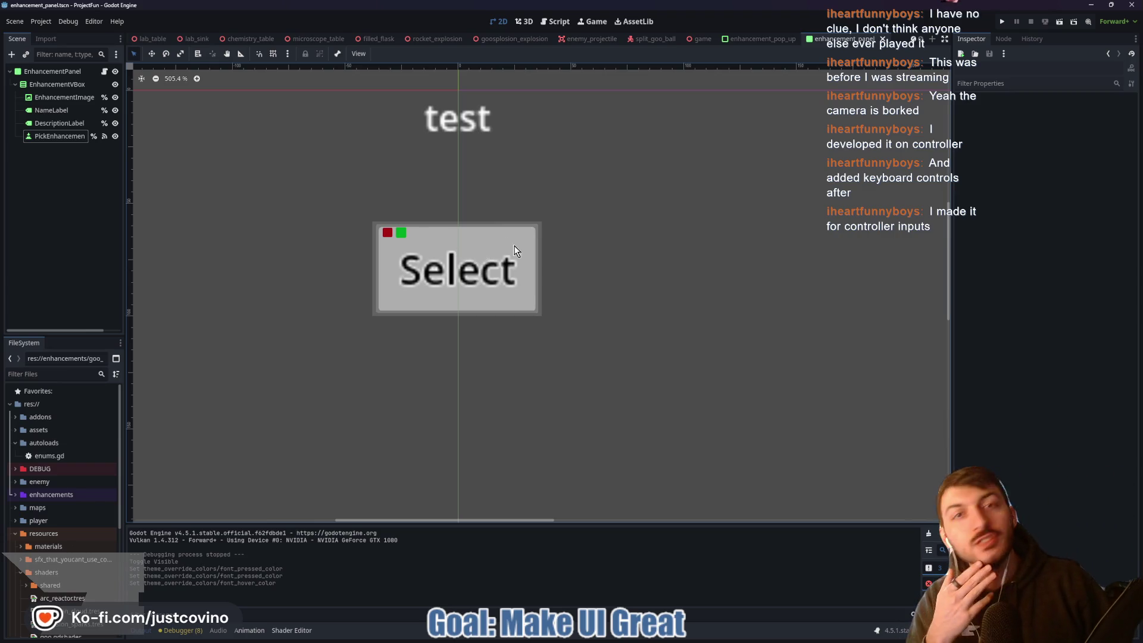
{"action": "left_click_drag", "start_coordinate": [539, 212], "coordinate": [552, 251]}
{"action": "scroll", "coordinate": [550, 238], "scroll_direction": "down", "scroll_amount": 9}
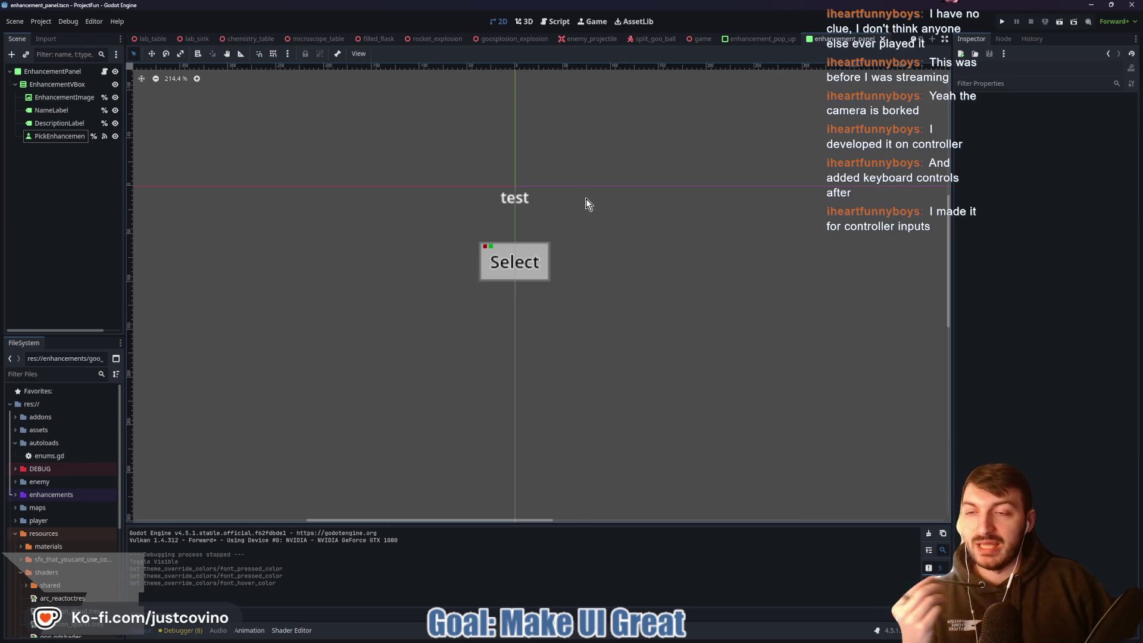
{"action": "key", "text": "ctrl+w"}
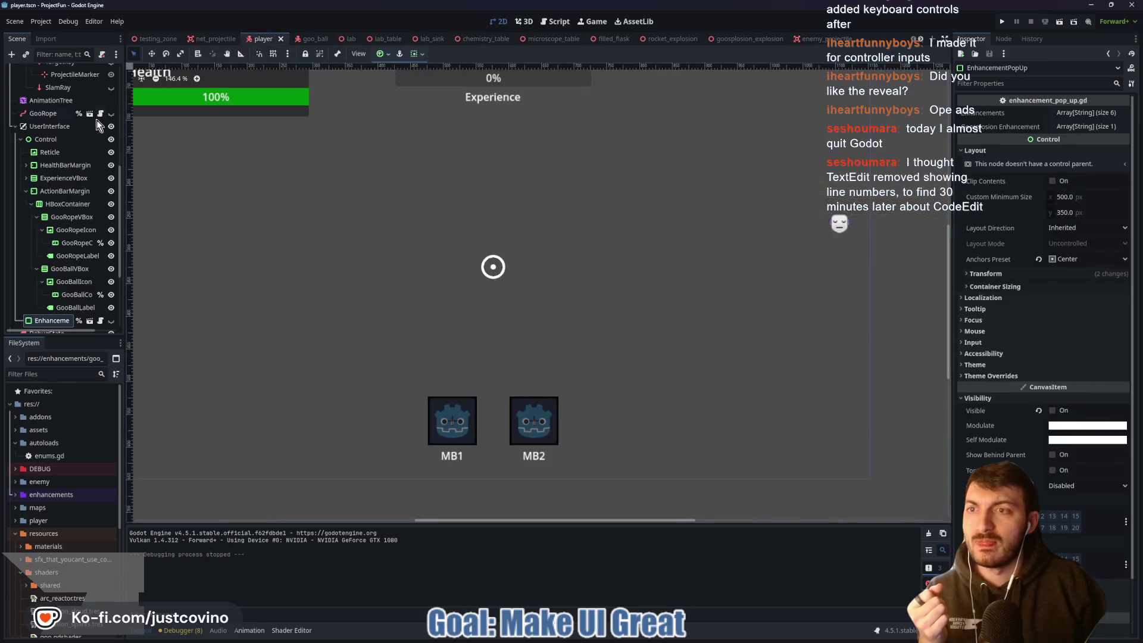
{"action": "left_click", "coordinate": [26, 191]}
{"action": "left_click", "coordinate": [91, 206]}
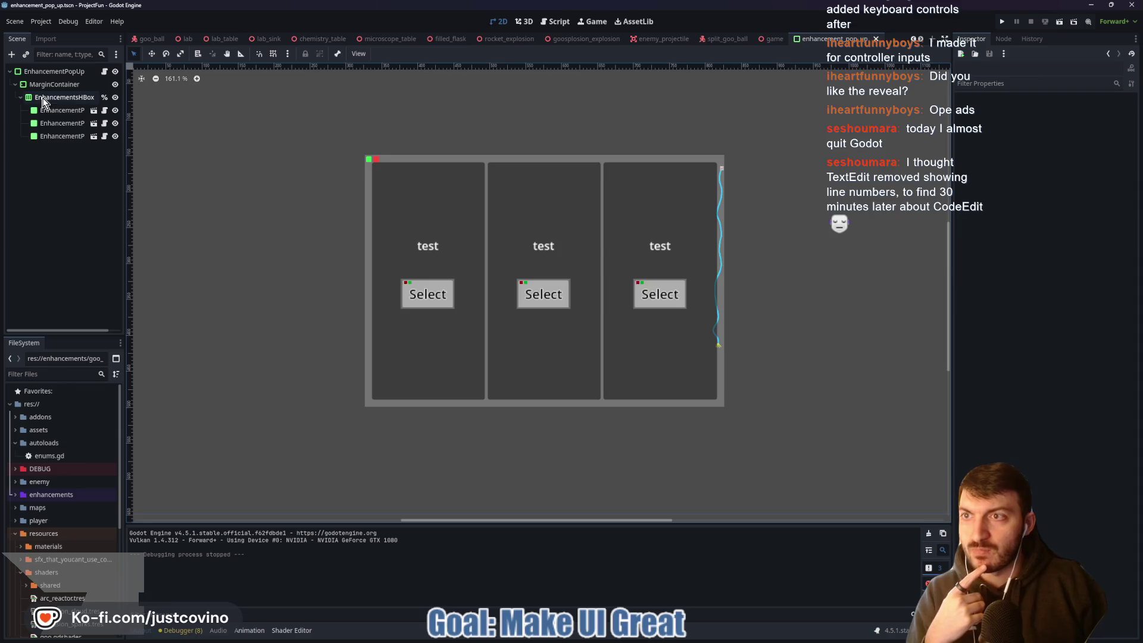
{"action": "left_click", "coordinate": [49, 121]}
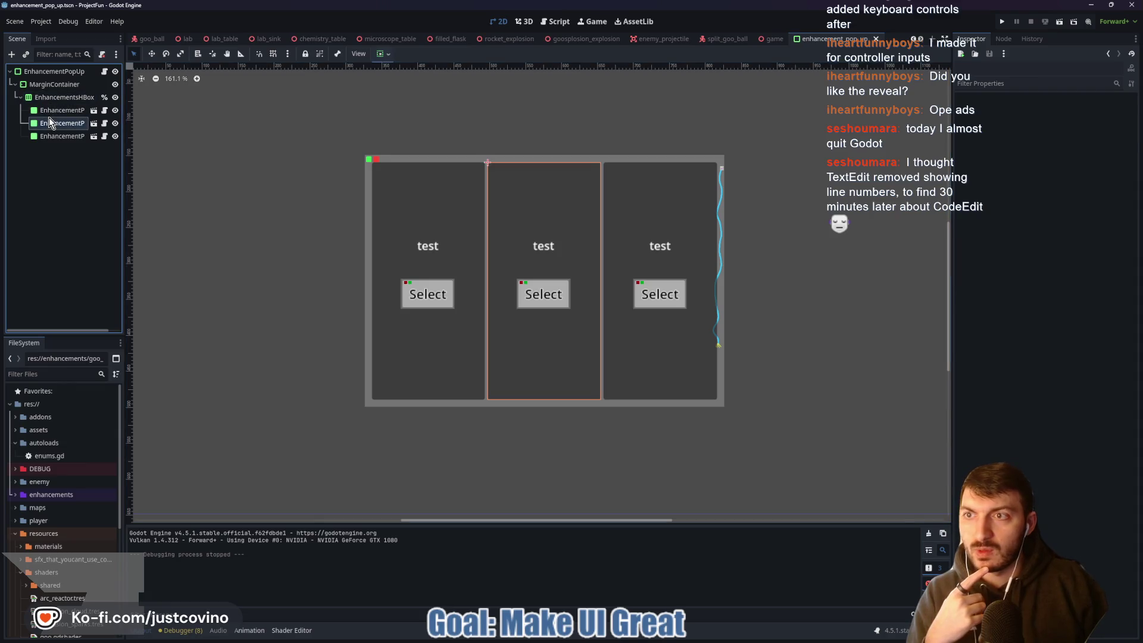
{"action": "left_click", "coordinate": [103, 125]}
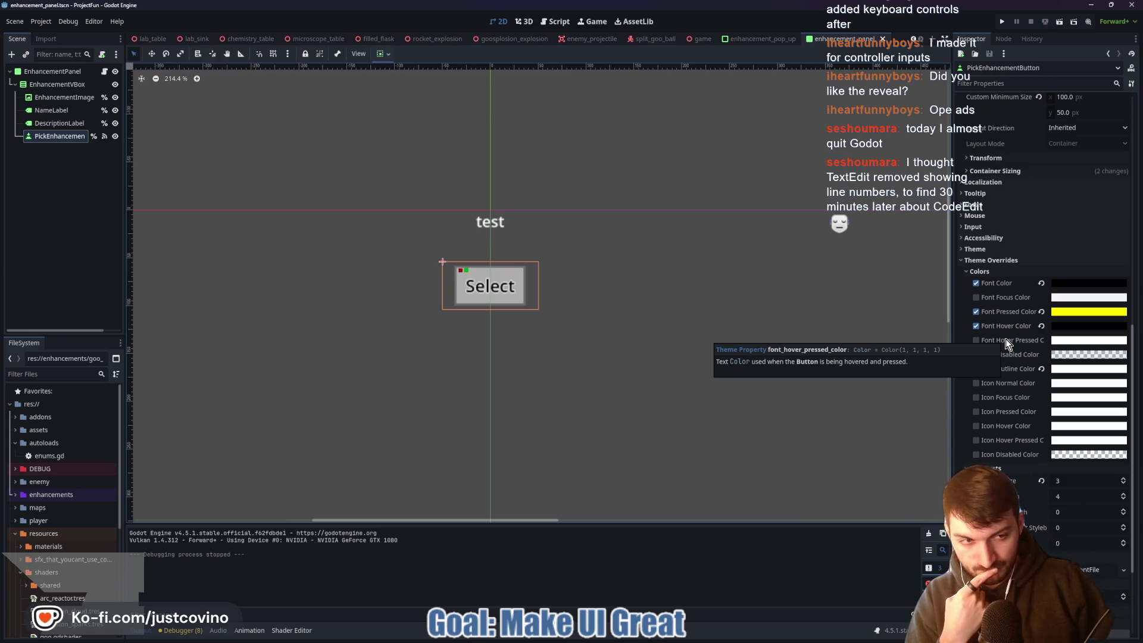
Step: Set the Select button's Font Hover Pressed Color to yellow and save the scene
{"action": "left_click", "coordinate": [1061, 340]}
{"action": "left_click", "coordinate": [1132, 372]}
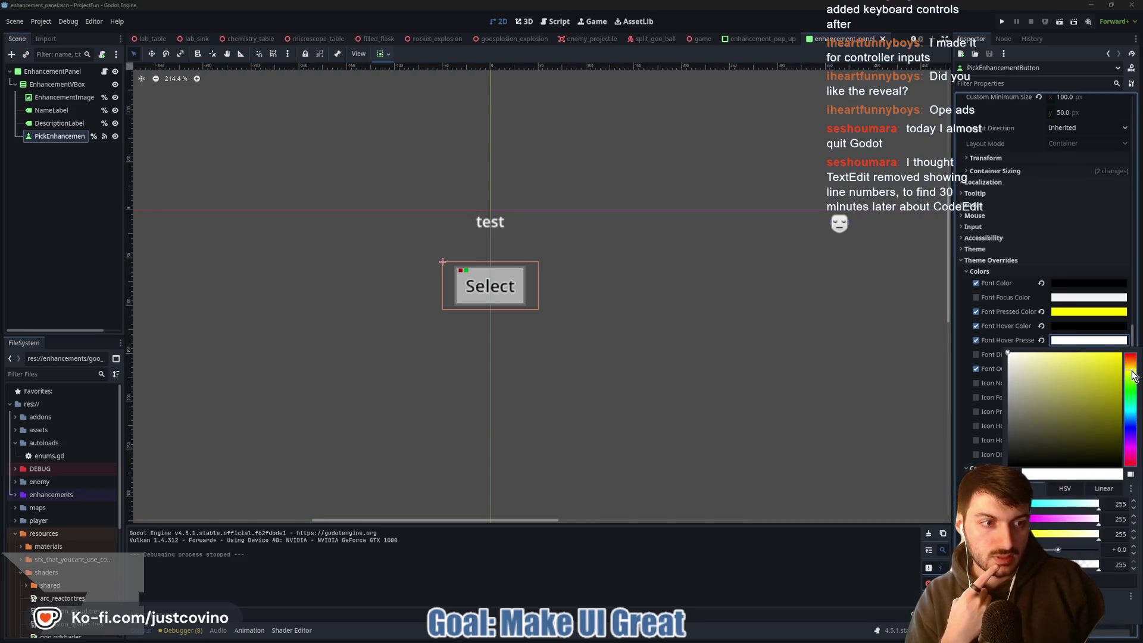
{"action": "left_click", "coordinate": [1122, 354]}
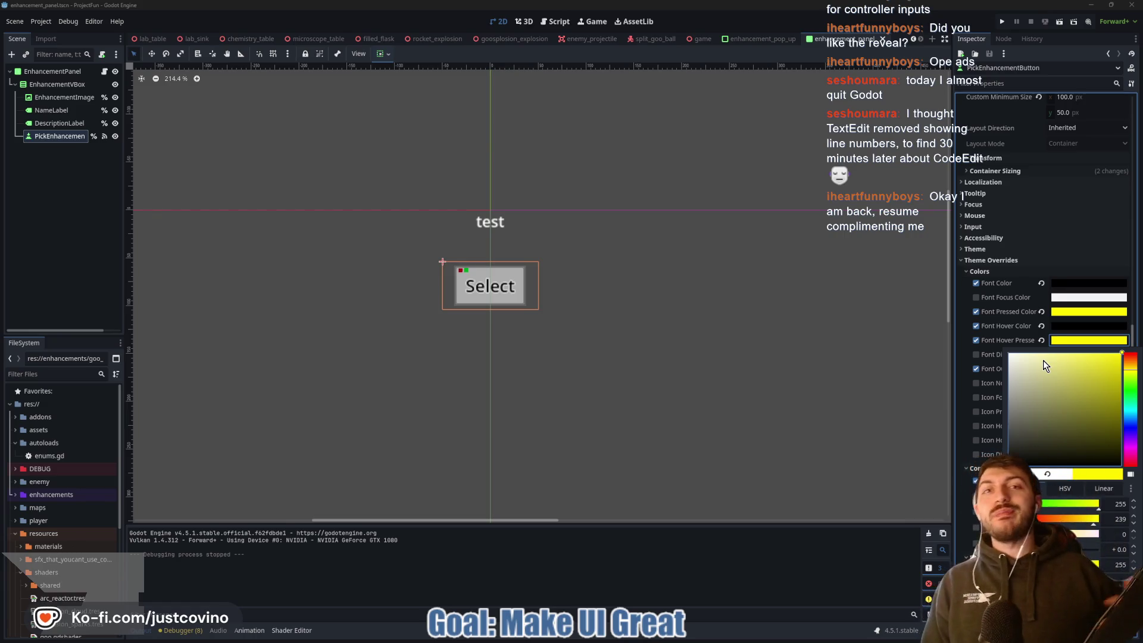
{"action": "left_click", "coordinate": [1077, 341]}
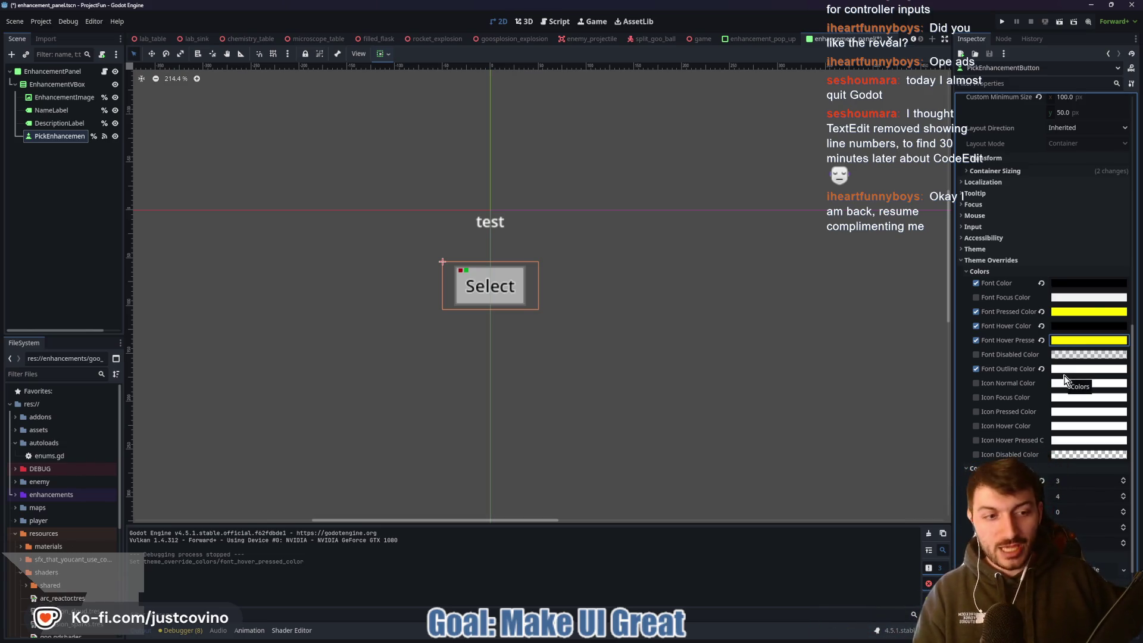
{"action": "key", "text": "ctrl+s"}
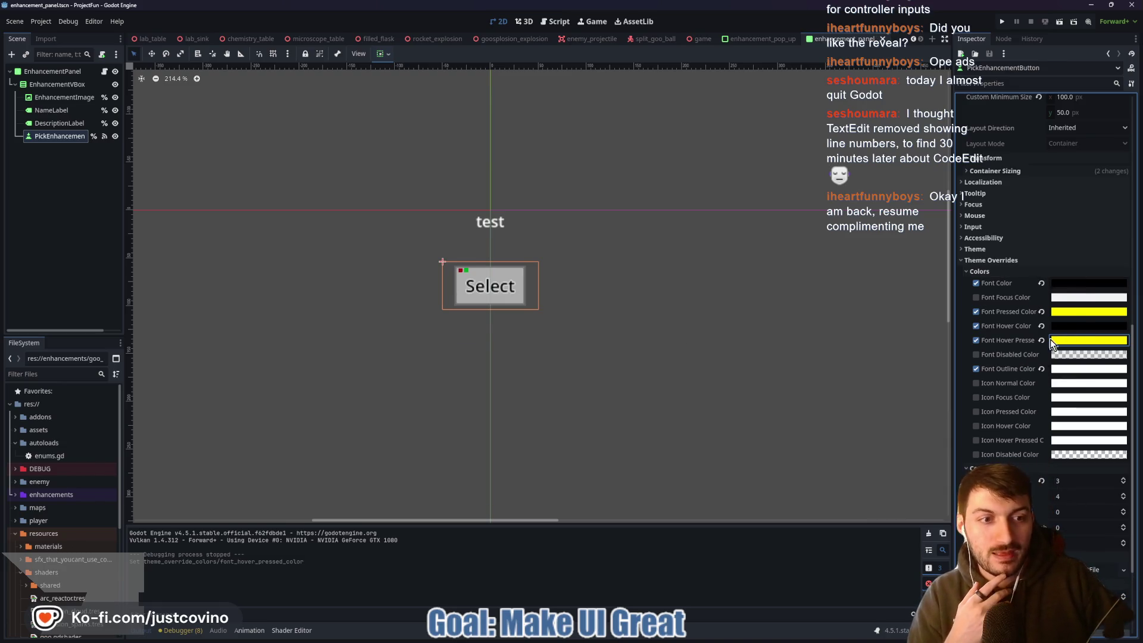
Step: Change the Font Hover Color to dark olive 2e2c1a, save, and fine-tune the shade
{"action": "scroll", "coordinate": [1023, 388], "scroll_direction": "down", "scroll_amount": 3}
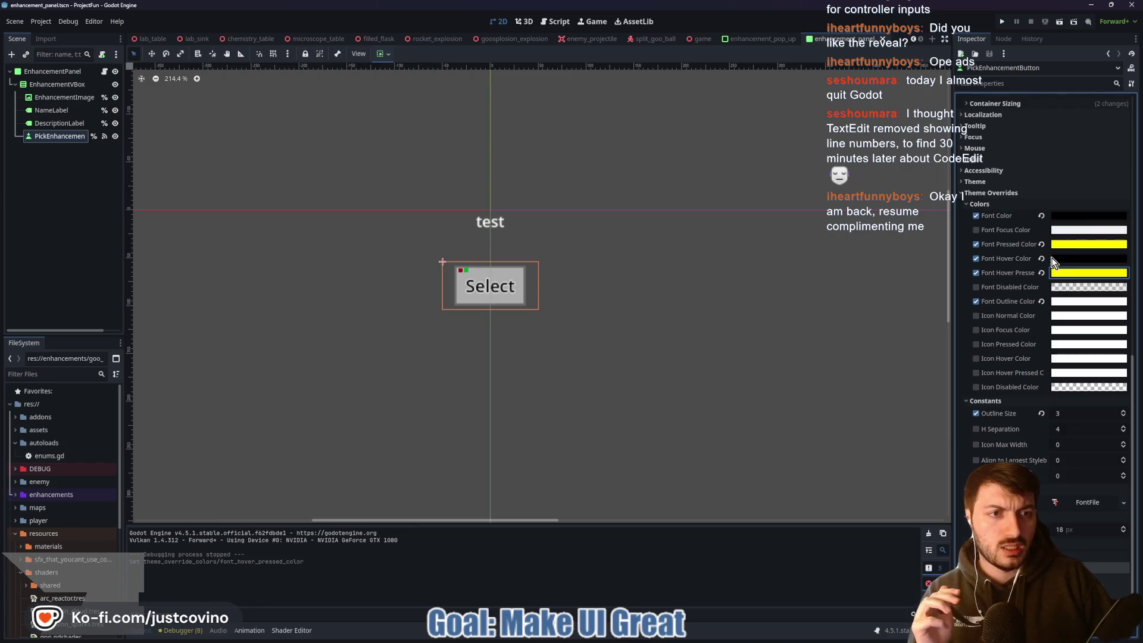
{"action": "mouse_move", "coordinate": [1060, 260]}
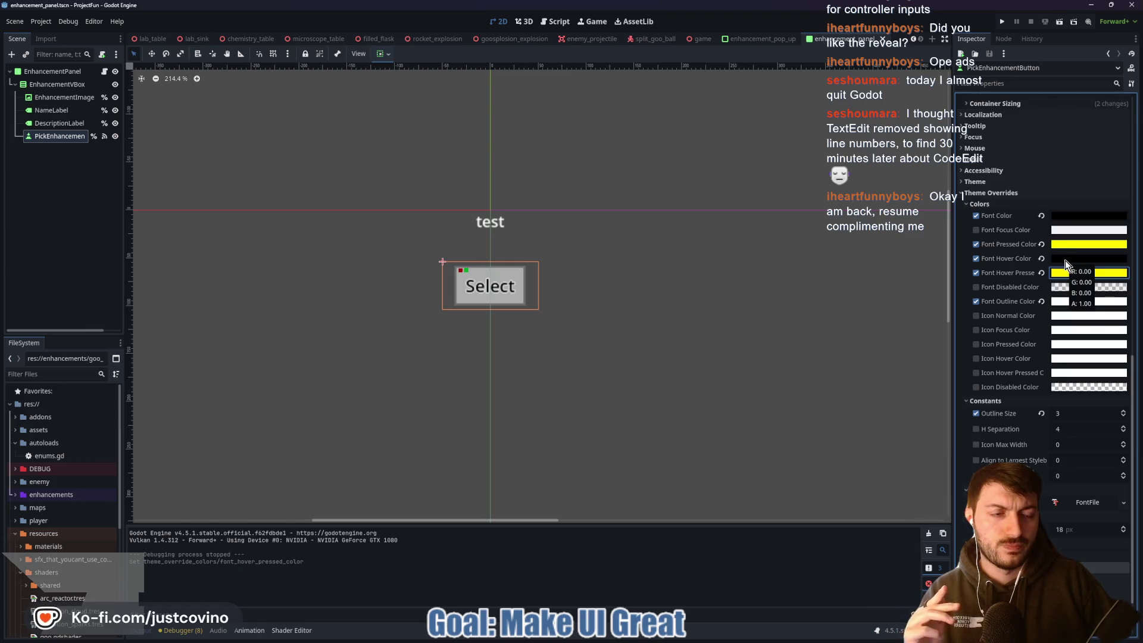
{"action": "left_click", "coordinate": [1066, 259]}
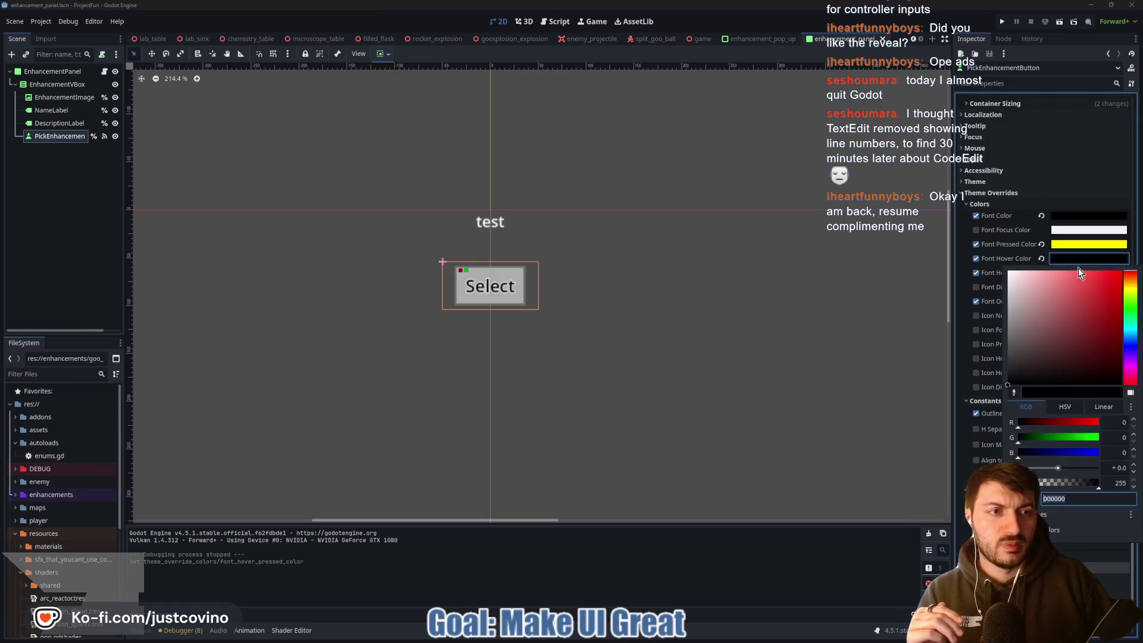
{"action": "left_click", "coordinate": [1131, 288]}
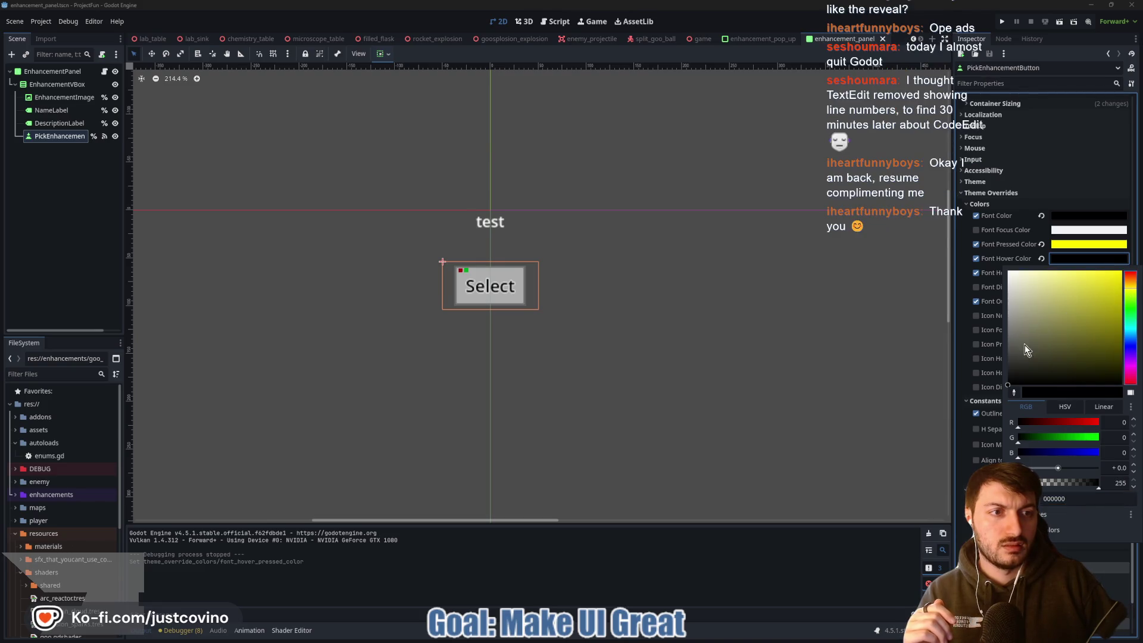
{"action": "left_click_drag", "start_coordinate": [1024, 366], "coordinate": [1052, 370]}
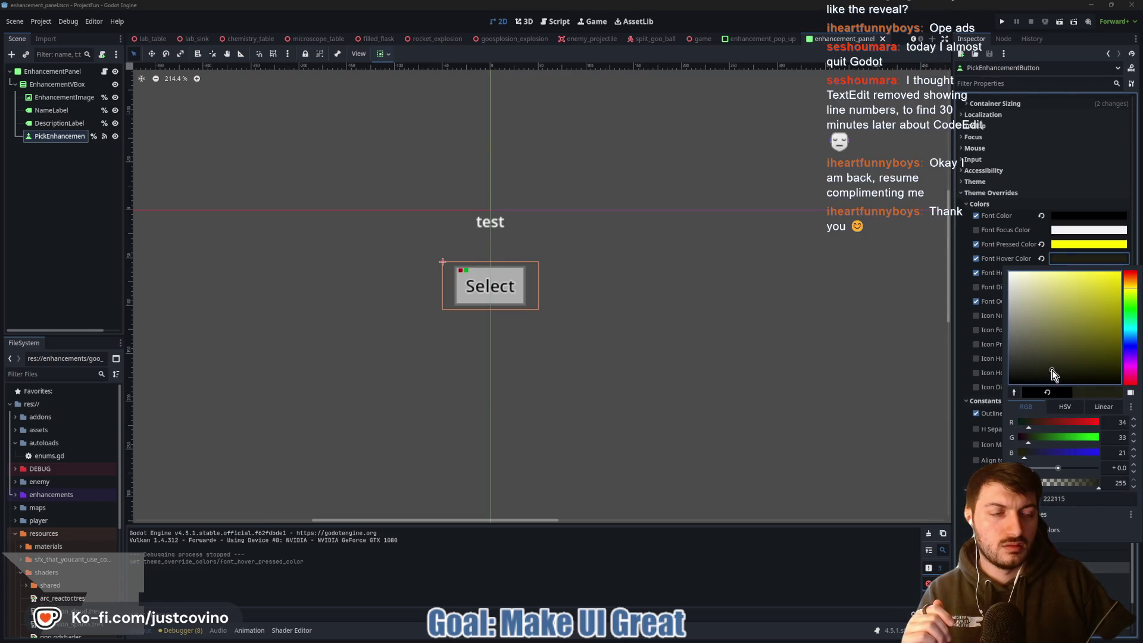
{"action": "left_click", "coordinate": [1061, 262]}
{"action": "key", "text": "ctrl+s"}
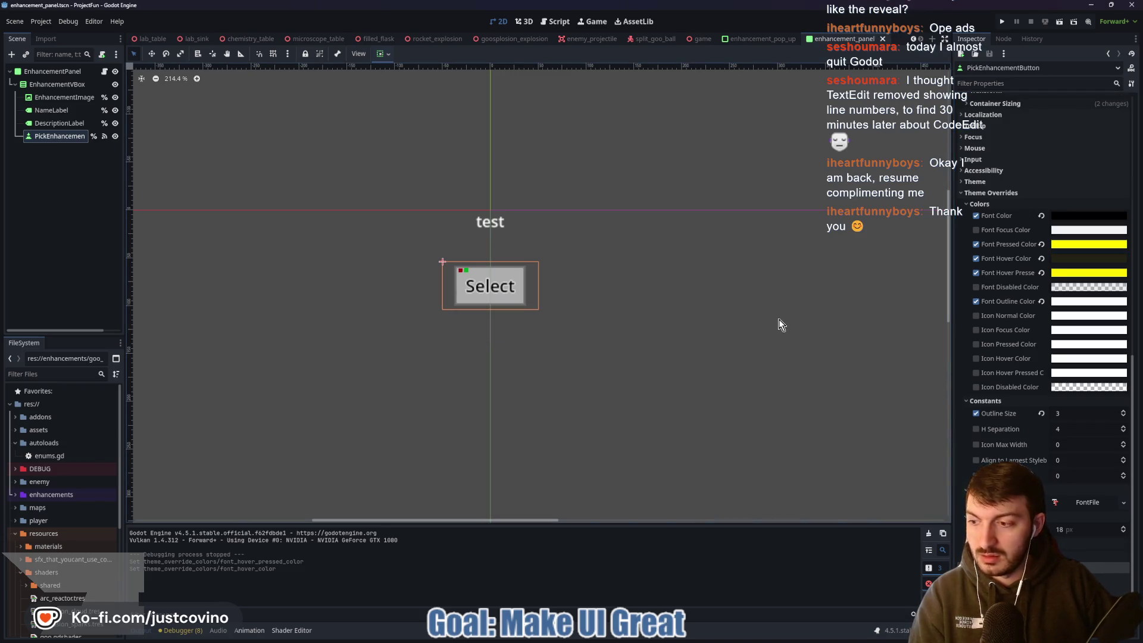
{"action": "left_click", "coordinate": [1075, 259]}
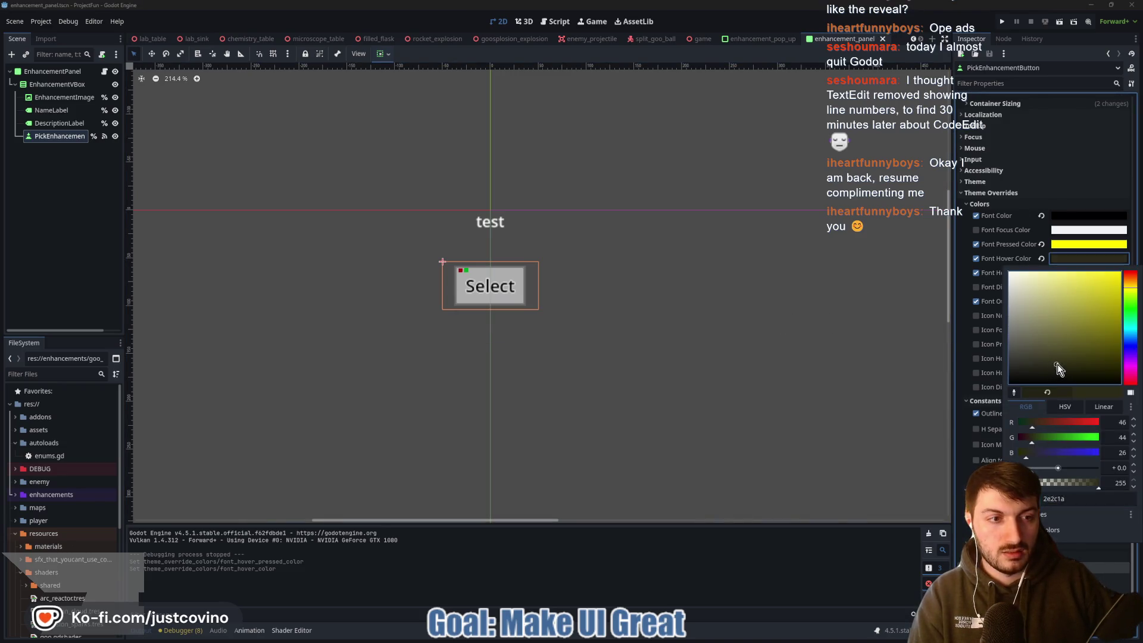
{"action": "left_click_drag", "start_coordinate": [1049, 369], "coordinate": [1066, 356]}
{"action": "left_click", "coordinate": [1064, 260]}
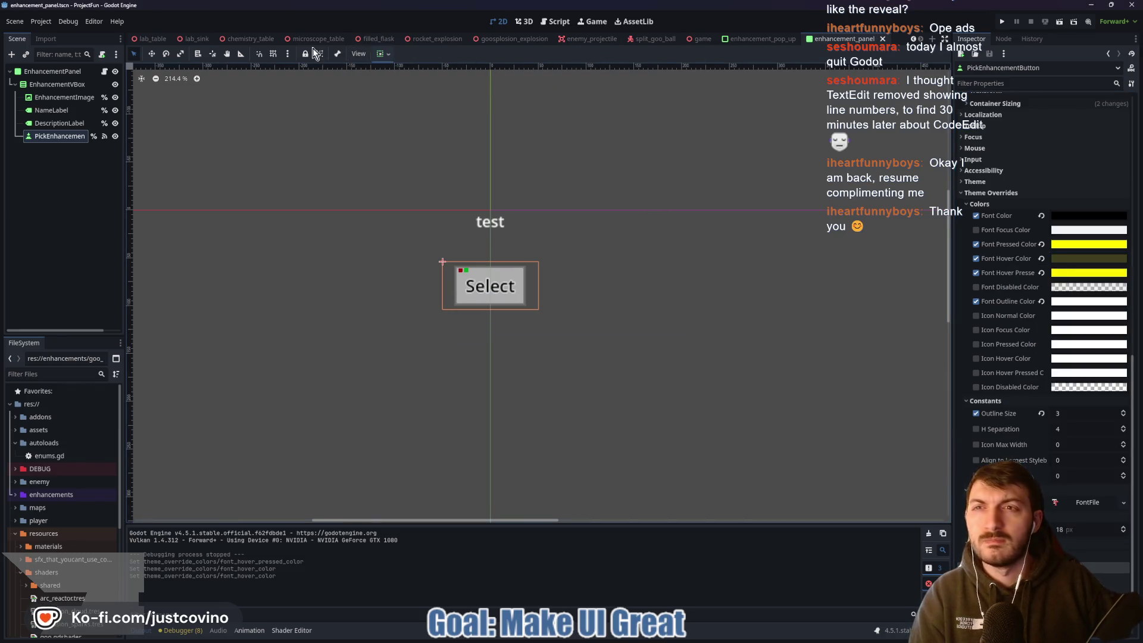
Step: Run the game from the 3D lab scene, level up via the console, and take Goosplosion
{"action": "scroll", "coordinate": [383, 40], "scroll_direction": "up", "scroll_amount": 5}
{"action": "left_click", "coordinate": [339, 39]}
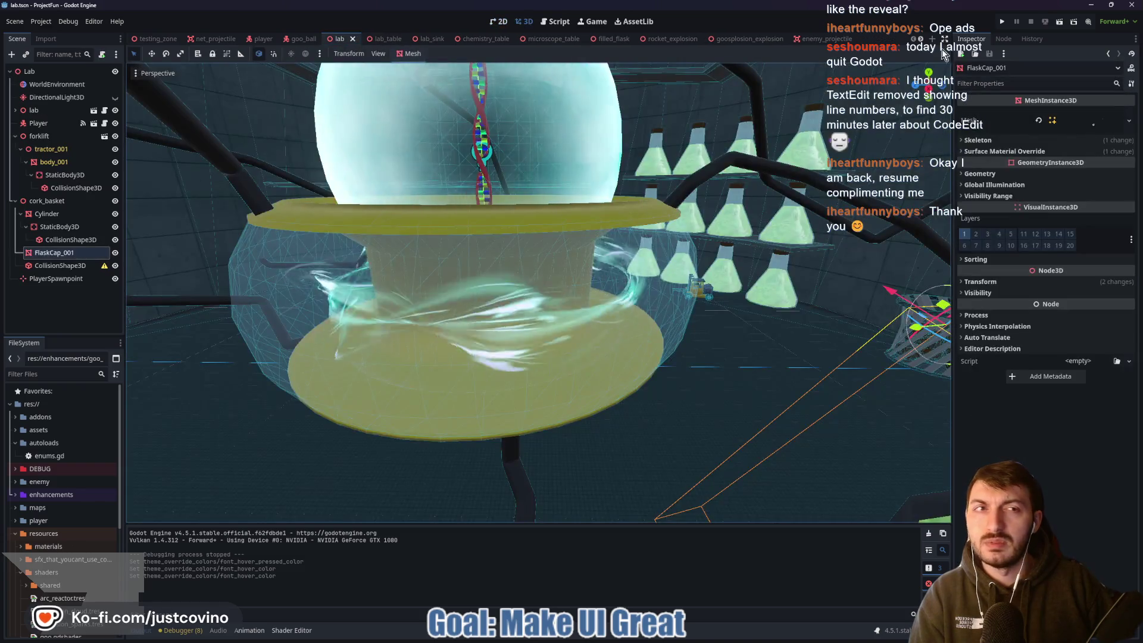
{"action": "key", "text": "F5"}
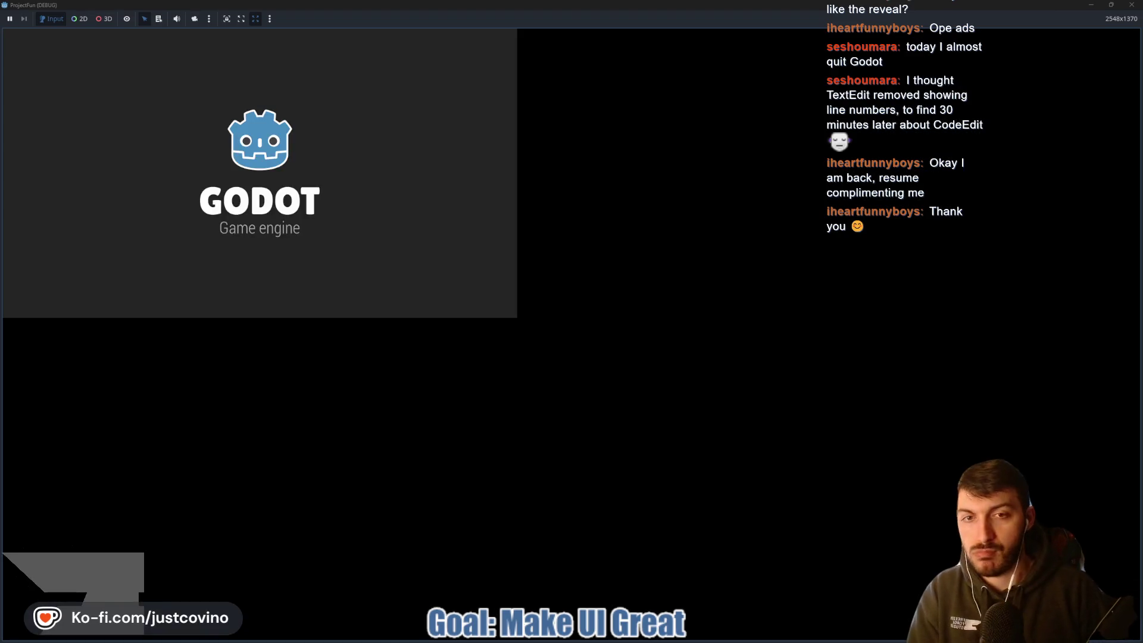
{"action": "key", "text": "grave"}
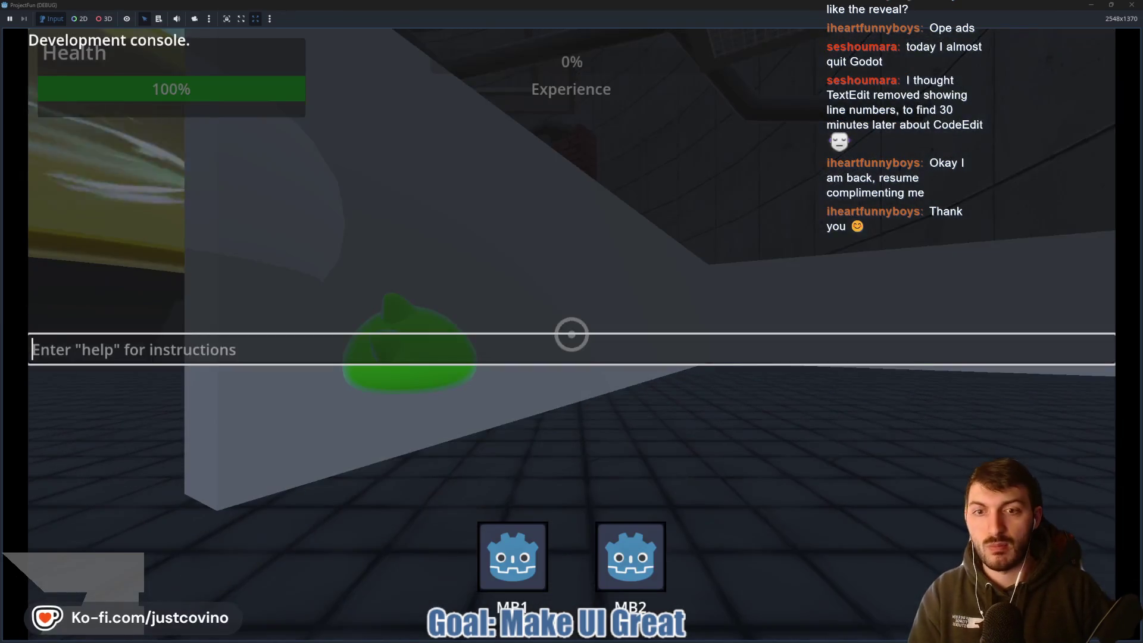
{"action": "type", "text": "levelu"}
{"action": "key", "text": "BackSpace"}
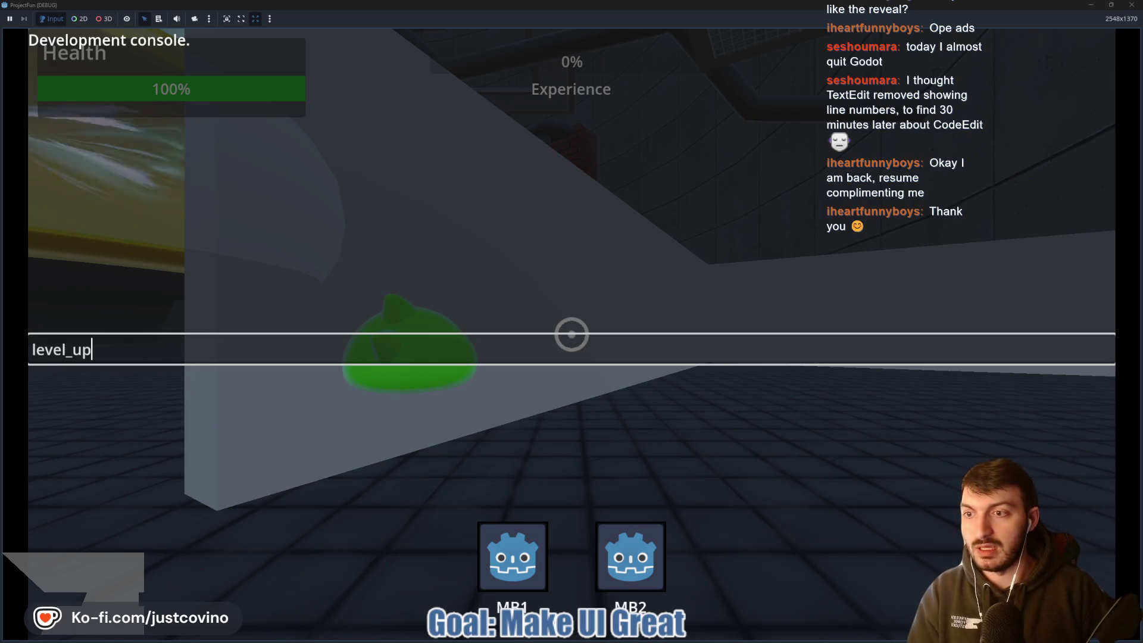
{"action": "key", "text": "Return"}
{"action": "key", "text": "grave"}
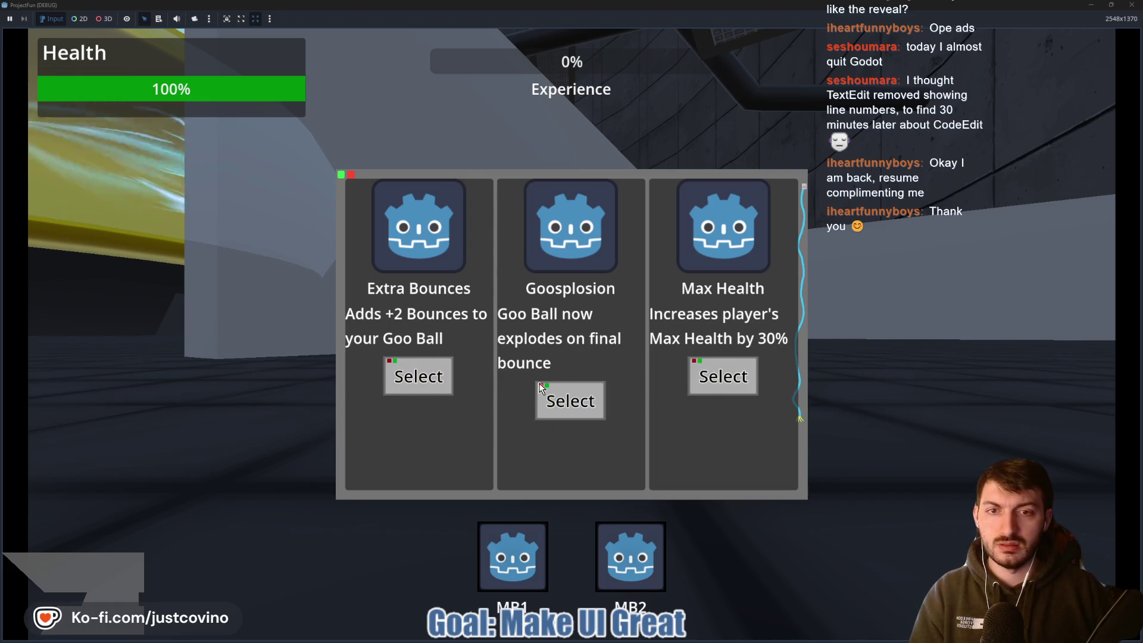
{"action": "left_click", "coordinate": [578, 406]}
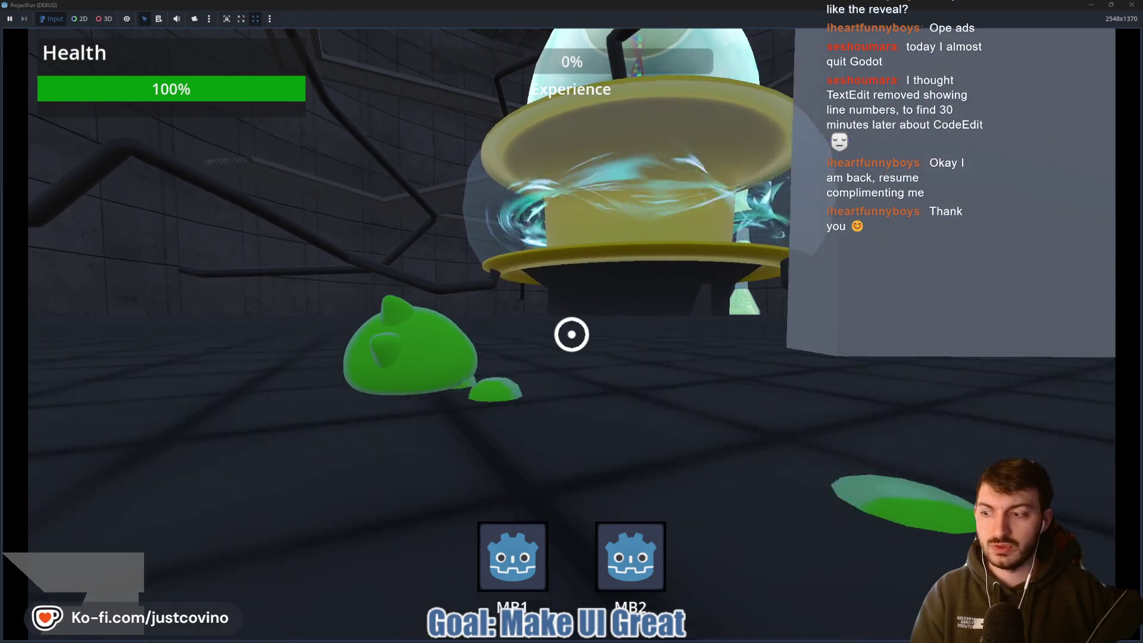
Step: Level up again with the level_up console command and choose Goo Ball Split
{"action": "key", "text": "grave"}
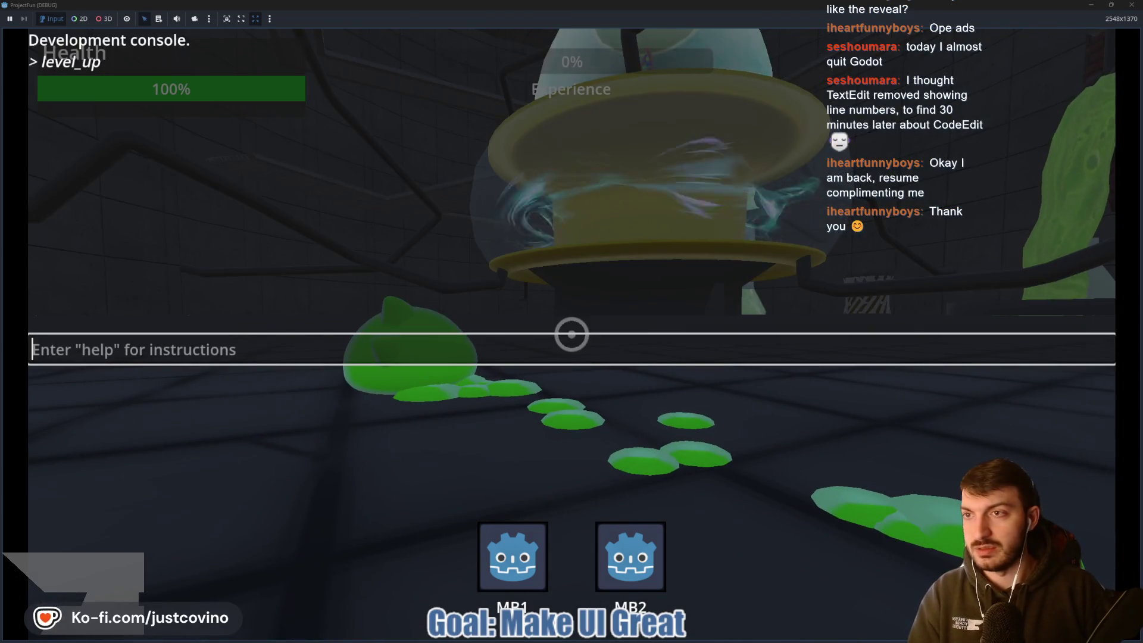
{"action": "type", "text": "lebel"}
{"action": "key", "text": "BackSpace"}
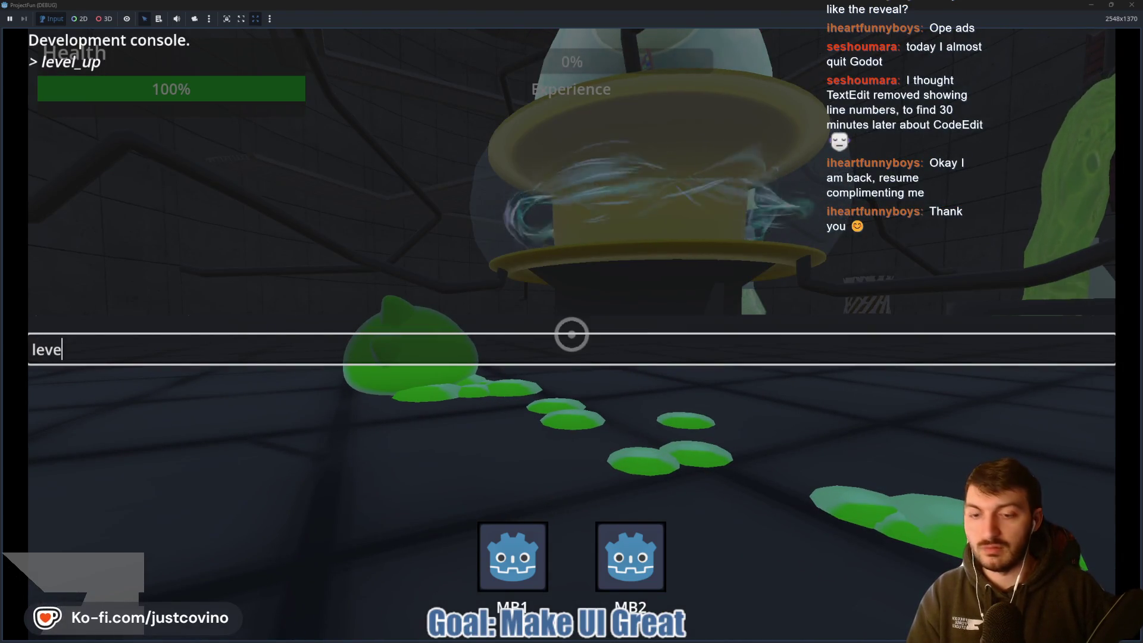
{"action": "type", "text": "l_up"}
{"action": "key", "text": "ctrl+a"}
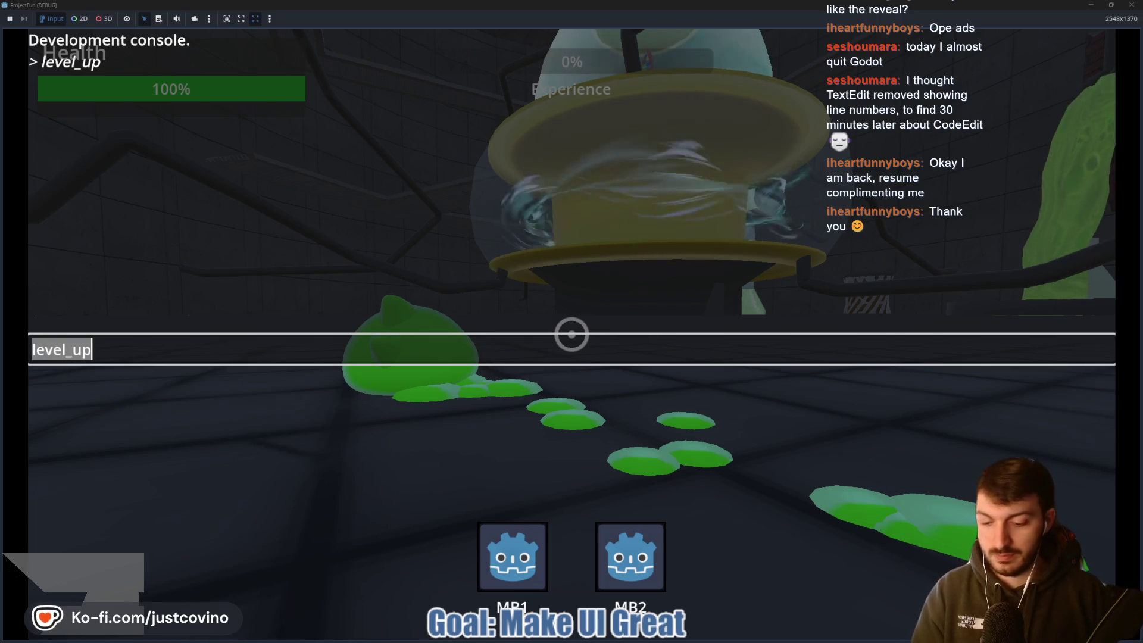
{"action": "key", "text": "Return"}
{"action": "key", "text": "grave"}
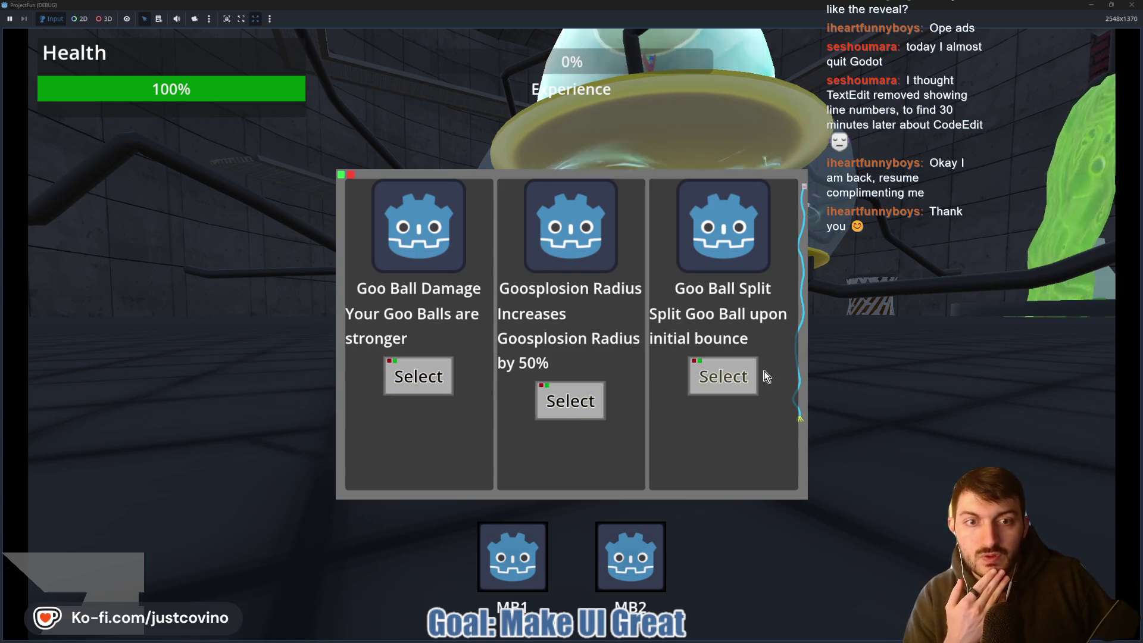
{"action": "left_click", "coordinate": [723, 376]}
Step: Rerun level_up from console history to get a third upgrade choice
{"action": "key", "text": "grave"}
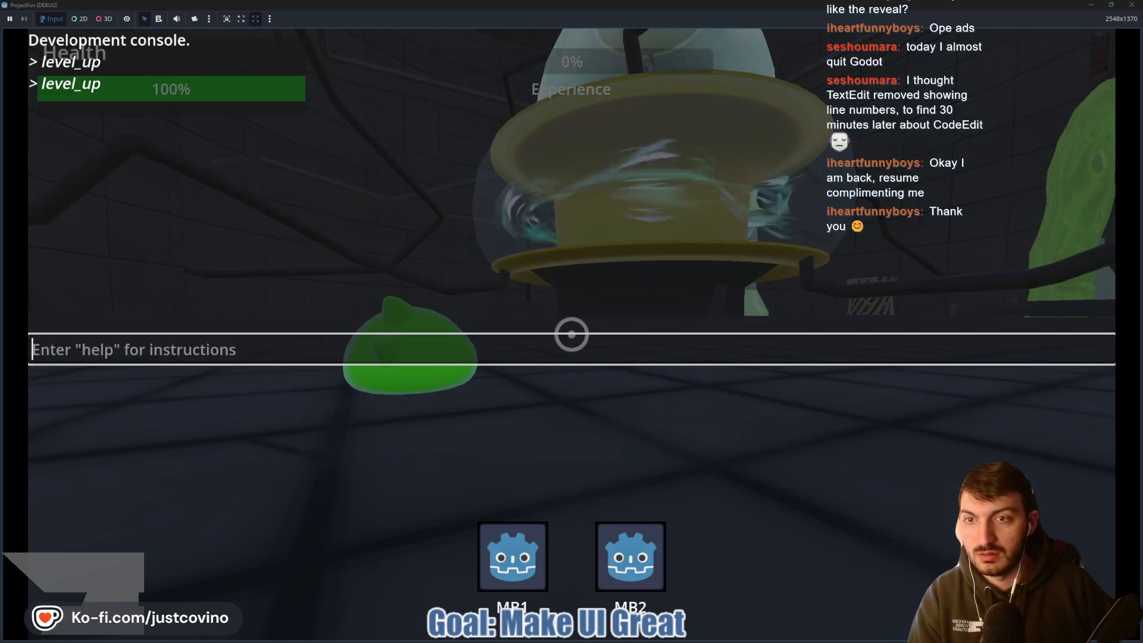
{"action": "key", "text": "Up"}
{"action": "key", "text": "Return"}
{"action": "key", "text": "grave"}
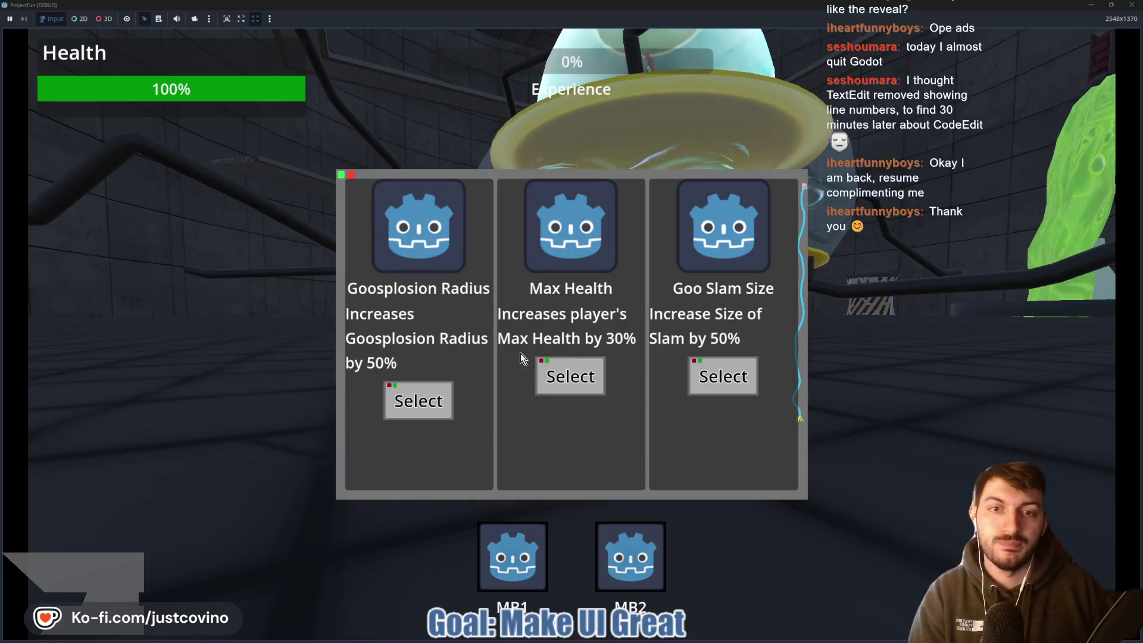
Step: Pick the Max Health upgrade, then fire repeated grapples to swing around the lab toward the jumbotron
{"action": "left_click", "coordinate": [565, 381]}
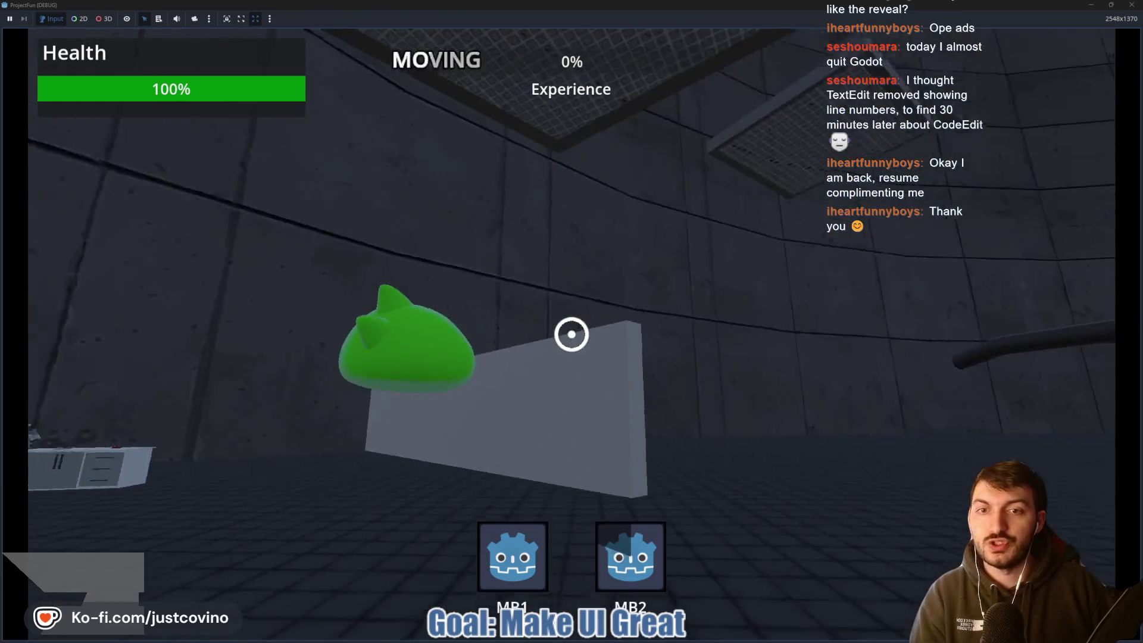
{"action": "left_click", "coordinate": [572, 334]}
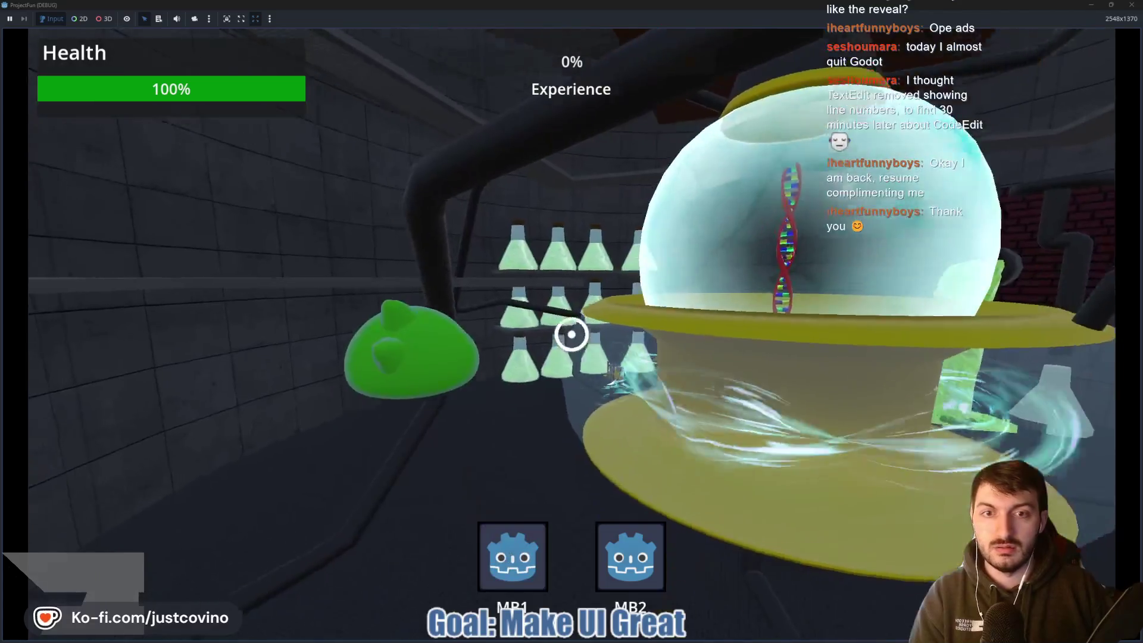
{"action": "left_click", "coordinate": [572, 334]}
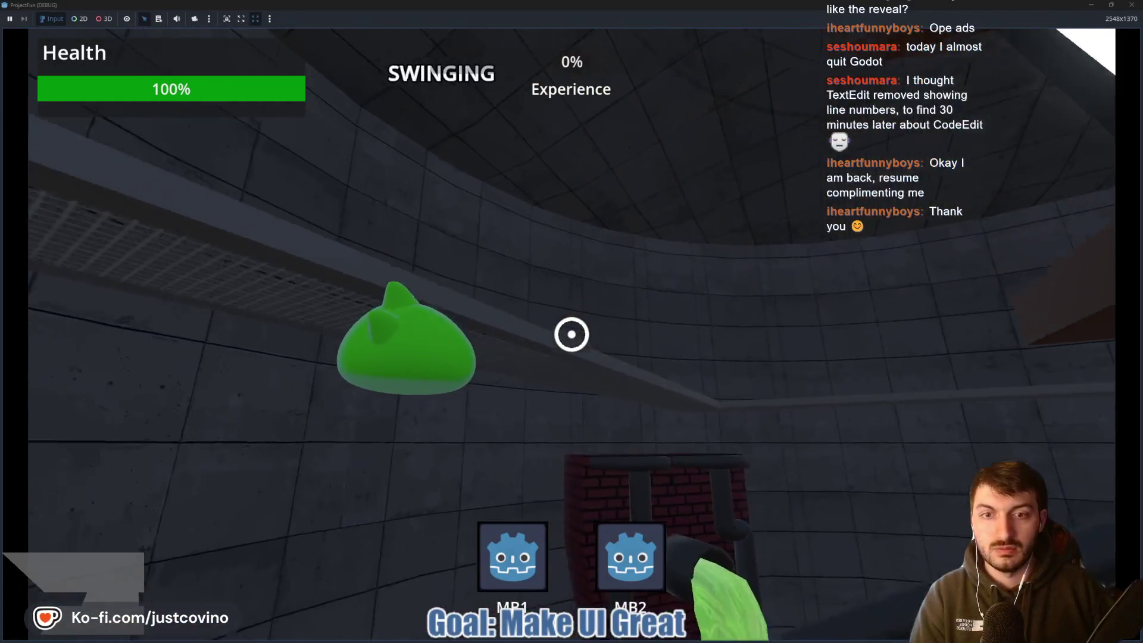
{"action": "left_click", "coordinate": [571, 334]}
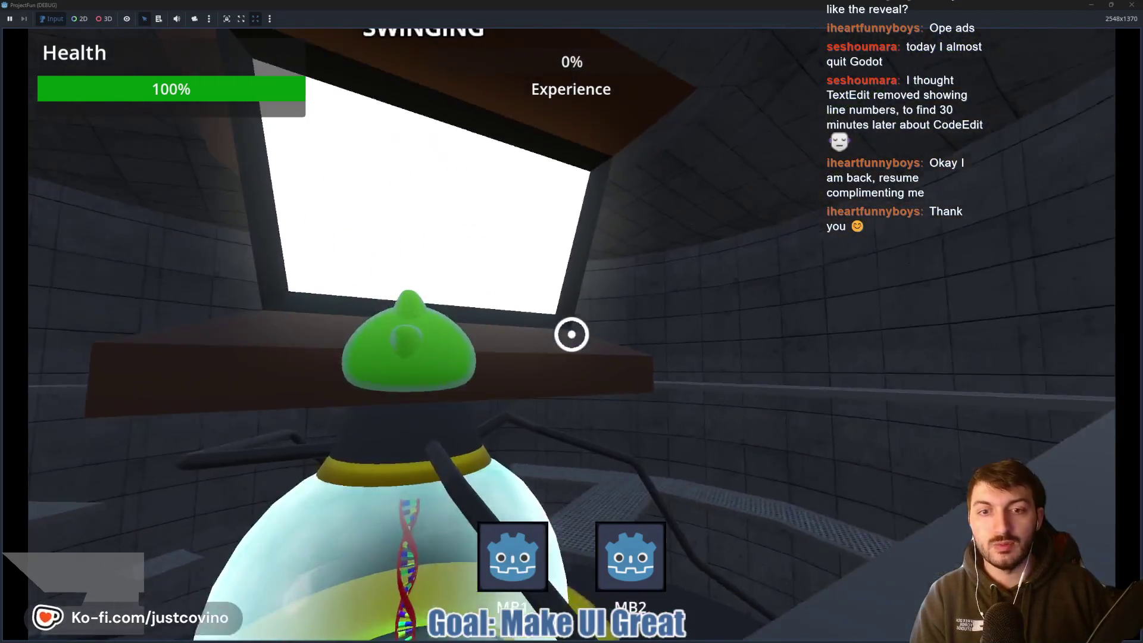
{"action": "left_click", "coordinate": [571, 334]}
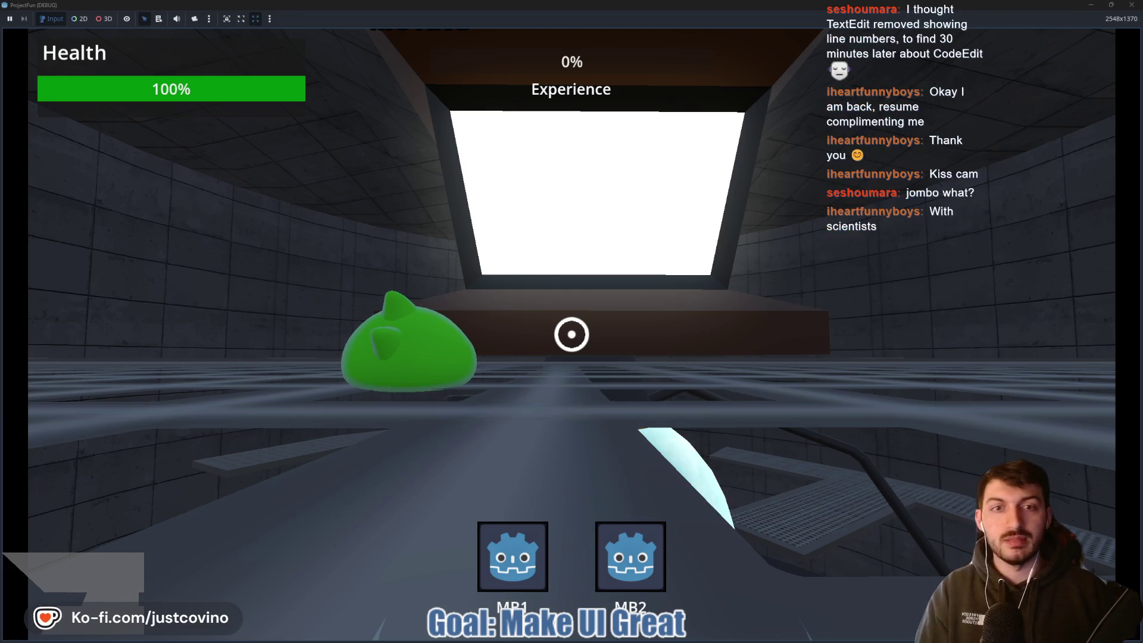
Step: Walk forward into the cylindrical room and jump above the ledge to view the bright jumbotron screen
{"action": "left_click", "coordinate": [571, 334]}
{"action": "key", "text": "w"}
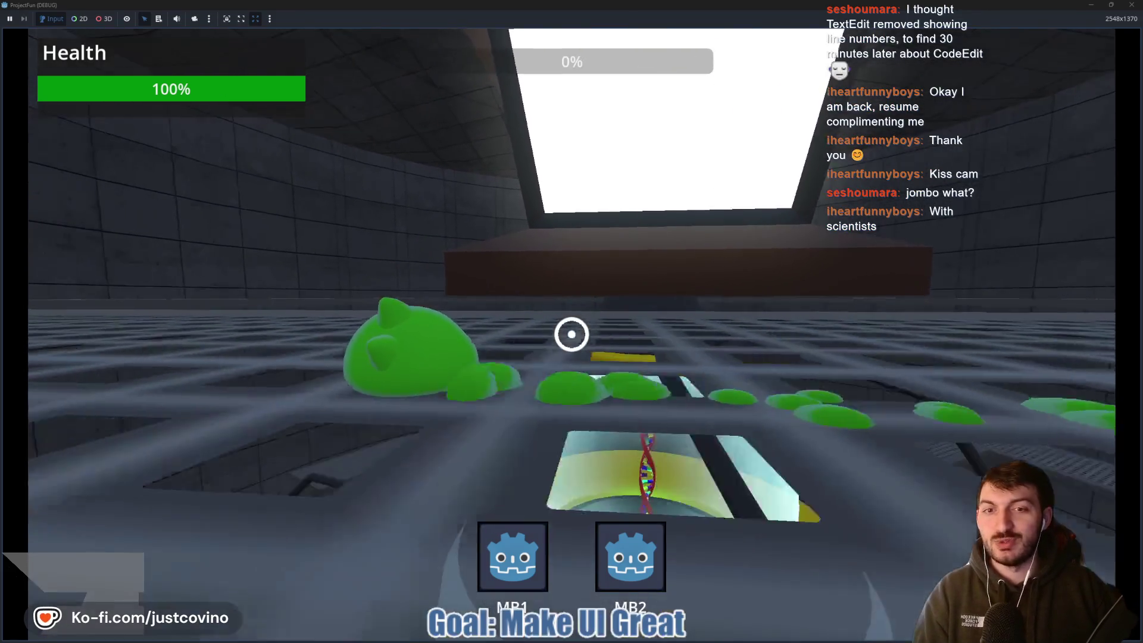
{"action": "key", "text": "w"}
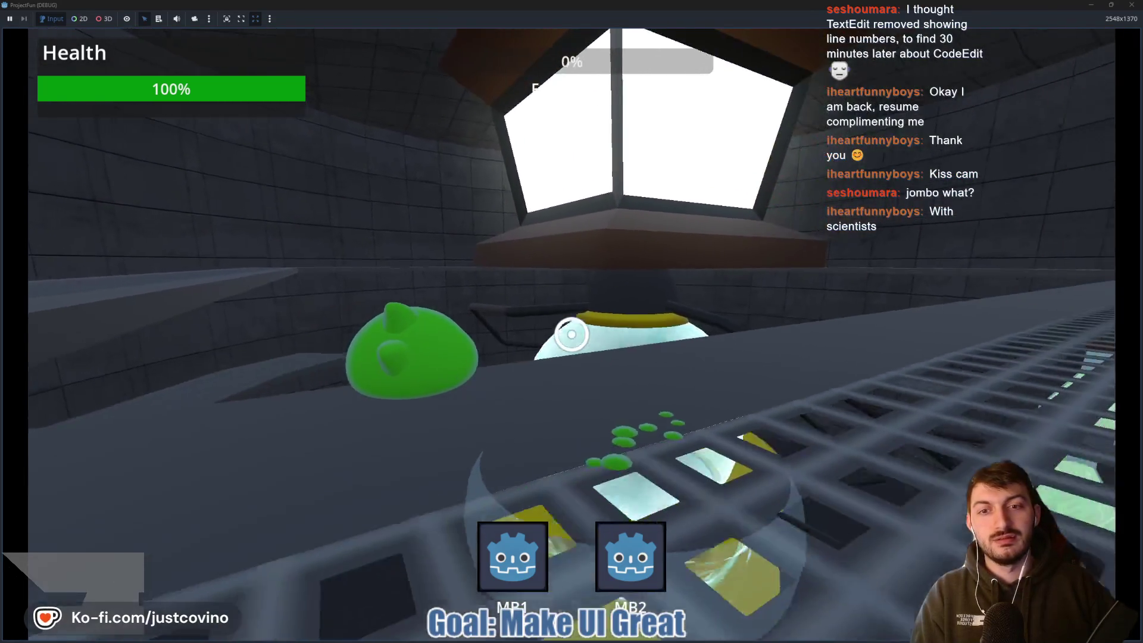
{"action": "key", "text": "space"}
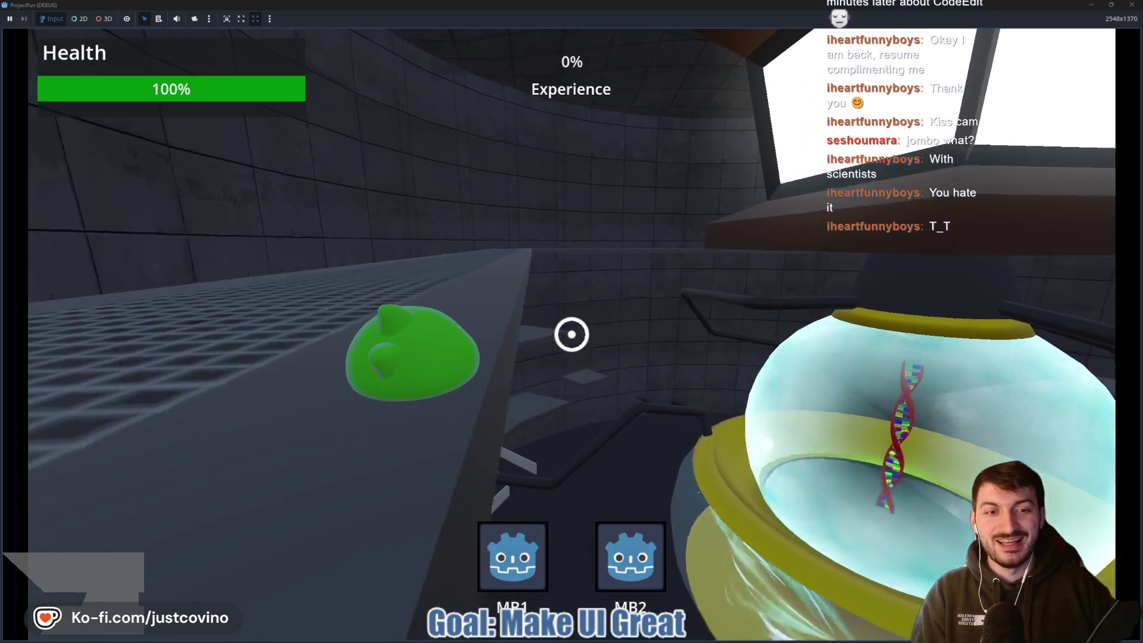
{"action": "mouse_move", "coordinate": [572, 334]}
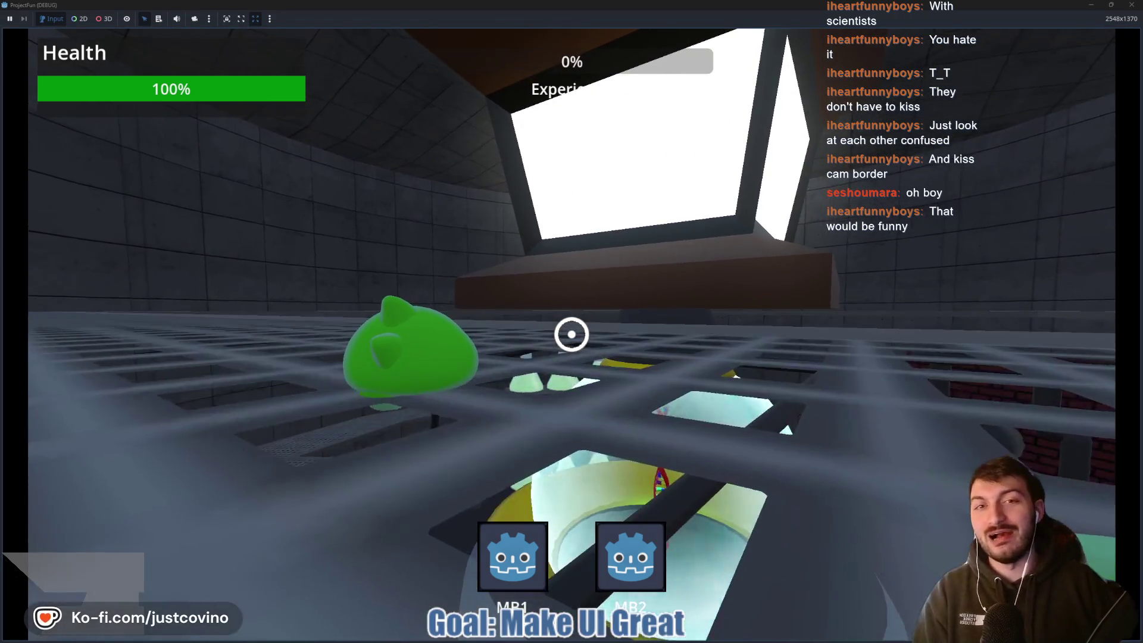
Step: Stop the running game with F8 and select the JumboTron mesh in the lab viewport
{"action": "key", "text": "F8"}
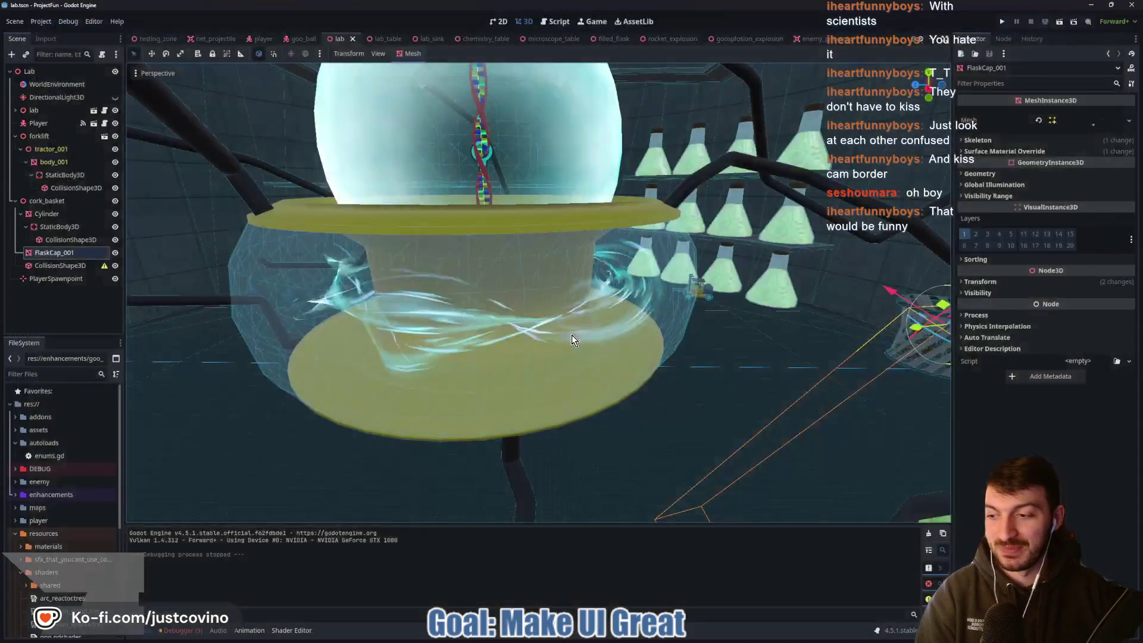
{"action": "scroll", "coordinate": [468, 210], "scroll_direction": "down", "scroll_amount": 6}
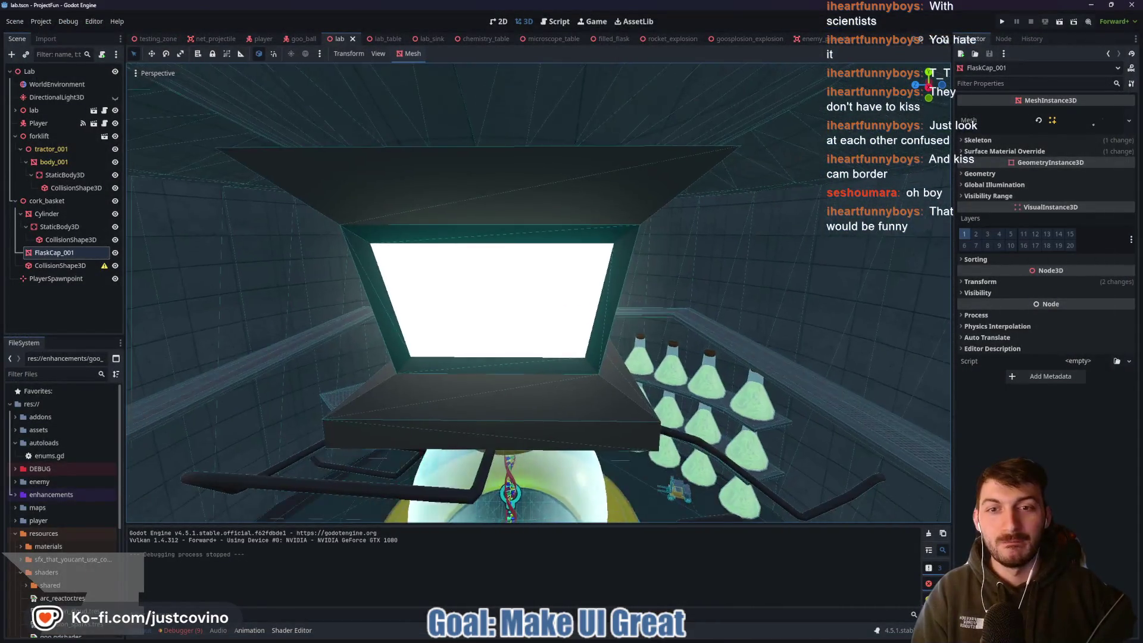
{"action": "left_click", "coordinate": [468, 209]}
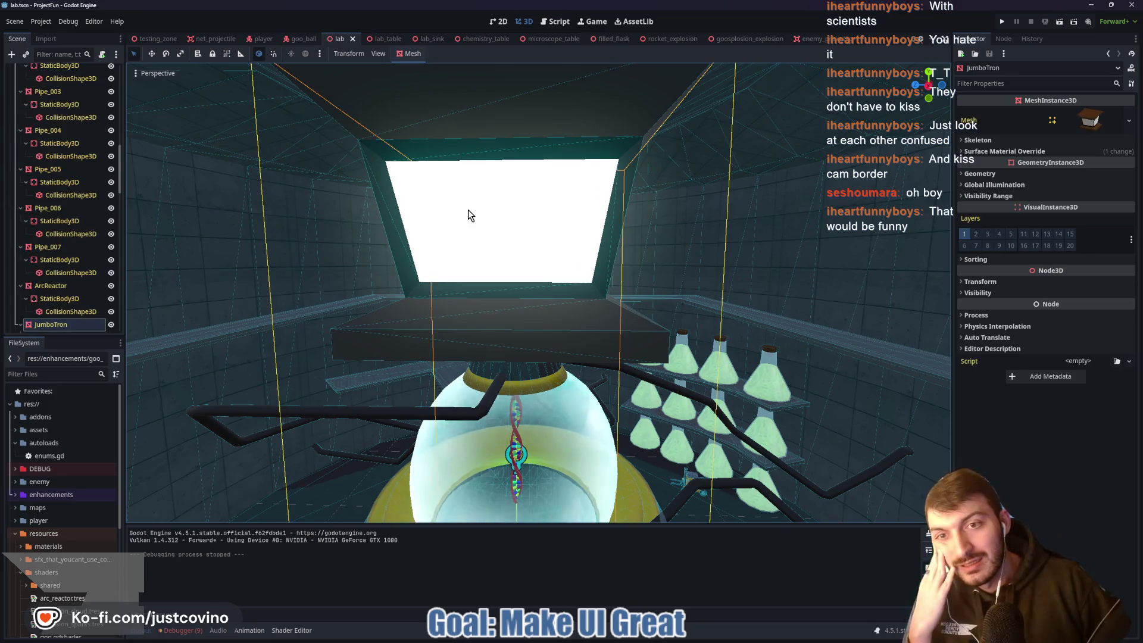
Step: Expand its Surface Material Override and inspect slot 1's options and slot 0's white material
{"action": "left_click", "coordinate": [1039, 152]}
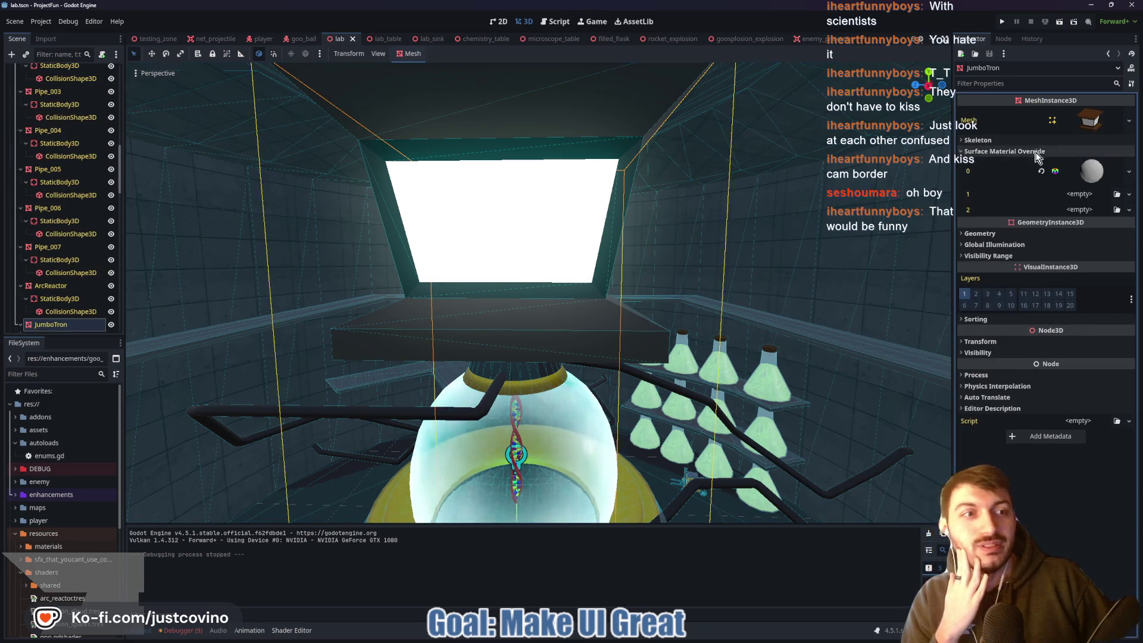
{"action": "left_click", "coordinate": [1079, 195]}
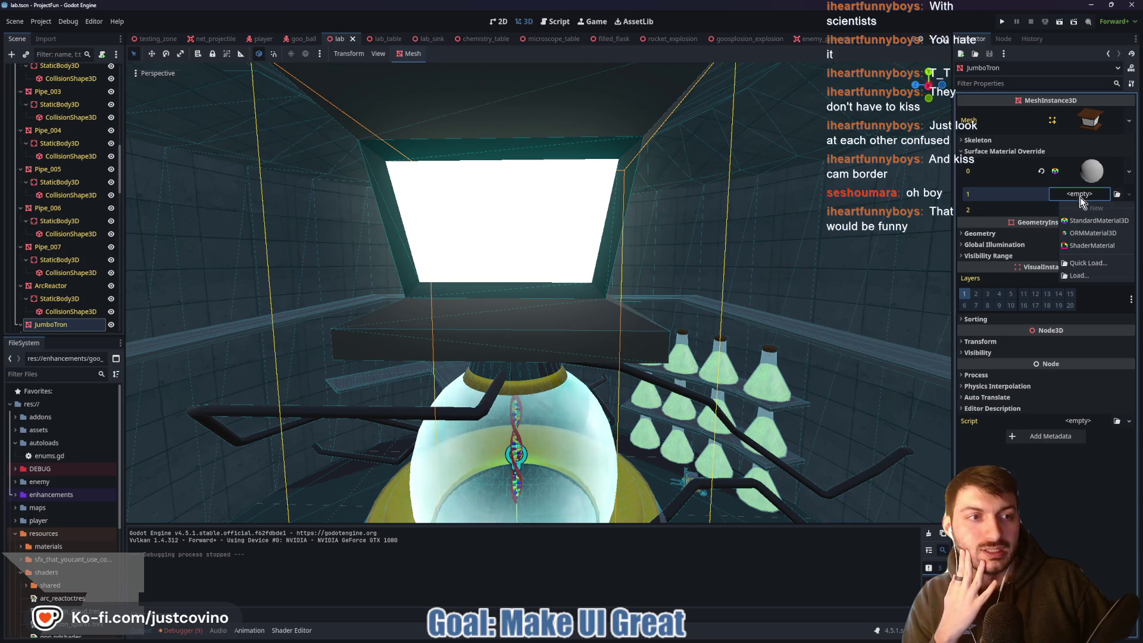
{"action": "left_click", "coordinate": [1092, 174]}
{"action": "left_click", "coordinate": [1093, 176]}
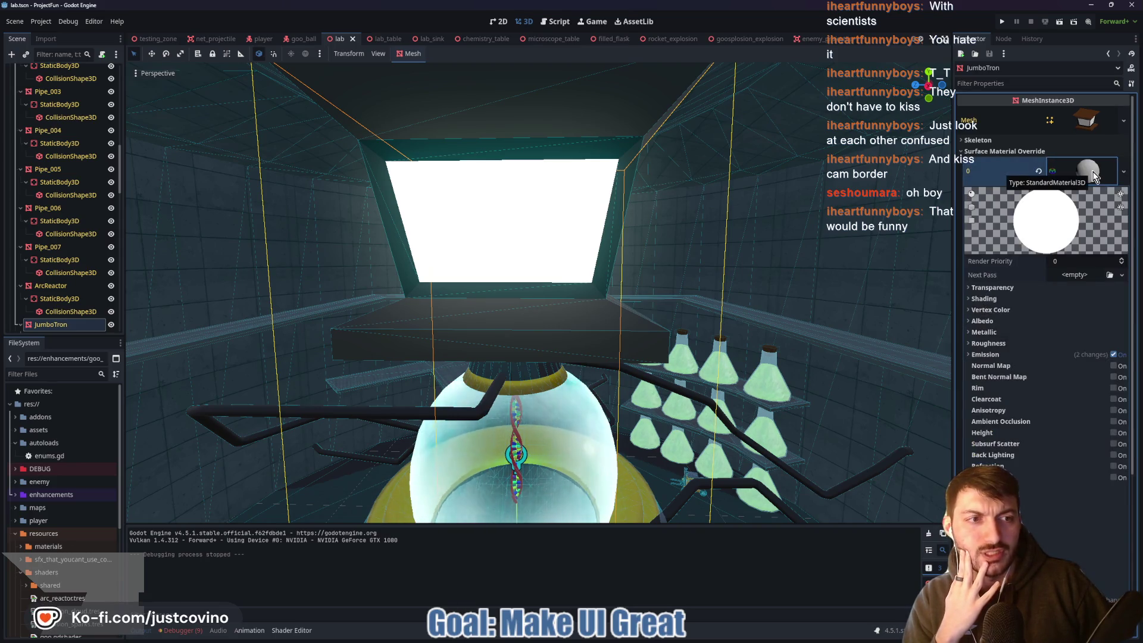
{"action": "left_click", "coordinate": [1085, 172]}
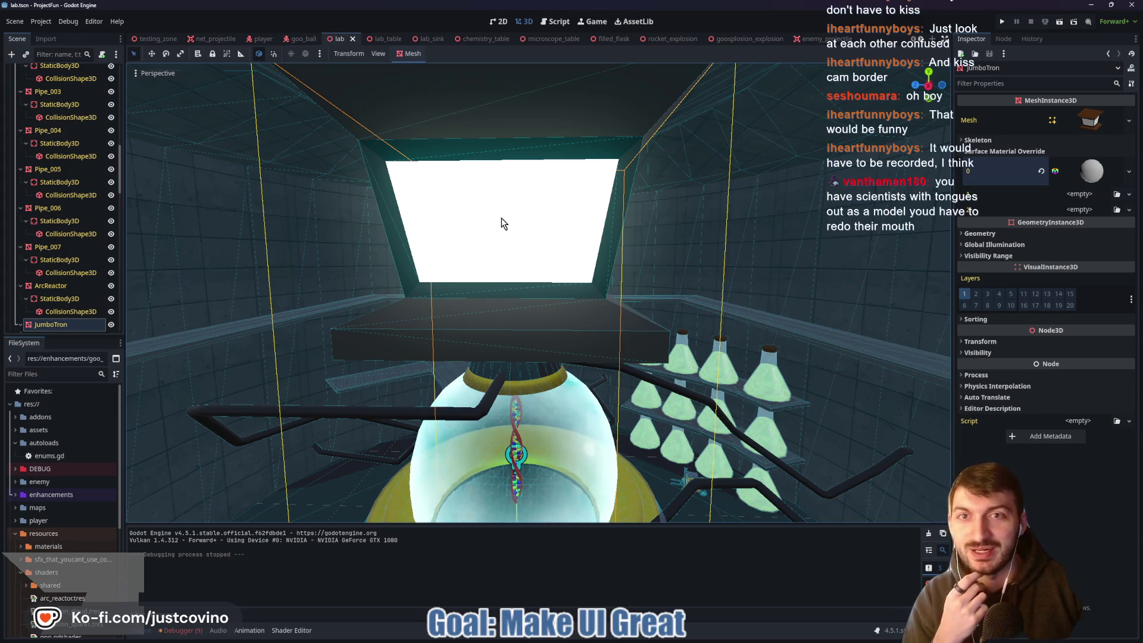
Step: Filter the FileSystem by 'enem' and open the enemy.tscn scene
{"action": "left_click", "coordinate": [390, 43]}
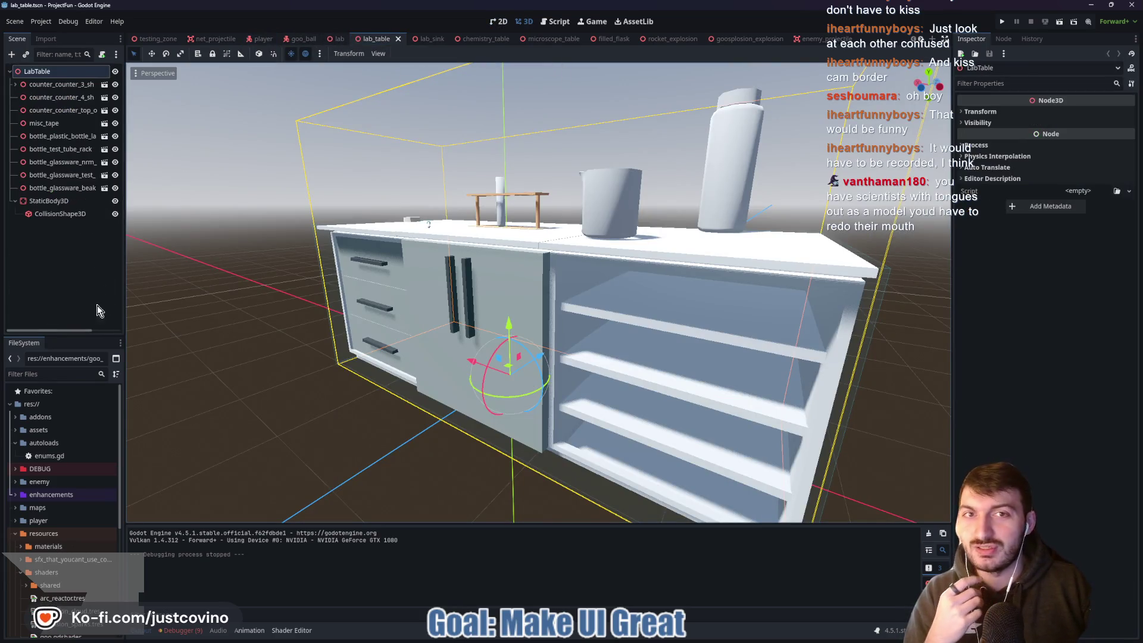
{"action": "left_click", "coordinate": [58, 374]}
{"action": "type", "text": "enem"}
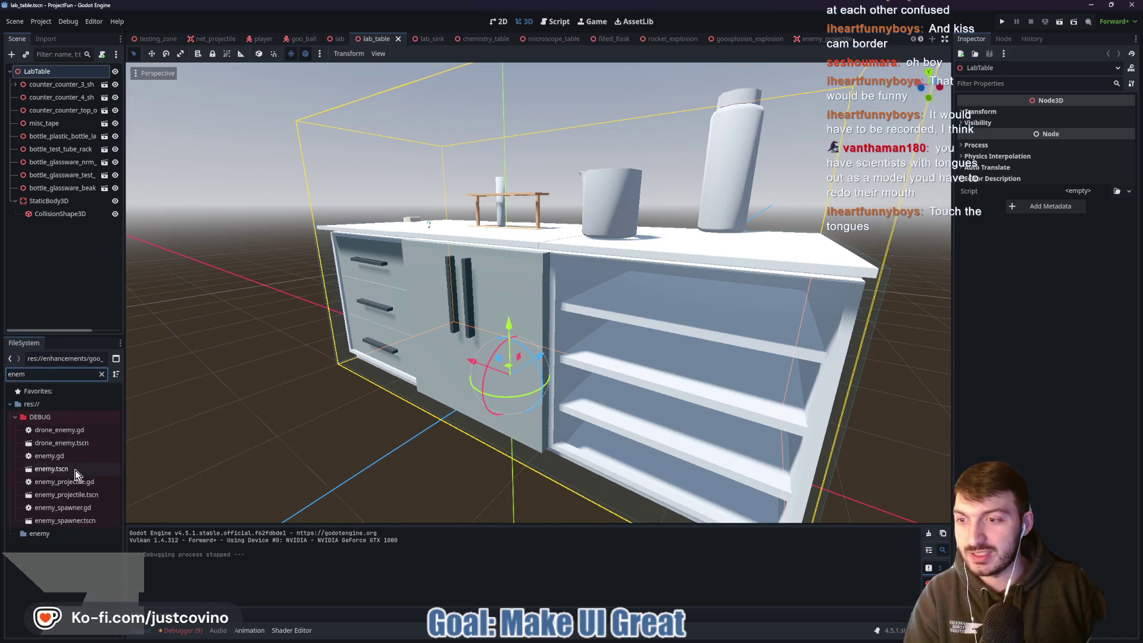
{"action": "double_click", "coordinate": [75, 470]}
Step: Orbit around the scientist enemy model, then return to the enhancement_panel scene
{"action": "scroll", "coordinate": [480, 319], "scroll_direction": "down", "scroll_amount": 3}
{"action": "mouse_move", "coordinate": [480, 319]}
{"action": "left_mouse_down"}
{"action": "mouse_move", "coordinate": [695, 248]}
{"action": "mouse_move", "coordinate": [443, 252]}
{"action": "mouse_move", "coordinate": [561, 216]}
{"action": "left_mouse_up"}
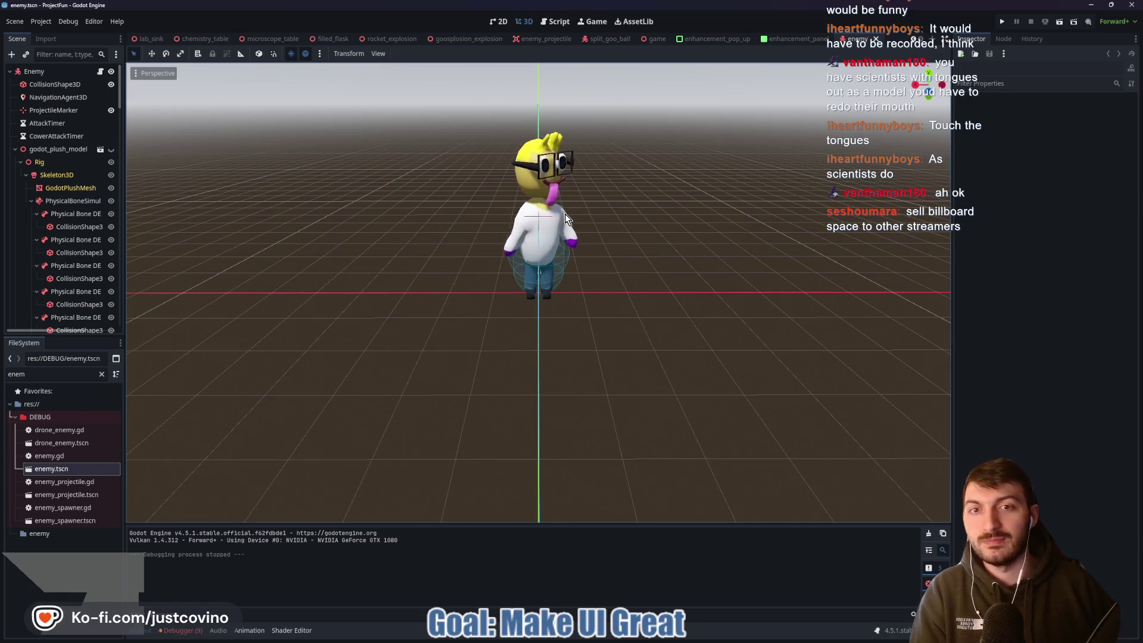
{"action": "mouse_move", "coordinate": [585, 212]}
{"action": "left_mouse_down"}
{"action": "mouse_move", "coordinate": [638, 237]}
{"action": "mouse_move", "coordinate": [491, 248]}
{"action": "mouse_move", "coordinate": [637, 242]}
{"action": "left_mouse_up"}
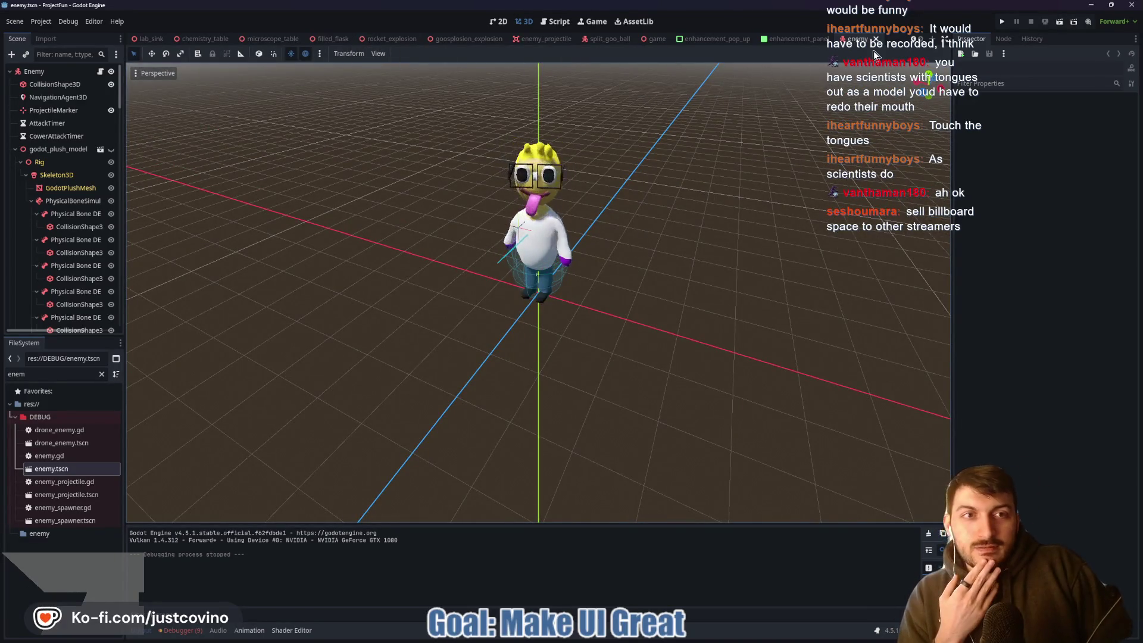
{"action": "left_click", "coordinate": [795, 39]}
{"action": "scroll", "coordinate": [583, 156], "scroll_direction": "down", "scroll_amount": 5}
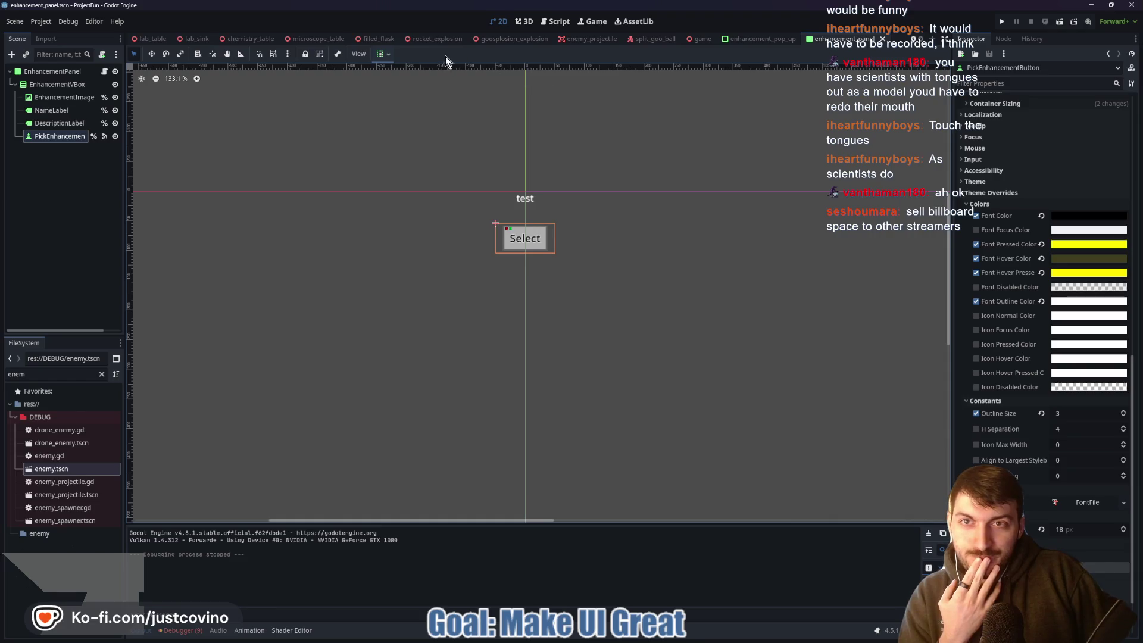
Step: Switch to the lab scene and outline the jumbotron's white screen in pink ink
{"action": "scroll", "coordinate": [252, 40], "scroll_direction": "up", "scroll_amount": 4}
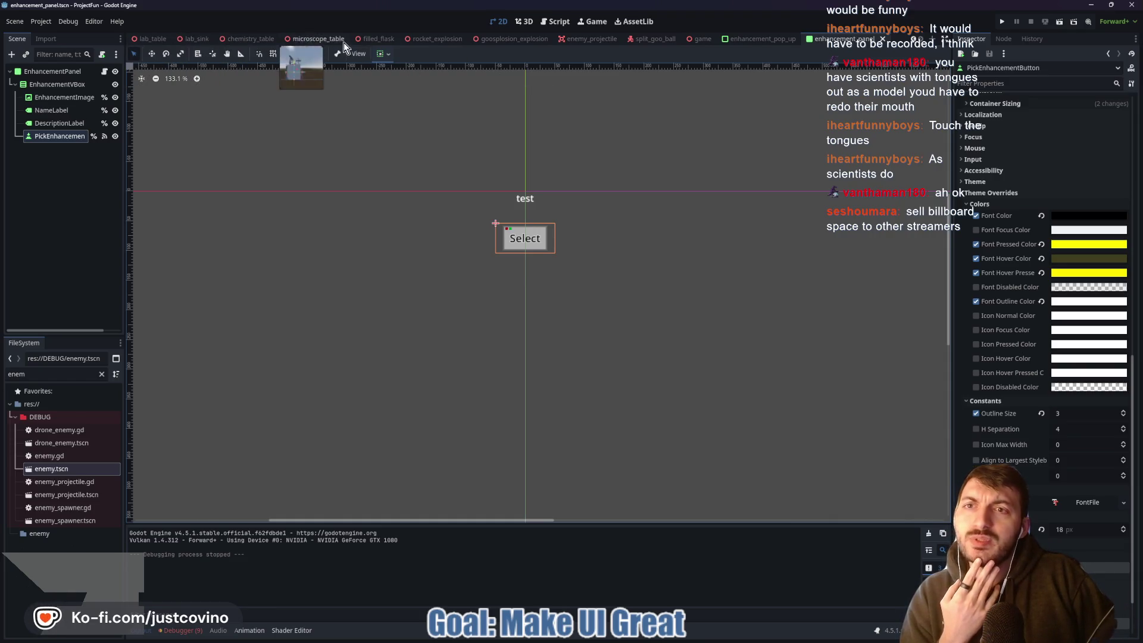
{"action": "scroll", "coordinate": [433, 40], "scroll_direction": "up", "scroll_amount": 1}
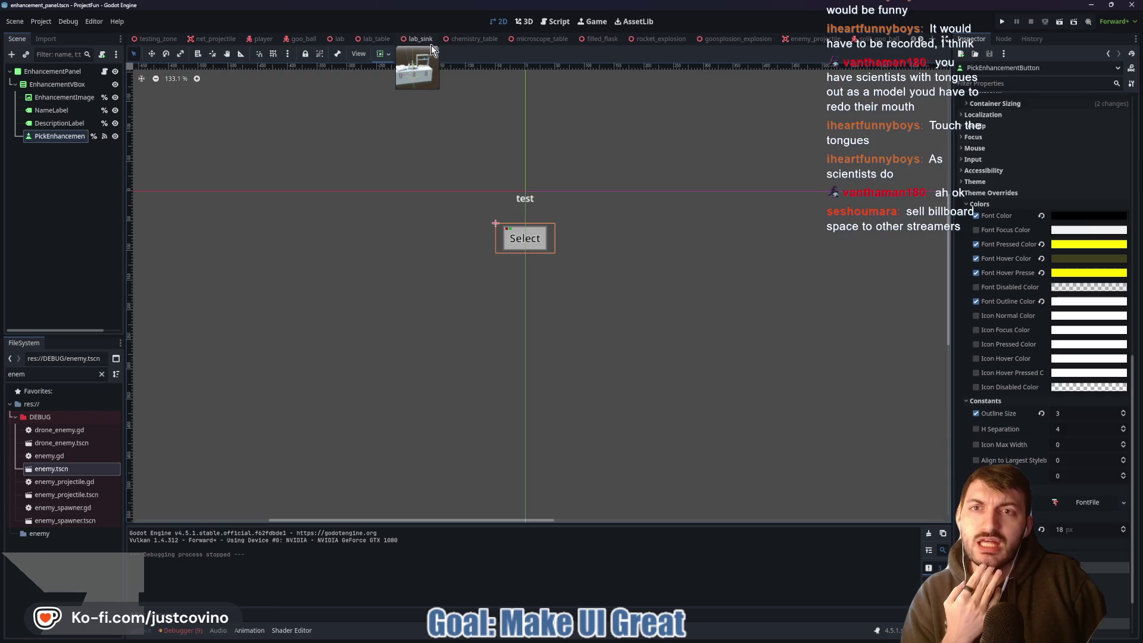
{"action": "left_click", "coordinate": [338, 39]}
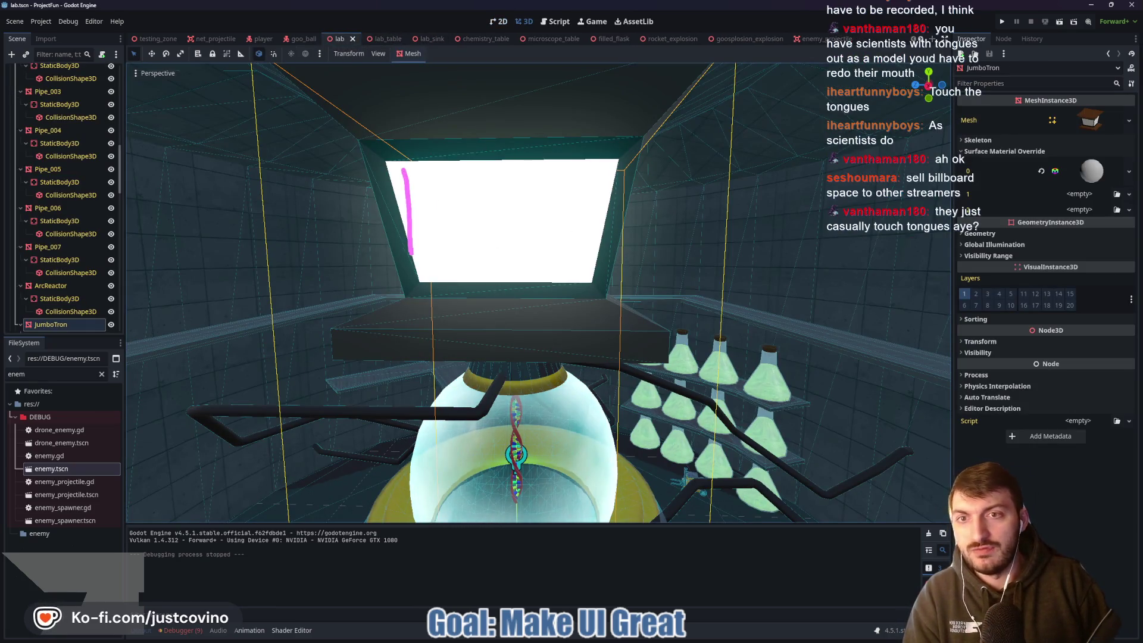
{"action": "mouse_move", "coordinate": [411, 254]}
{"action": "left_mouse_down"}
{"action": "mouse_move", "coordinate": [571, 275]}
{"action": "mouse_move", "coordinate": [467, 180]}
{"action": "left_mouse_up"}
{"action": "right_click", "coordinate": [490, 204]}
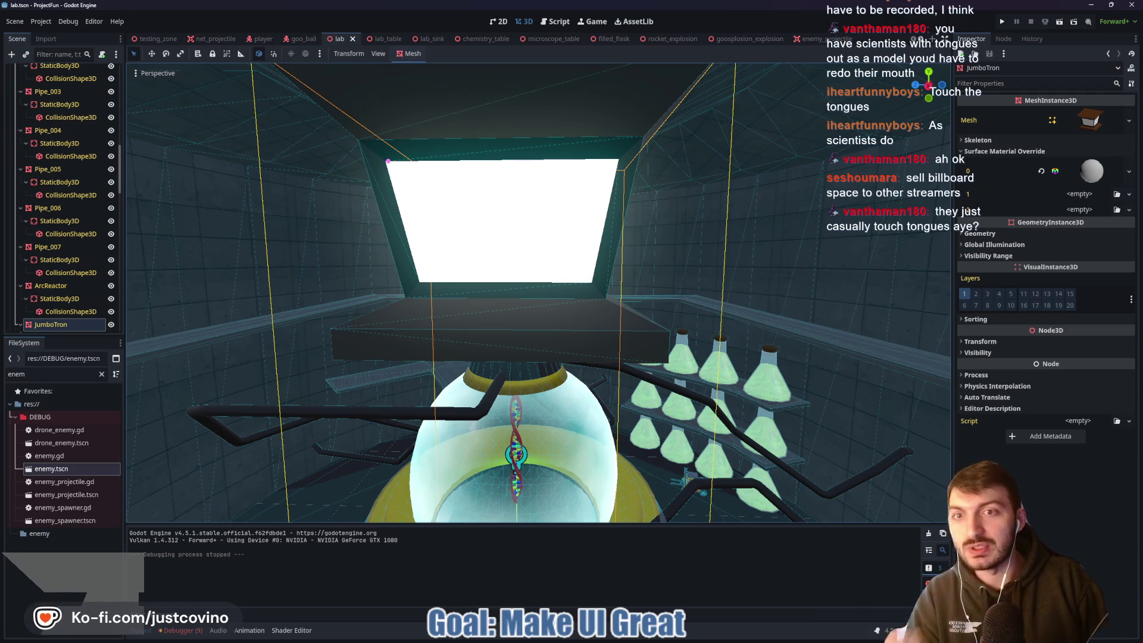
{"action": "mouse_move", "coordinate": [385, 161]}
{"action": "left_mouse_down"}
{"action": "mouse_move", "coordinate": [618, 162]}
{"action": "mouse_move", "coordinate": [592, 271]}
{"action": "left_mouse_up"}
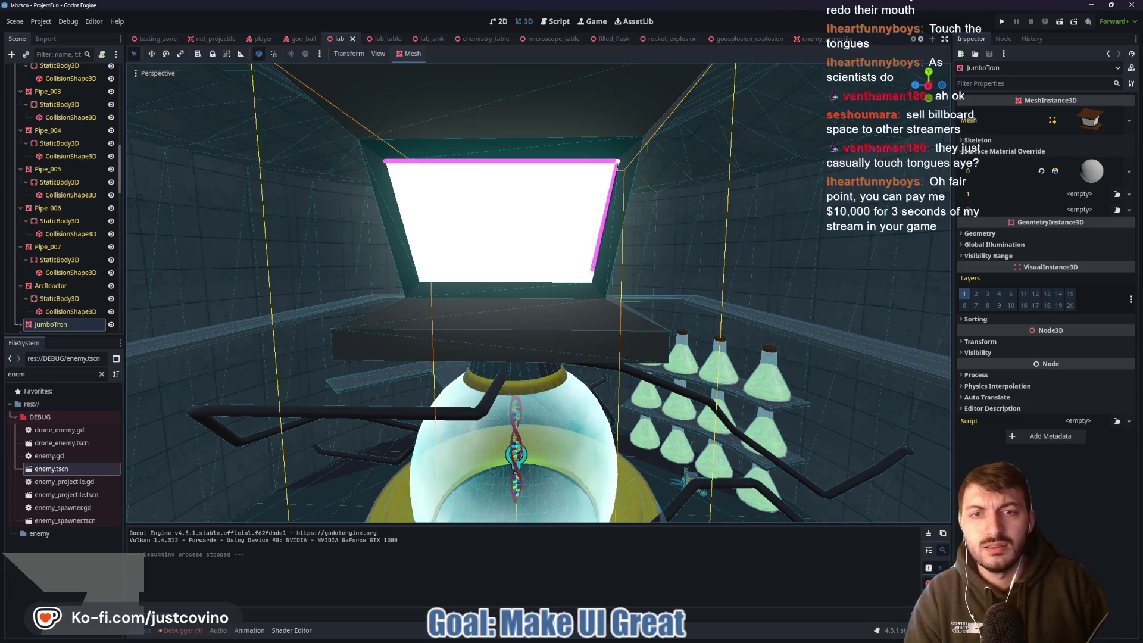
{"action": "left_click_drag", "start_coordinate": [618, 161], "coordinate": [590, 284]}
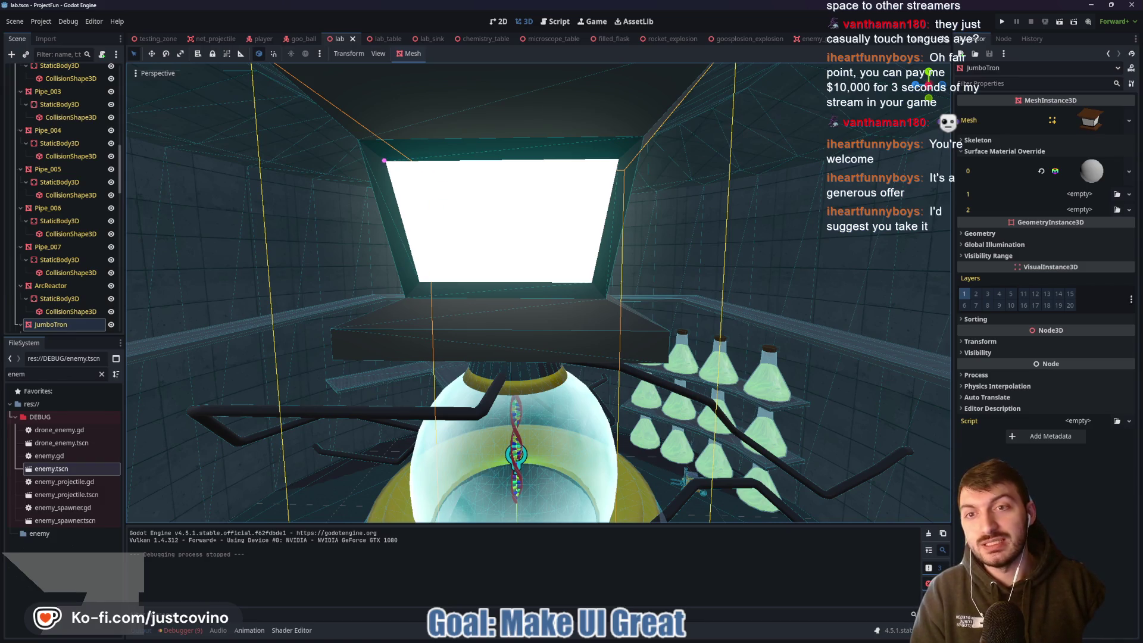
{"action": "mouse_move", "coordinate": [384, 160]}
{"action": "left_mouse_down"}
{"action": "mouse_move", "coordinate": [619, 160]}
{"action": "mouse_move", "coordinate": [593, 284]}
{"action": "mouse_move", "coordinate": [432, 284]}
{"action": "left_mouse_up"}
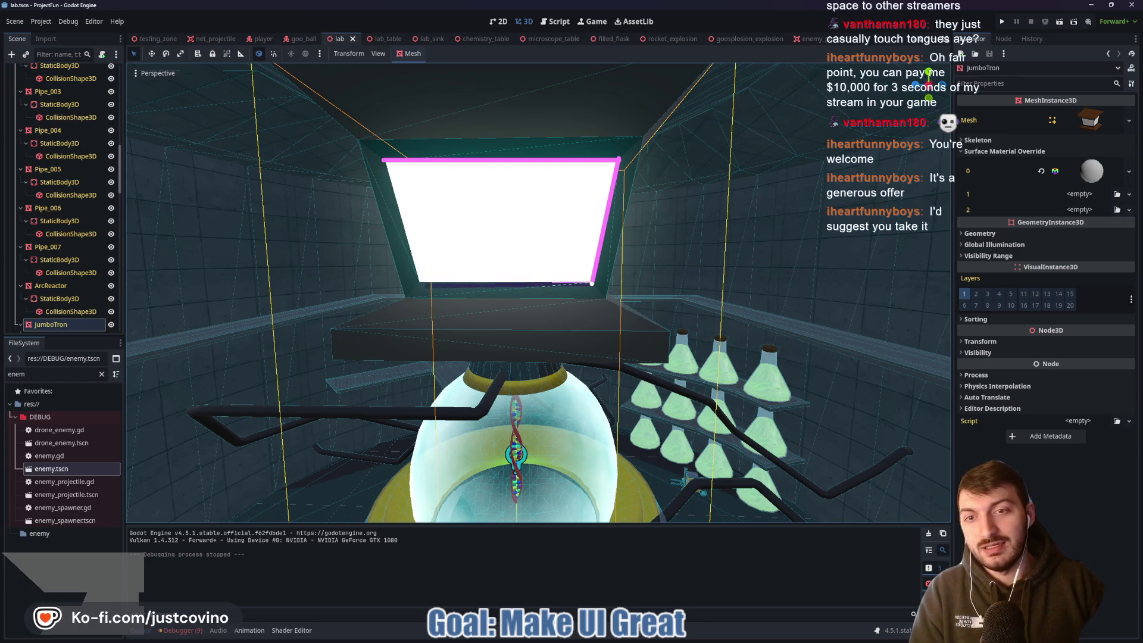
{"action": "mouse_move", "coordinate": [592, 283]}
{"action": "left_mouse_down"}
{"action": "mouse_move", "coordinate": [416, 283]}
{"action": "mouse_move", "coordinate": [384, 161]}
{"action": "left_mouse_up"}
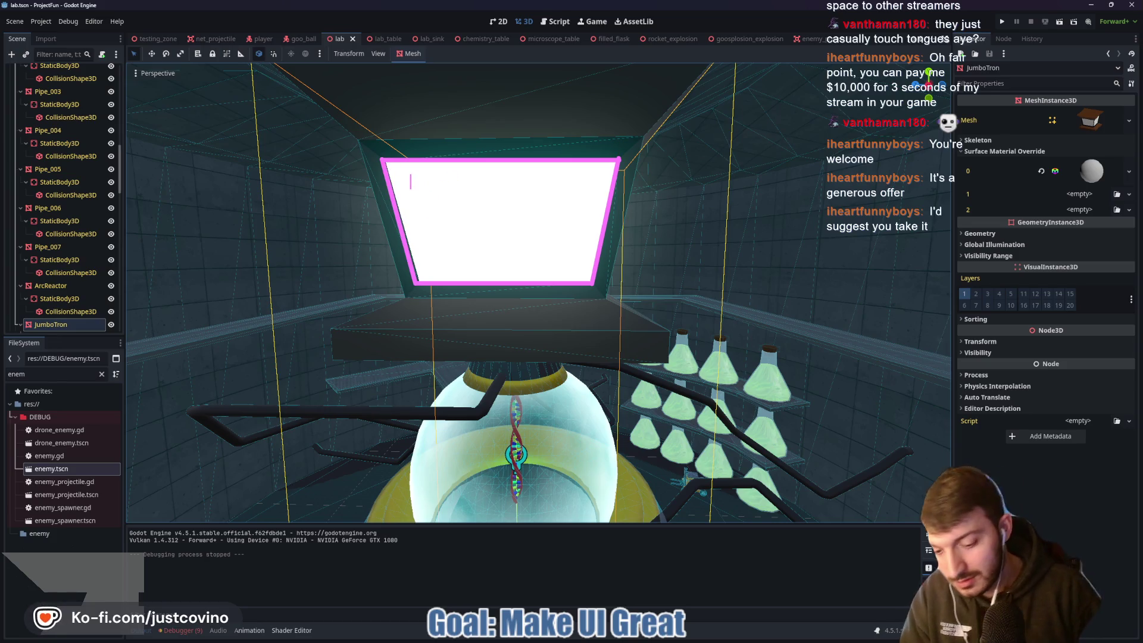
Step: Write 'iheartfunnyboys HATES' and 'Funny Boys?!!?' on the screen and doodle faces
{"action": "type", "text": "iheartfunnyboy"}
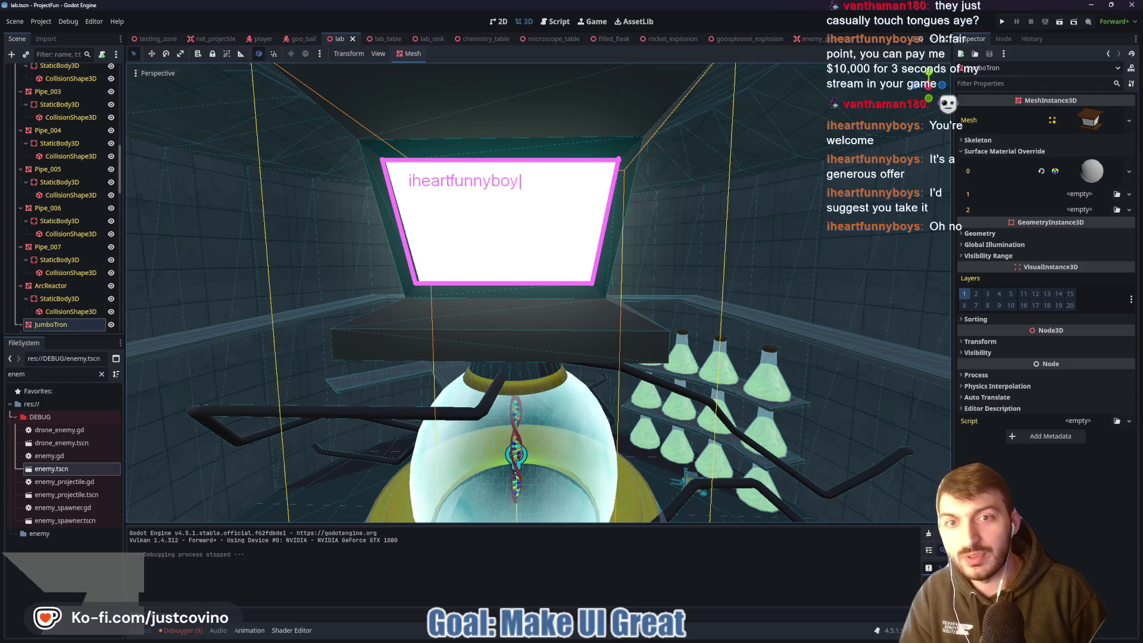
{"action": "type", "text": "s HATES"}
{"action": "key", "text": "Return"}
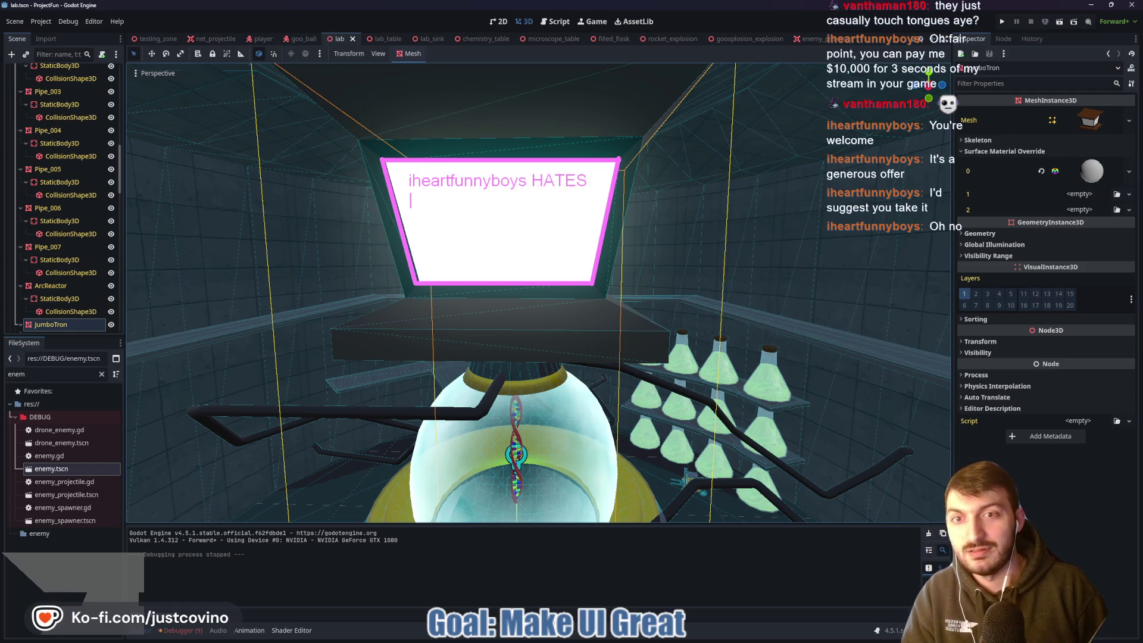
{"action": "type", "text": "Funny Boys"}
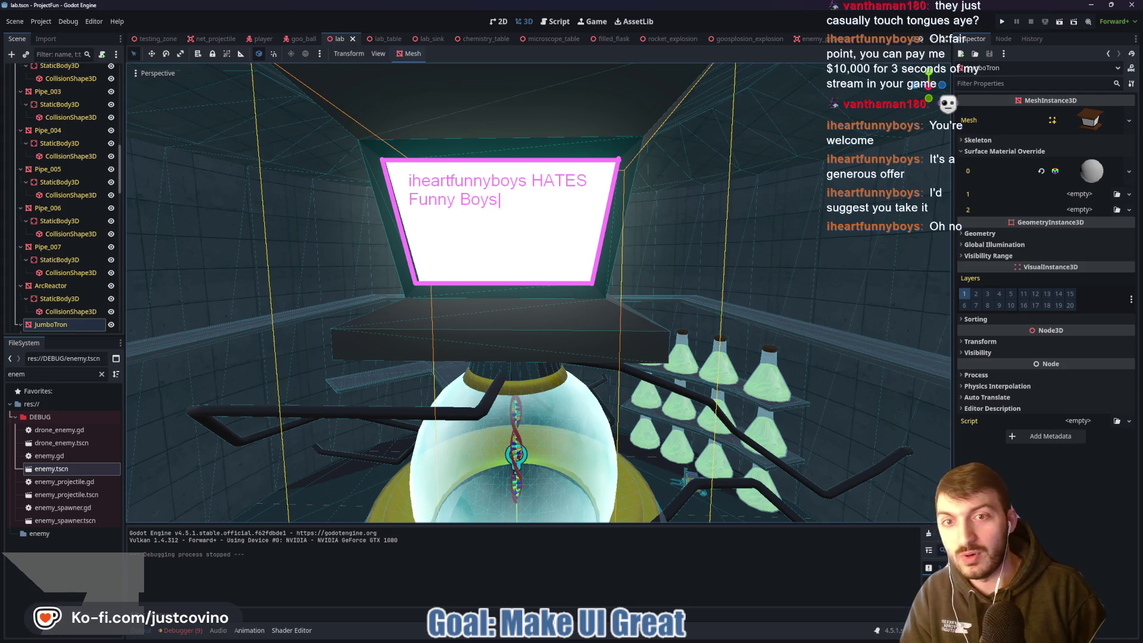
{"action": "type", "text": "?!!?"}
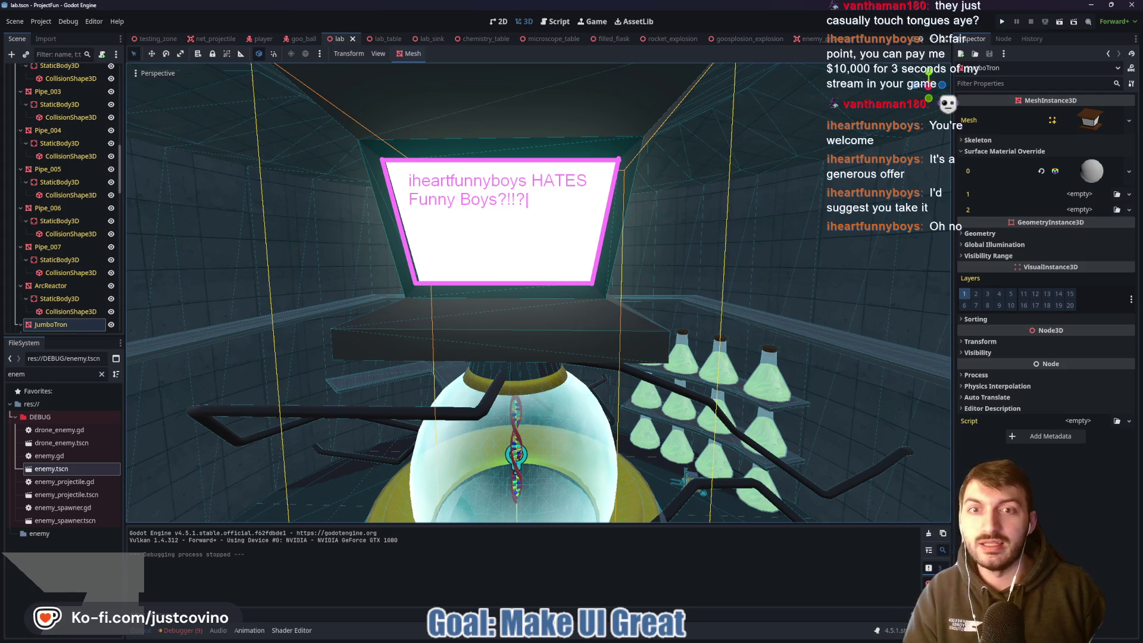
{"action": "mouse_move", "coordinate": [446, 216]}
{"action": "left_mouse_down"}
{"action": "mouse_move", "coordinate": [455, 254]}
{"action": "mouse_move", "coordinate": [450, 217]}
{"action": "left_mouse_up"}
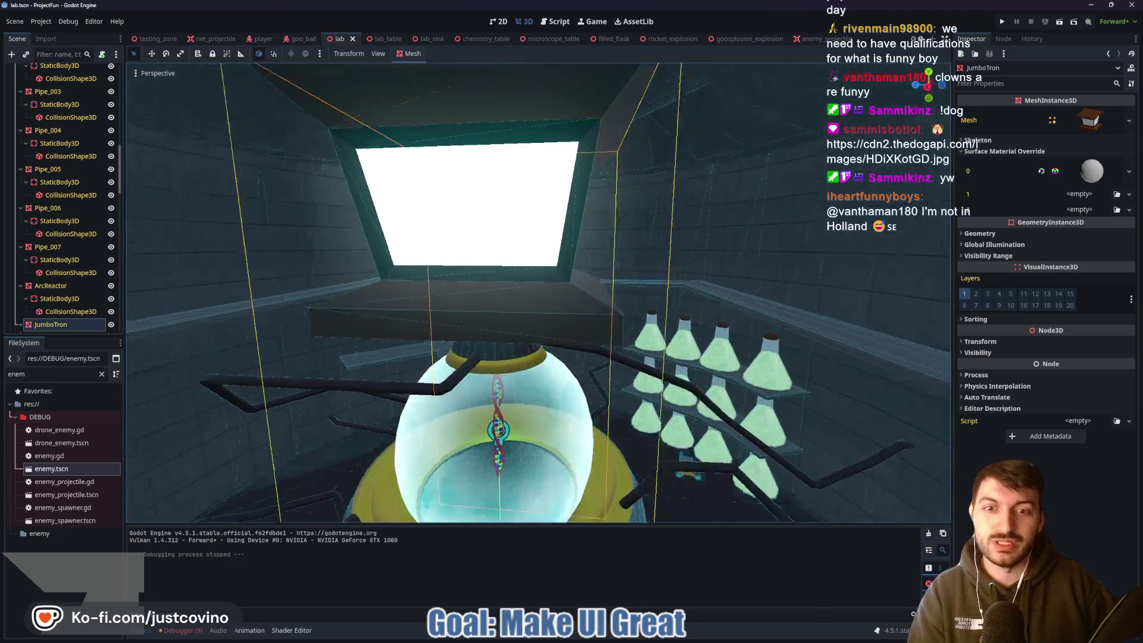
{"action": "left_click_drag", "start_coordinate": [504, 316], "coordinate": [677, 281]}
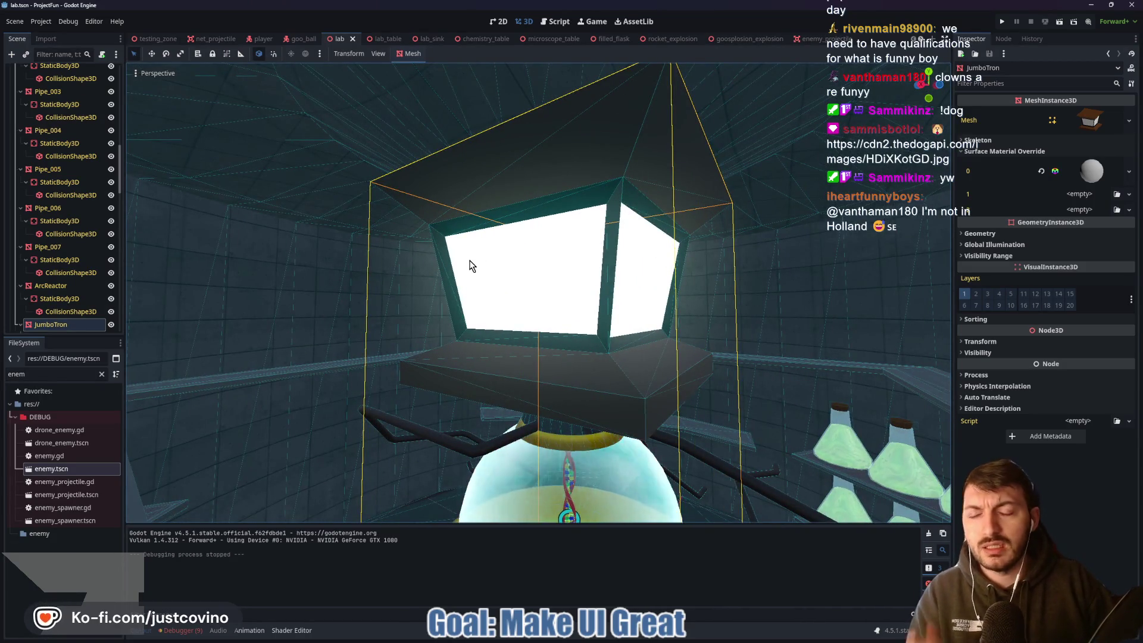
{"action": "scroll", "coordinate": [63, 293], "scroll_direction": "down", "scroll_amount": 5}
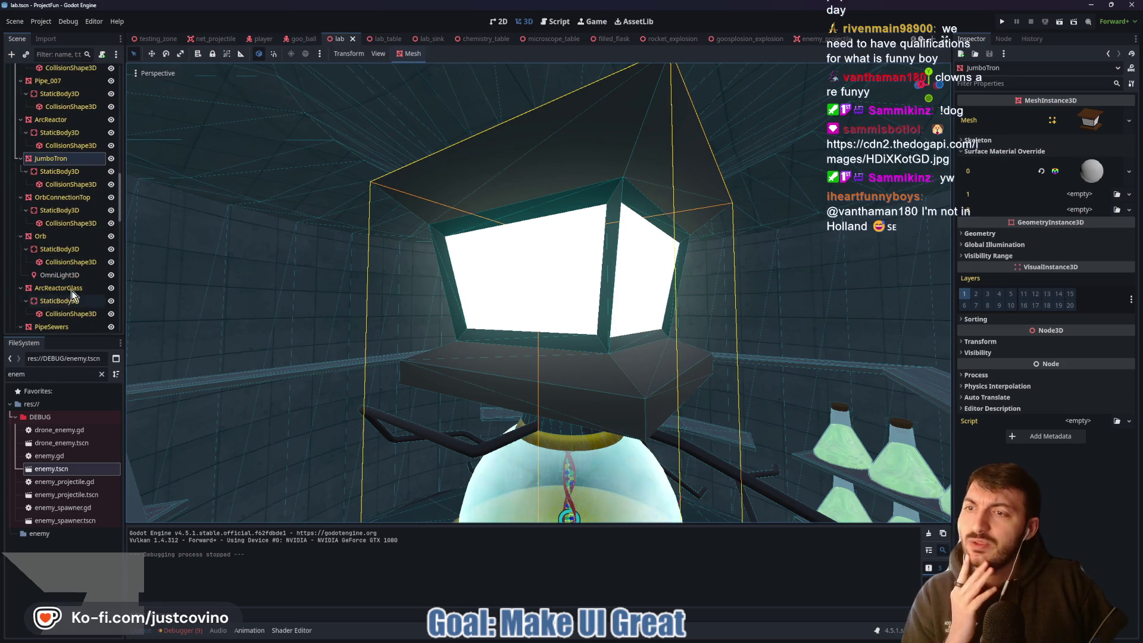
{"action": "scroll", "coordinate": [485, 276], "scroll_direction": "up", "scroll_amount": 3}
{"action": "scroll", "coordinate": [528, 285], "scroll_direction": "down", "scroll_amount": 5}
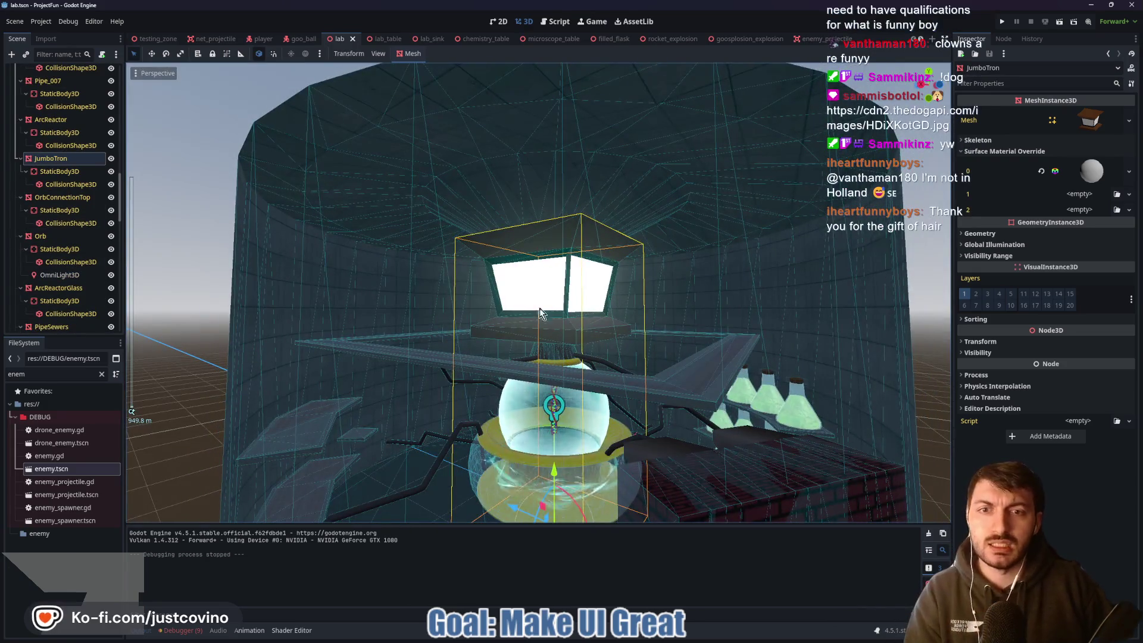
{"action": "scroll", "coordinate": [545, 328], "scroll_direction": "up", "scroll_amount": 2}
{"action": "scroll", "coordinate": [545, 338], "scroll_direction": "up", "scroll_amount": 4}
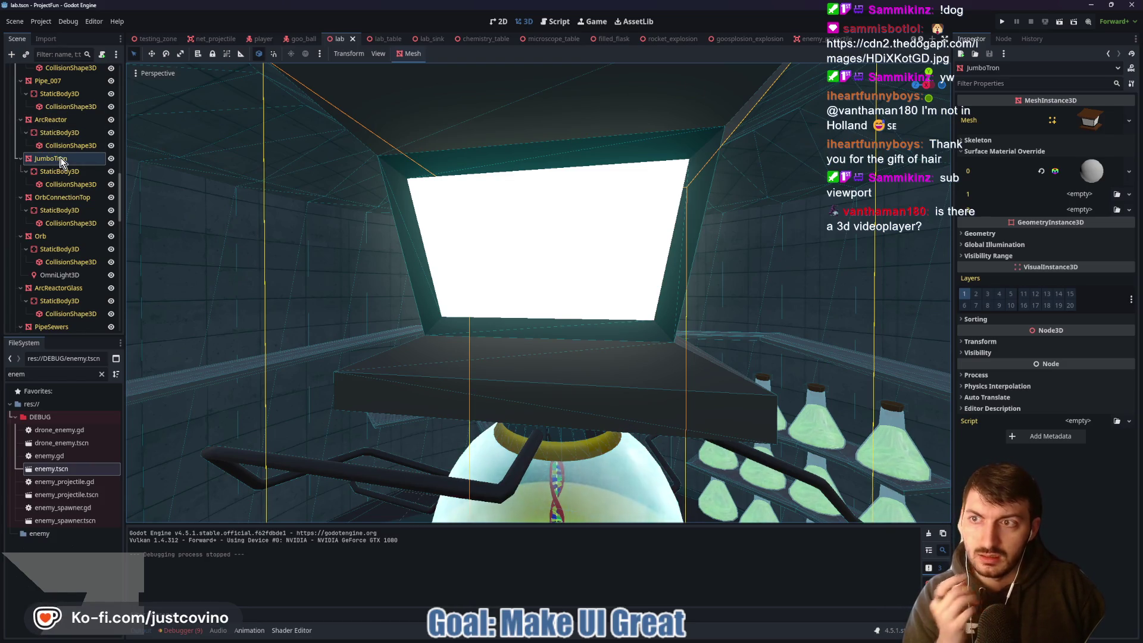
{"action": "key", "text": "ctrl+a"}
{"action": "type", "text": "video"}
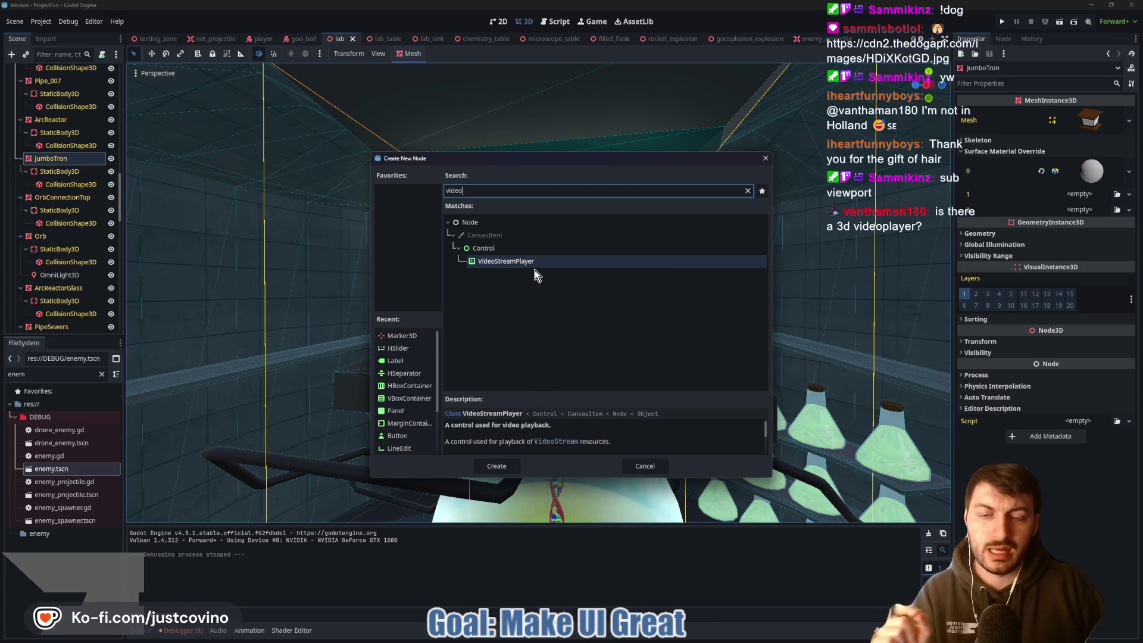
{"action": "left_click", "coordinate": [648, 470]}
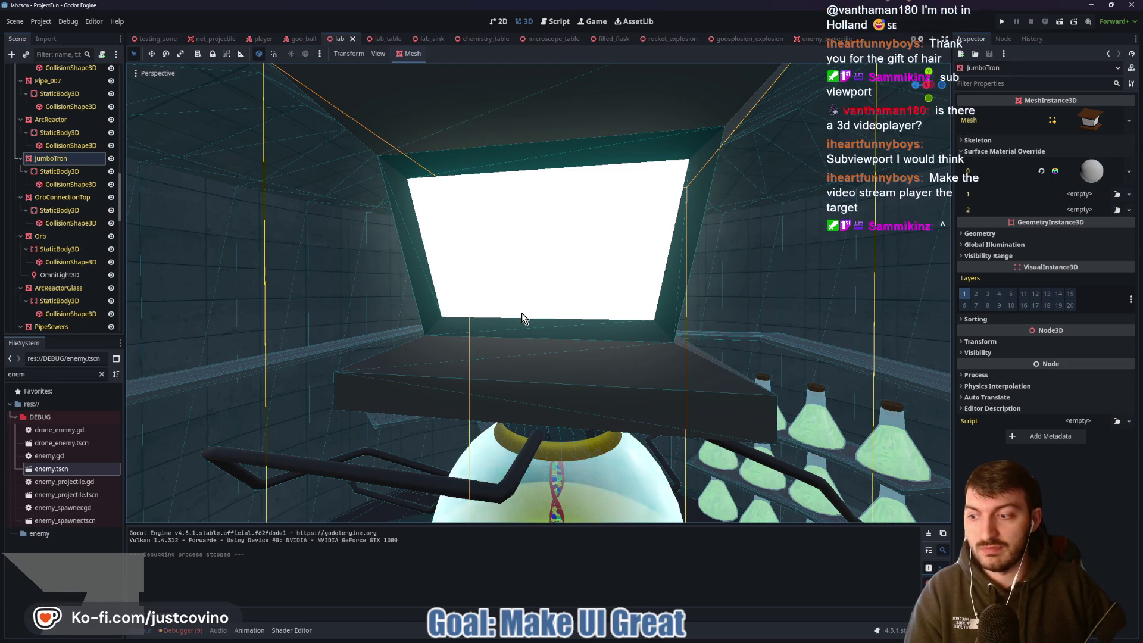
{"action": "right_click", "coordinate": [590, 283]}
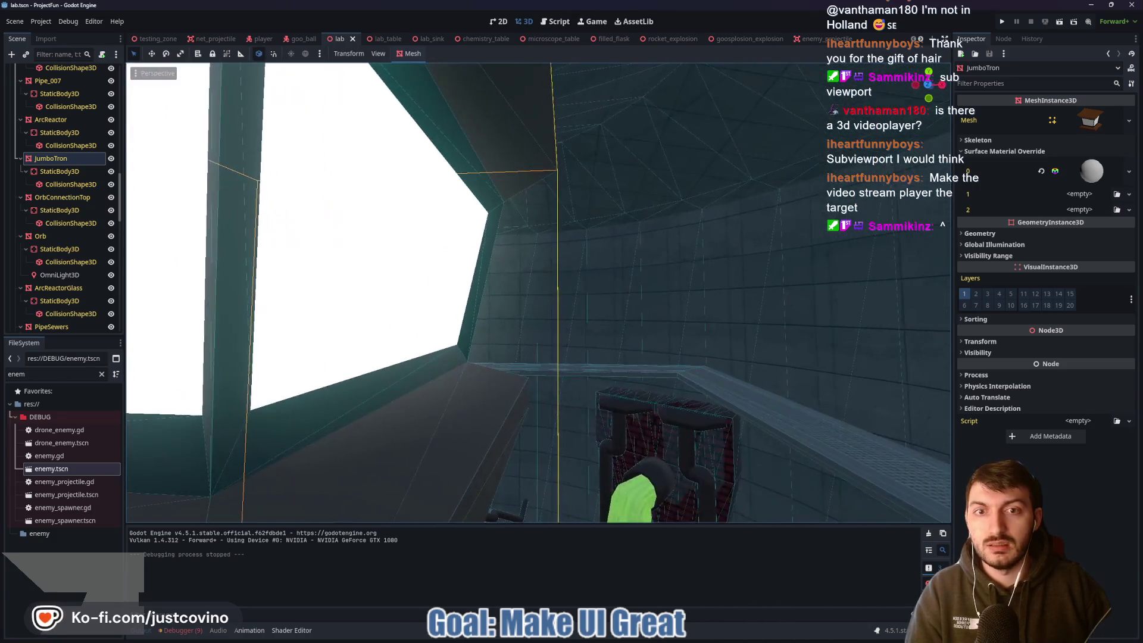
{"action": "key", "text": "s"}
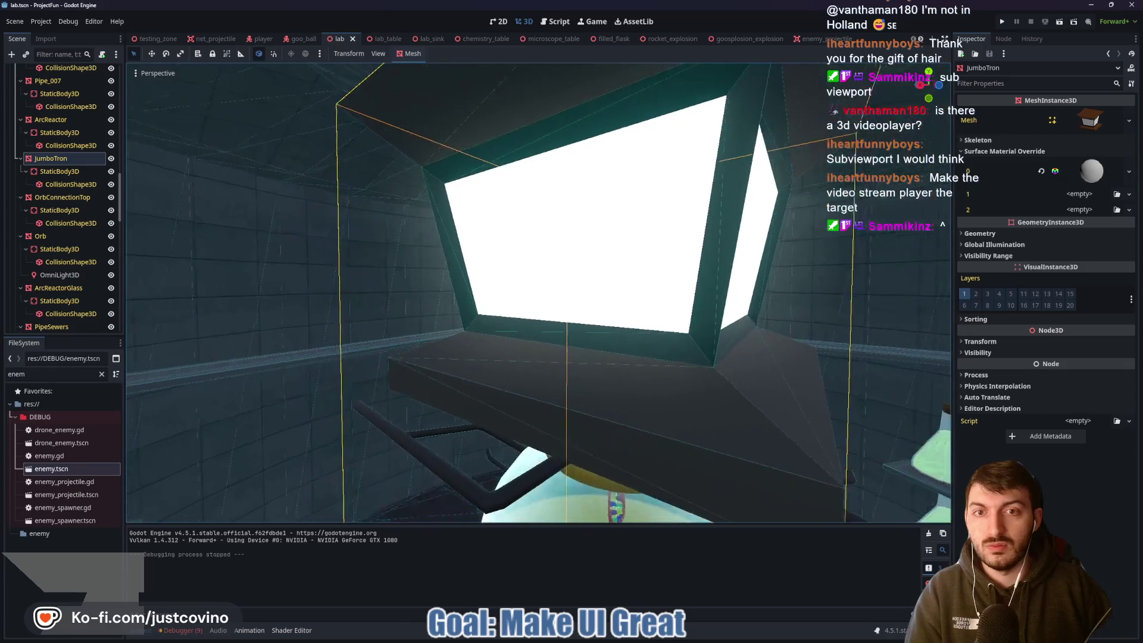
{"action": "key", "text": "w"}
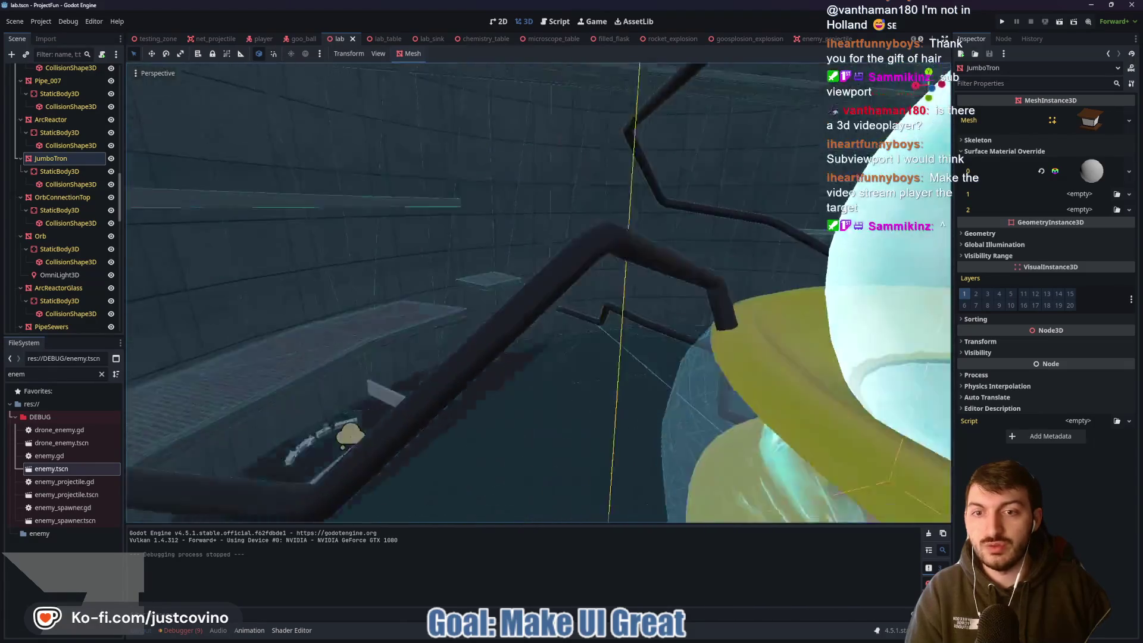
{"action": "key", "text": "s"}
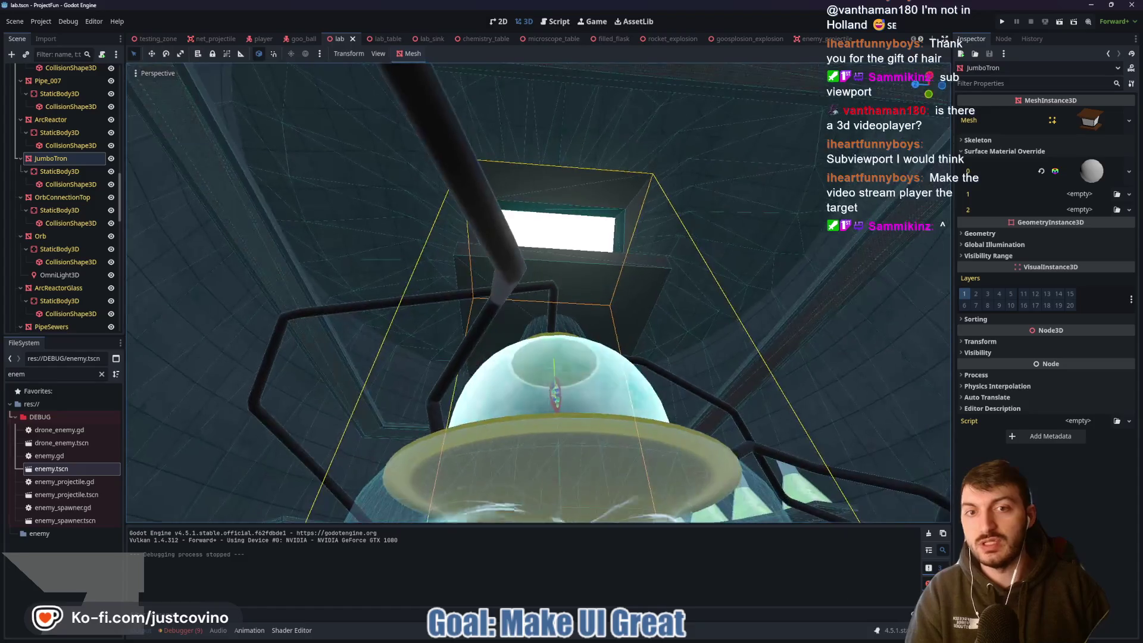
{"action": "key", "text": "w"}
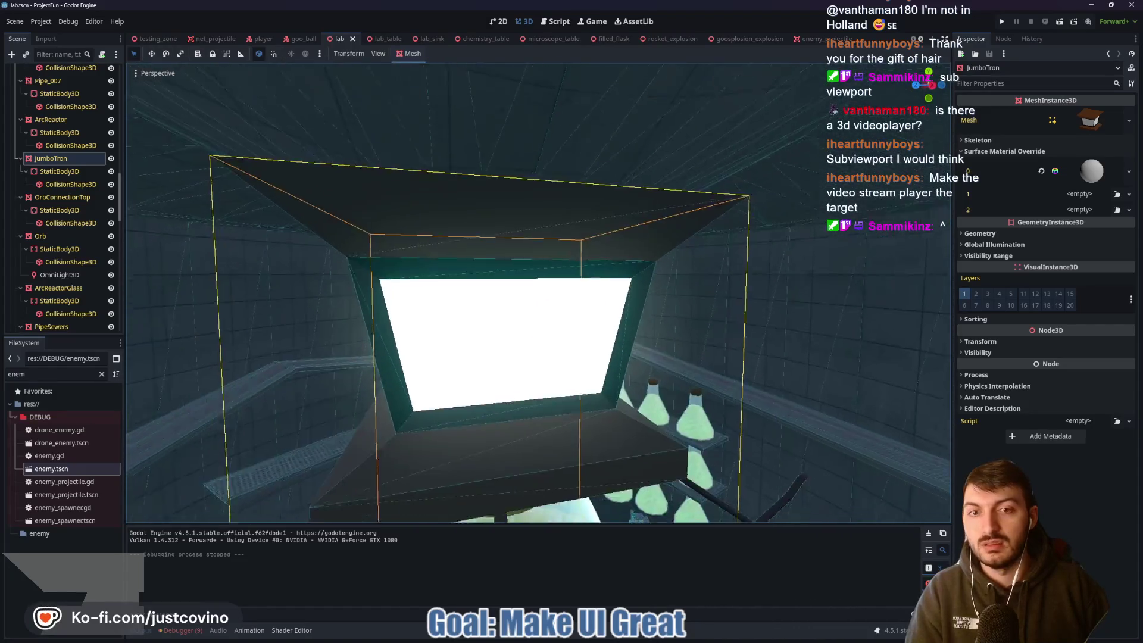
{"action": "key", "text": "w"}
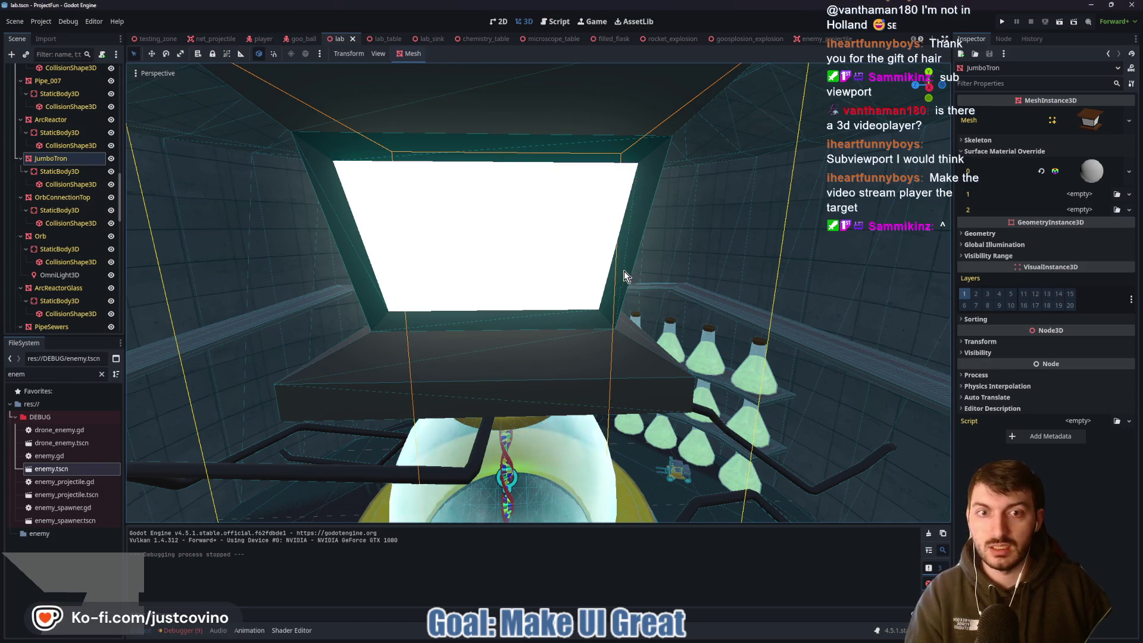
Step: Close the enemy_projectile, explosion, split_goo_ball, flask, microscope, chemistry and lab_sink tabs, then start a new scene
{"action": "left_click", "coordinate": [822, 39]}
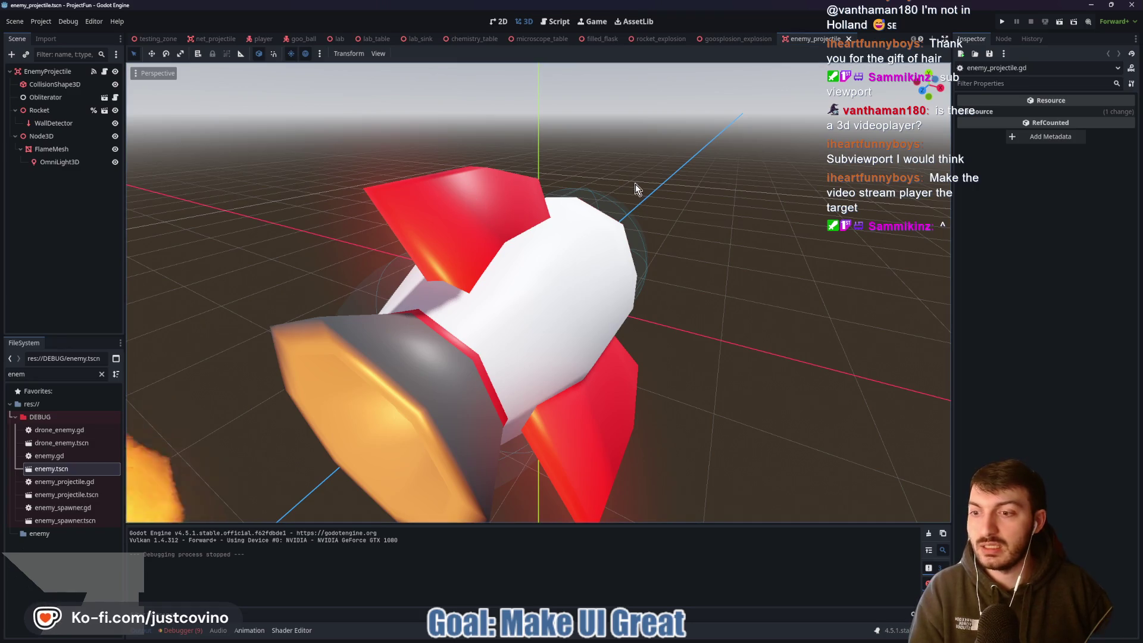
{"action": "left_click", "coordinate": [849, 39]}
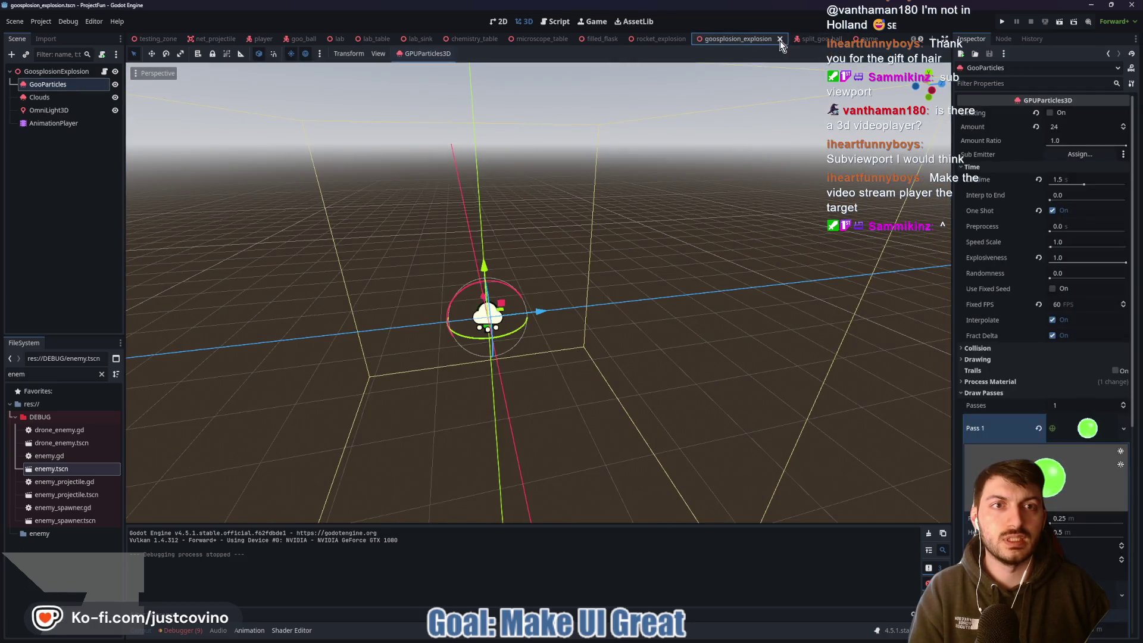
{"action": "left_click", "coordinate": [780, 41]}
{"action": "left_click", "coordinate": [756, 39]}
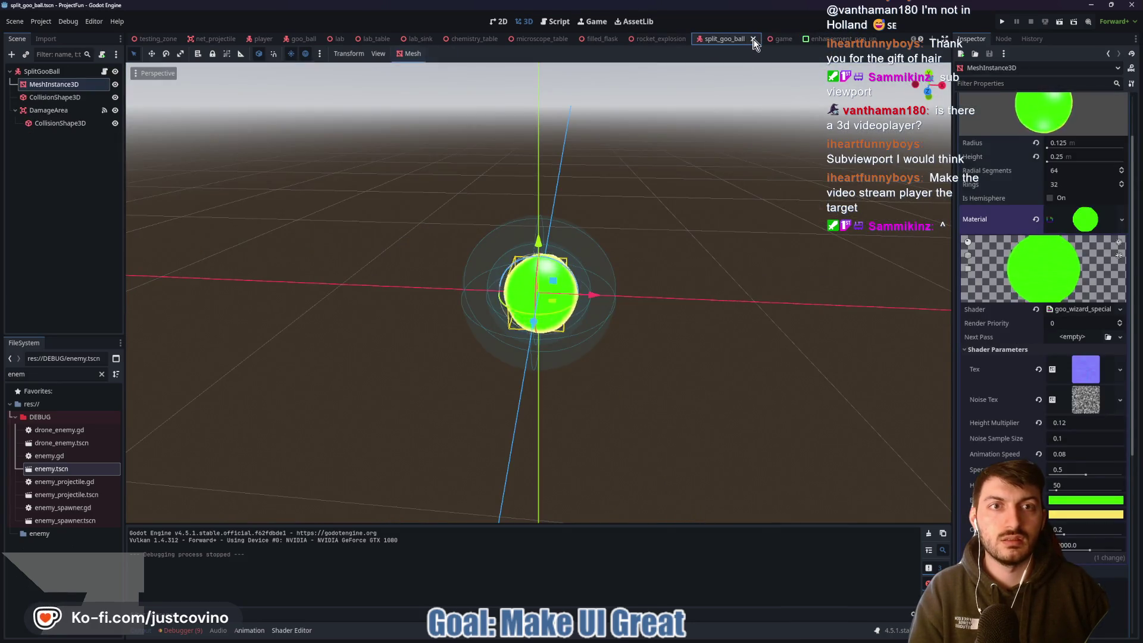
{"action": "left_click", "coordinate": [765, 40]}
{"action": "left_click", "coordinate": [694, 39]}
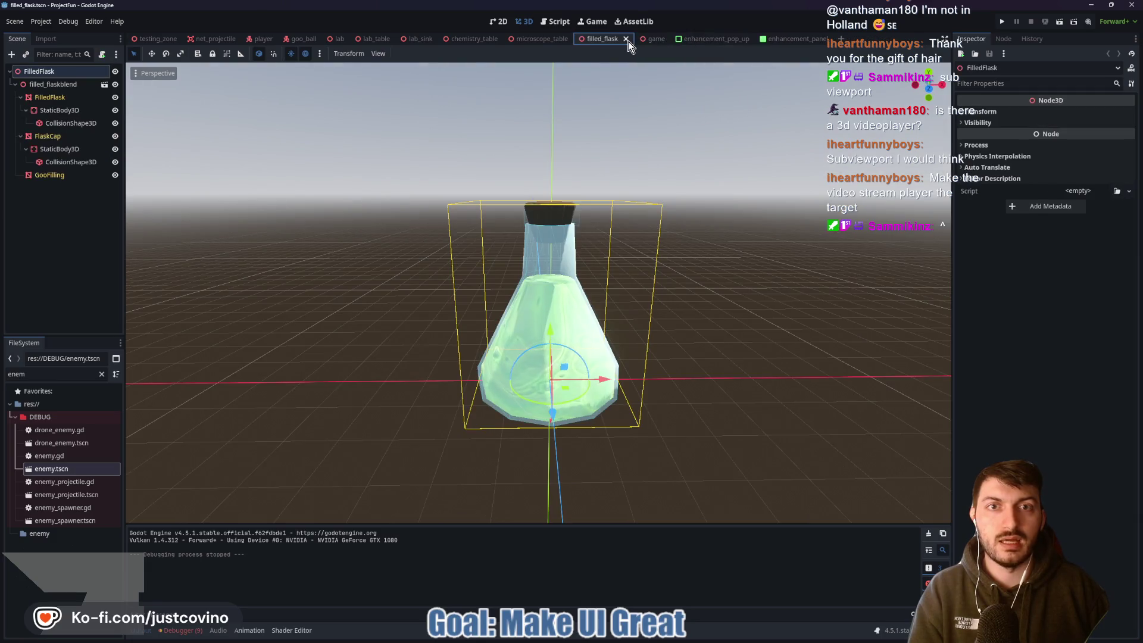
{"action": "left_click", "coordinate": [627, 39]}
{"action": "left_click", "coordinate": [576, 40]}
{"action": "left_click", "coordinate": [506, 39]}
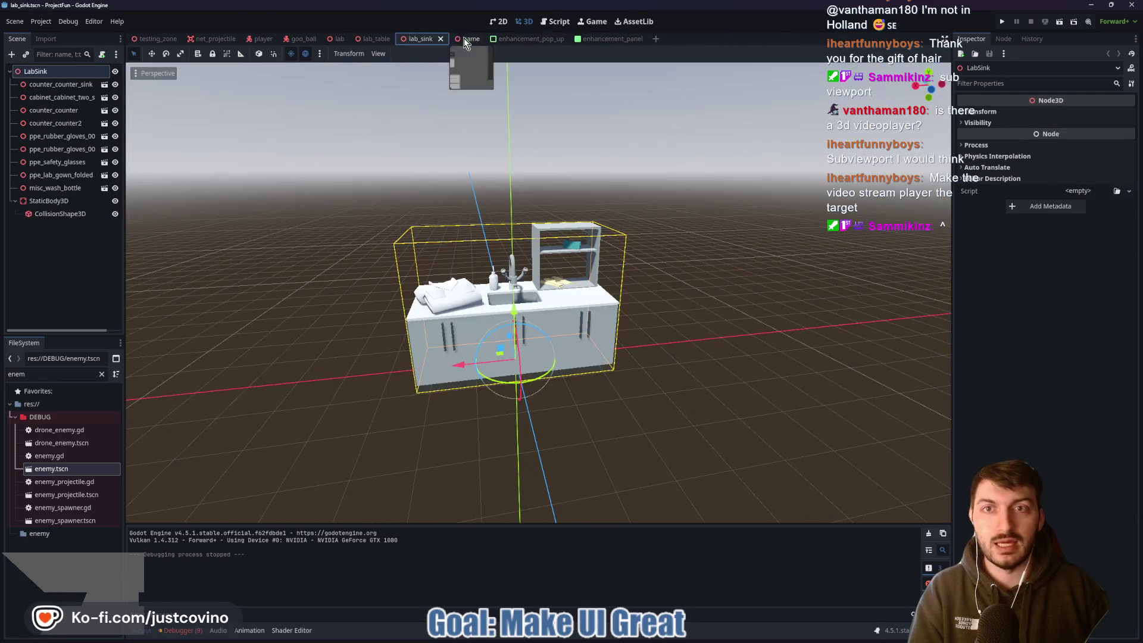
{"action": "left_click", "coordinate": [442, 39]}
{"action": "left_click", "coordinate": [613, 38]}
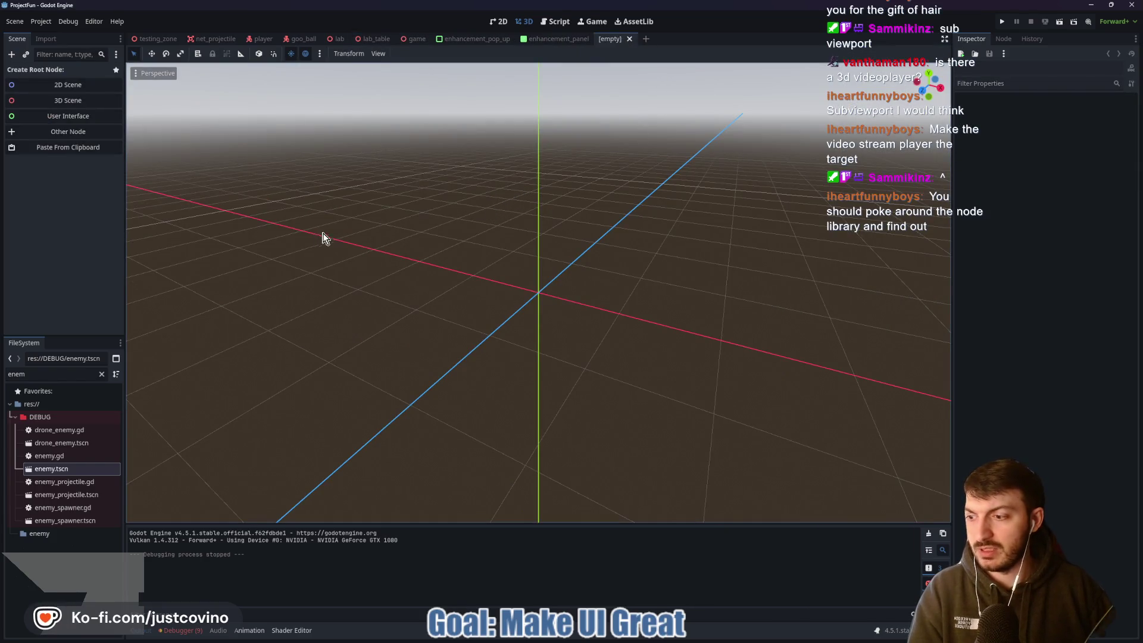
Step: Make a Node3D the new scene's root and rename it to Test
{"action": "left_click", "coordinate": [74, 101]}
{"action": "double_click", "coordinate": [62, 71]}
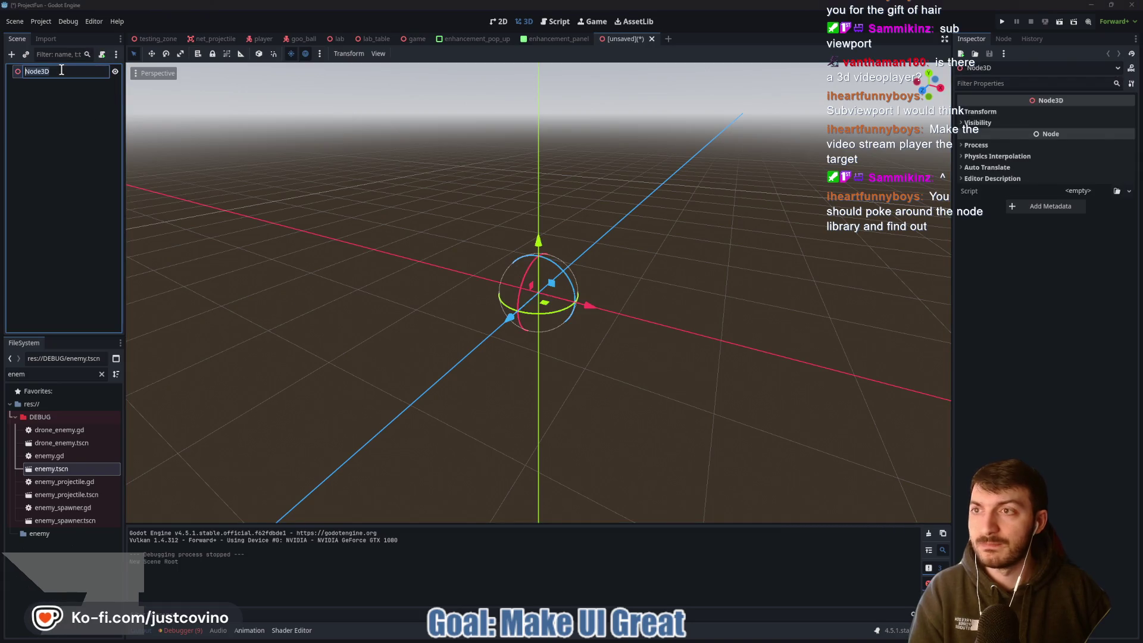
{"action": "type", "text": "Test"}
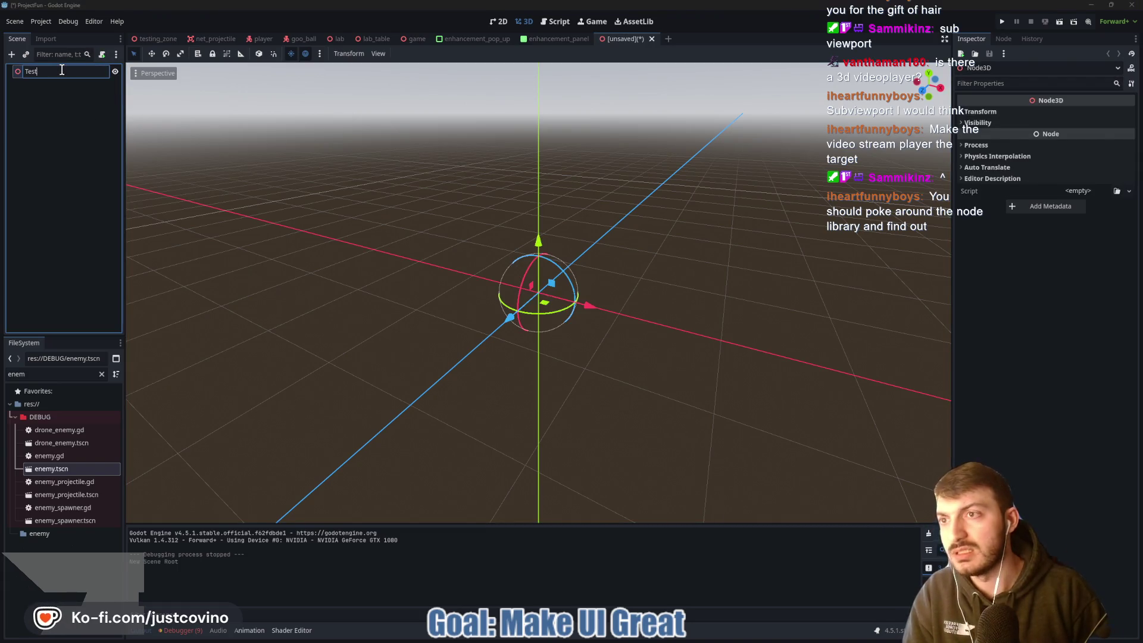
{"action": "key", "text": "Return"}
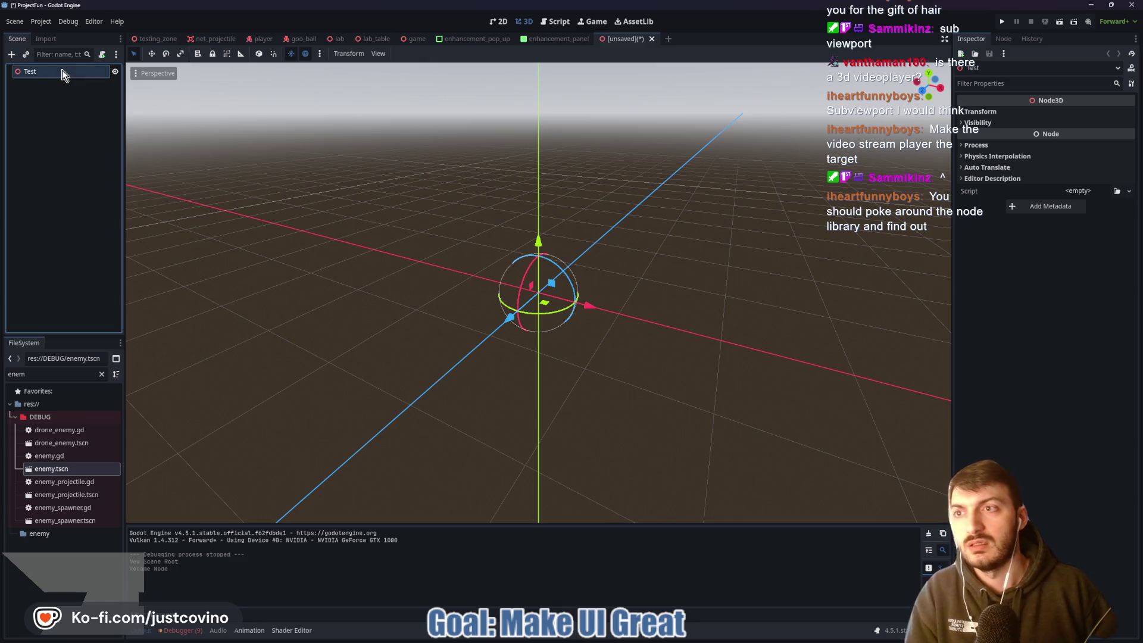
Step: Add a Sprite3D child under Test, leaving its Texture empty
{"action": "key", "text": "ctrl+a"}
{"action": "type", "text": "mesh"}
{"action": "key", "text": "BackSpace"}
{"action": "key", "text": "BackSpace"}
{"action": "key", "text": "BackSpace"}
{"action": "type", "text": "sprite3"}
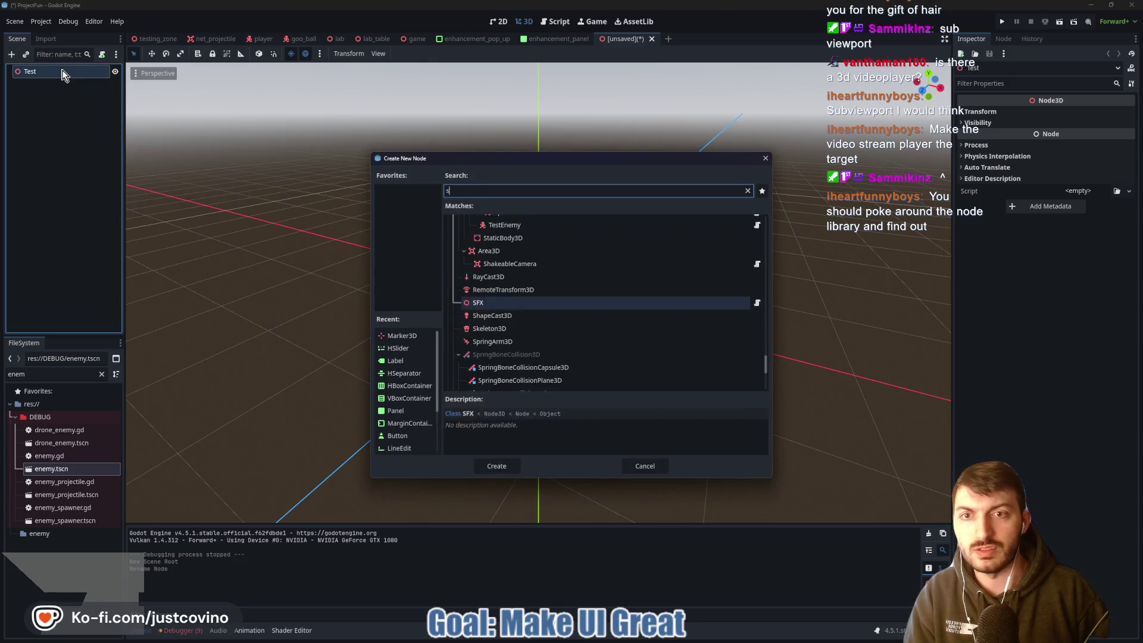
{"action": "key", "text": "Return"}
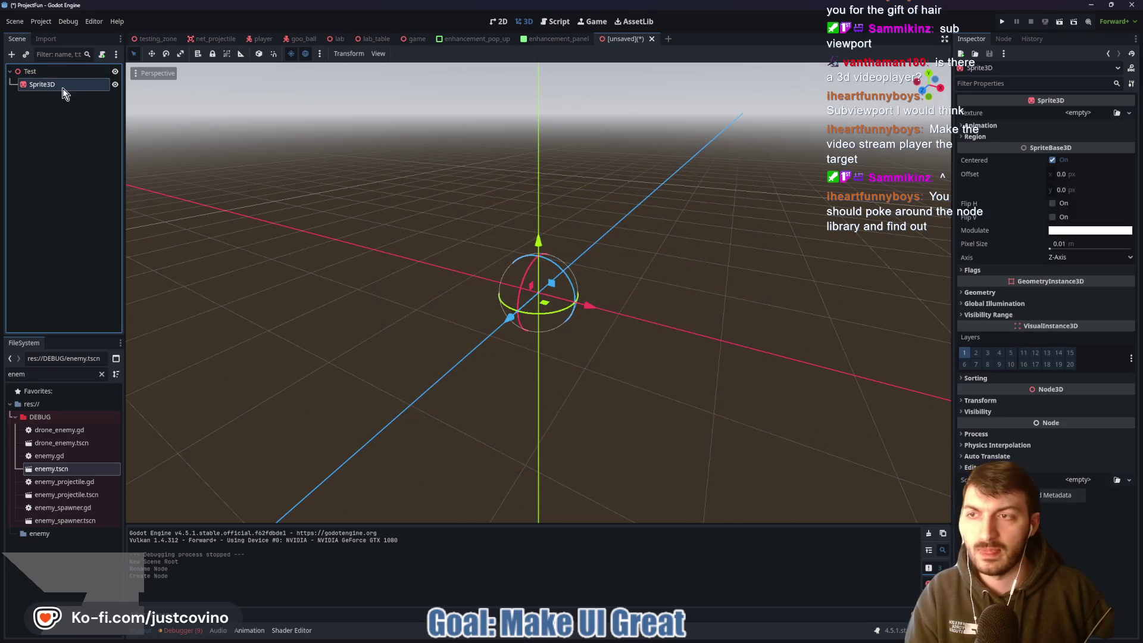
{"action": "left_click", "coordinate": [1081, 114]}
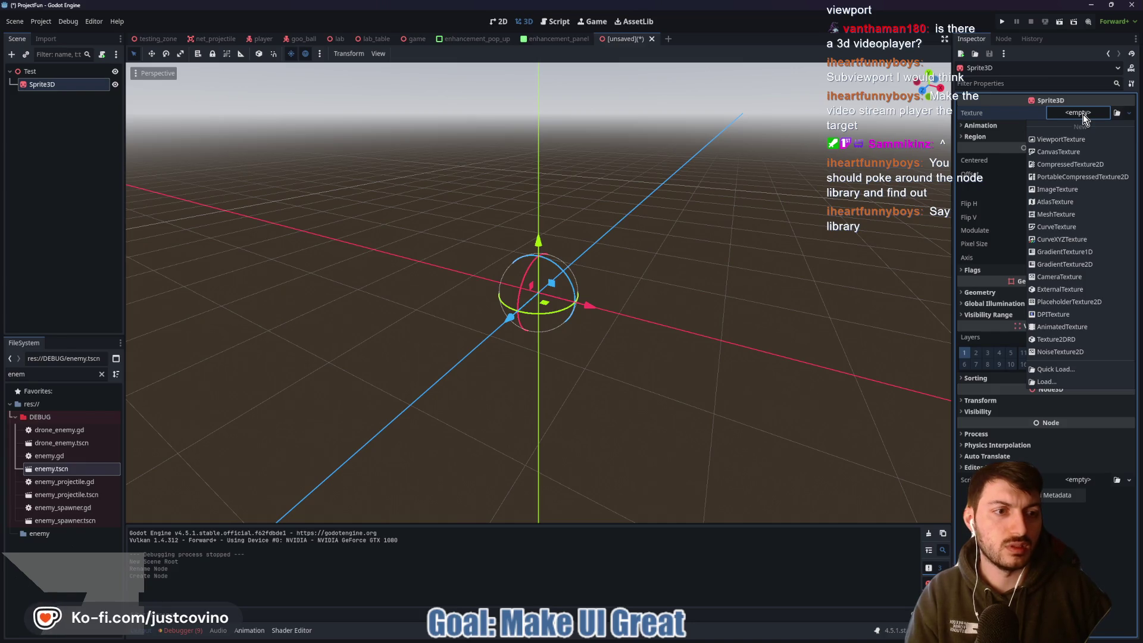
{"action": "left_click", "coordinate": [1084, 118]}
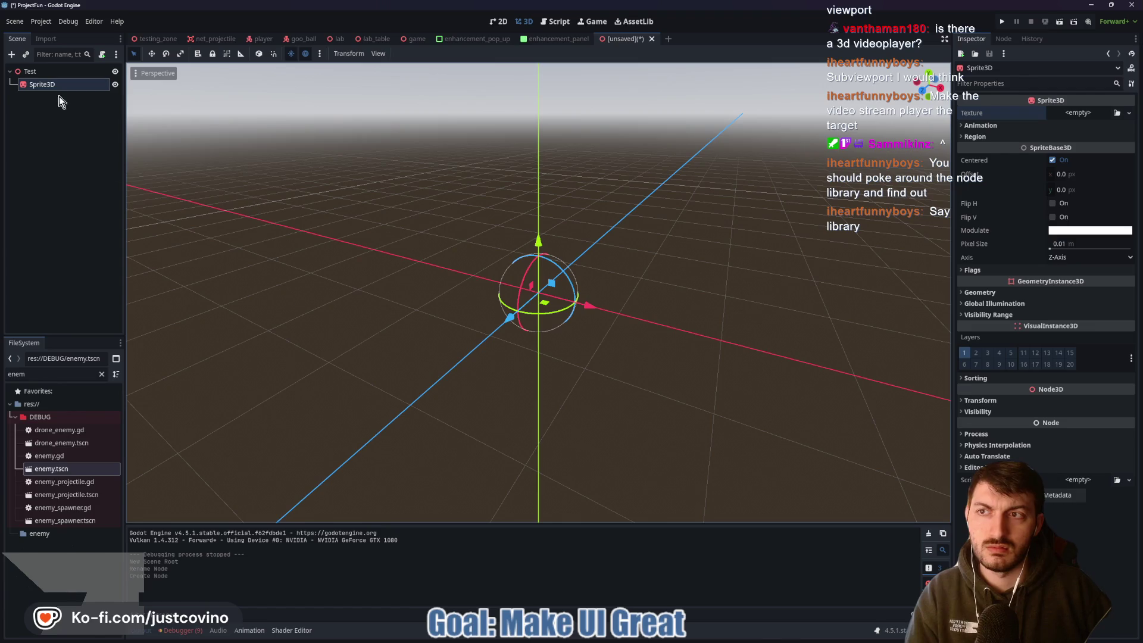
{"action": "left_click", "coordinate": [44, 87]}
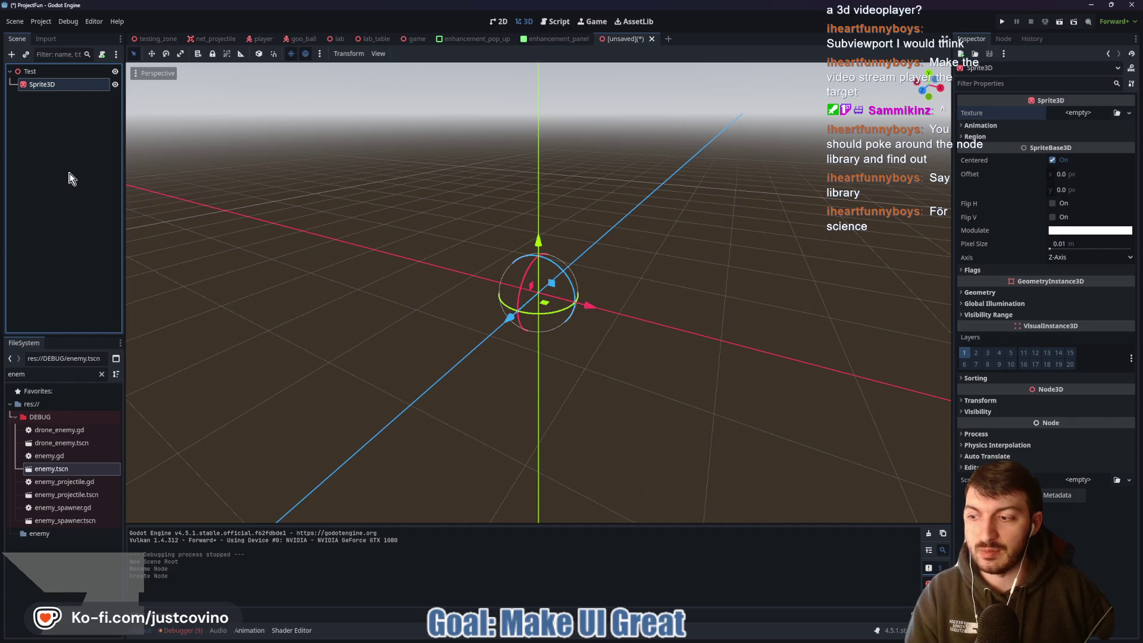
Step: Add a SubViewport child under the Test node
{"action": "left_click", "coordinate": [37, 70]}
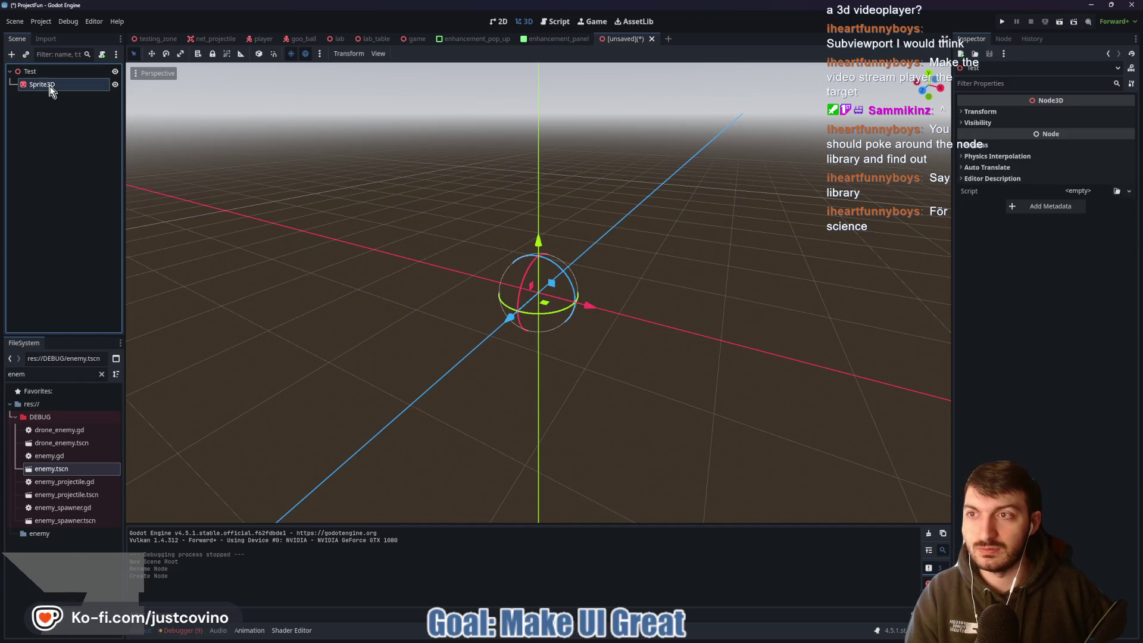
{"action": "left_click", "coordinate": [57, 84]}
{"action": "left_click", "coordinate": [36, 71]}
{"action": "key", "text": "ctrl+a"}
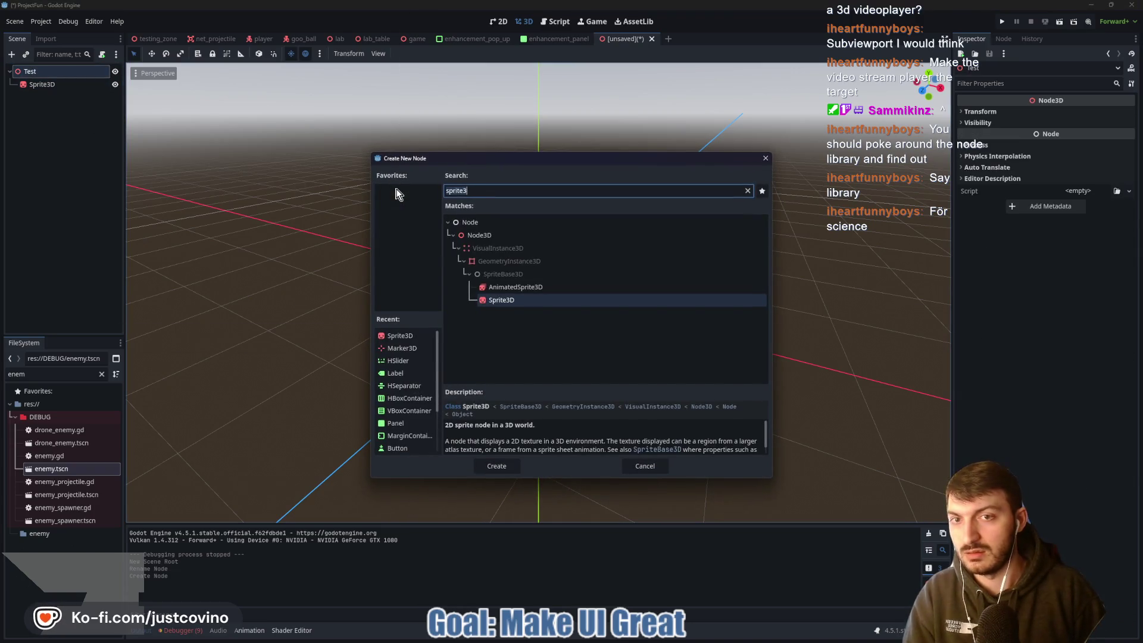
{"action": "type", "text": "sub"}
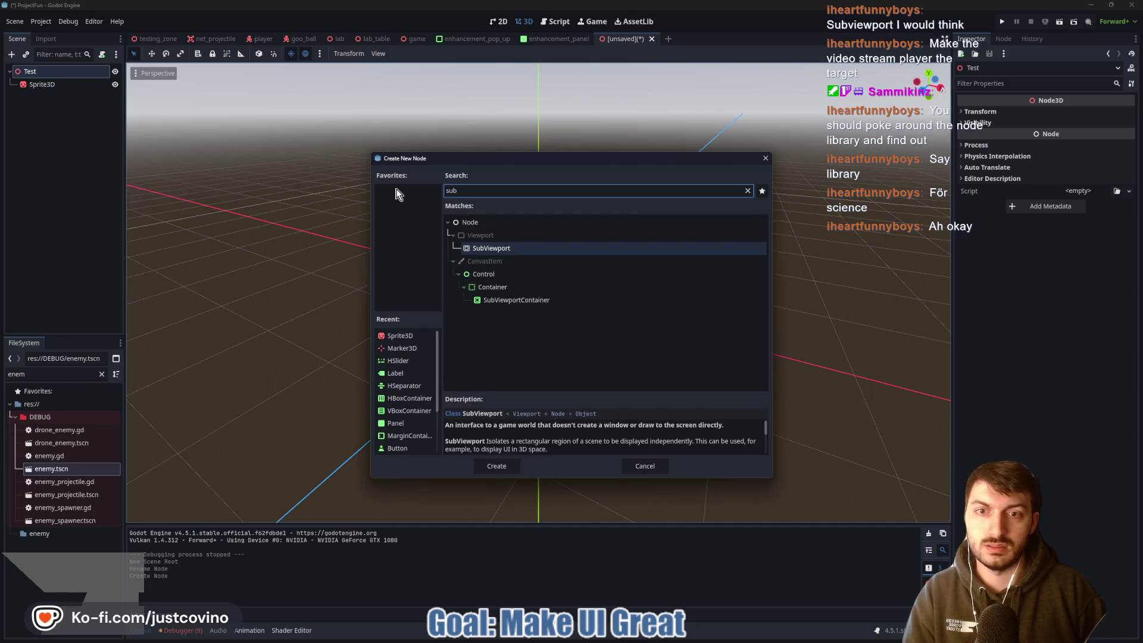
{"action": "key", "text": "Return"}
Step: Add a SubViewportContainer under Test, nest the SubViewport inside it, and select Sprite3D
{"action": "left_click", "coordinate": [90, 73]}
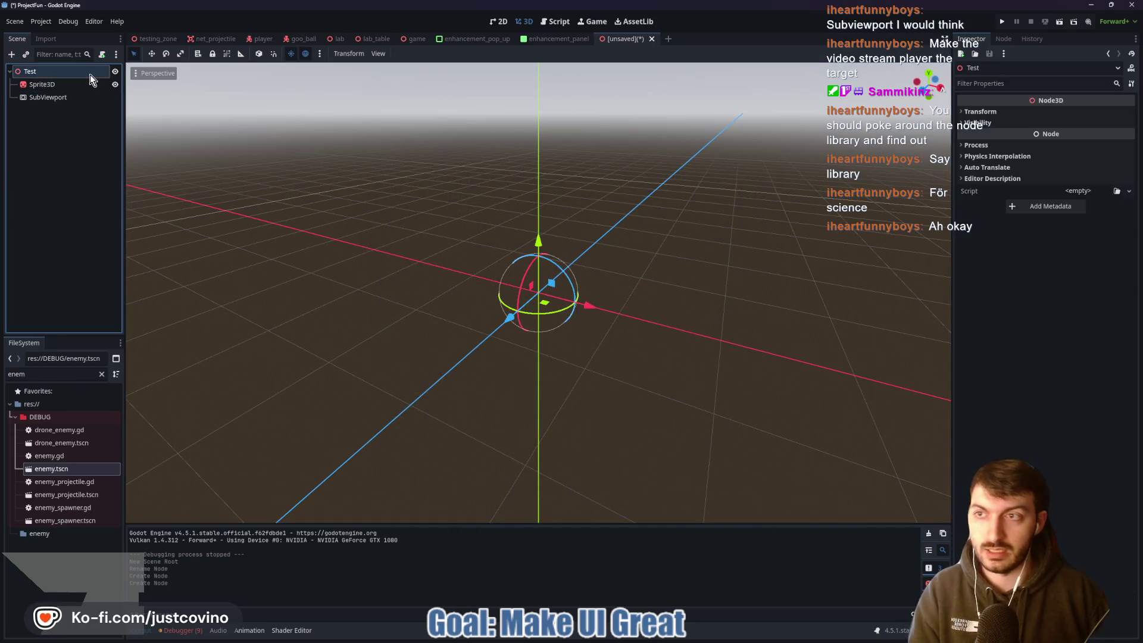
{"action": "key", "text": "ctrl+a"}
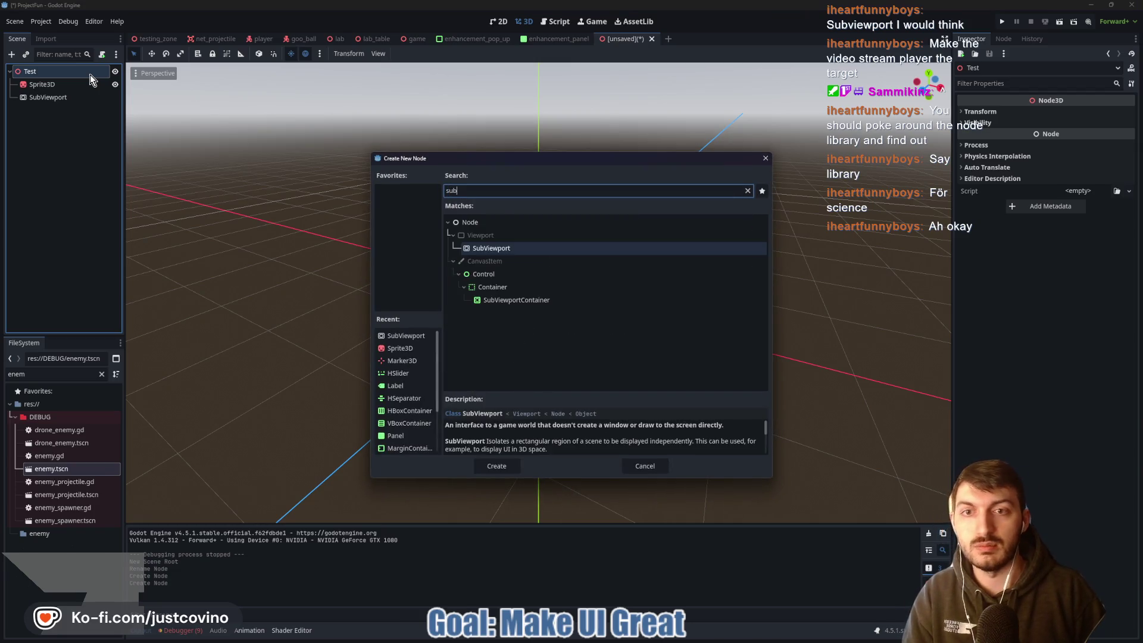
{"action": "left_click", "coordinate": [516, 300]}
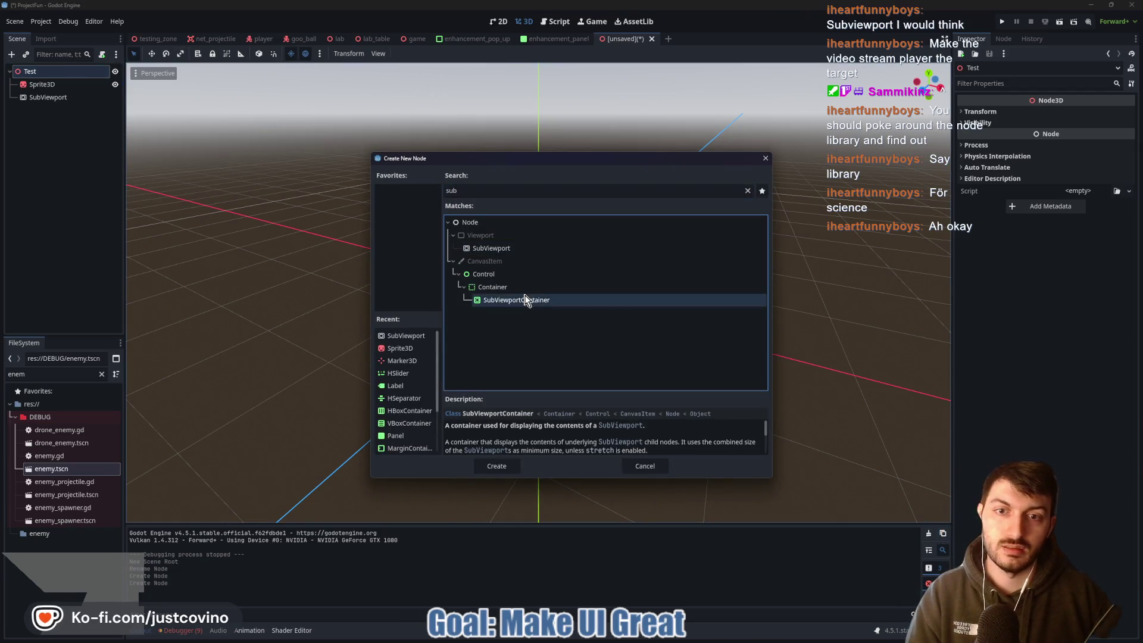
{"action": "left_click", "coordinate": [483, 464]}
{"action": "left_click_drag", "start_coordinate": [36, 98], "coordinate": [59, 113]}
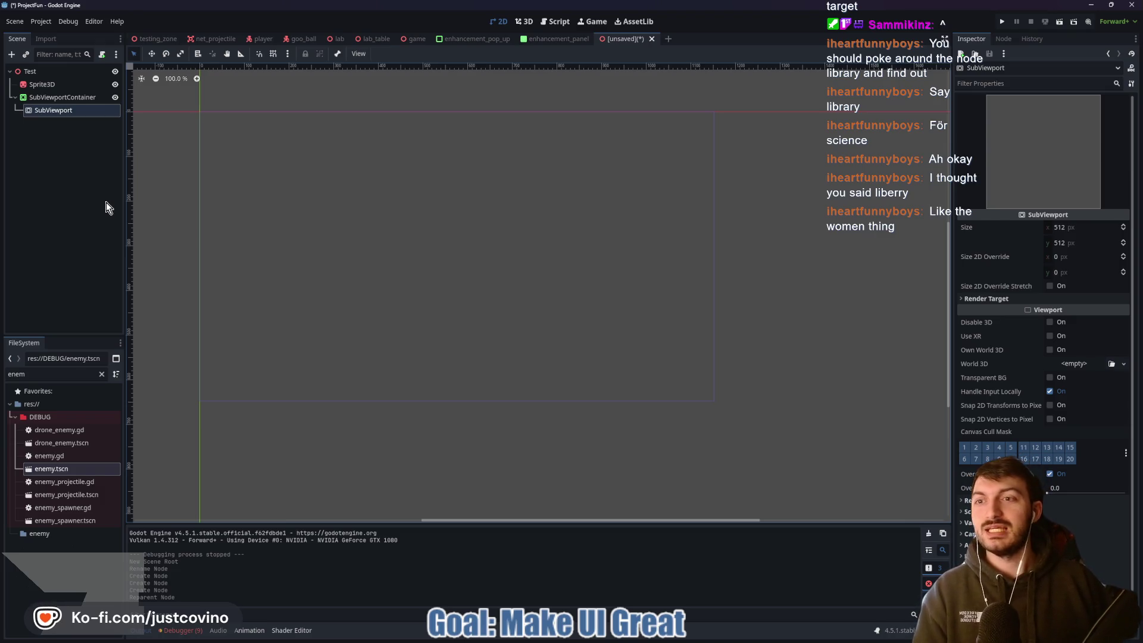
{"action": "left_click", "coordinate": [38, 87]}
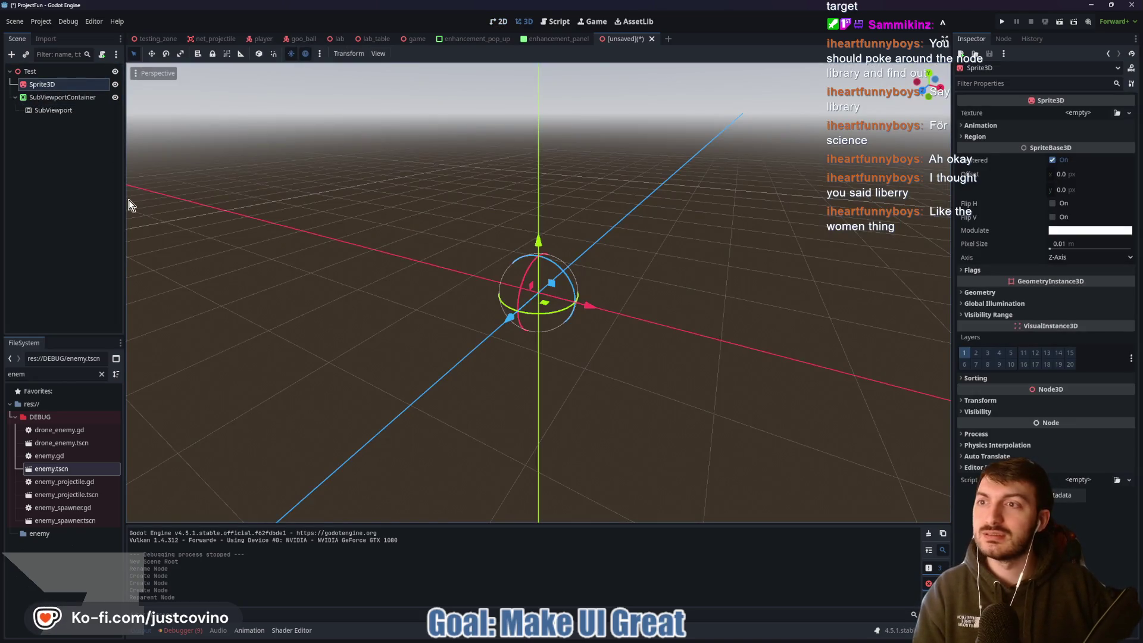
{"action": "left_click", "coordinate": [38, 87]}
Step: Delete the Sprite3D node, then open Save Scene As and cancel without saving
{"action": "key", "text": "Delete"}
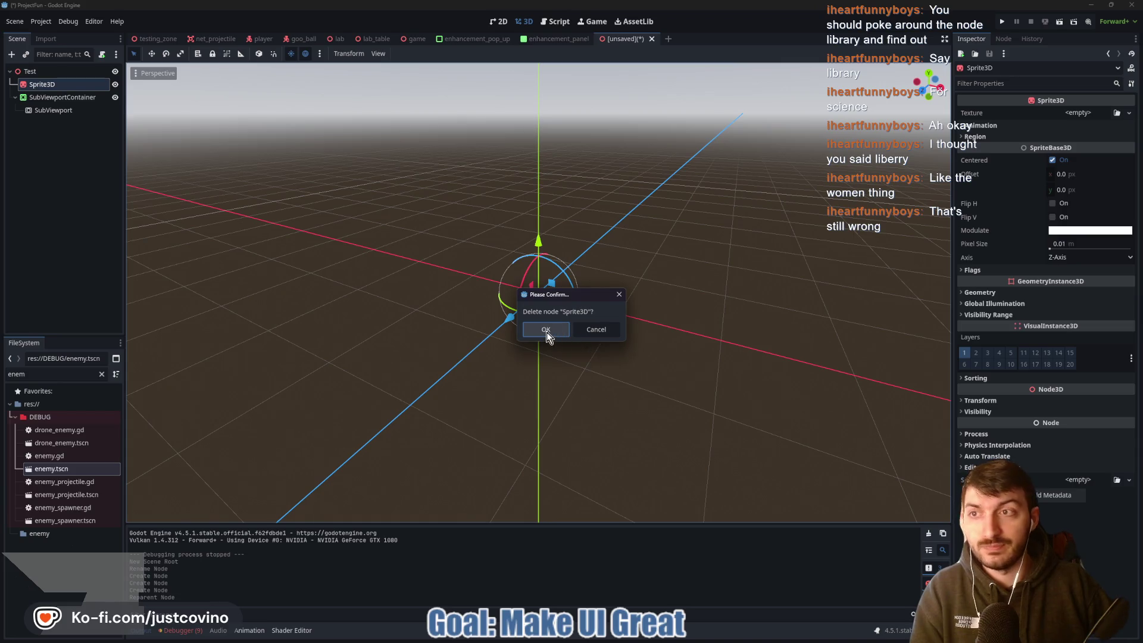
{"action": "left_click", "coordinate": [545, 329]}
{"action": "left_click", "coordinate": [44, 74]}
{"action": "key", "text": "ctrl+s"}
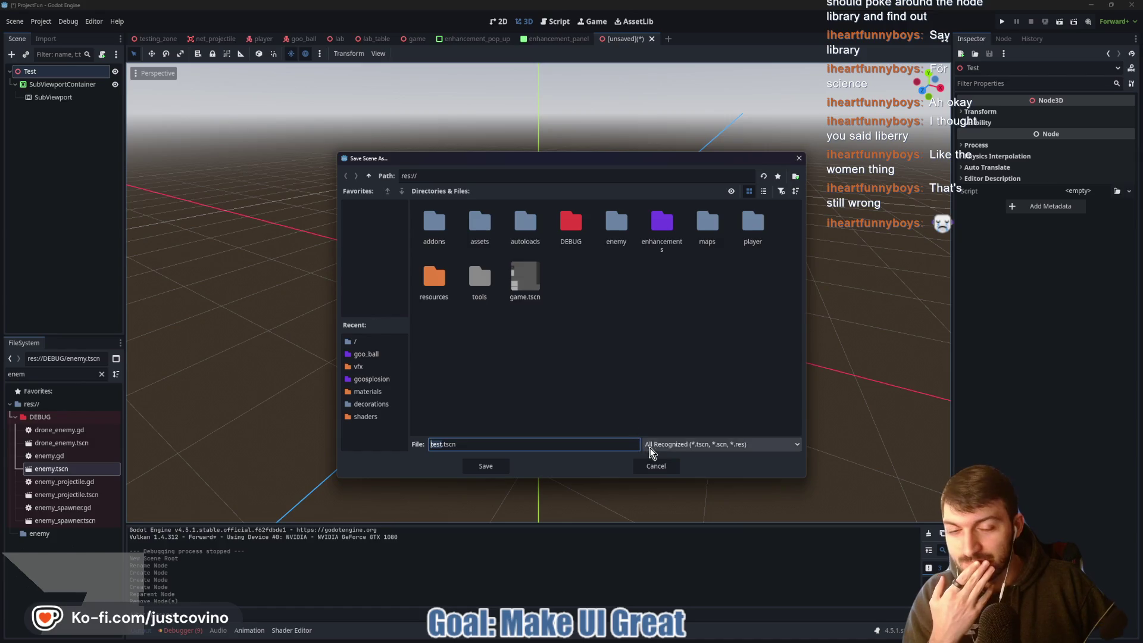
{"action": "left_click", "coordinate": [658, 470]}
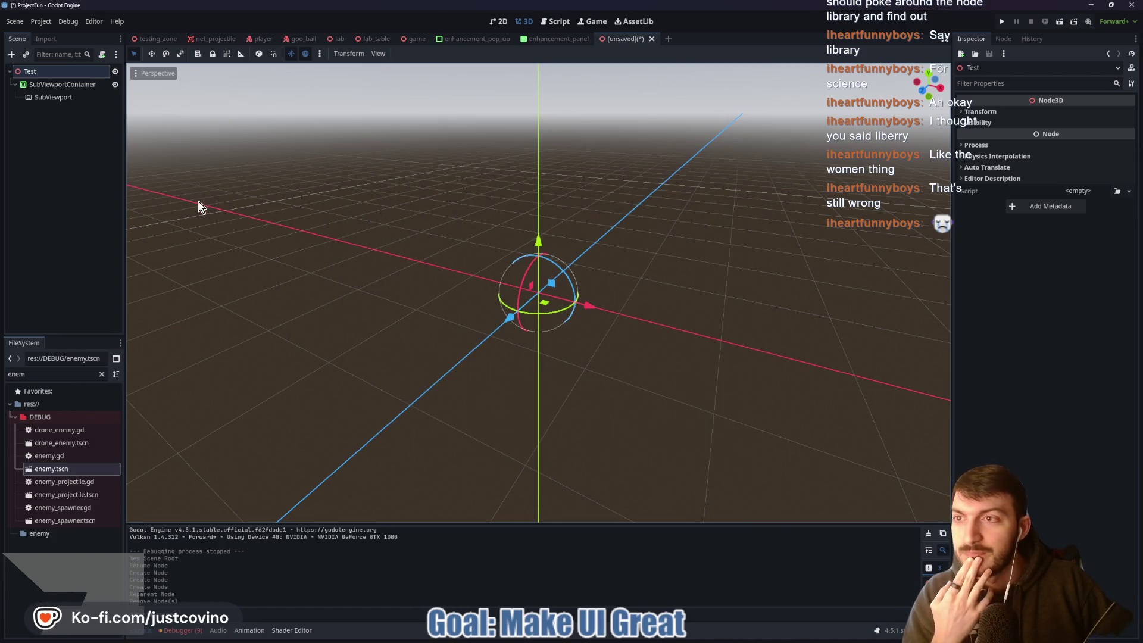
{"action": "left_click", "coordinate": [52, 86]}
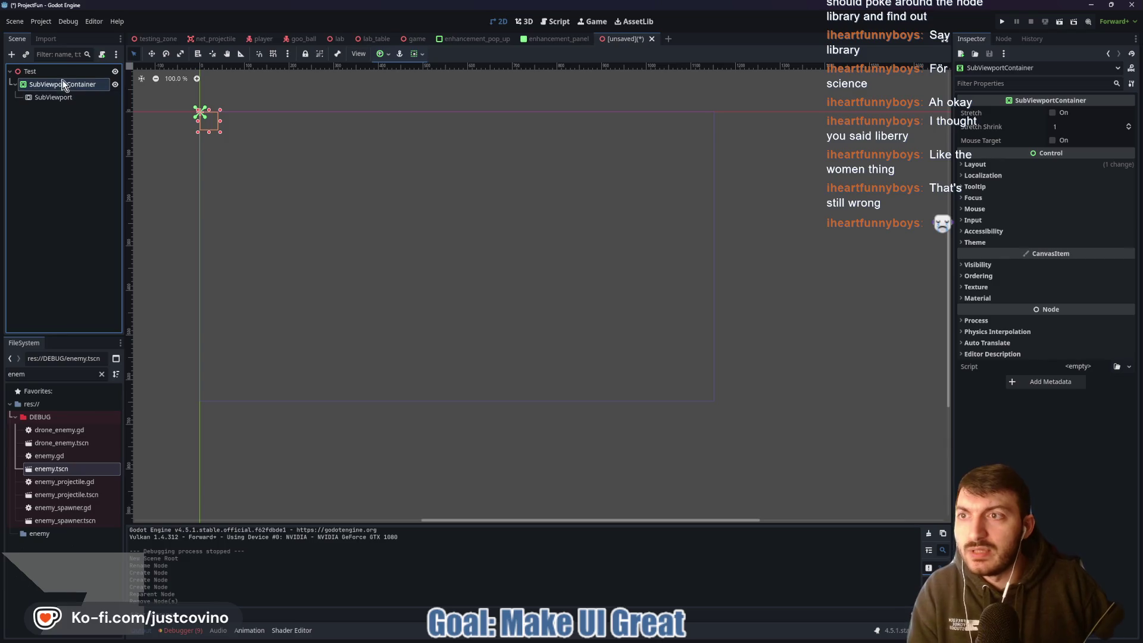
Step: Add a VideoStreamPlayer under Test, trying a VideoStreamTheora stream before clearing it
{"action": "left_click", "coordinate": [40, 75]}
{"action": "key", "text": "ctrl+a"}
{"action": "type", "text": "video"}
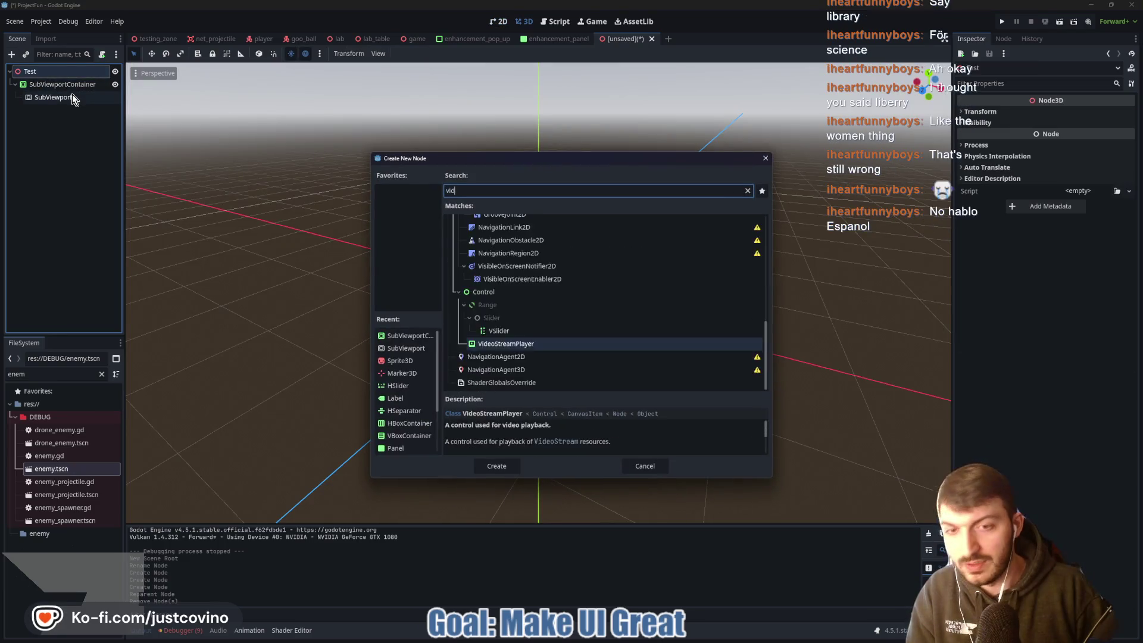
{"action": "left_click", "coordinate": [506, 465]}
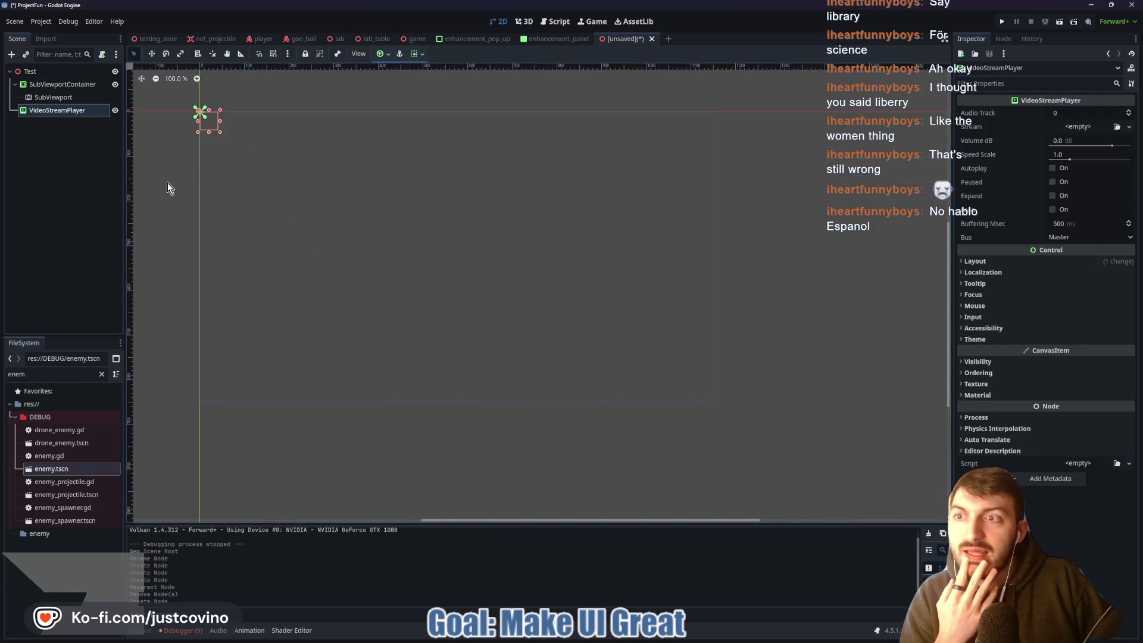
{"action": "left_click", "coordinate": [1080, 126]}
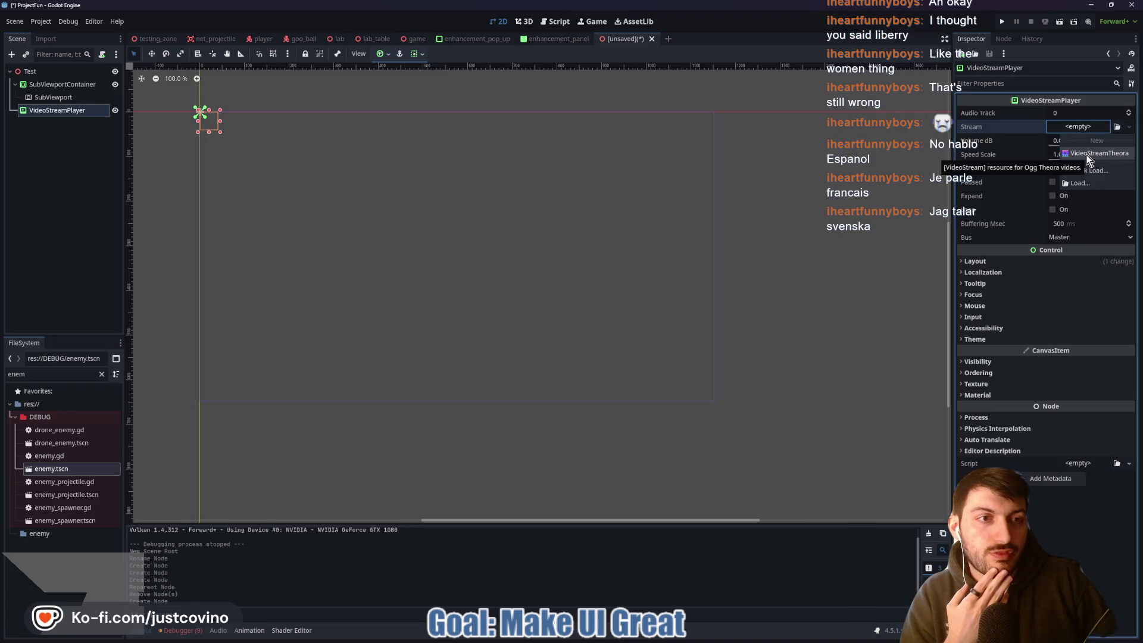
{"action": "left_click", "coordinate": [1087, 155]}
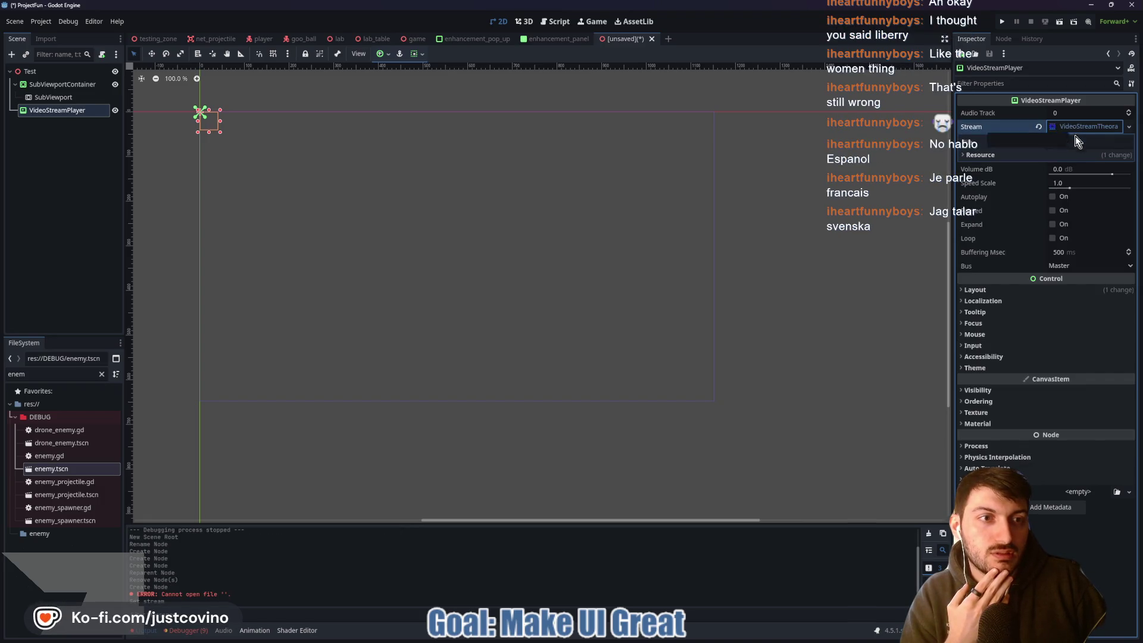
{"action": "left_click", "coordinate": [1039, 128]}
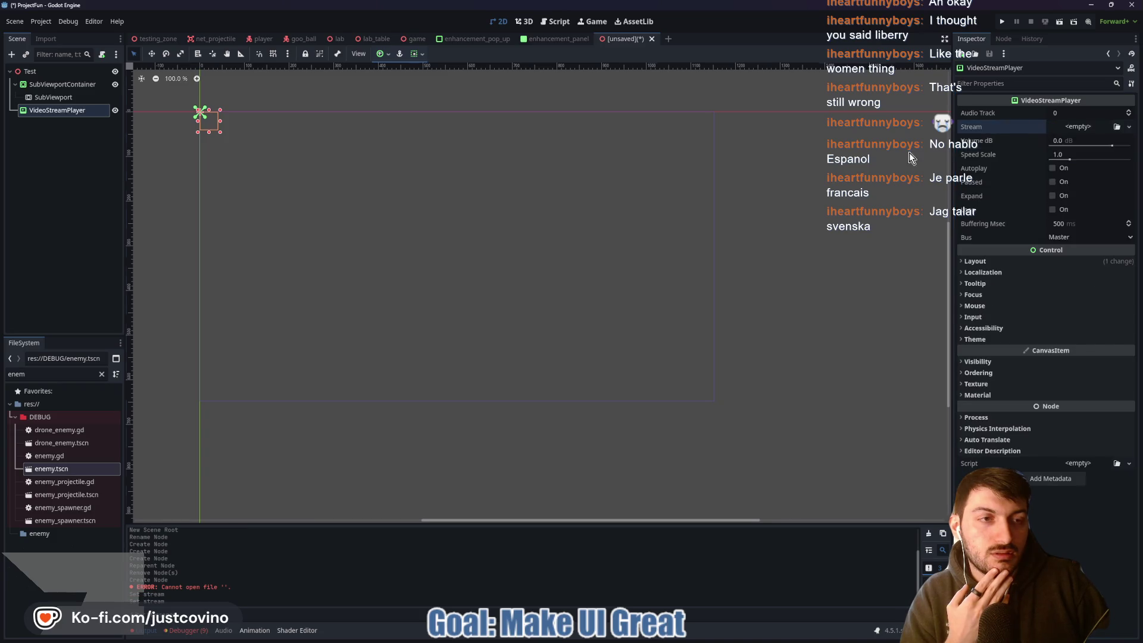
Step: Delete the SubViewportContainer along with its SubViewport child
{"action": "left_click", "coordinate": [46, 97]}
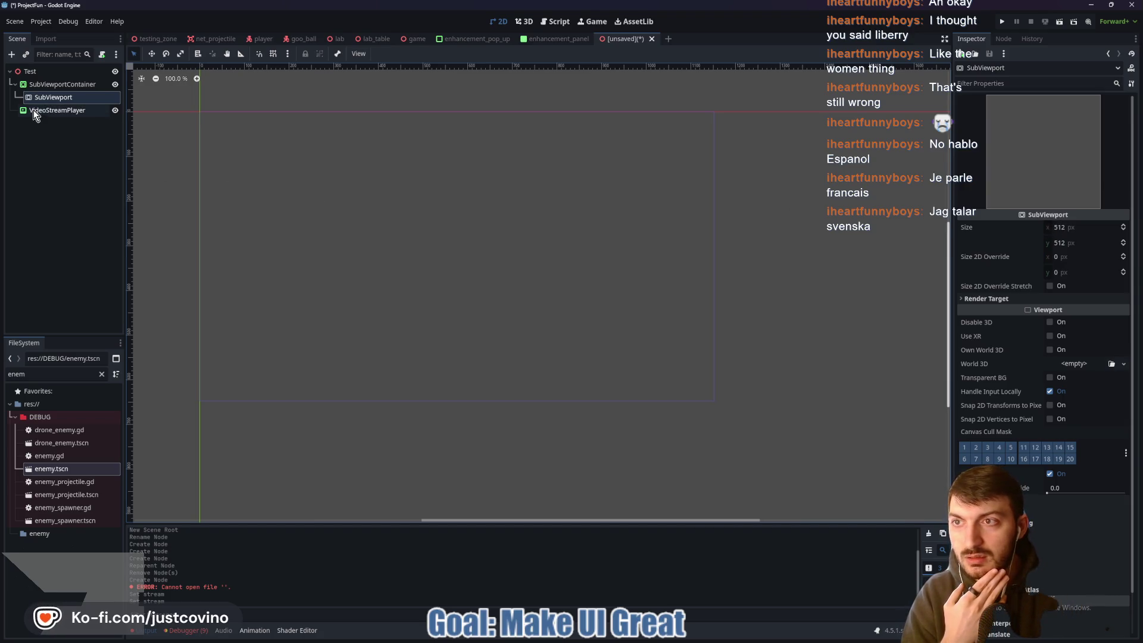
{"action": "left_click", "coordinate": [44, 86]}
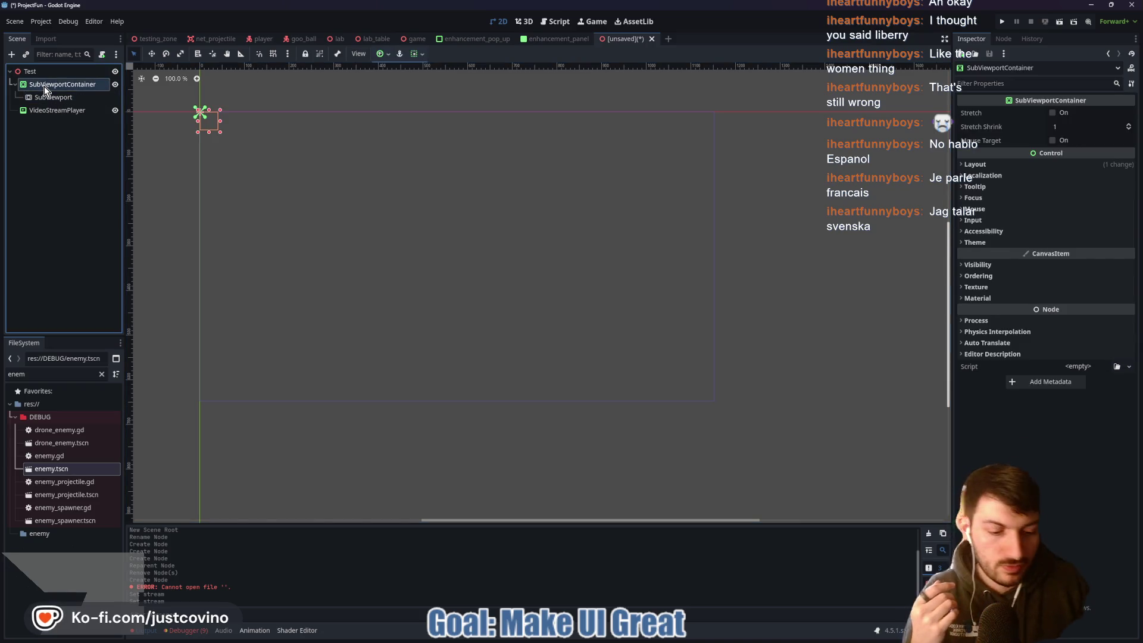
{"action": "key", "text": "Delete"}
{"action": "left_click", "coordinate": [535, 329]}
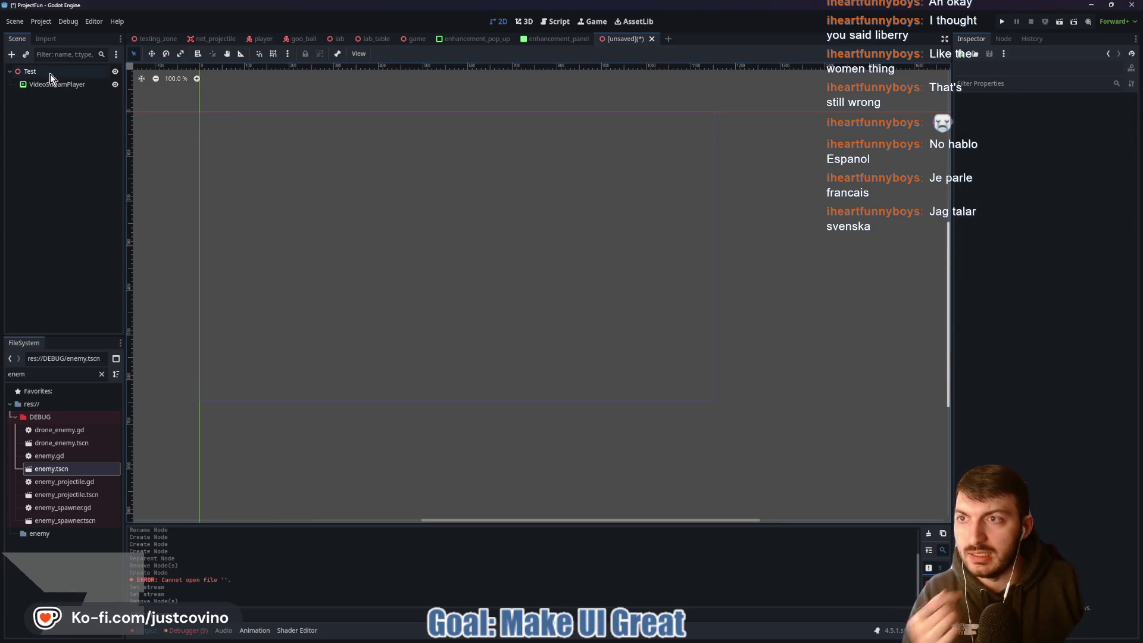
{"action": "left_click", "coordinate": [48, 73]}
Step: Add a Sprite3D under Test and set its Texture to a new ViewportTexture, leaving the viewport unpicked
{"action": "key", "text": "ctrl+a"}
{"action": "type", "text": "sprite"}
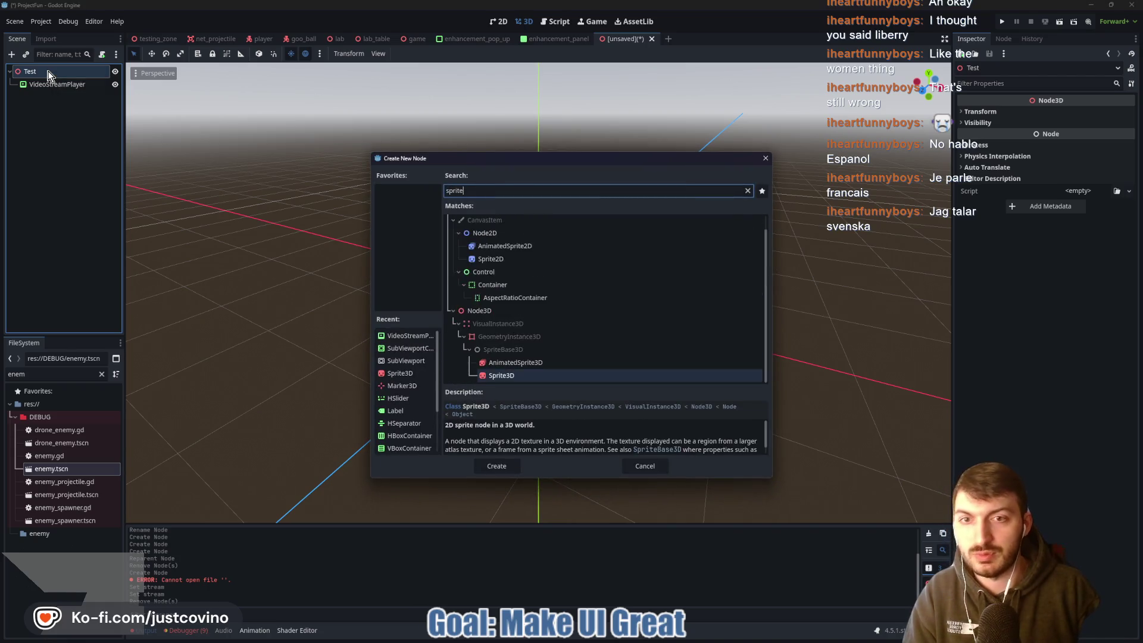
{"action": "key", "text": "Return"}
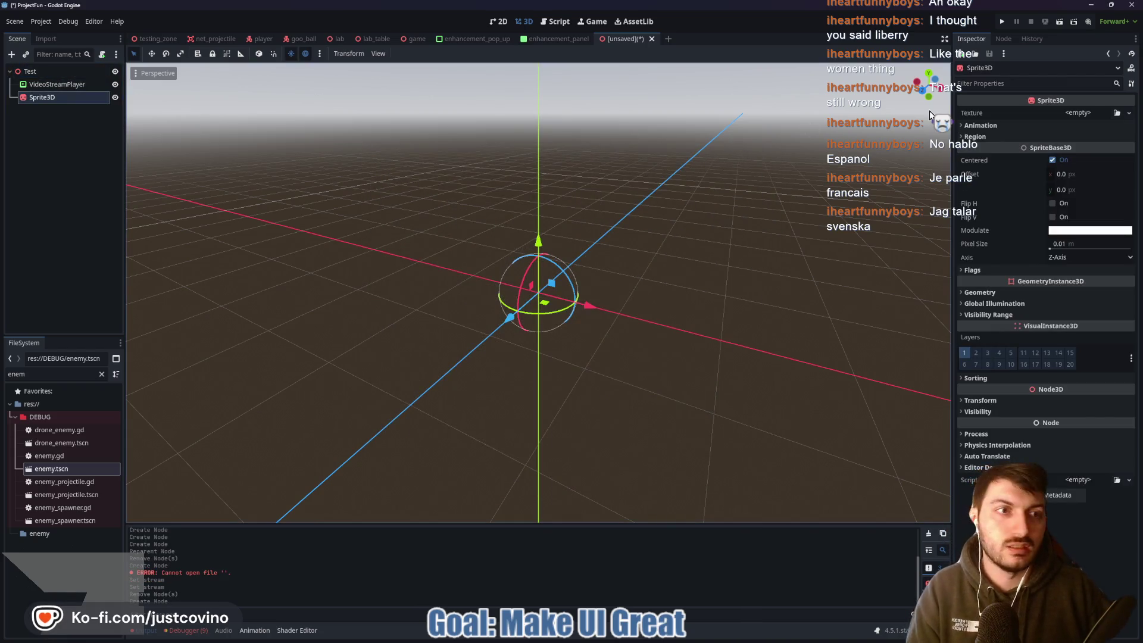
{"action": "left_click", "coordinate": [1083, 114]}
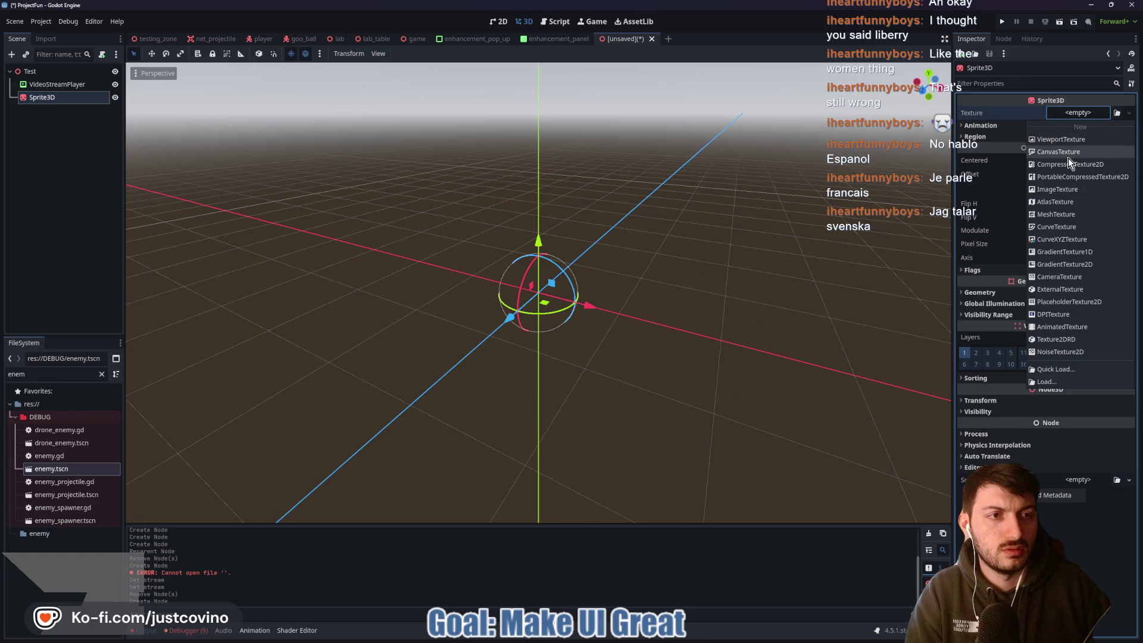
{"action": "left_click", "coordinate": [1062, 140]}
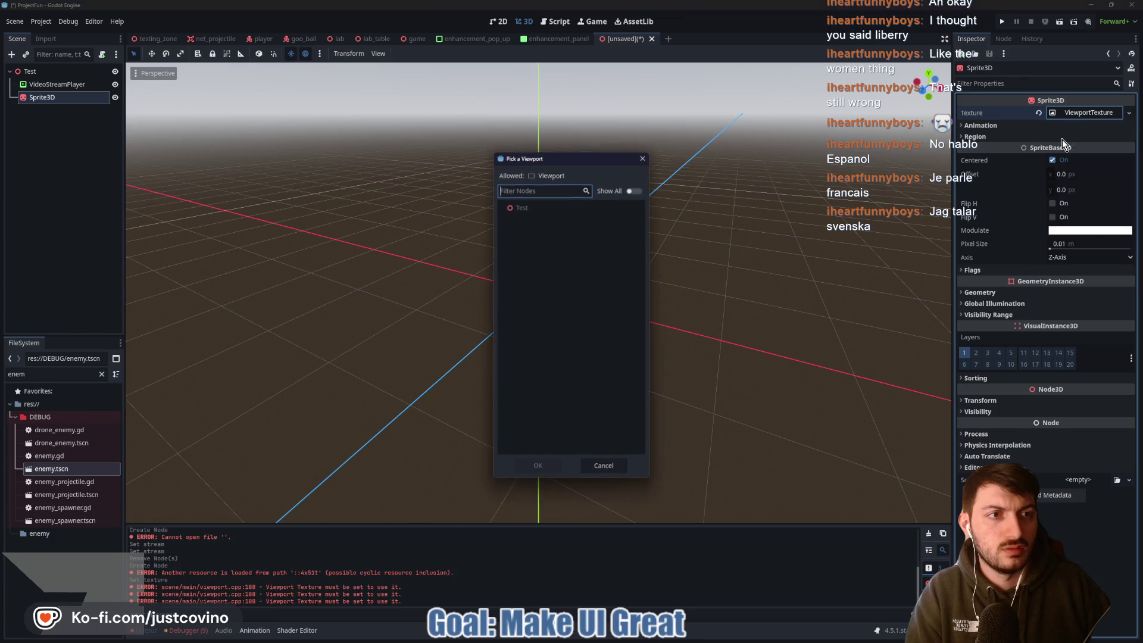
{"action": "left_click", "coordinate": [643, 158]}
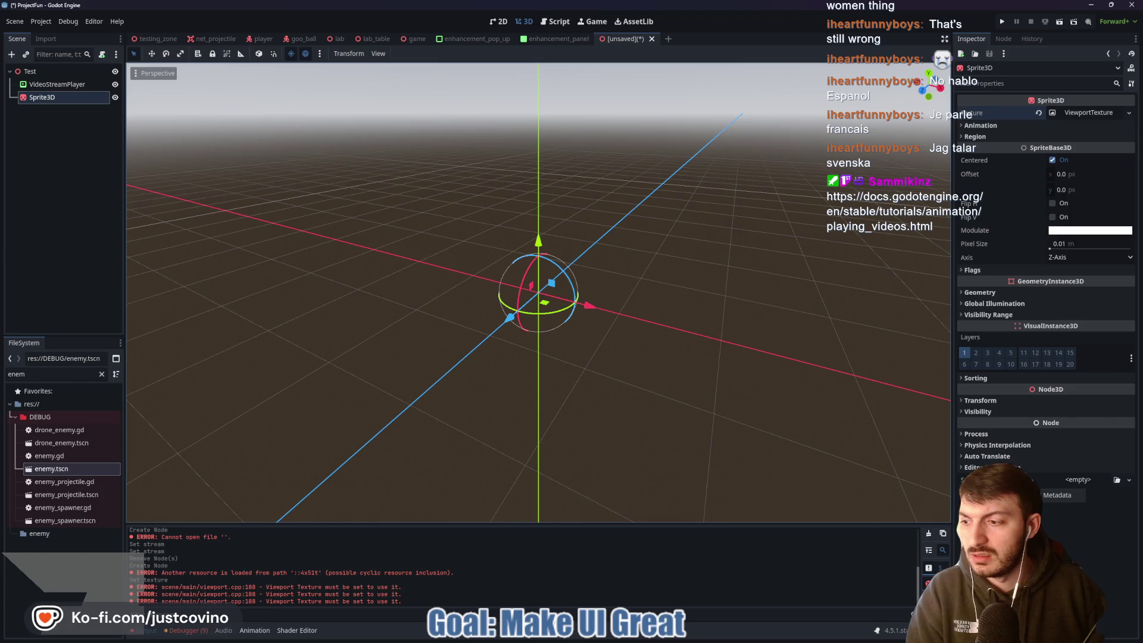
Step: Bring up the Playing videos docs and scroll to 'Displaying a video on a 3D surface'
{"action": "key", "text": "alt+Tab"}
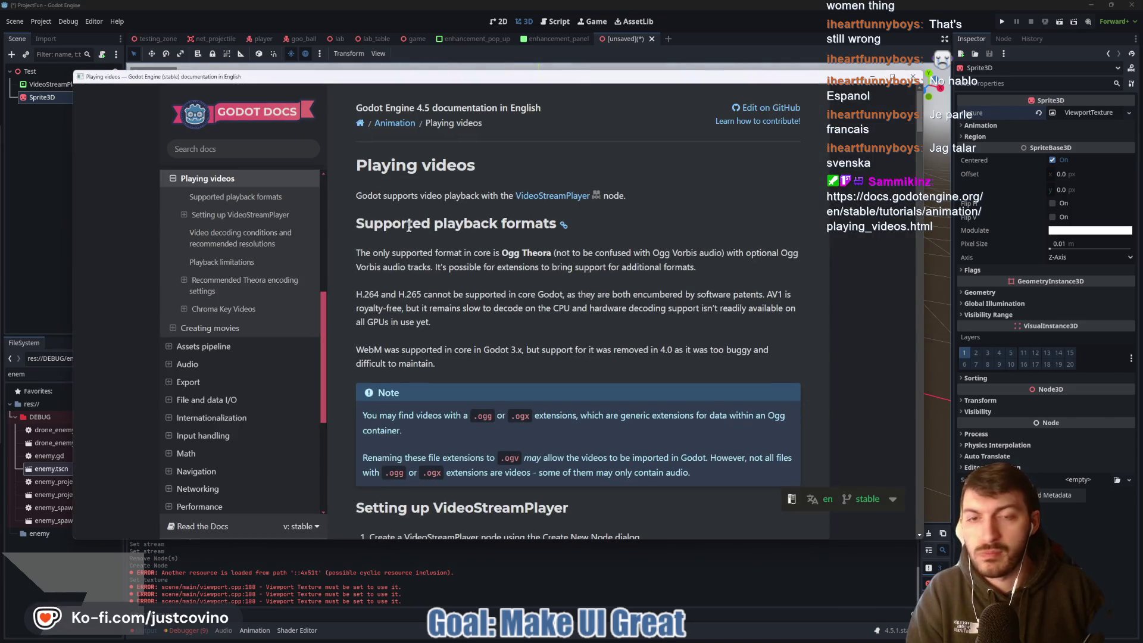
{"action": "scroll", "coordinate": [640, 238], "scroll_direction": "down", "scroll_amount": 5}
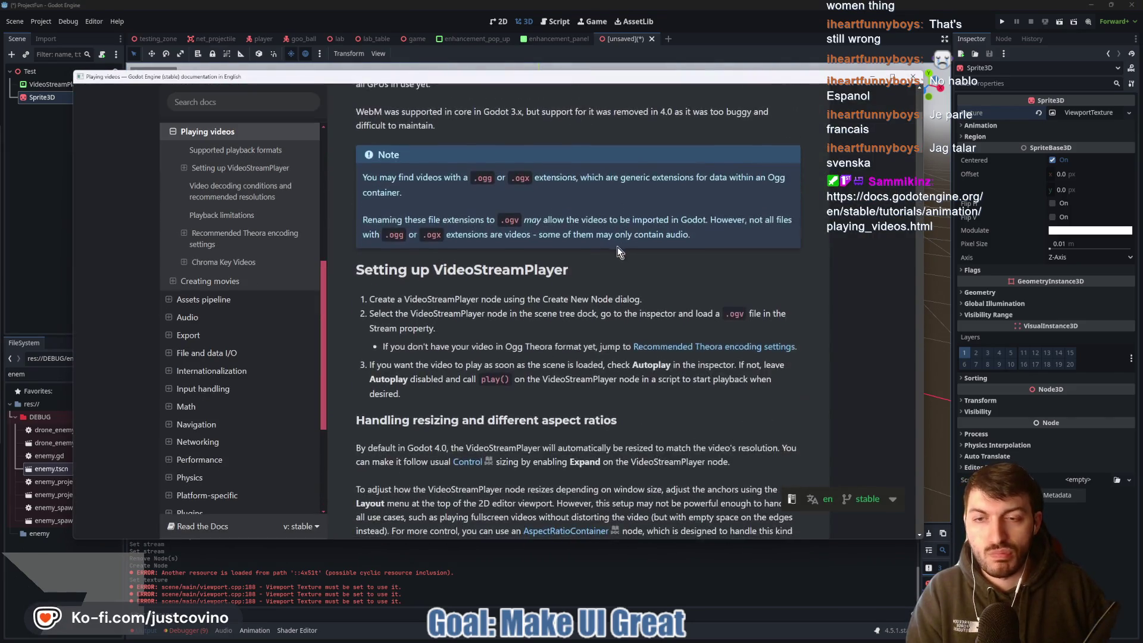
{"action": "scroll", "coordinate": [614, 248], "scroll_direction": "down", "scroll_amount": 2}
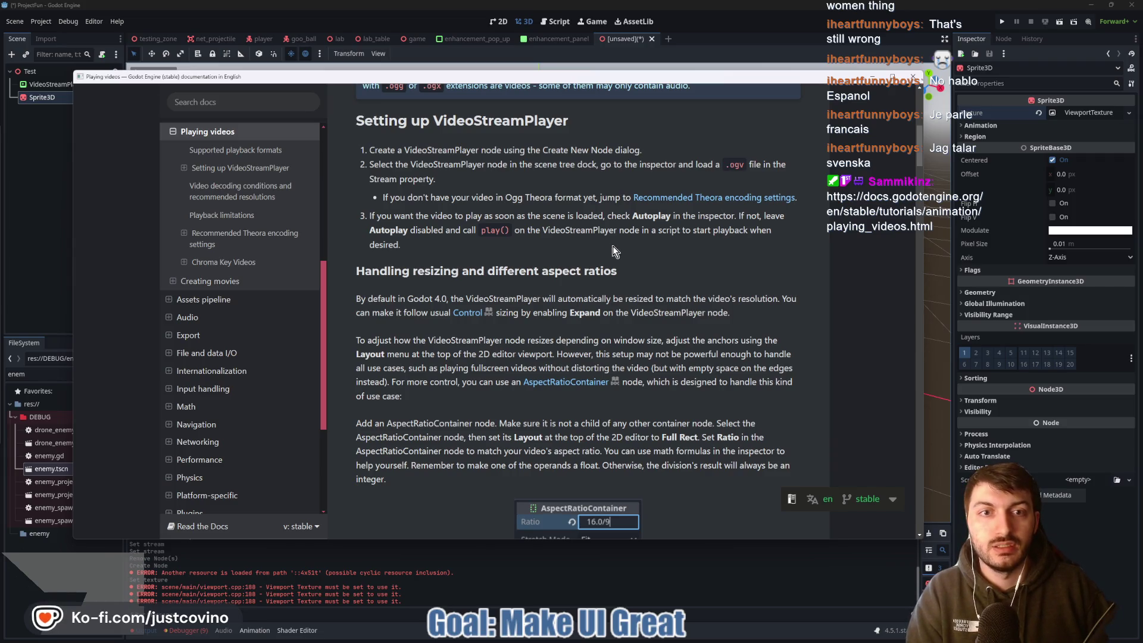
{"action": "scroll", "coordinate": [612, 245], "scroll_direction": "down", "scroll_amount": 1}
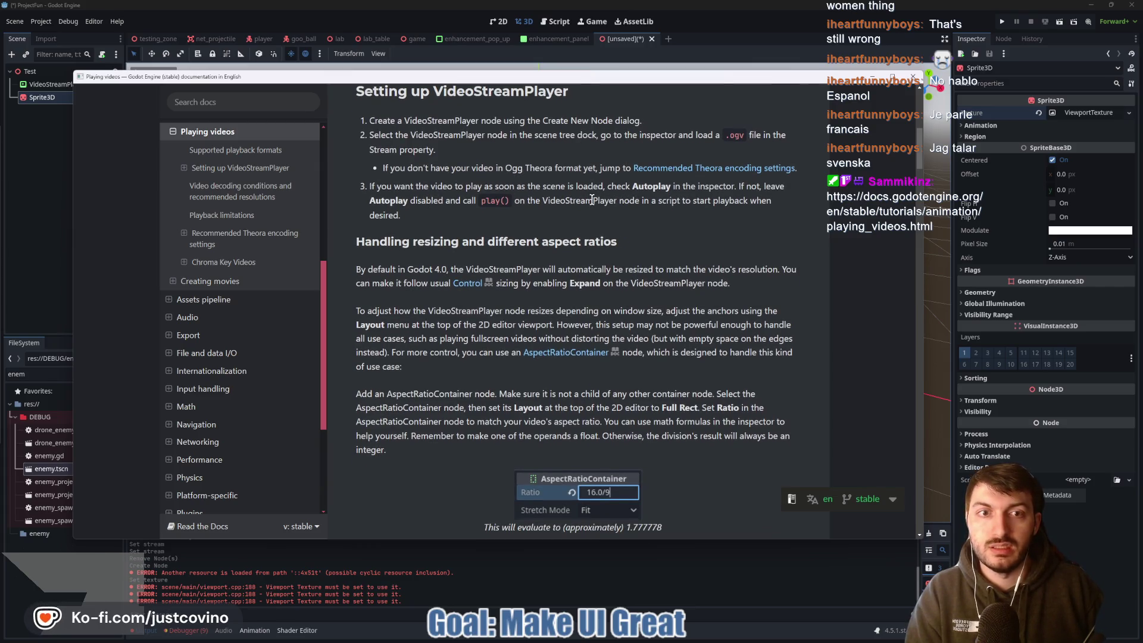
{"action": "scroll", "coordinate": [587, 201], "scroll_direction": "down", "scroll_amount": 2}
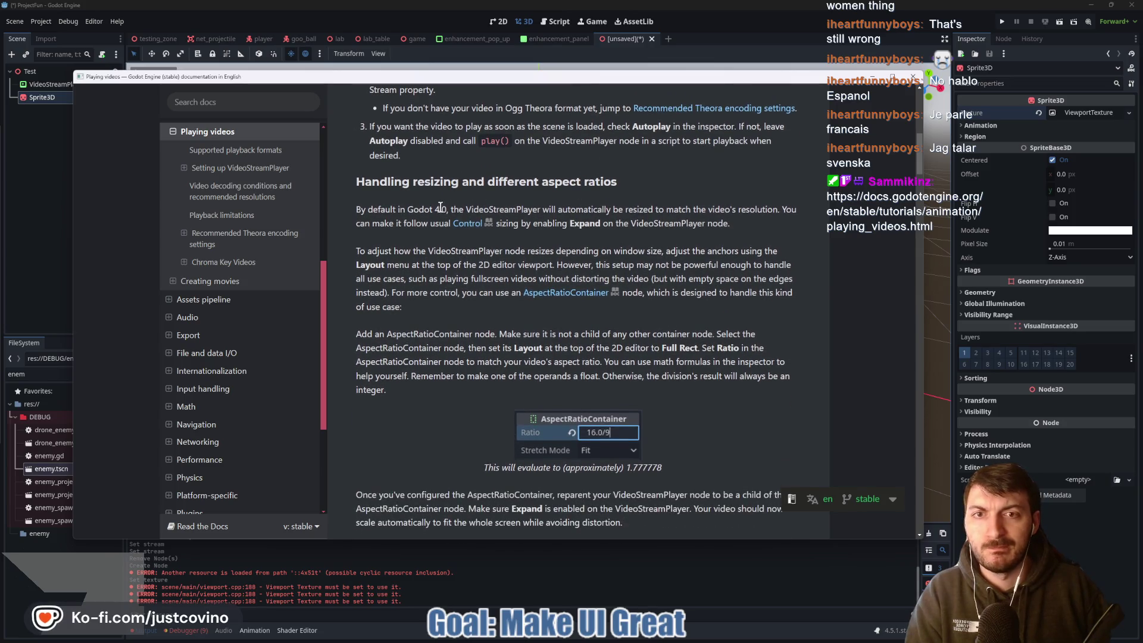
{"action": "scroll", "coordinate": [543, 225], "scroll_direction": "down", "scroll_amount": 10}
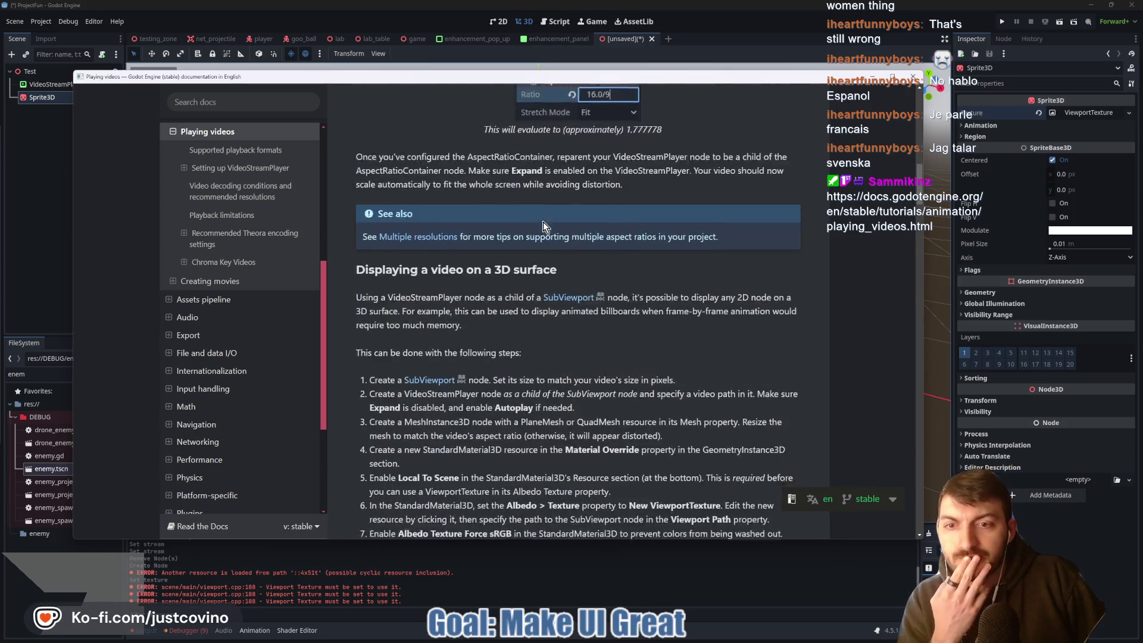
{"action": "scroll", "coordinate": [543, 225], "scroll_direction": "down", "scroll_amount": 2}
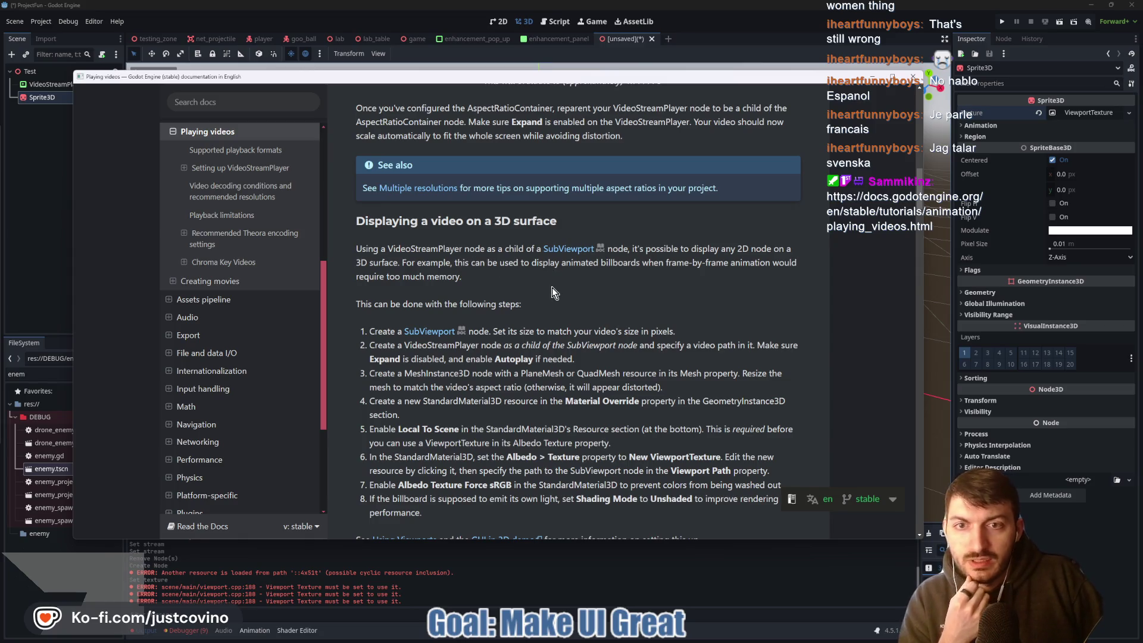
{"action": "scroll", "coordinate": [497, 235], "scroll_direction": "down", "scroll_amount": 2}
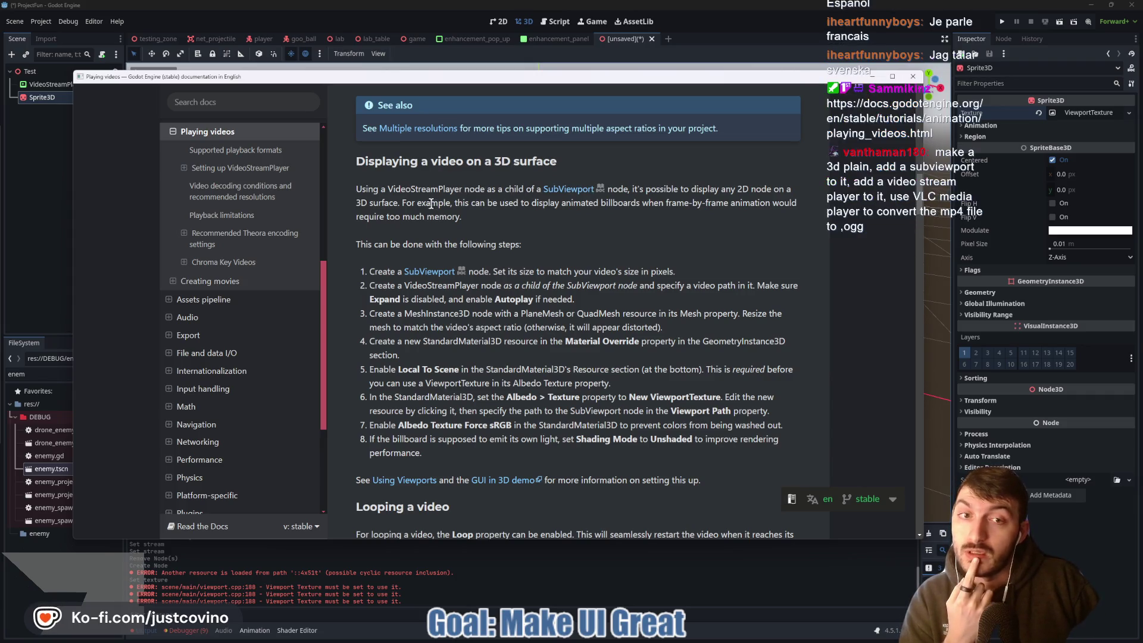
Step: Delete the Sprite3D node from the Test scene
{"action": "left_click", "coordinate": [34, 170]}
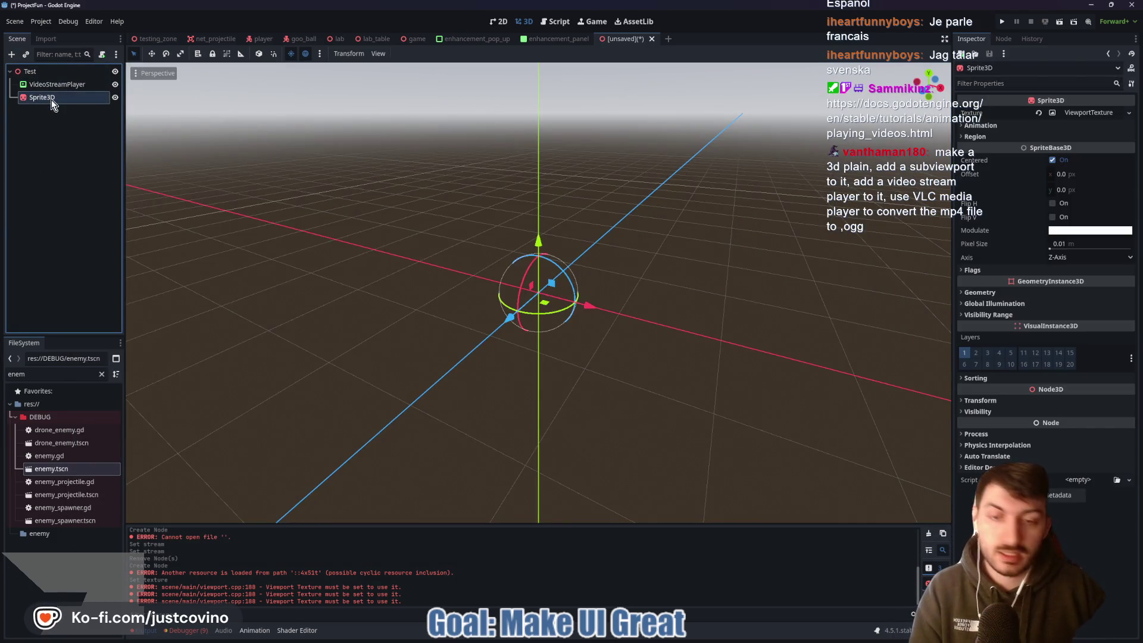
{"action": "key", "text": "Delete"}
{"action": "left_click", "coordinate": [551, 354]}
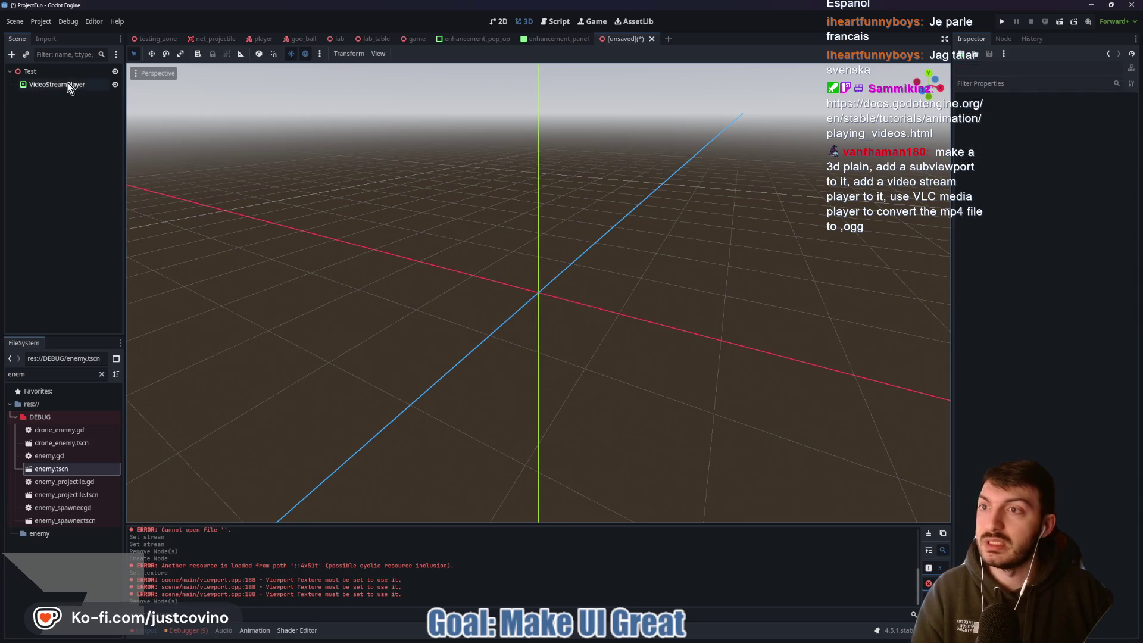
Step: Add a SubViewport under Test and move the VideoStreamPlayer into it
{"action": "left_click", "coordinate": [49, 71]}
{"action": "key", "text": "ctrl+a"}
{"action": "type", "text": "sub"}
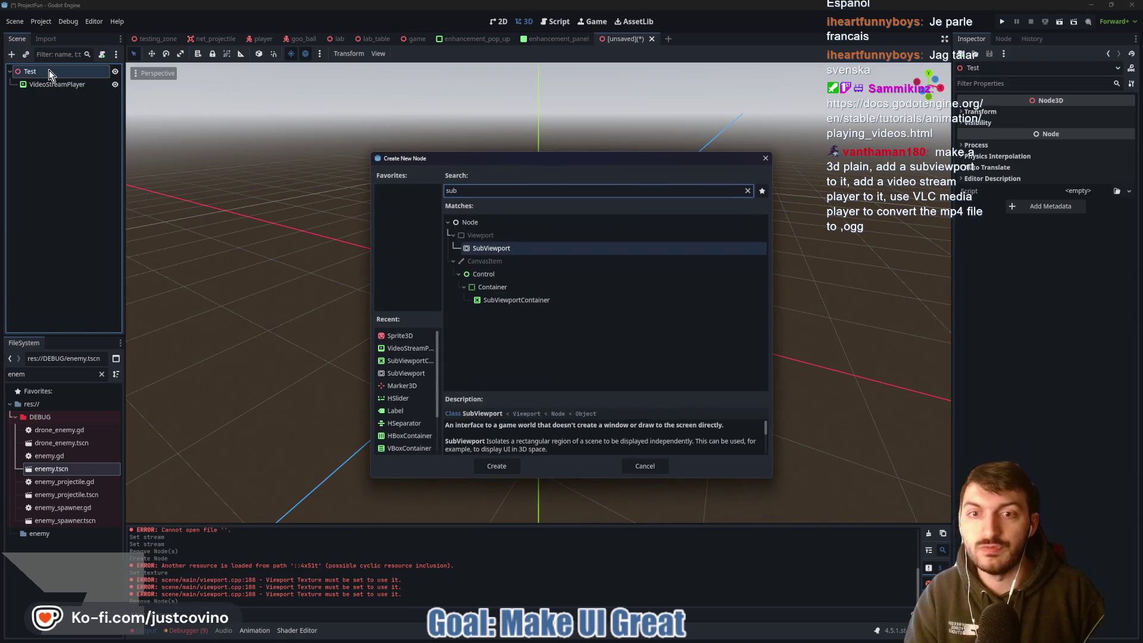
{"action": "key", "text": "Return"}
{"action": "left_click_drag", "start_coordinate": [48, 82], "coordinate": [45, 99]}
{"action": "left_click", "coordinate": [41, 81]}
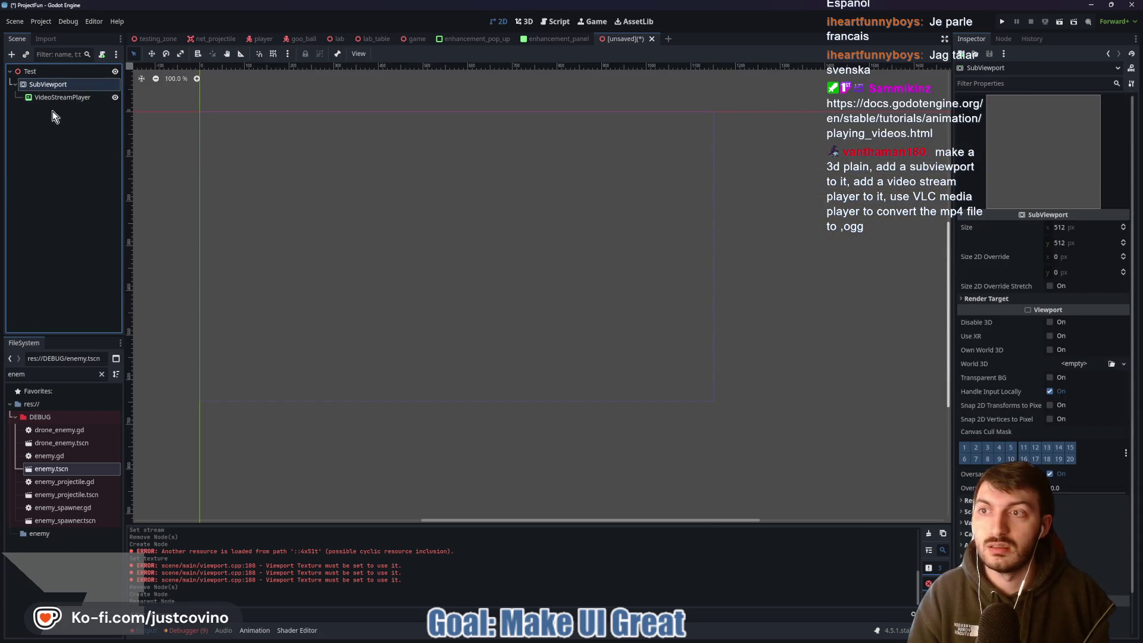
Step: Add a SubViewportContainer under Test and nest the SubViewport inside it
{"action": "left_click", "coordinate": [34, 70]}
{"action": "key", "text": "ctrl+a"}
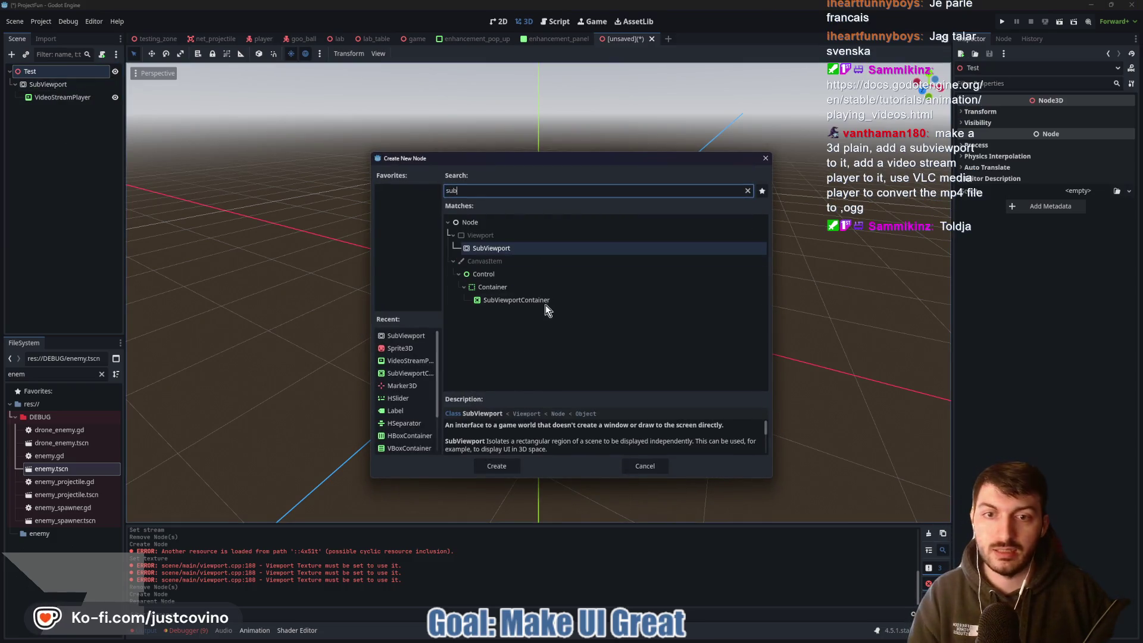
{"action": "left_click", "coordinate": [545, 303]}
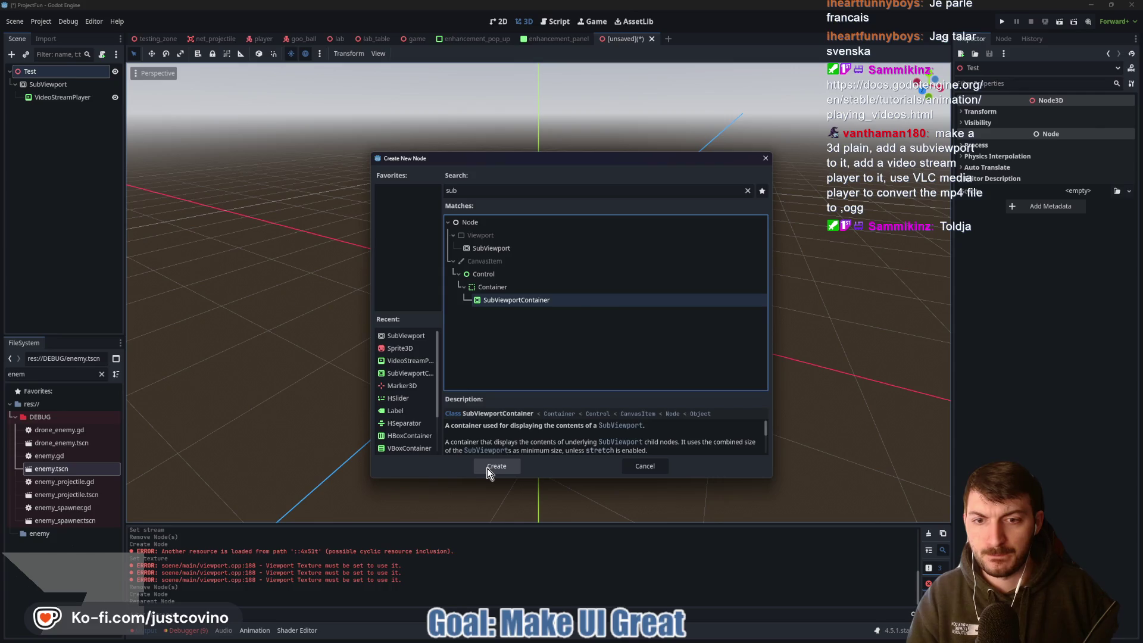
{"action": "left_click", "coordinate": [496, 466]}
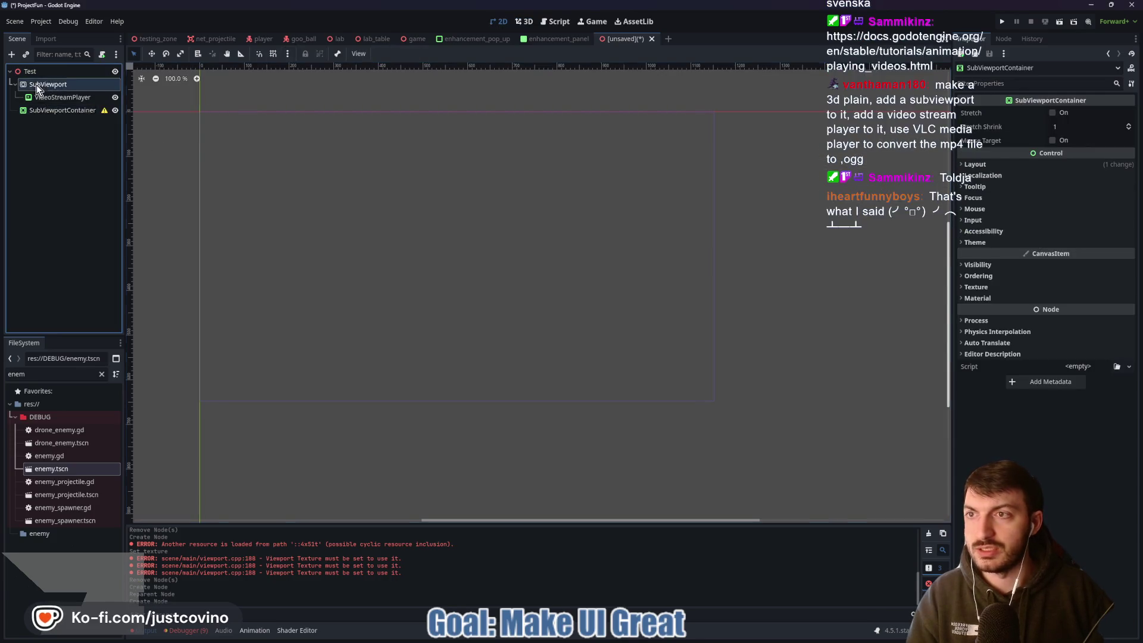
{"action": "left_click_drag", "start_coordinate": [37, 85], "coordinate": [64, 114]}
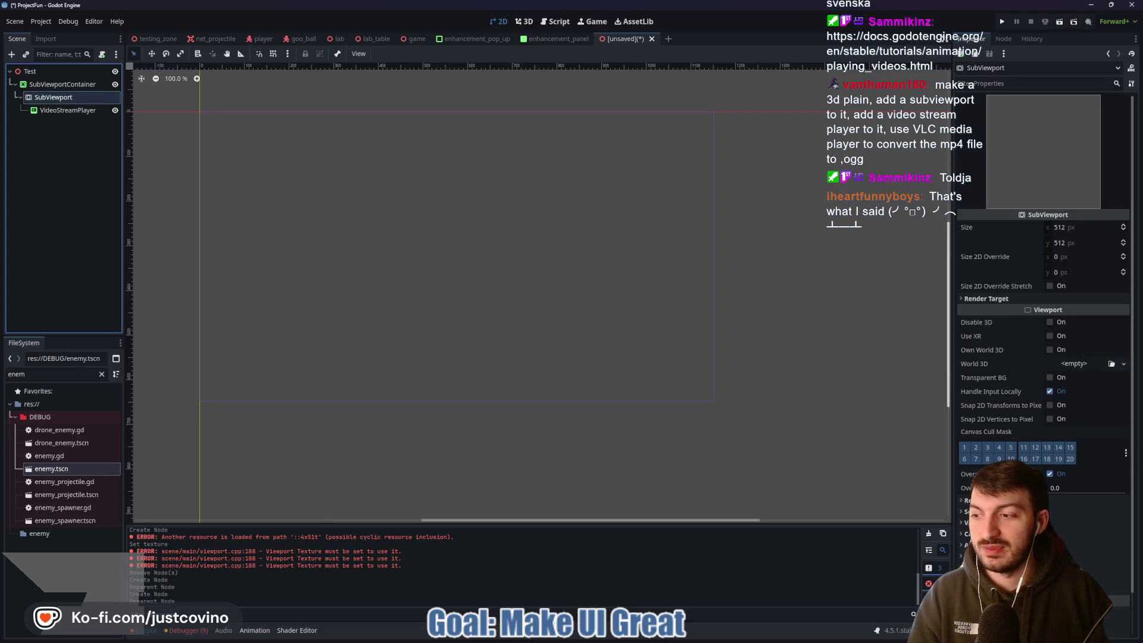
{"action": "key", "text": "alt+Tab"}
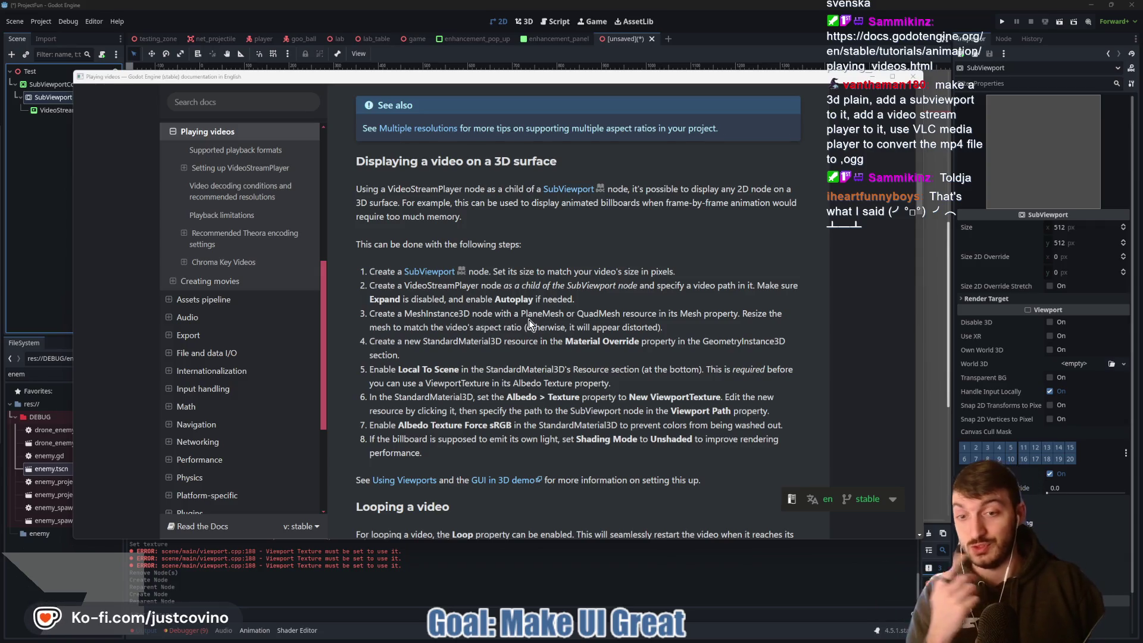
Step: Read the docs' steps for showing video on a 3D surface, then return to Godot
{"action": "scroll", "coordinate": [531, 326], "scroll_direction": "down", "scroll_amount": 1}
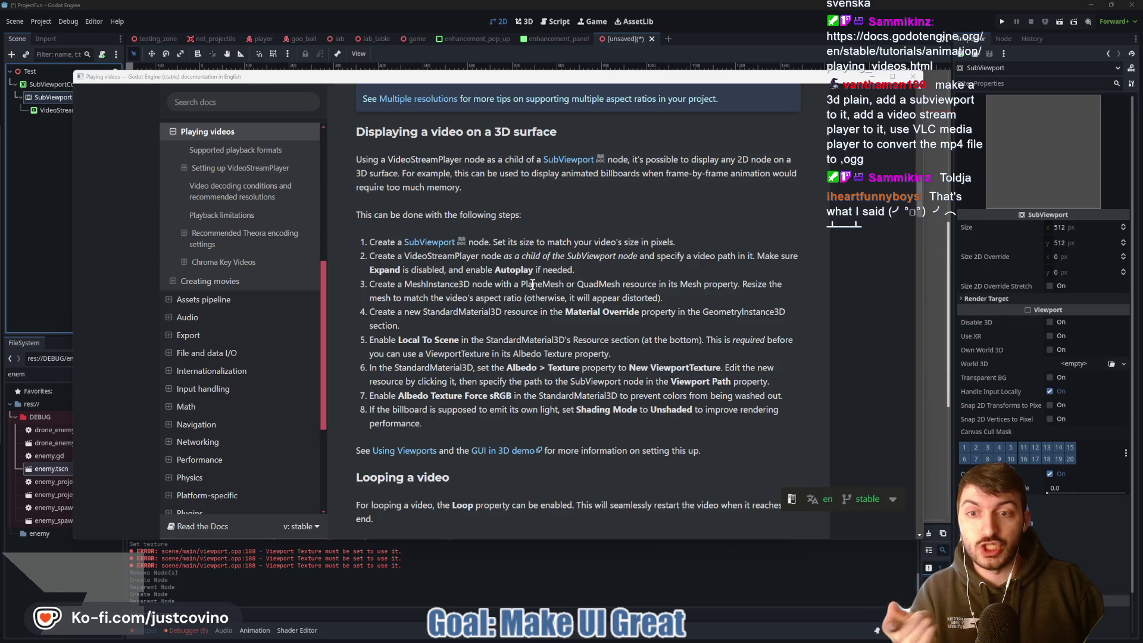
{"action": "left_click", "coordinate": [43, 199]}
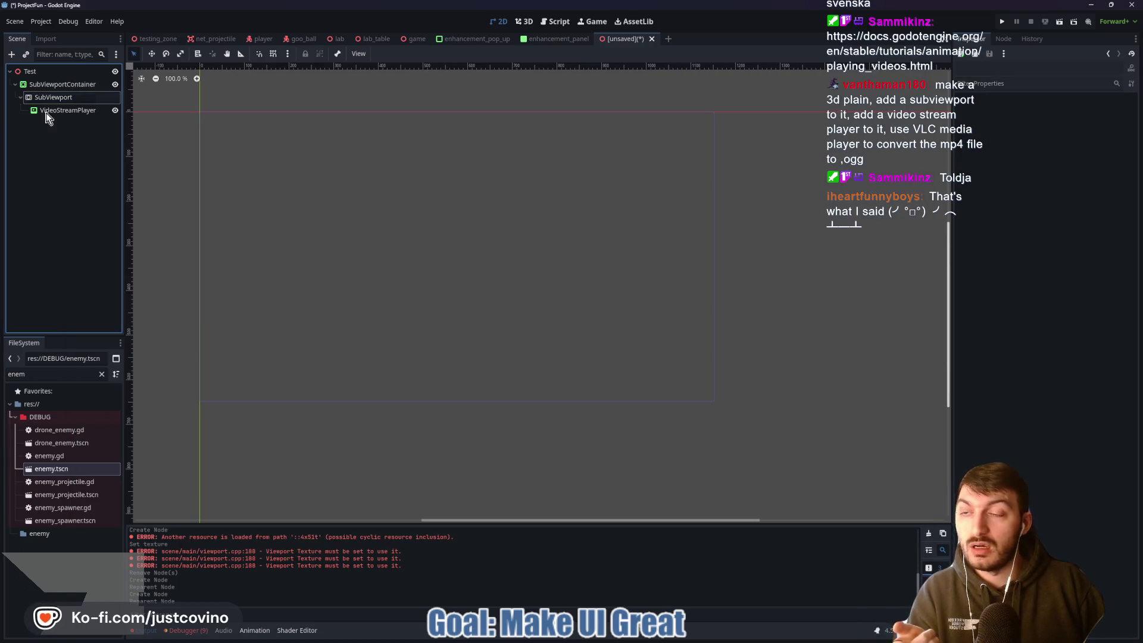
Step: Close the [unsaved] Test scene tab, choosing Don't Save
{"action": "left_click", "coordinate": [34, 71]}
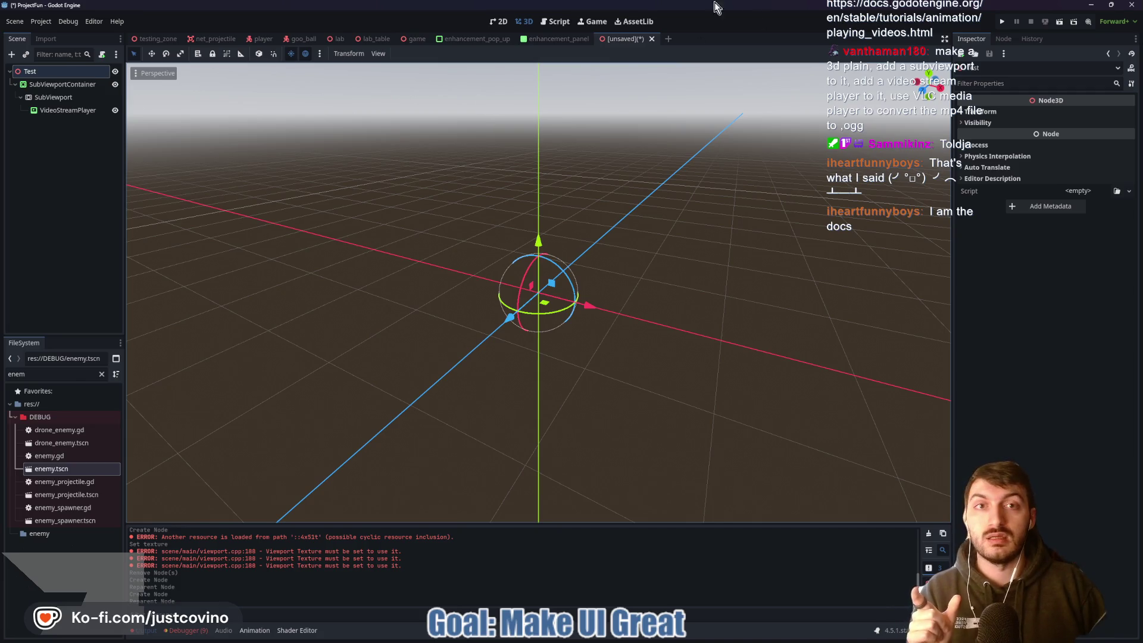
{"action": "left_click", "coordinate": [652, 39]}
{"action": "left_click", "coordinate": [619, 344]}
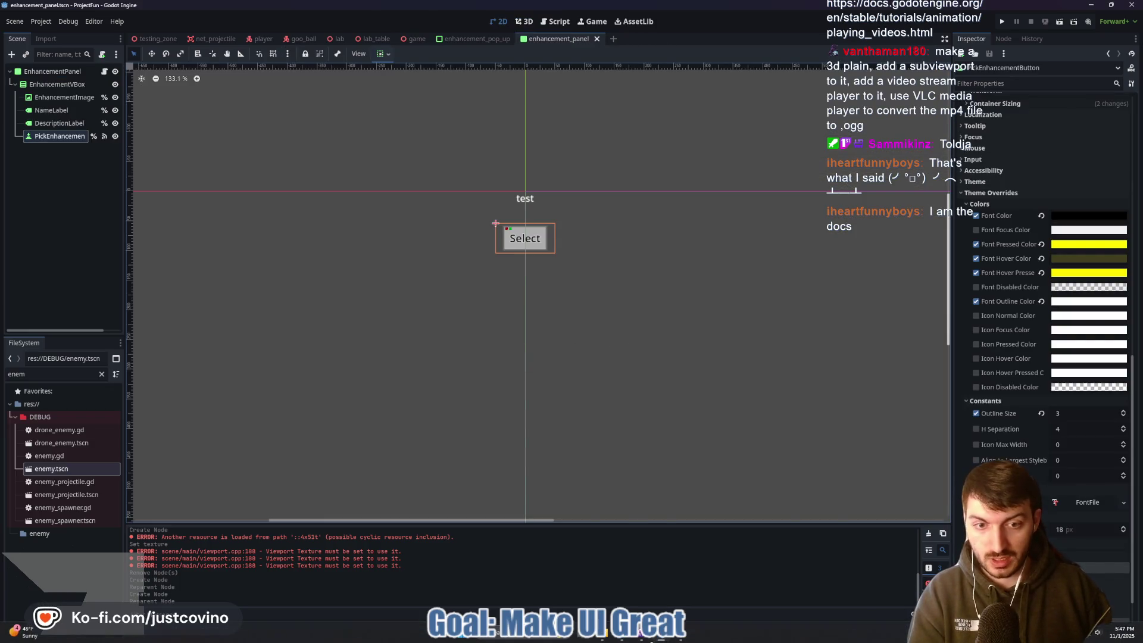
Step: Close Krita without saving and open the project's assets folder window
{"action": "left_click", "coordinate": [681, 640]}
{"action": "key", "text": "ctrl+w"}
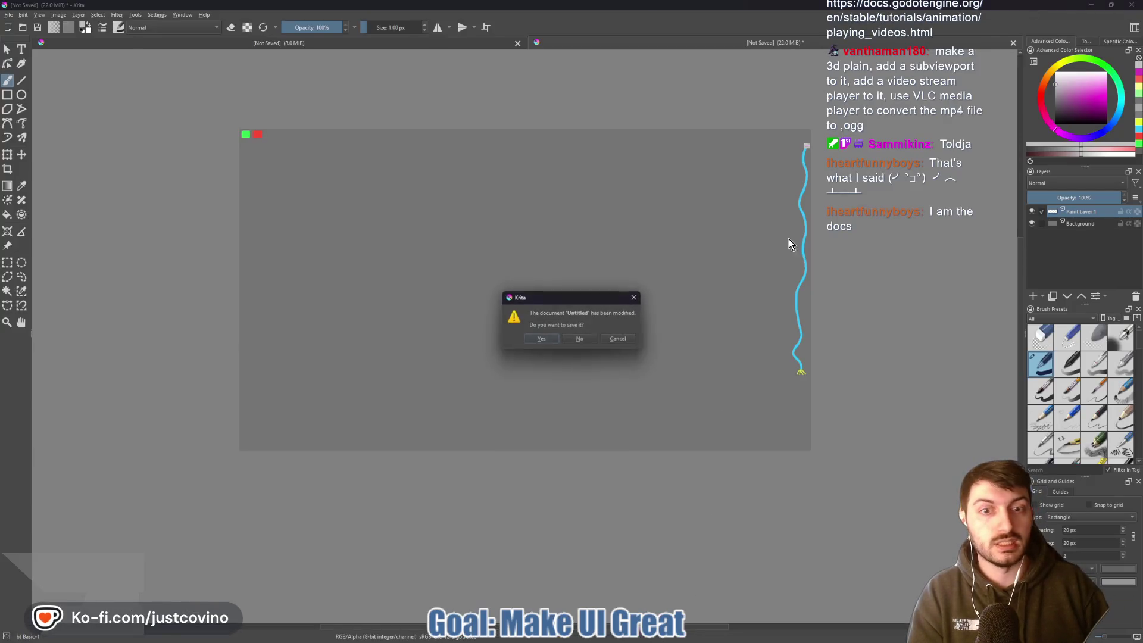
{"action": "left_click", "coordinate": [580, 338]}
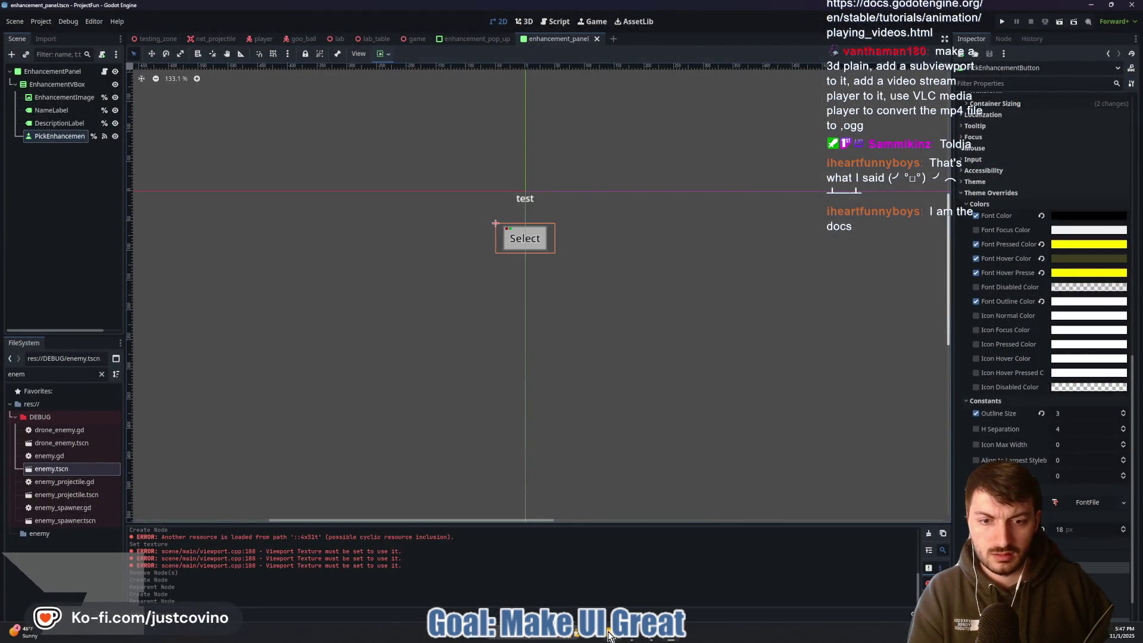
{"action": "mouse_move", "coordinate": [608, 633]}
{"action": "left_click", "coordinate": [701, 587]}
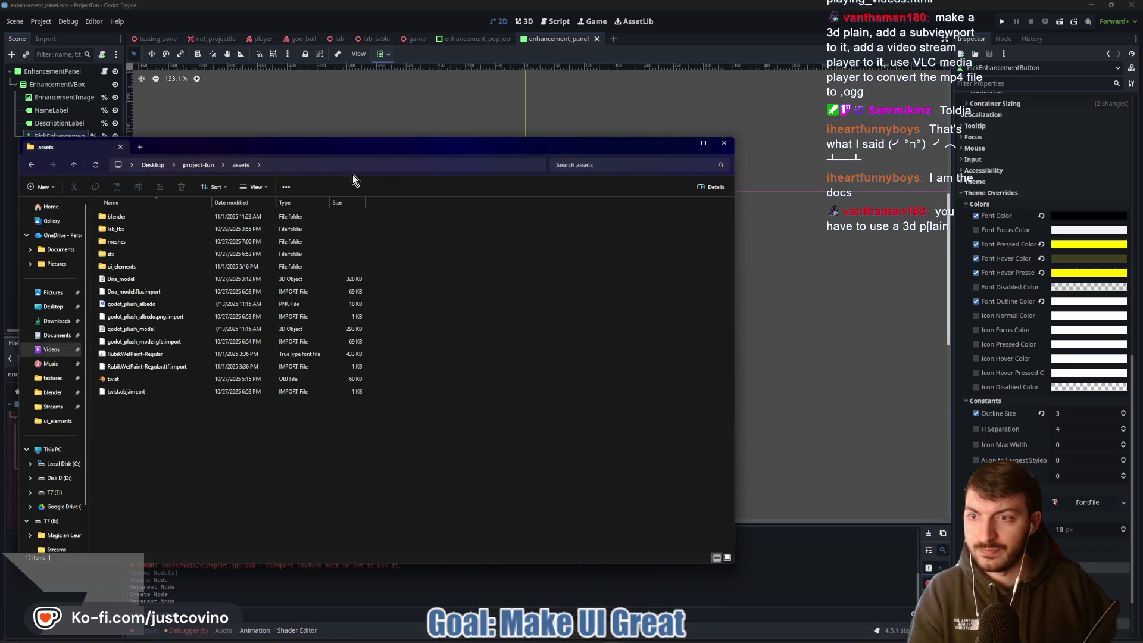
{"action": "left_click_drag", "start_coordinate": [241, 146], "coordinate": [472, 127]}
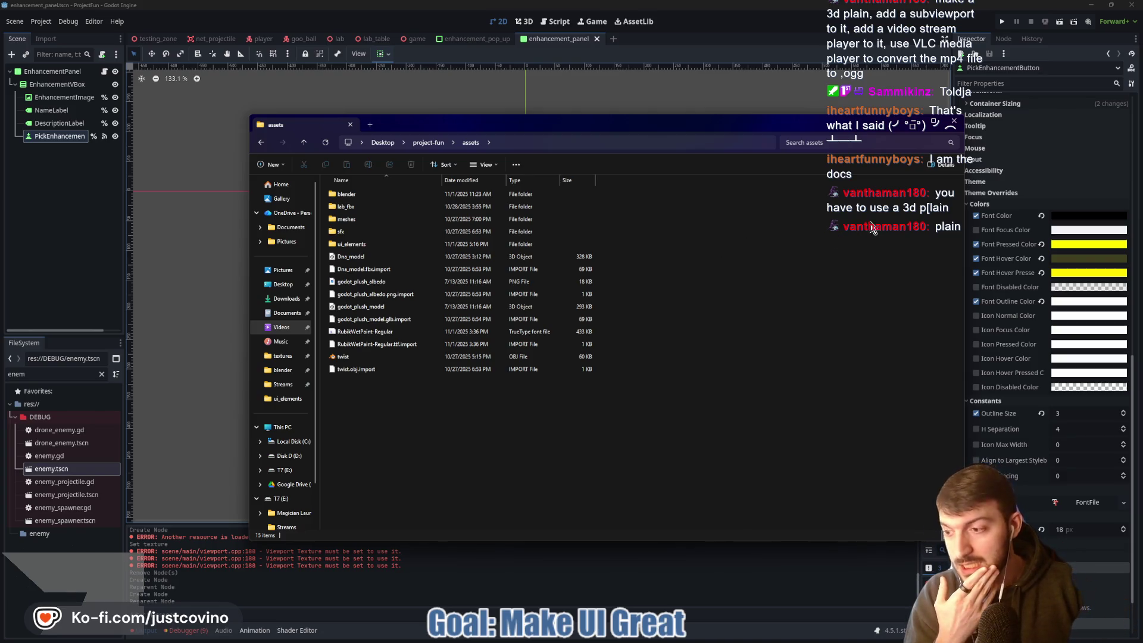
{"action": "key", "text": "alt+Tab"}
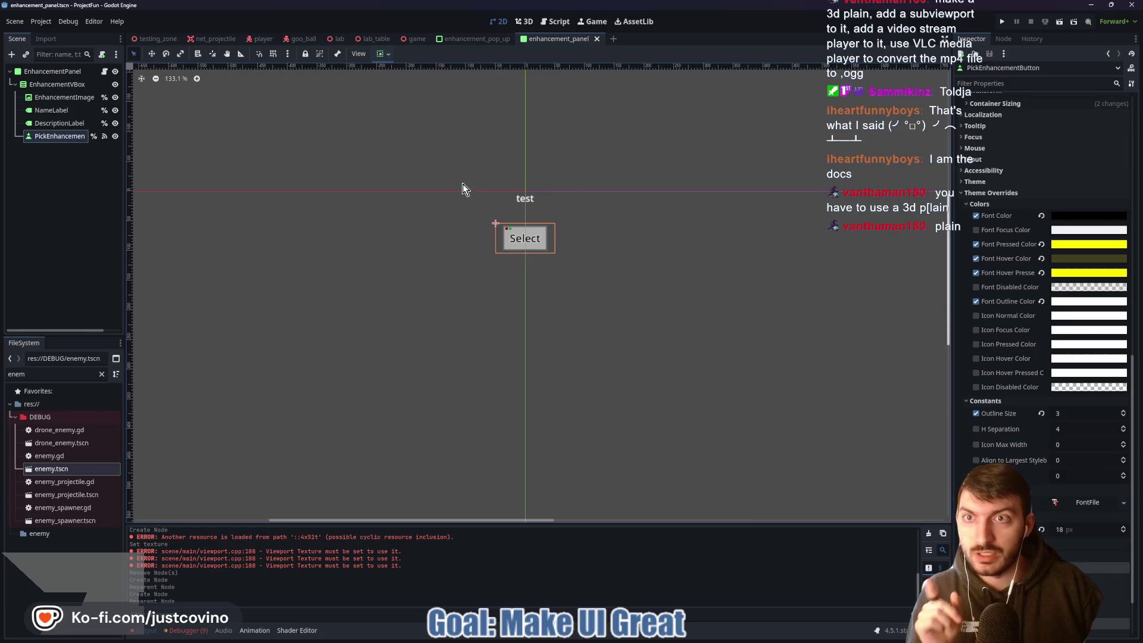
Step: Clear the FileSystem filter and expand res://assets/blender to list lab.blend and other models
{"action": "left_click", "coordinate": [101, 374]}
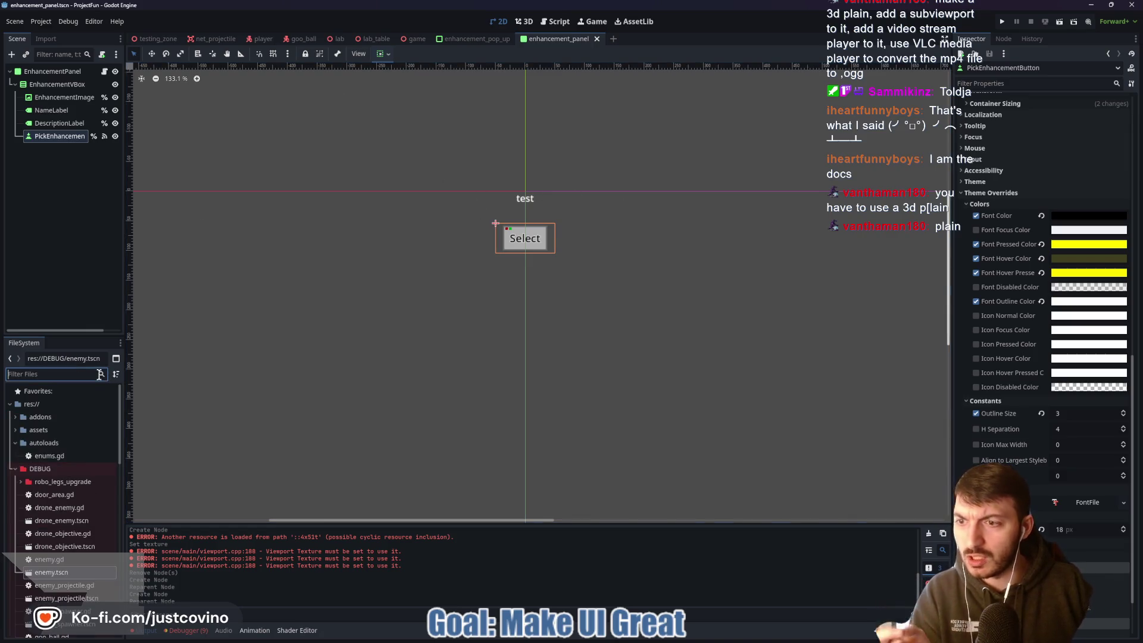
{"action": "left_click", "coordinate": [14, 430]}
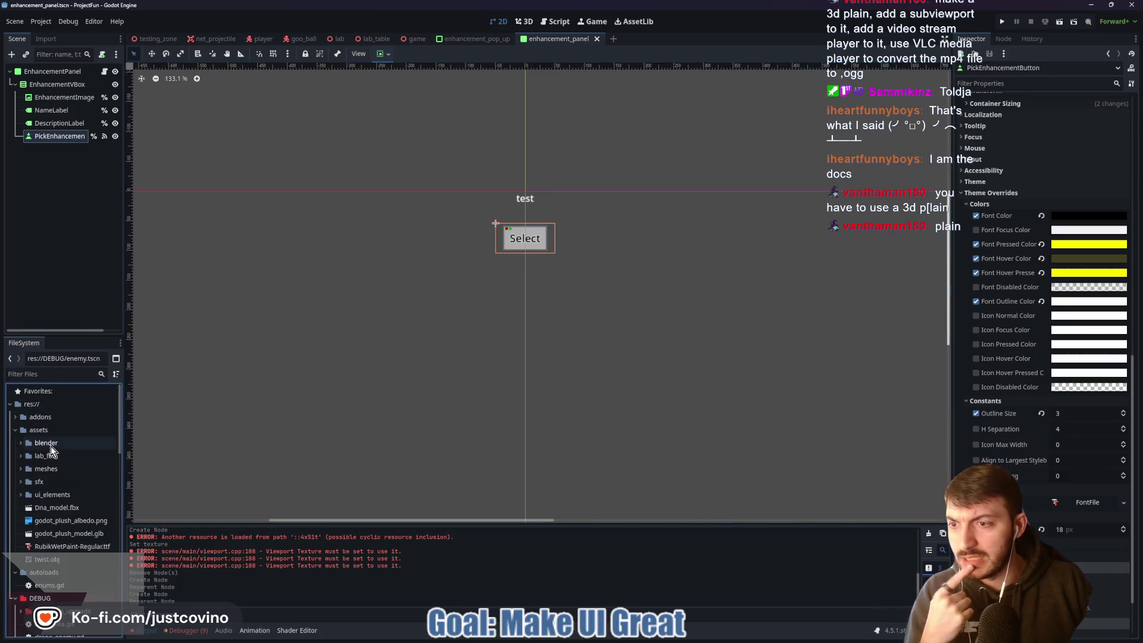
{"action": "left_click", "coordinate": [20, 443]}
{"action": "scroll", "coordinate": [63, 487], "scroll_direction": "down", "scroll_amount": 1}
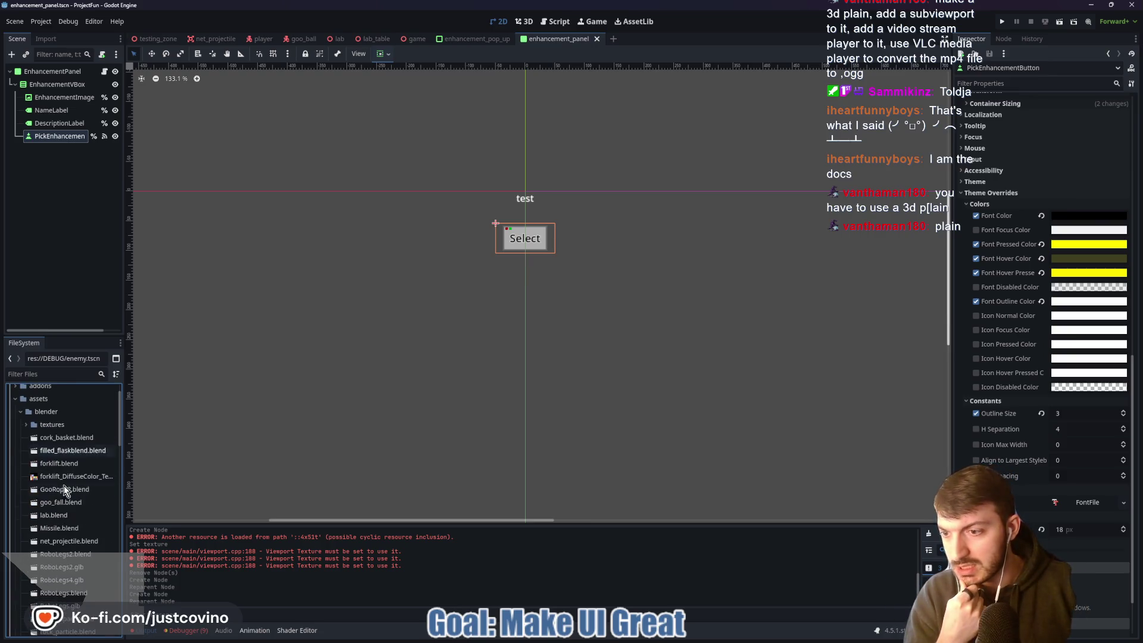
{"action": "double_click", "coordinate": [67, 515]}
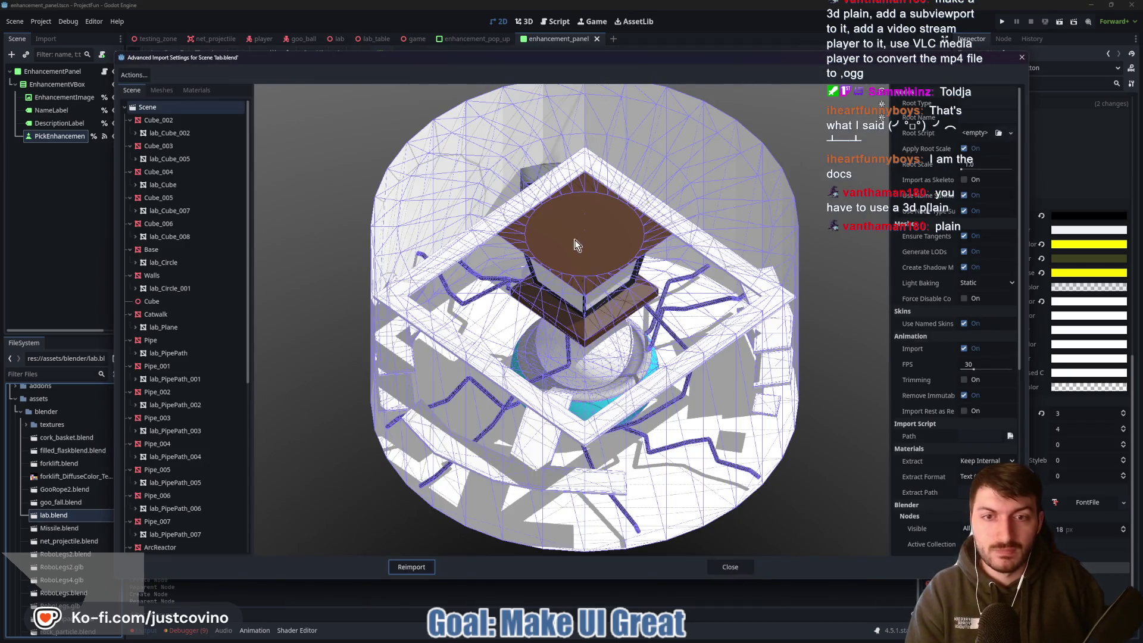
{"action": "left_click", "coordinate": [733, 566]}
Step: Browse Desktop > project-fun > assets > blender in File Explorer and pick lab.blend
{"action": "mouse_move", "coordinate": [643, 640]}
{"action": "mouse_move", "coordinate": [611, 638]}
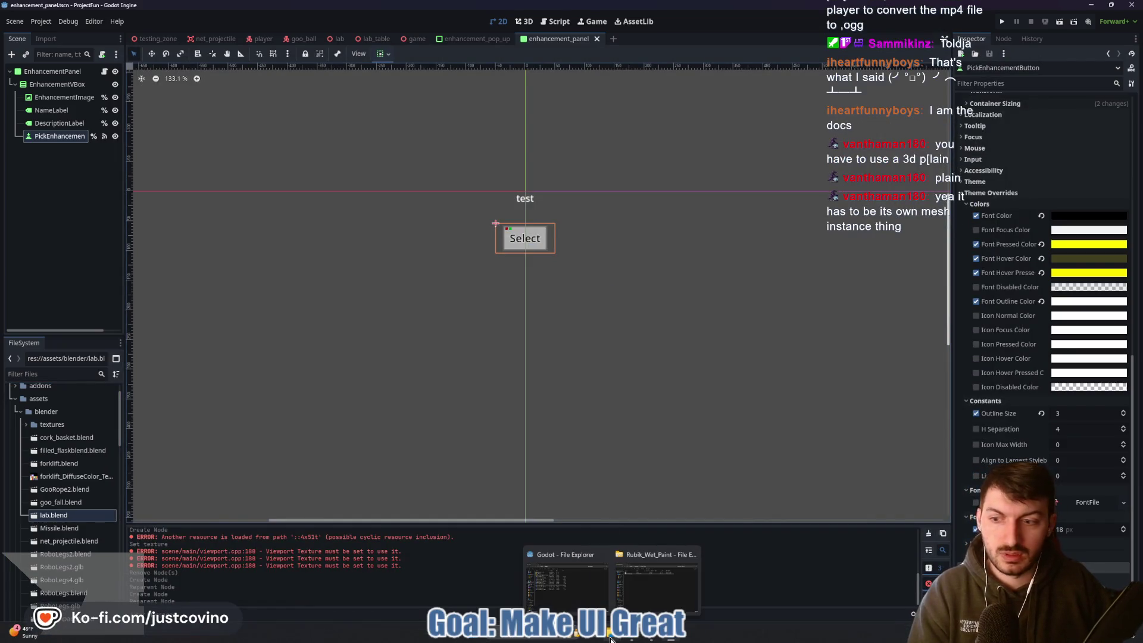
{"action": "left_click", "coordinate": [574, 581]}
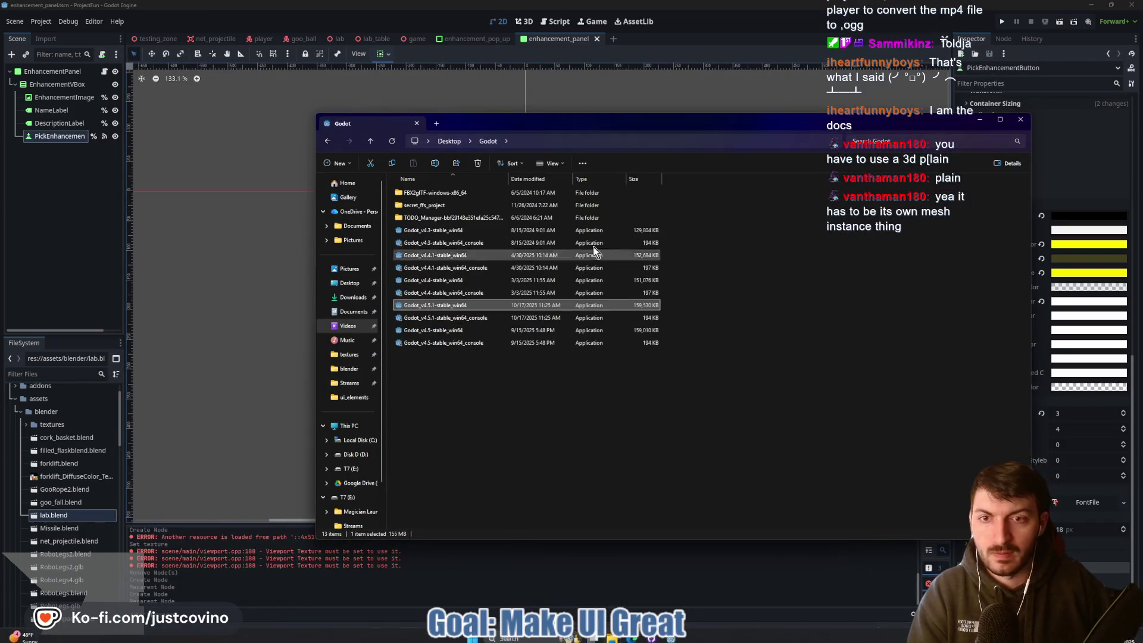
{"action": "left_click", "coordinate": [352, 286]}
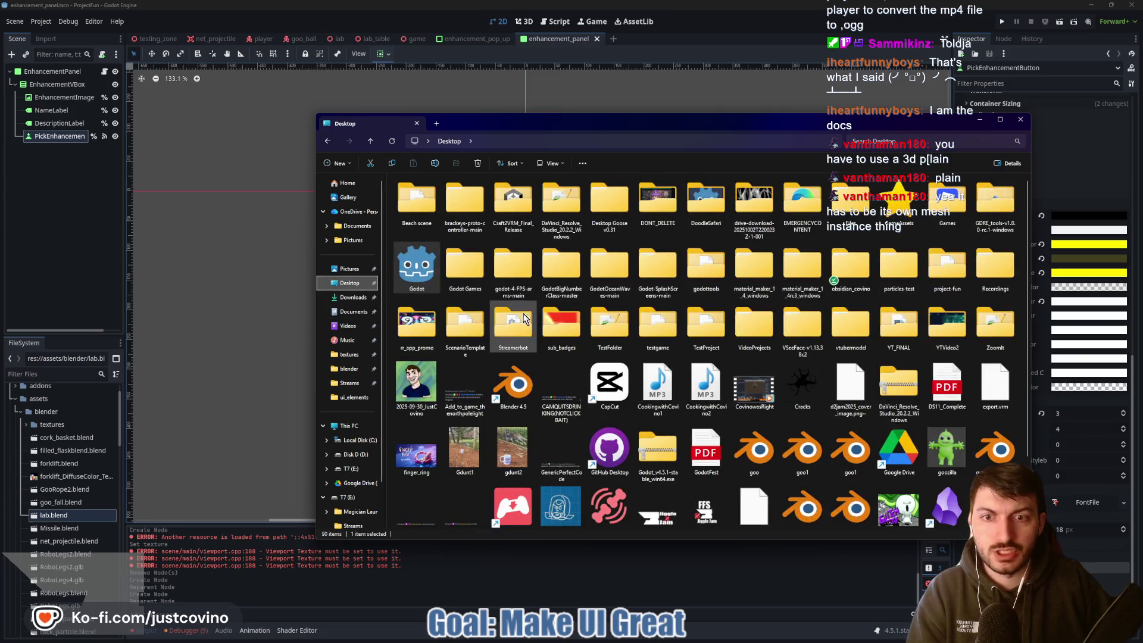
{"action": "double_click", "coordinate": [945, 267]}
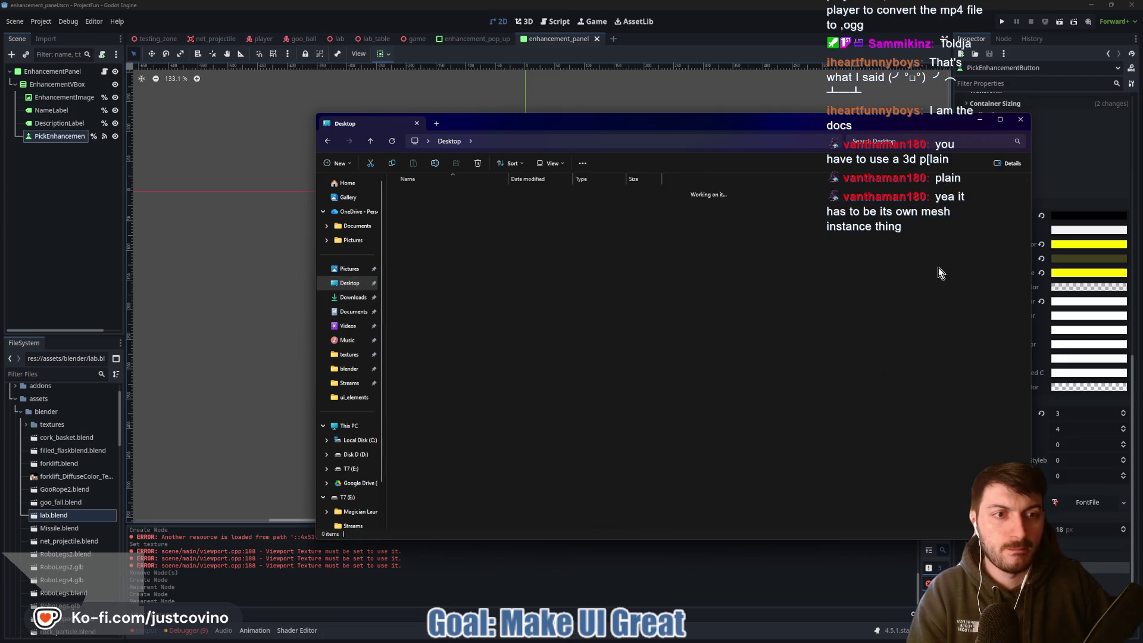
{"action": "double_click", "coordinate": [417, 231]}
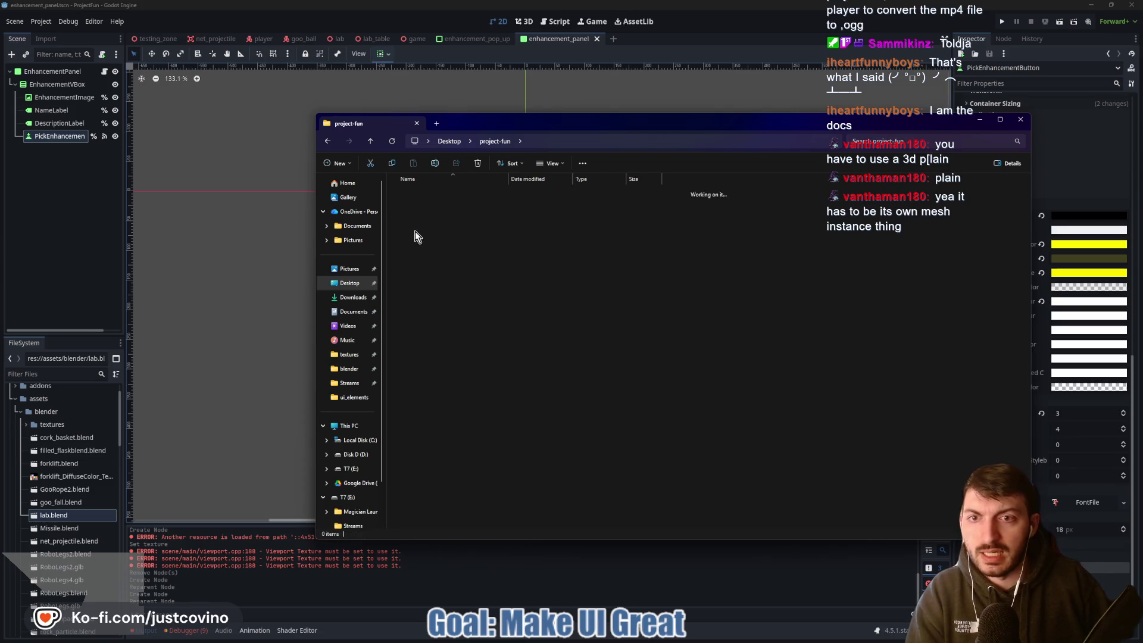
{"action": "double_click", "coordinate": [417, 193]}
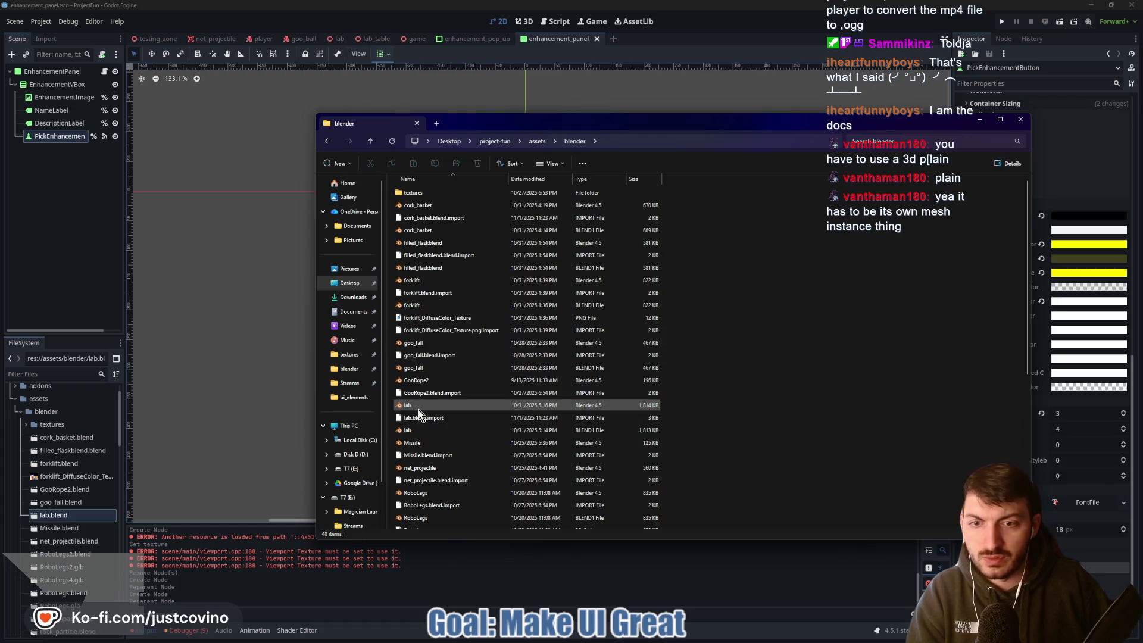
{"action": "left_click", "coordinate": [418, 410]}
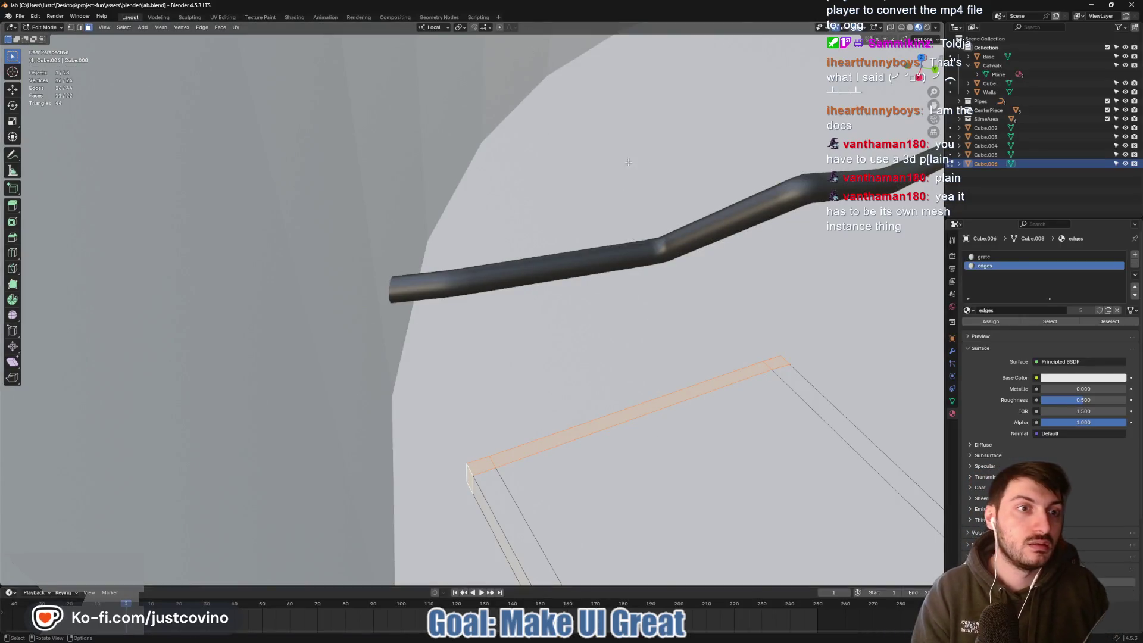
Step: Edit the JumboTron mesh and select its four screen faces, front to right side
{"action": "mouse_move", "coordinate": [774, 200]}
{"action": "left_mouse_down"}
{"action": "mouse_move", "coordinate": [616, 212]}
{"action": "mouse_move", "coordinate": [796, 276]}
{"action": "mouse_move", "coordinate": [535, 358]}
{"action": "mouse_move", "coordinate": [463, 354]}
{"action": "mouse_move", "coordinate": [320, 289]}
{"action": "left_mouse_up"}
{"action": "scroll", "coordinate": [543, 345], "scroll_direction": "up", "scroll_amount": 8}
{"action": "key", "text": "alt+a"}
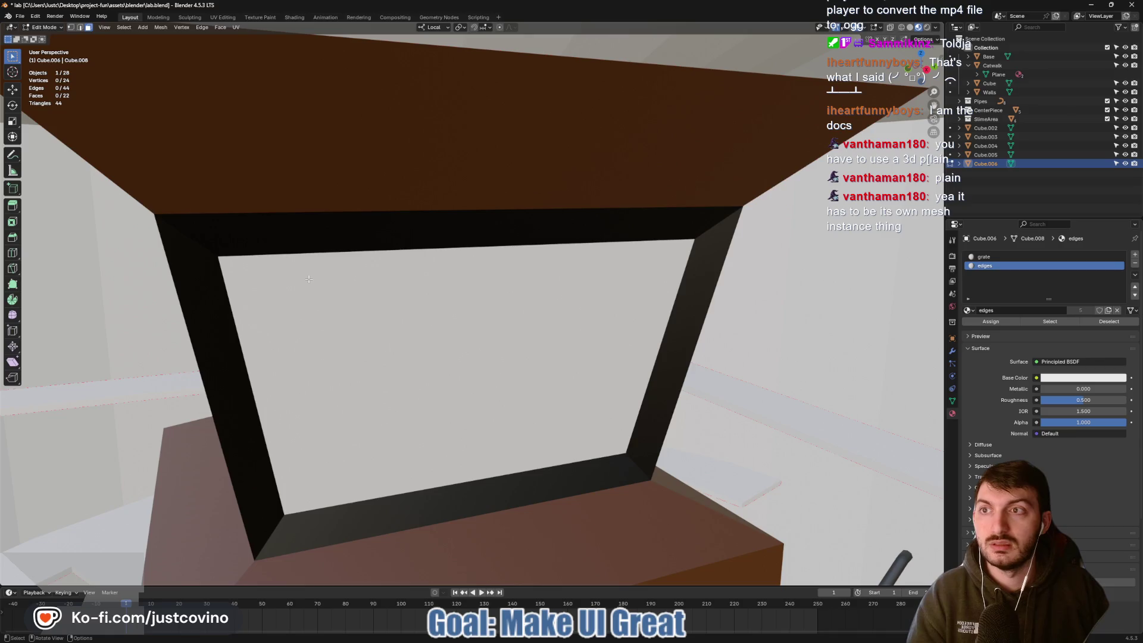
{"action": "key", "text": "alt+q"}
{"action": "left_click", "coordinate": [349, 322]}
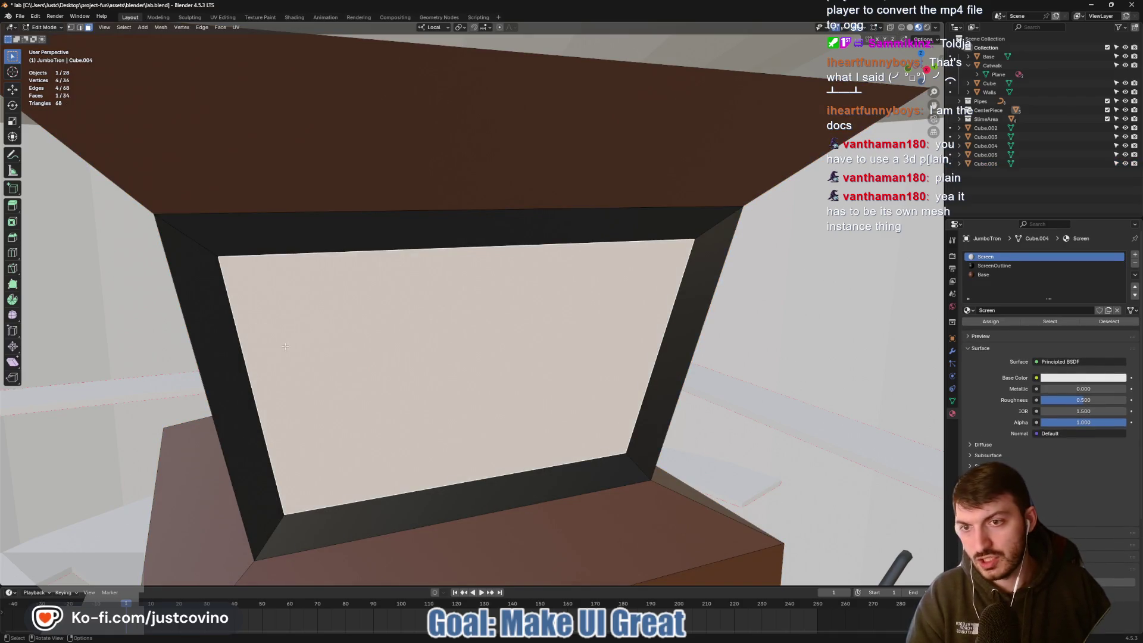
{"action": "mouse_move", "coordinate": [285, 346]}
{"action": "left_mouse_down"}
{"action": "mouse_move", "coordinate": [377, 332]}
{"action": "mouse_move", "coordinate": [634, 343]}
{"action": "left_mouse_up"}
{"action": "left_click", "coordinate": [758, 312], "text": "shift"}
{"action": "scroll", "coordinate": [757, 312], "scroll_direction": "down", "scroll_amount": 5}
{"action": "mouse_move", "coordinate": [757, 312]}
{"action": "left_mouse_down"}
{"action": "mouse_move", "coordinate": [504, 347]}
{"action": "mouse_move", "coordinate": [620, 289]}
{"action": "mouse_move", "coordinate": [673, 352]}
{"action": "mouse_move", "coordinate": [524, 349]}
{"action": "mouse_move", "coordinate": [589, 351]}
{"action": "mouse_move", "coordinate": [520, 359]}
{"action": "left_mouse_up"}
{"action": "left_click", "coordinate": [620, 289], "text": "shift"}
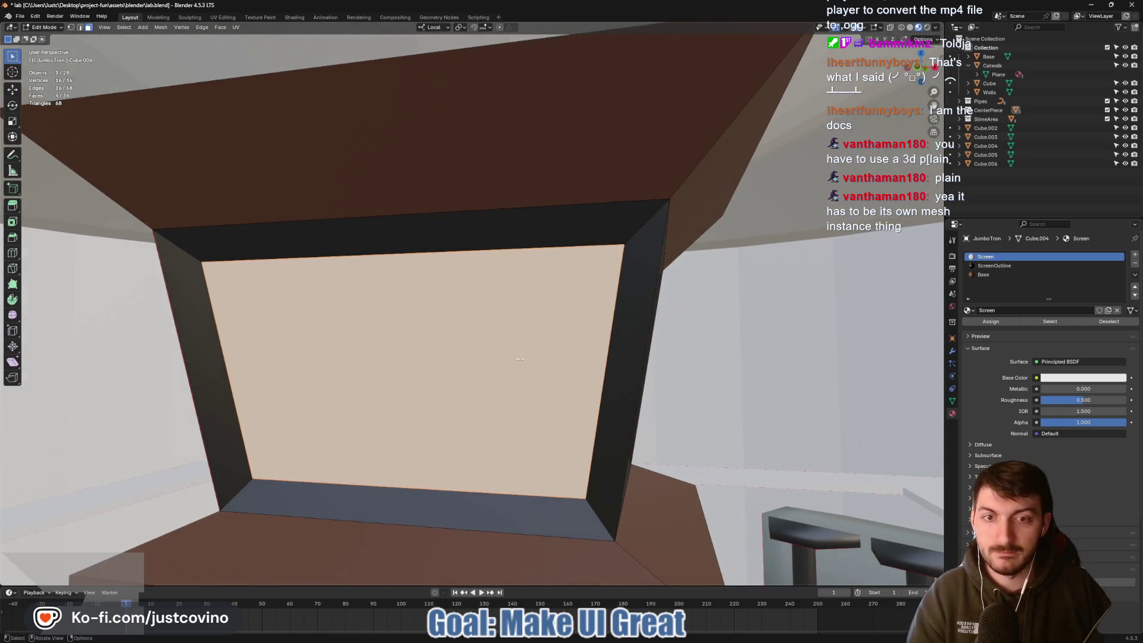
Step: Separate the selected screen faces by Selection, then orbit to check the new object
{"action": "key", "text": "p"}
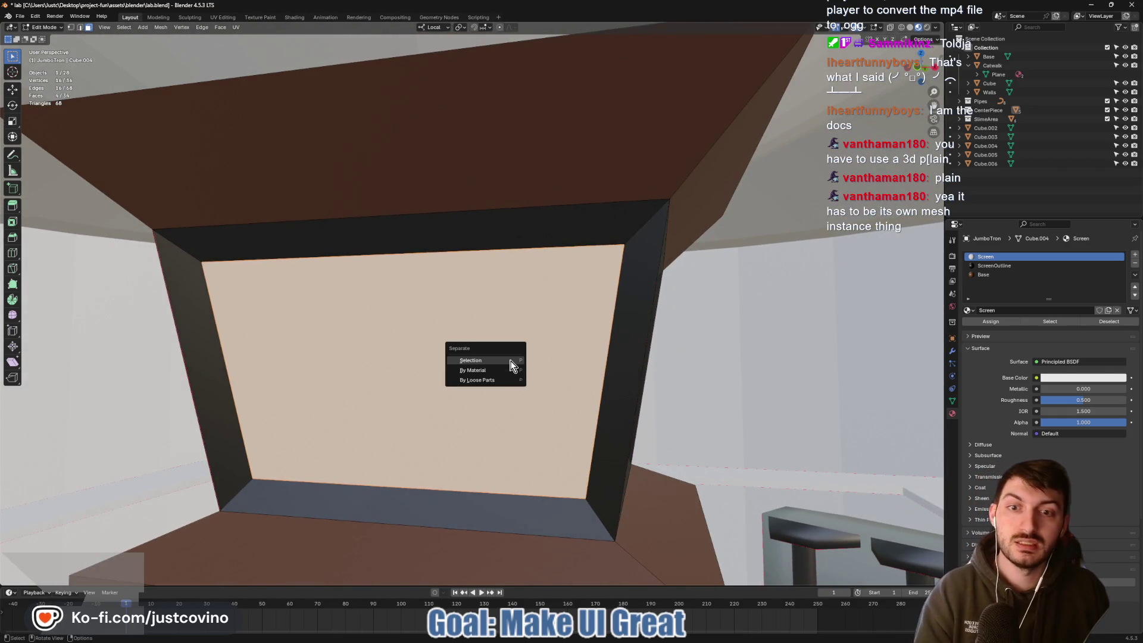
{"action": "left_click", "coordinate": [511, 360]}
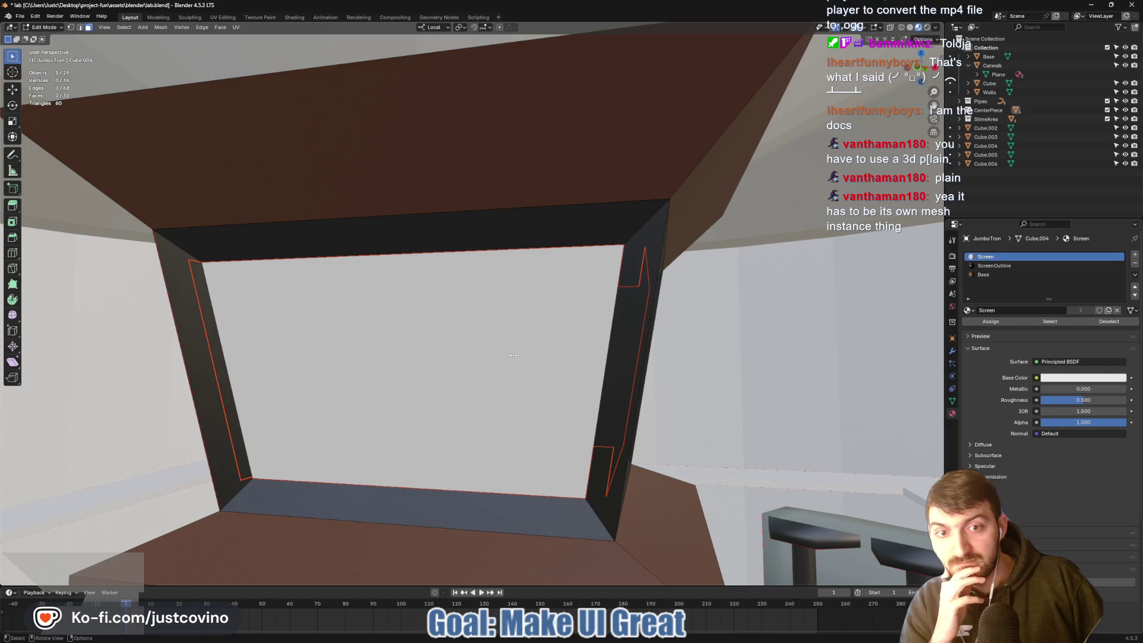
{"action": "mouse_move", "coordinate": [530, 354]}
{"action": "left_mouse_down"}
{"action": "mouse_move", "coordinate": [448, 361]}
{"action": "mouse_move", "coordinate": [492, 345]}
{"action": "left_mouse_up"}
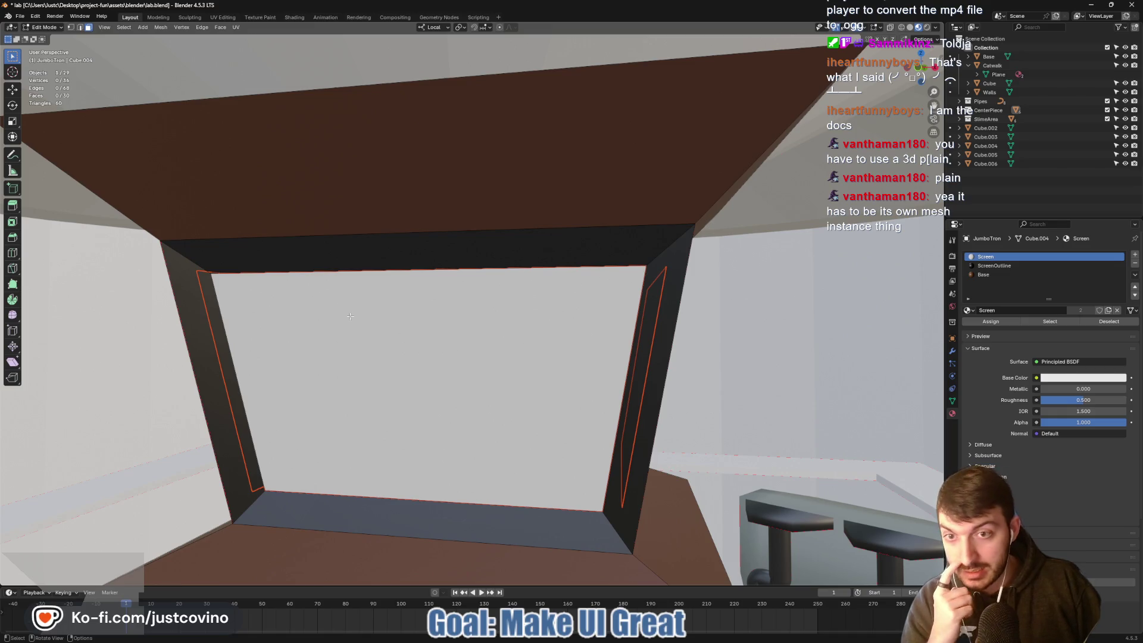
{"action": "mouse_move", "coordinate": [350, 316]}
{"action": "left_mouse_down"}
{"action": "mouse_move", "coordinate": [734, 319]}
{"action": "mouse_move", "coordinate": [649, 332]}
{"action": "left_mouse_up"}
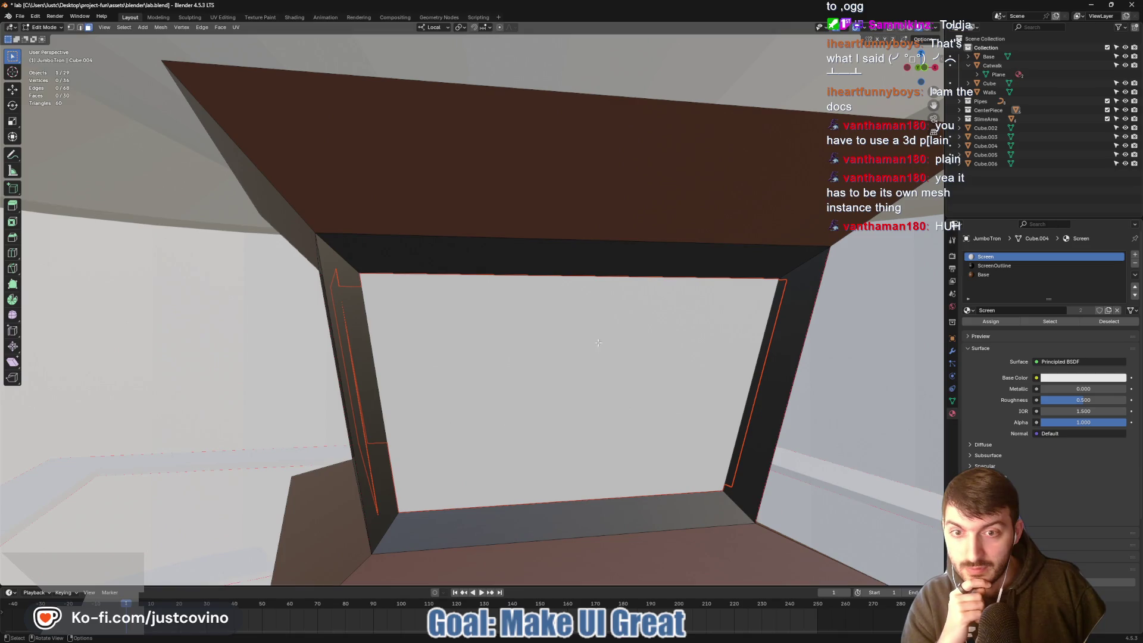
{"action": "scroll", "coordinate": [546, 343], "scroll_direction": "down", "scroll_amount": 5}
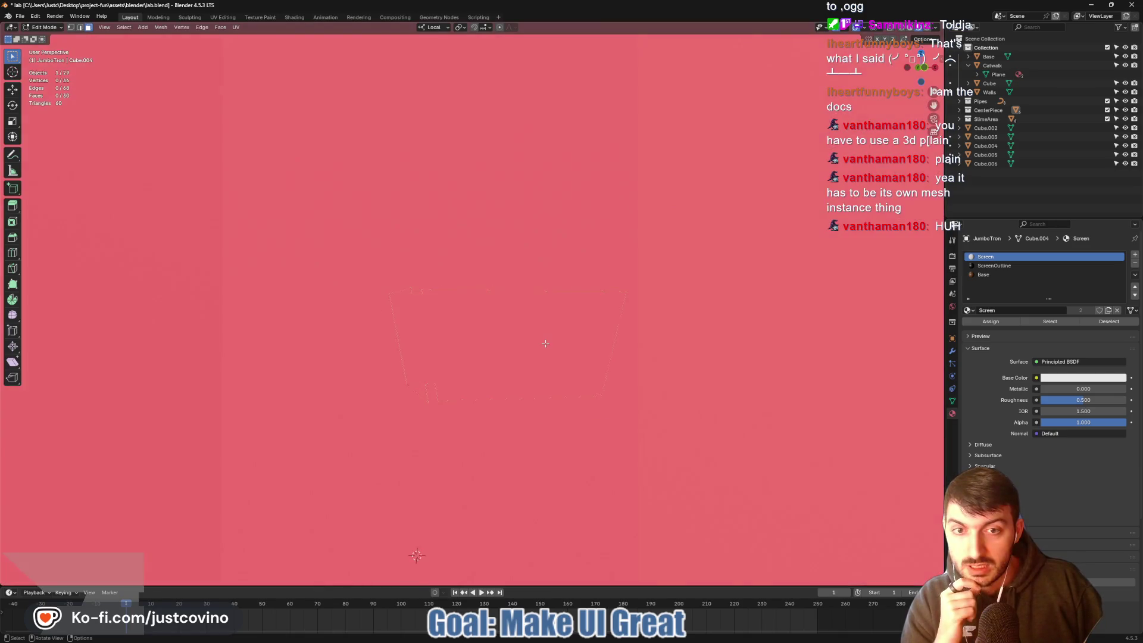
{"action": "mouse_move", "coordinate": [546, 343]}
{"action": "left_mouse_down"}
{"action": "mouse_move", "coordinate": [794, 349]}
{"action": "mouse_move", "coordinate": [418, 347]}
{"action": "left_mouse_up"}
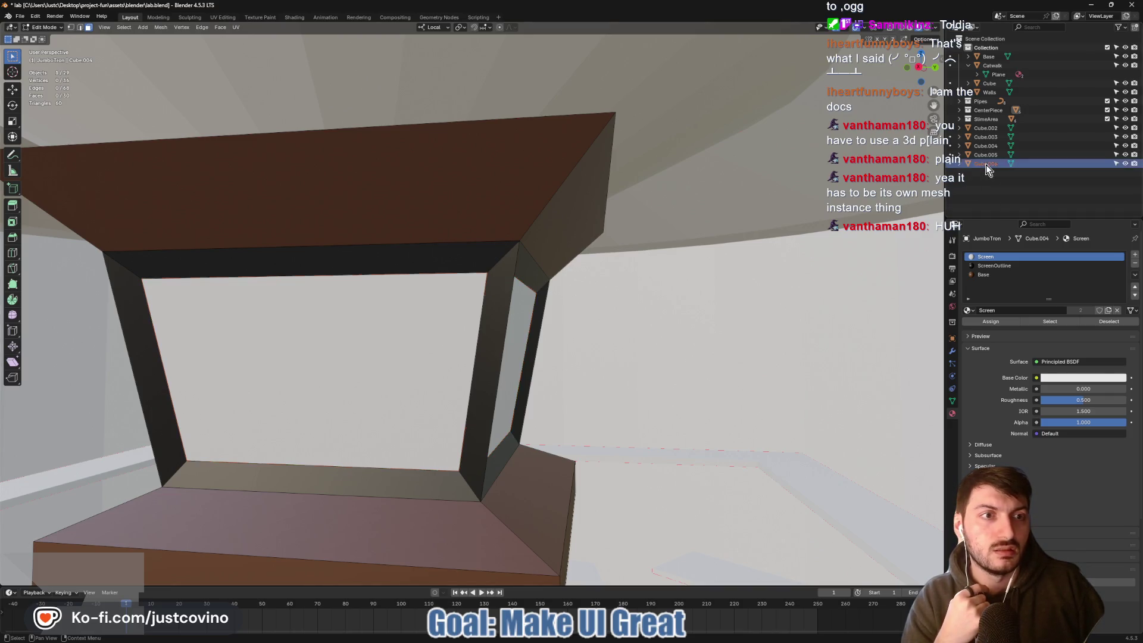
Step: Rename JumboTron.001 in the Outliner's CenterPiece collection to JumboTronScreens
{"action": "left_click", "coordinate": [985, 145]}
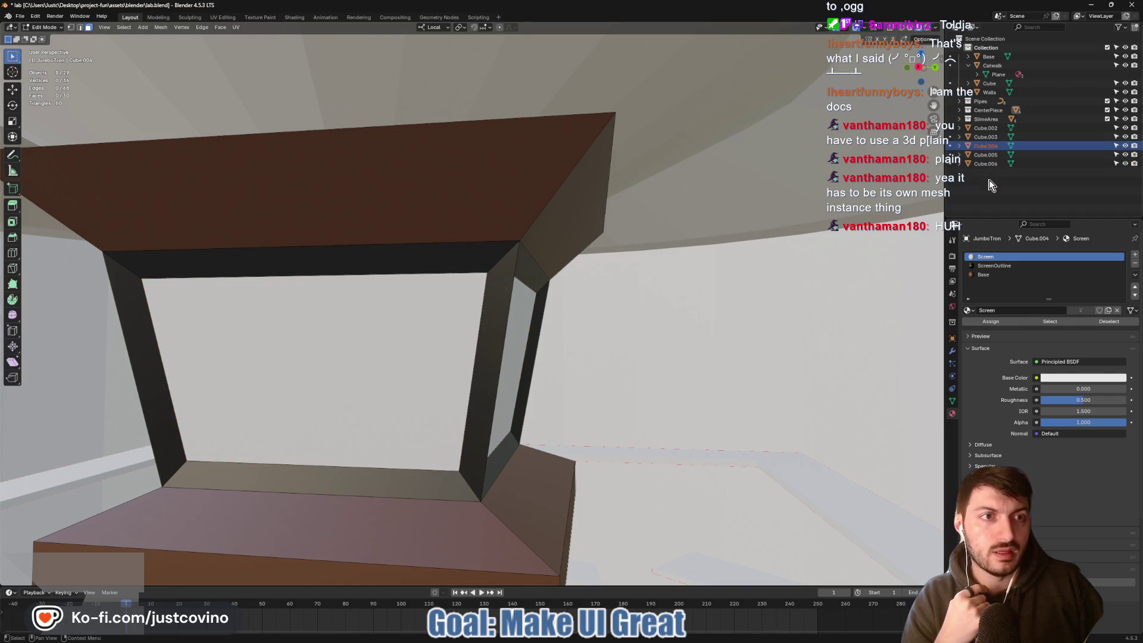
{"action": "left_click", "coordinate": [959, 110]}
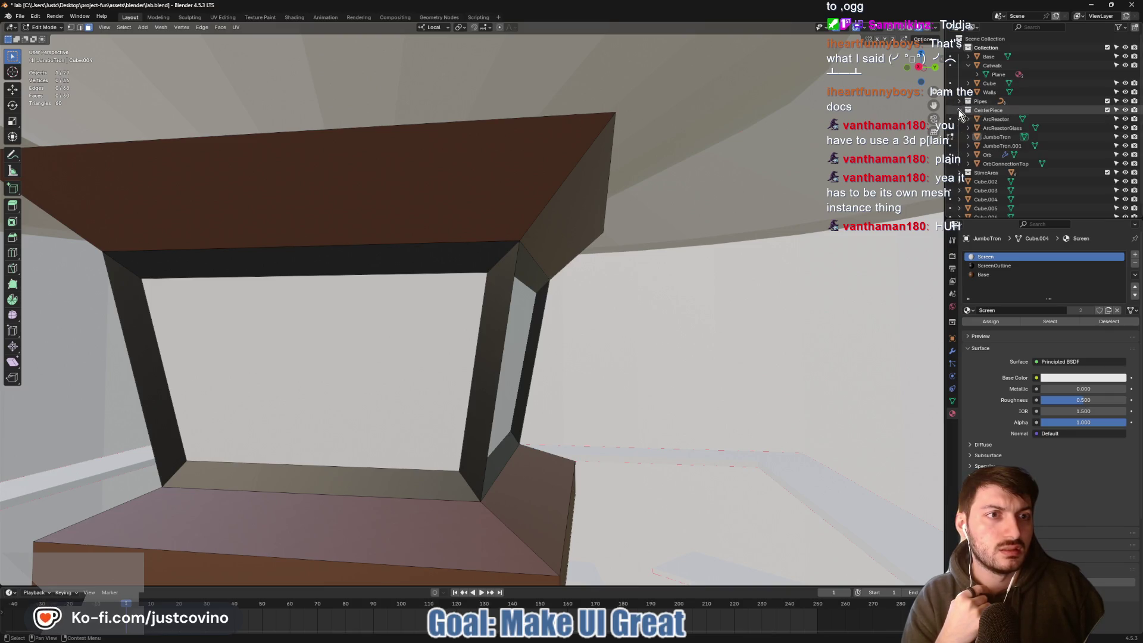
{"action": "left_click", "coordinate": [988, 146]}
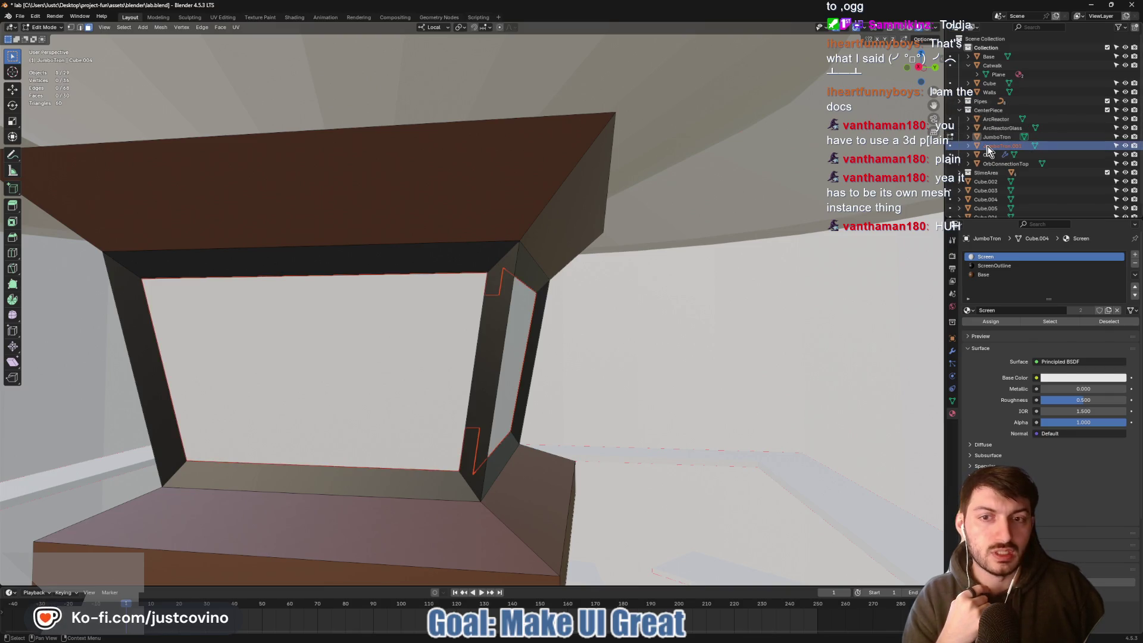
{"action": "double_click", "coordinate": [988, 147]}
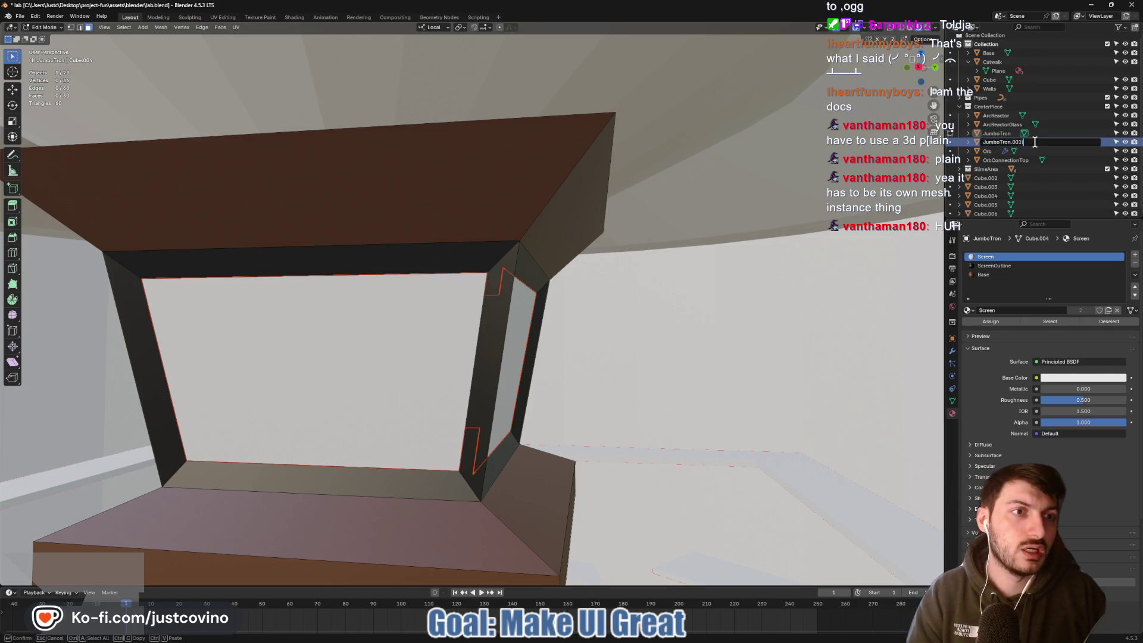
{"action": "key", "text": "BackSpace"}
{"action": "key", "text": "BackSpace"}
{"action": "key", "text": "BackSpace"}
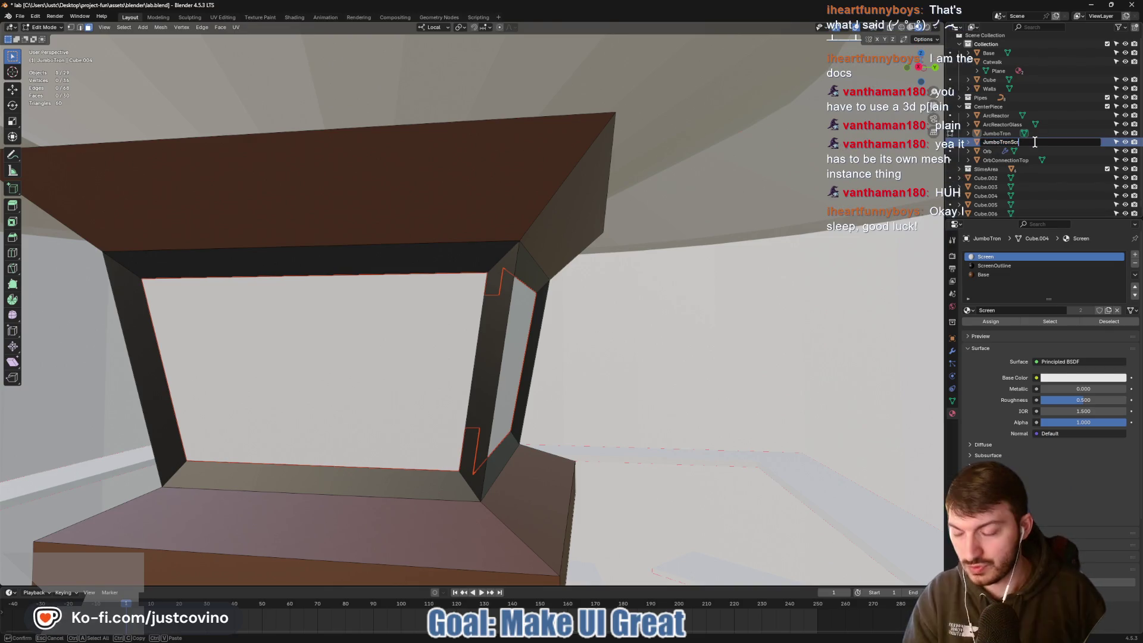
{"action": "type", "text": "s"}
{"action": "key", "text": "Return"}
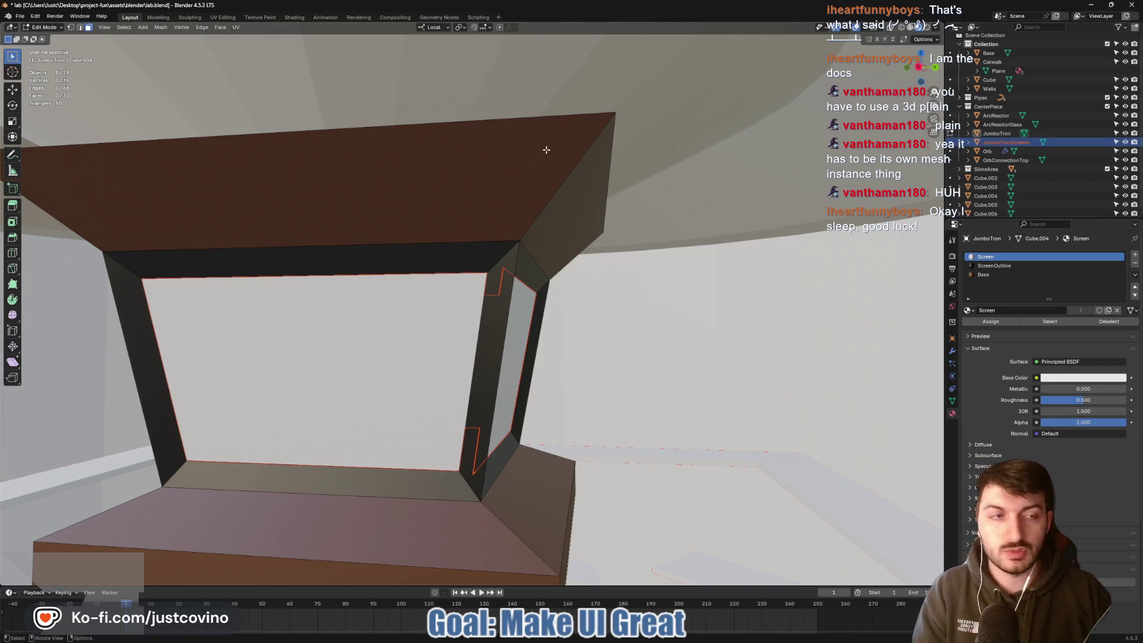
Step: Save lab.blend and orbit around the jumbotron to inspect the separated screen
{"action": "mouse_move", "coordinate": [694, 221]}
{"action": "left_mouse_down"}
{"action": "mouse_move", "coordinate": [638, 250]}
{"action": "mouse_move", "coordinate": [630, 235]}
{"action": "mouse_move", "coordinate": [634, 316]}
{"action": "left_mouse_up"}
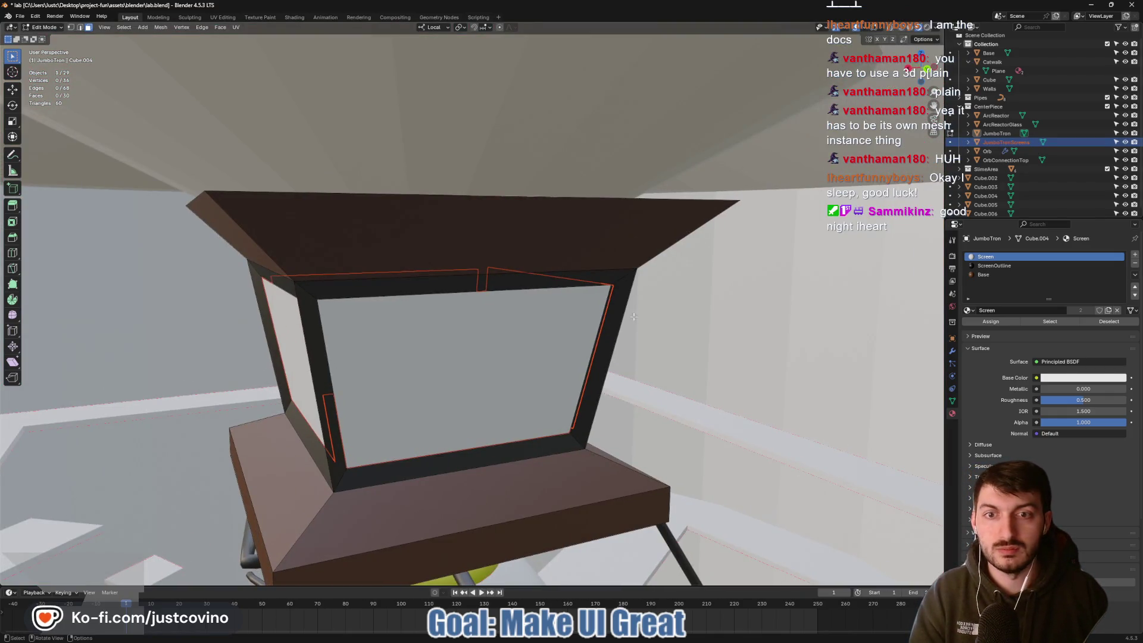
{"action": "key", "text": "ctrl+s"}
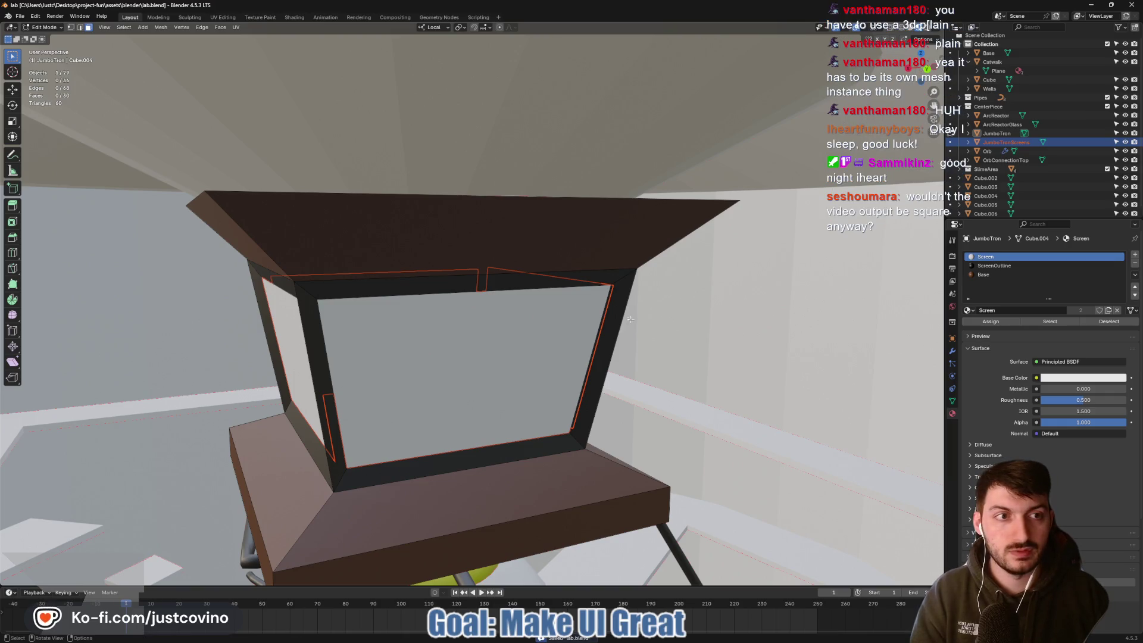
{"action": "mouse_move", "coordinate": [566, 639]}
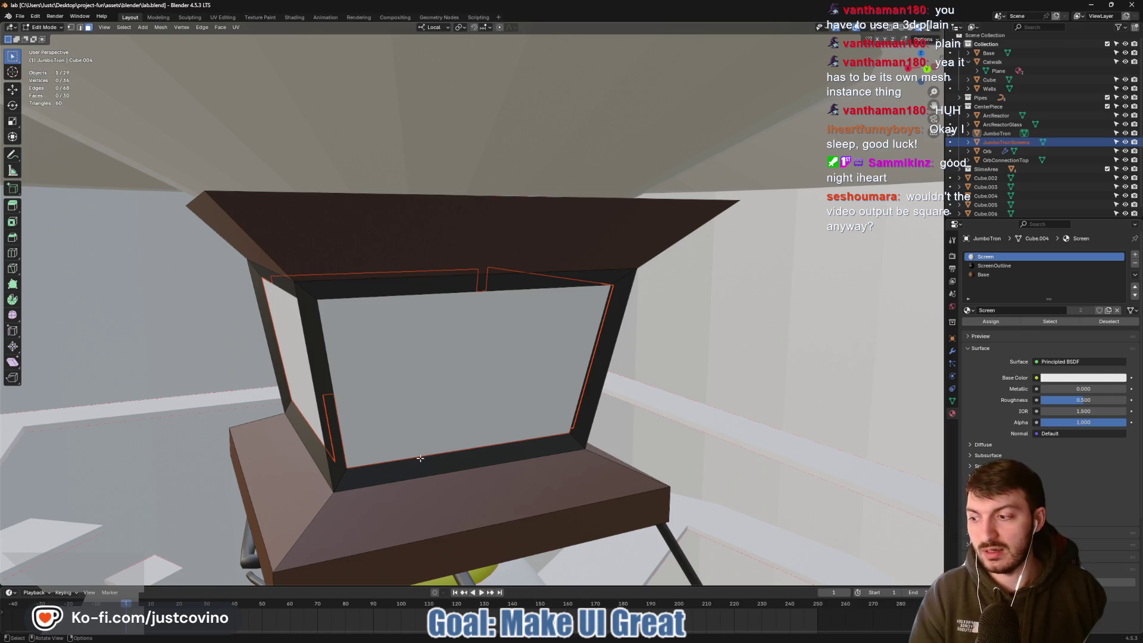
{"action": "mouse_move", "coordinate": [495, 426]}
{"action": "left_mouse_down"}
{"action": "mouse_move", "coordinate": [475, 406]}
{"action": "mouse_move", "coordinate": [428, 435]}
{"action": "mouse_move", "coordinate": [369, 402]}
{"action": "left_mouse_up"}
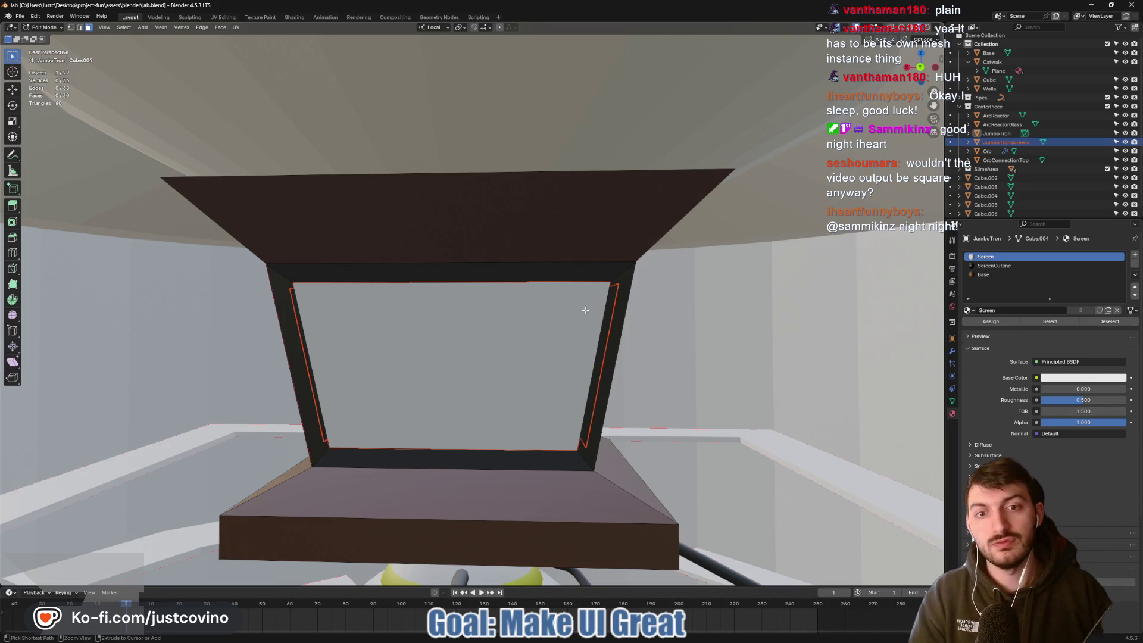
{"action": "mouse_move", "coordinate": [618, 272]}
{"action": "left_mouse_down"}
{"action": "mouse_move", "coordinate": [587, 444]}
{"action": "mouse_move", "coordinate": [481, 457]}
{"action": "mouse_move", "coordinate": [327, 454]}
{"action": "mouse_move", "coordinate": [292, 295]}
{"action": "mouse_move", "coordinate": [623, 276]}
{"action": "left_mouse_up"}
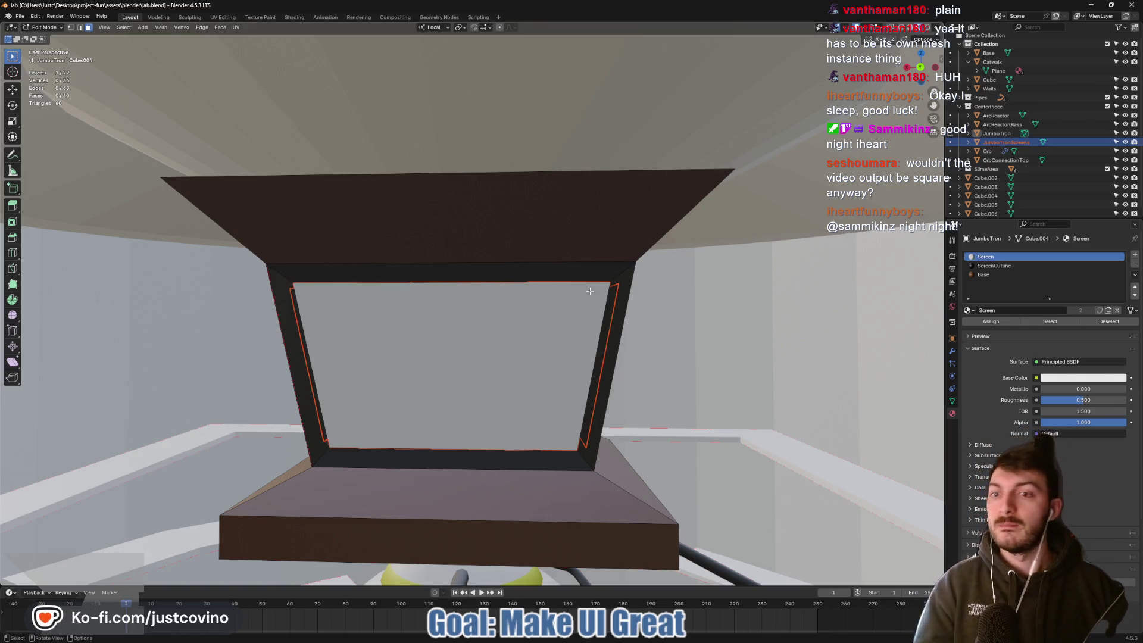
{"action": "mouse_move", "coordinate": [584, 251]}
{"action": "left_mouse_down"}
{"action": "mouse_move", "coordinate": [493, 340]}
{"action": "mouse_move", "coordinate": [510, 335]}
{"action": "left_mouse_up"}
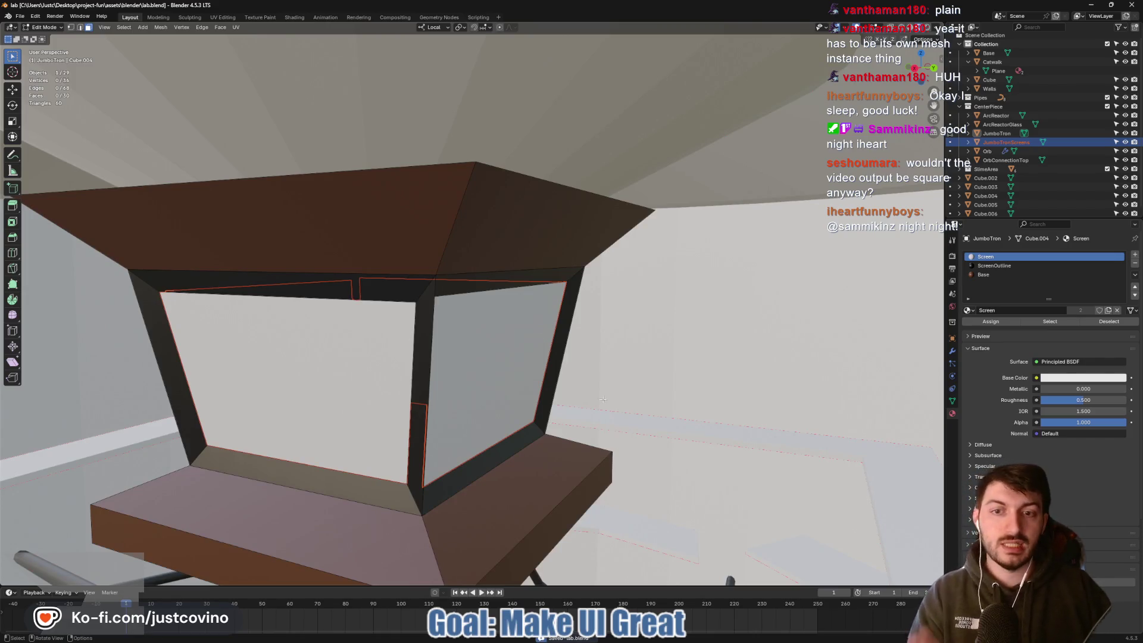
Step: Return to Godot Engine with the Explorer window closed and the panel canvas panned
{"action": "left_click", "coordinate": [642, 635]}
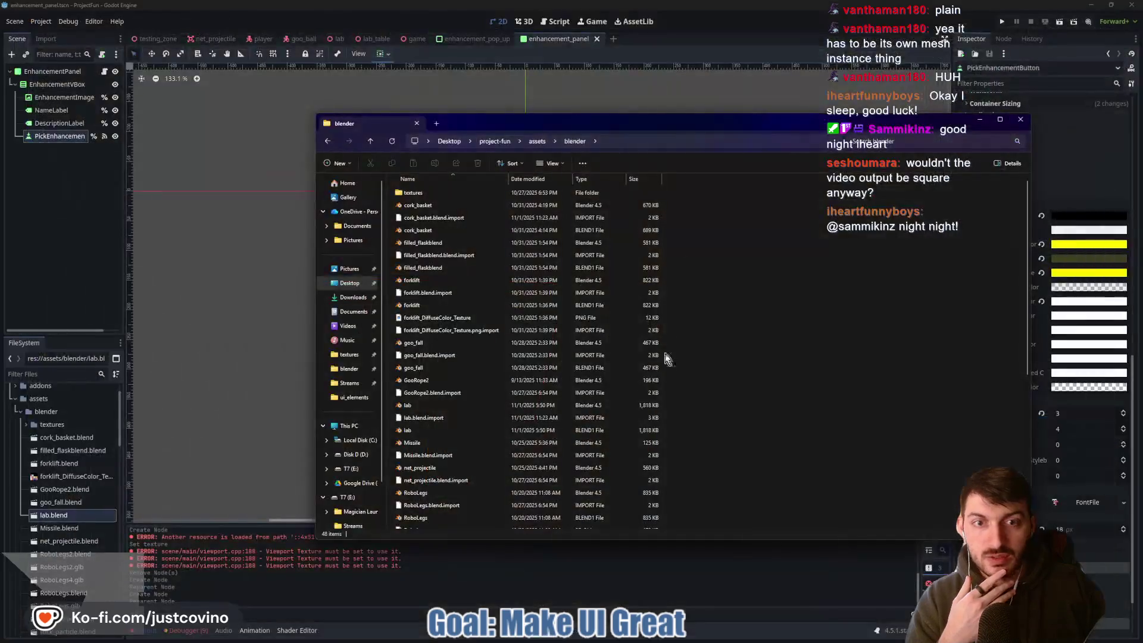
{"action": "left_click", "coordinate": [658, 577]}
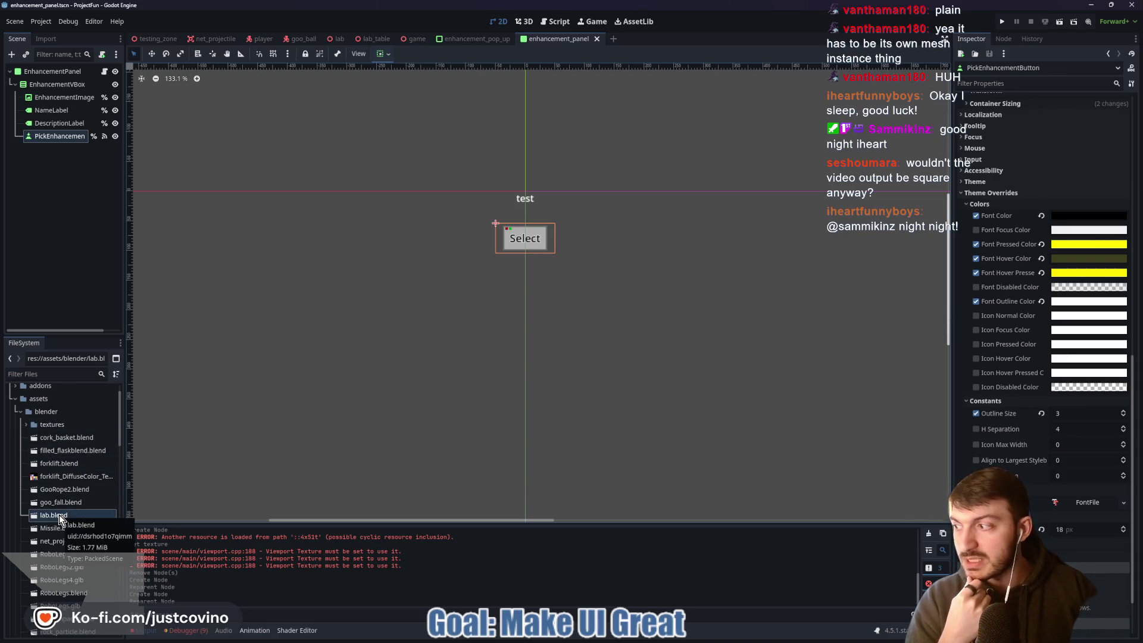
{"action": "left_click_drag", "start_coordinate": [541, 302], "coordinate": [525, 330]}
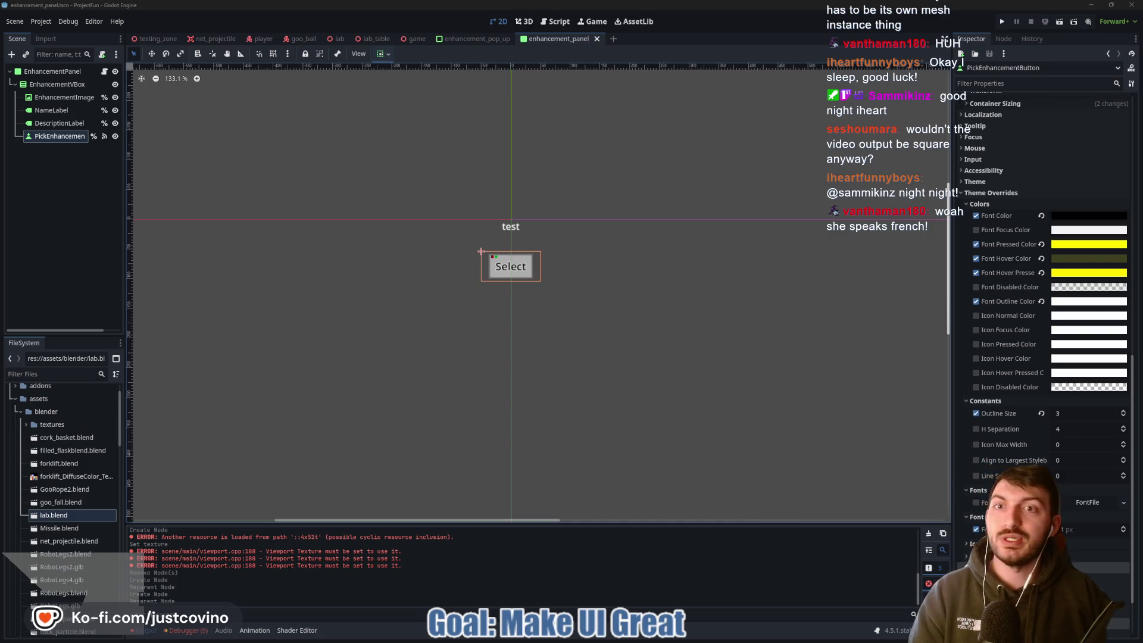
Step: Show the game scene in 3D, zoomed in on the JumboTron above the glass orb
{"action": "left_click", "coordinate": [416, 39]}
{"action": "left_click", "coordinate": [522, 22]}
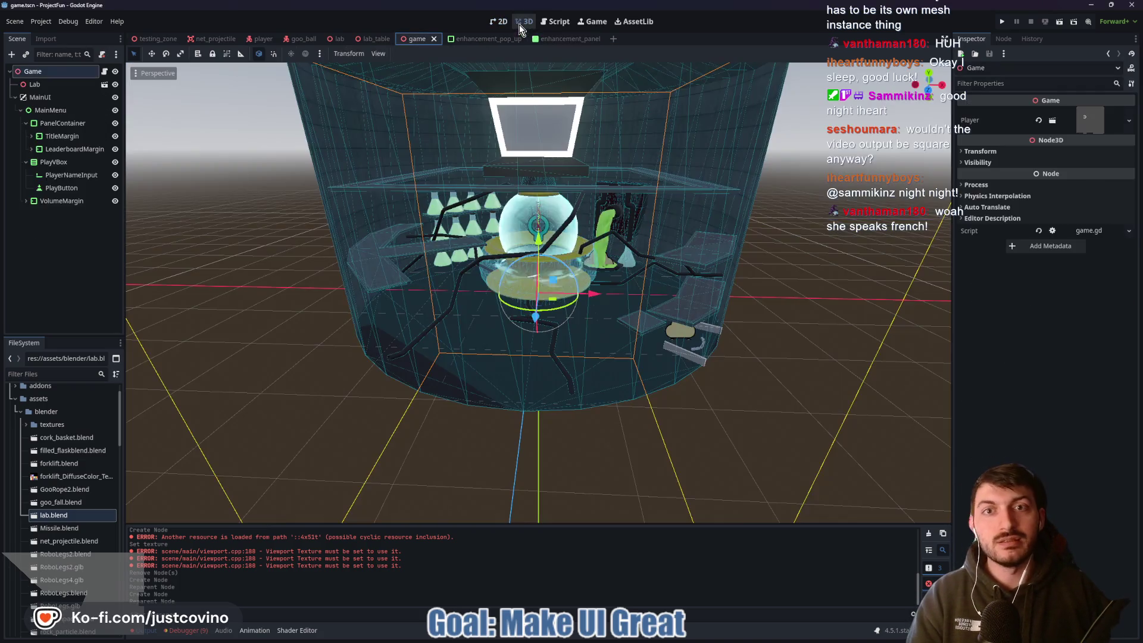
{"action": "scroll", "coordinate": [552, 270], "scroll_direction": "up", "scroll_amount": 5}
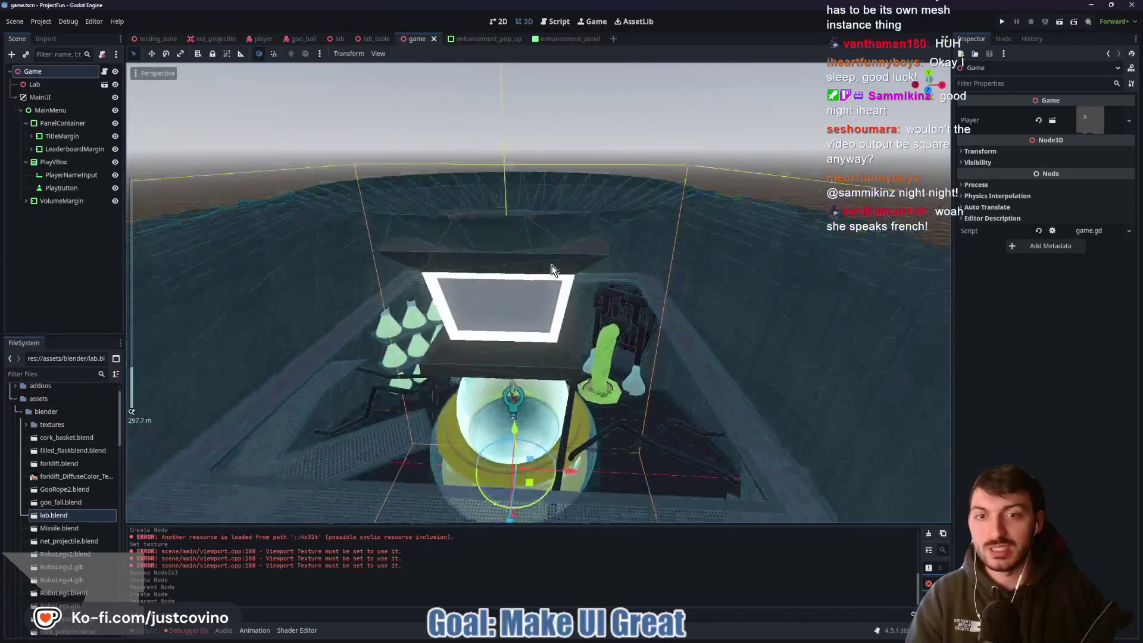
{"action": "scroll", "coordinate": [552, 269], "scroll_direction": "up", "scroll_amount": 5}
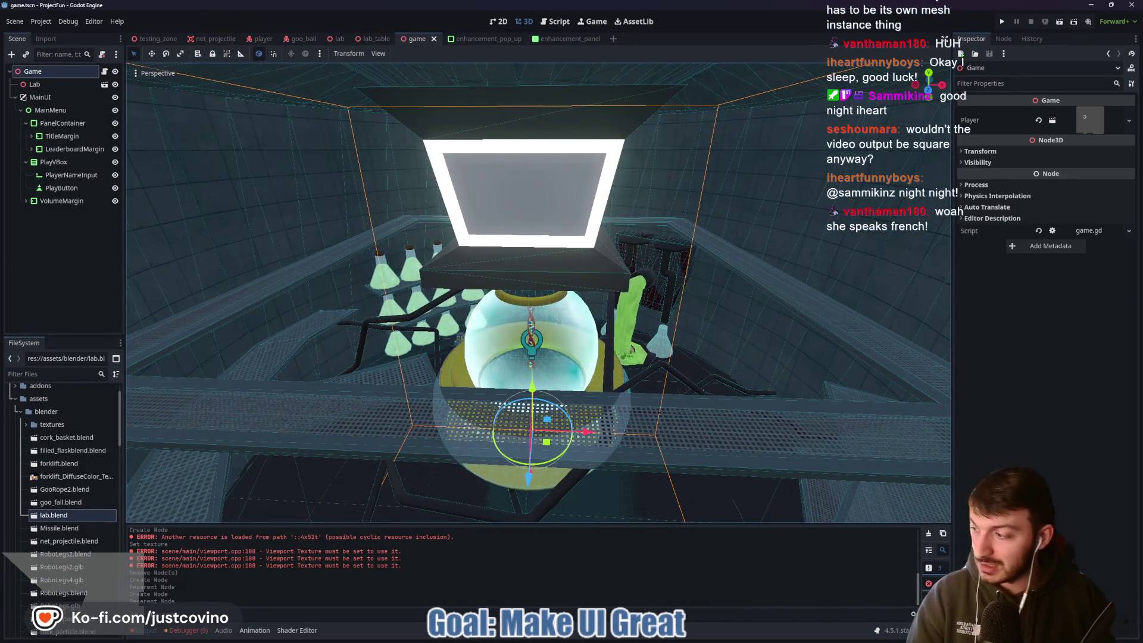